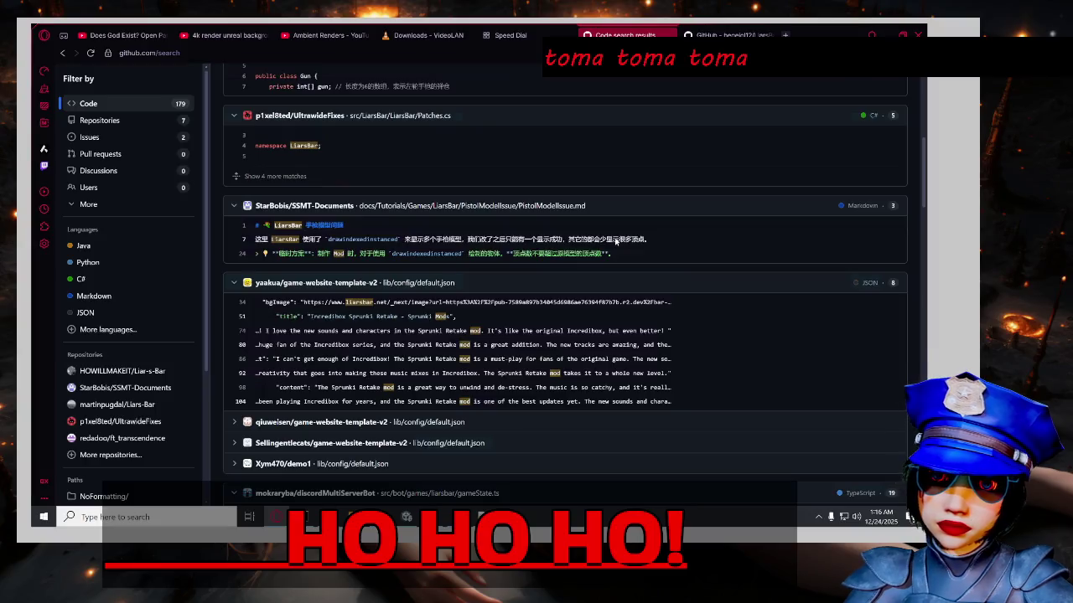
# Open the dogdie233/LiarsBarEnhance README match from the code search results in a background tab.
pyautogui.scroll(-1, 616, 241)
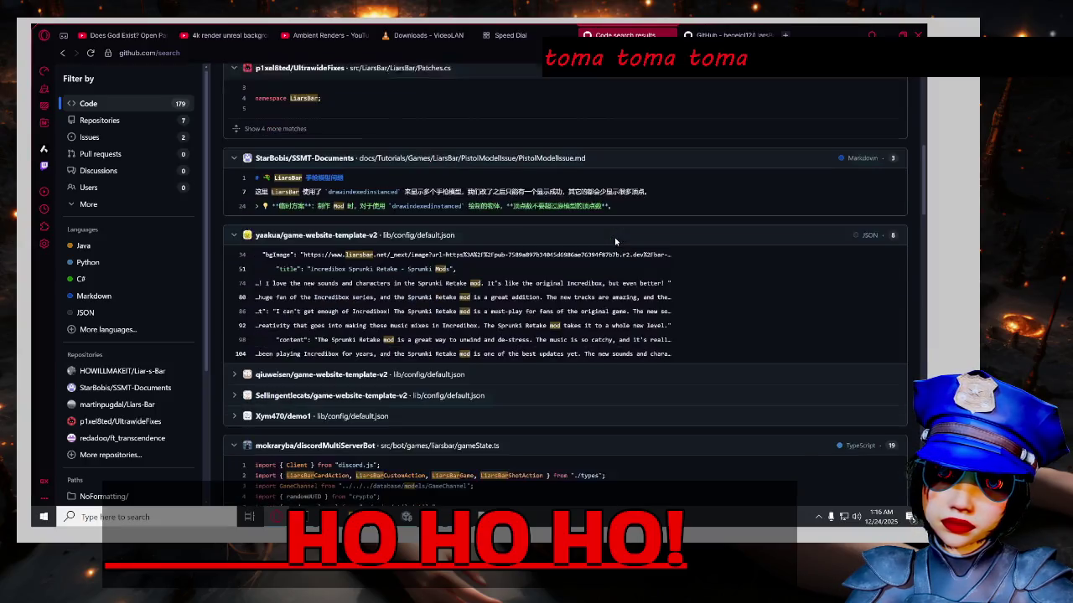
pyautogui.scroll(-3, 615, 241)
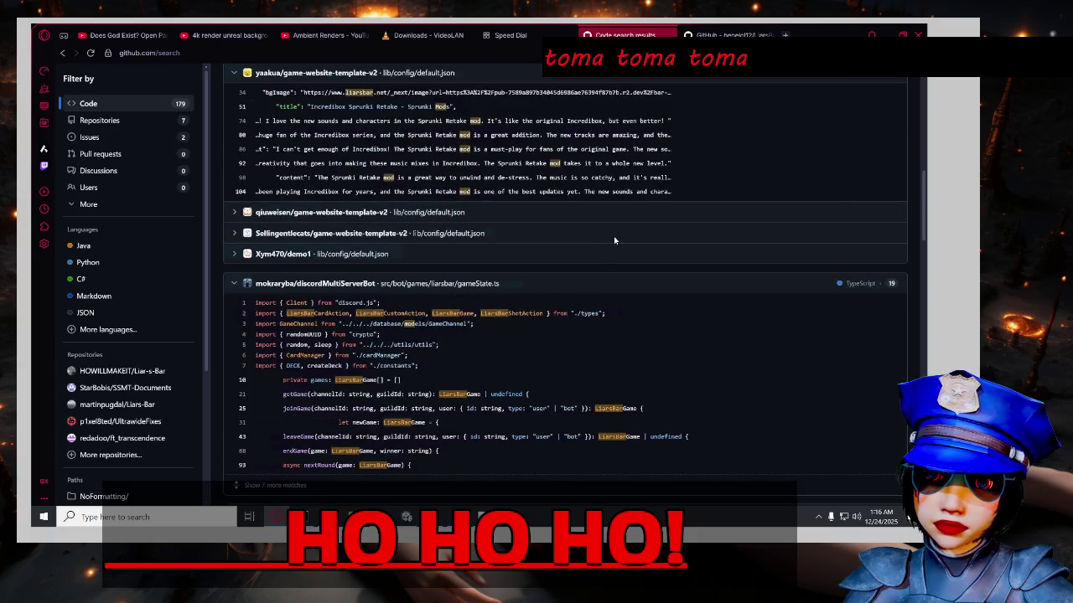
pyautogui.scroll(-2, 615, 240)
pyautogui.scroll(-3, 615, 241)
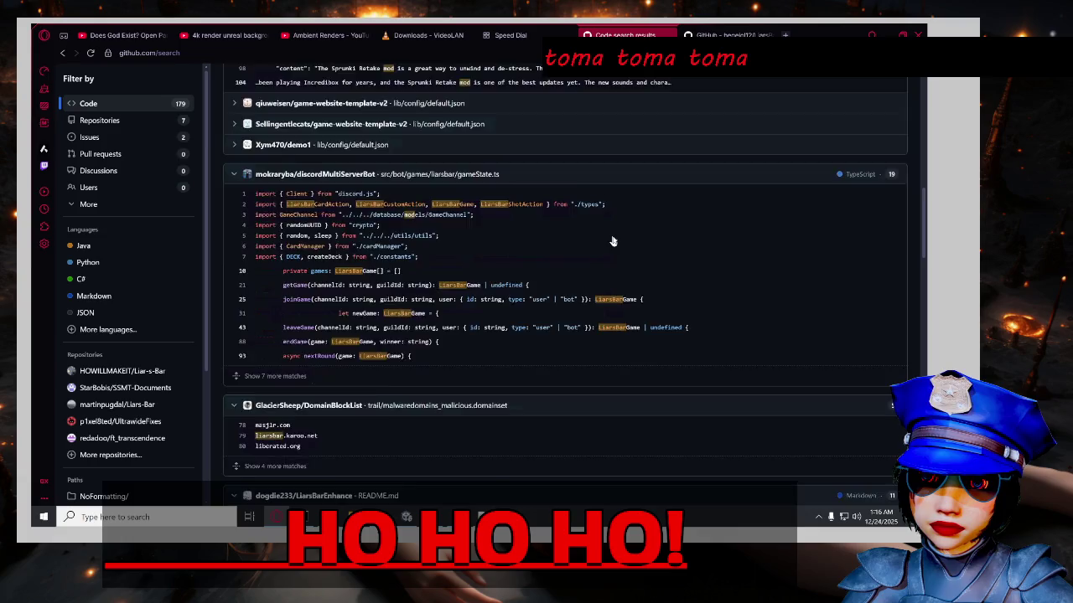
pyautogui.scroll(-3, 613, 240)
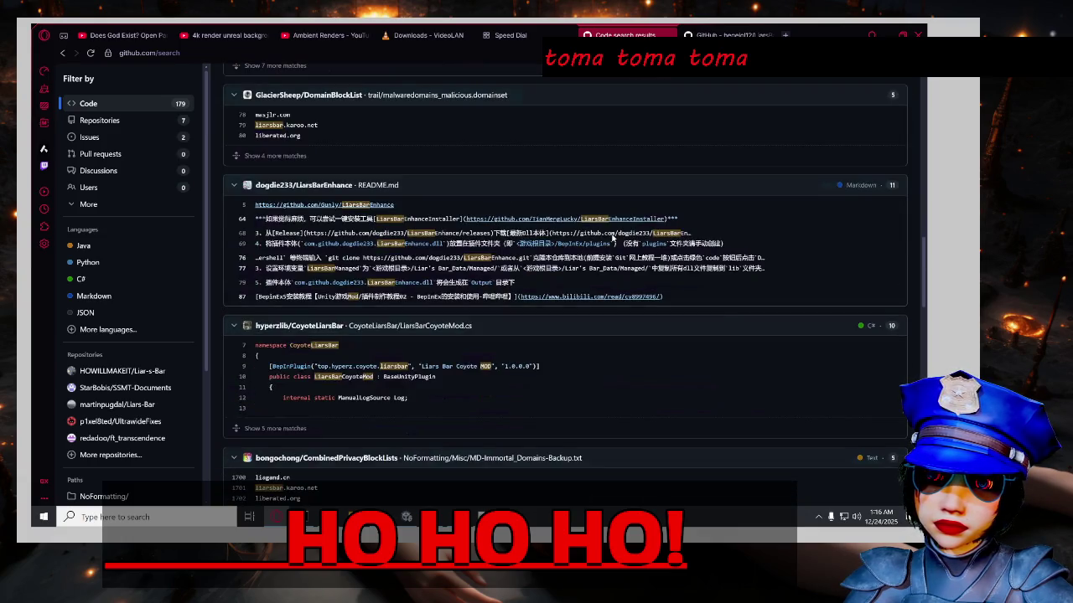
pyautogui.scroll(-1, 613, 238)
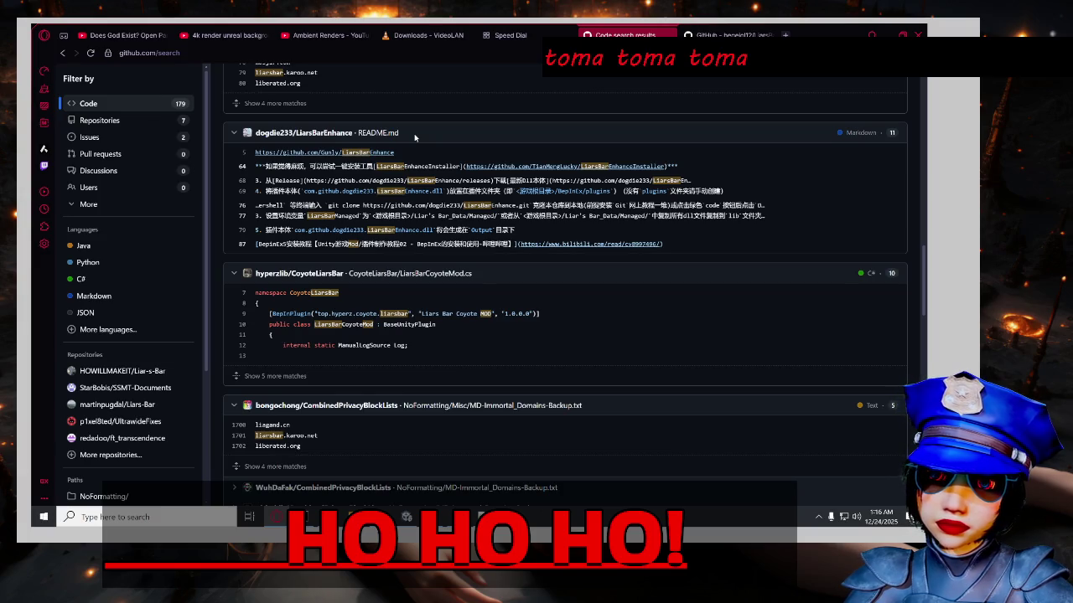
pyautogui.middleClick(317, 134)
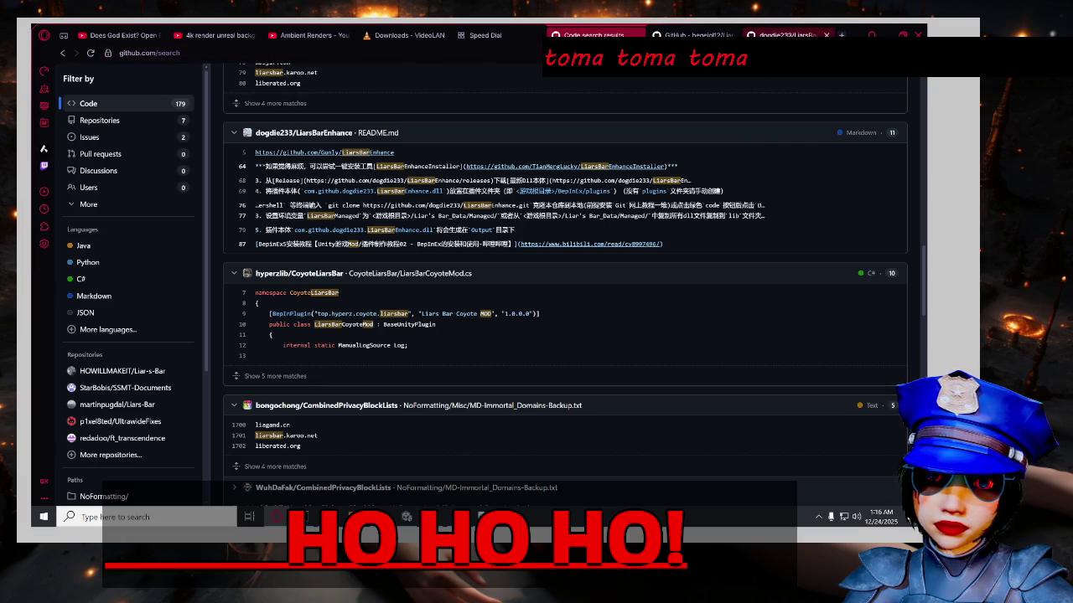
# Translate the dogdie233/LiarsBarEnhance README from Chinese into English.
pyautogui.click(783, 35)
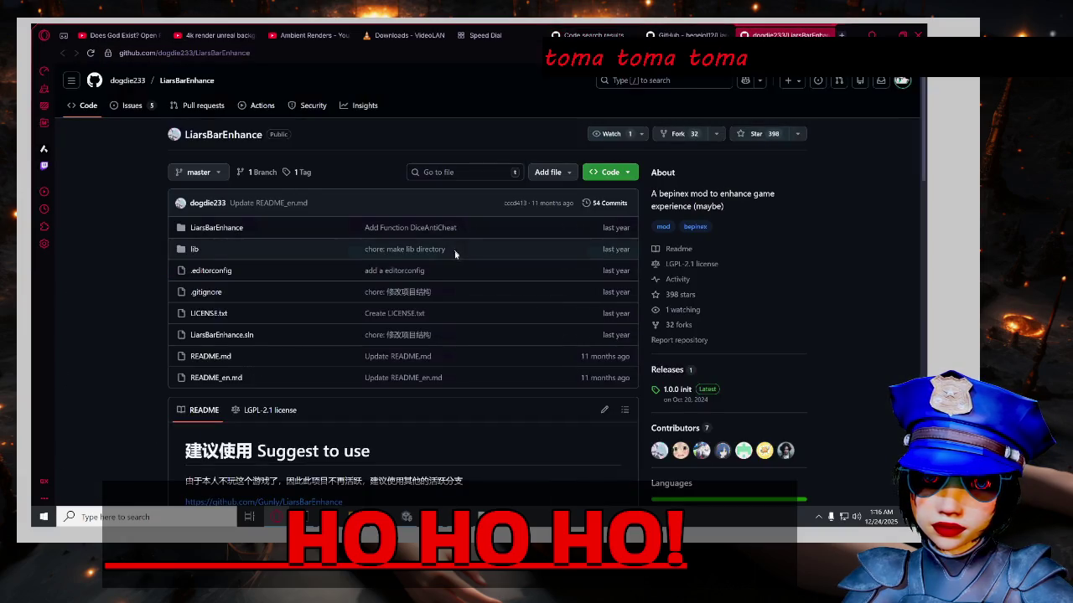
pyautogui.scroll(-5, 98, 305)
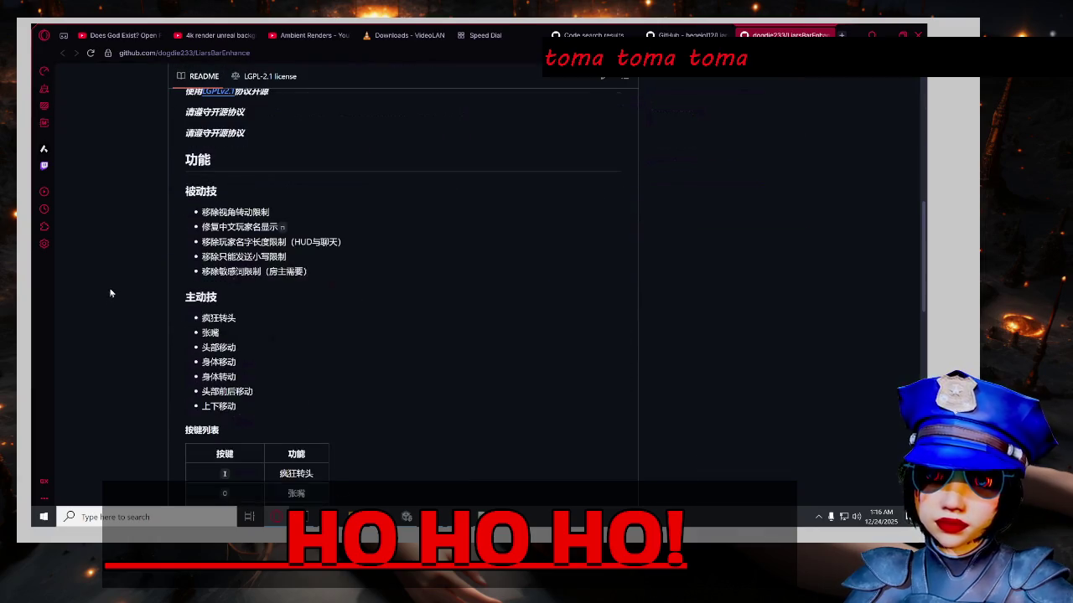
pyautogui.rightClick(98, 256)
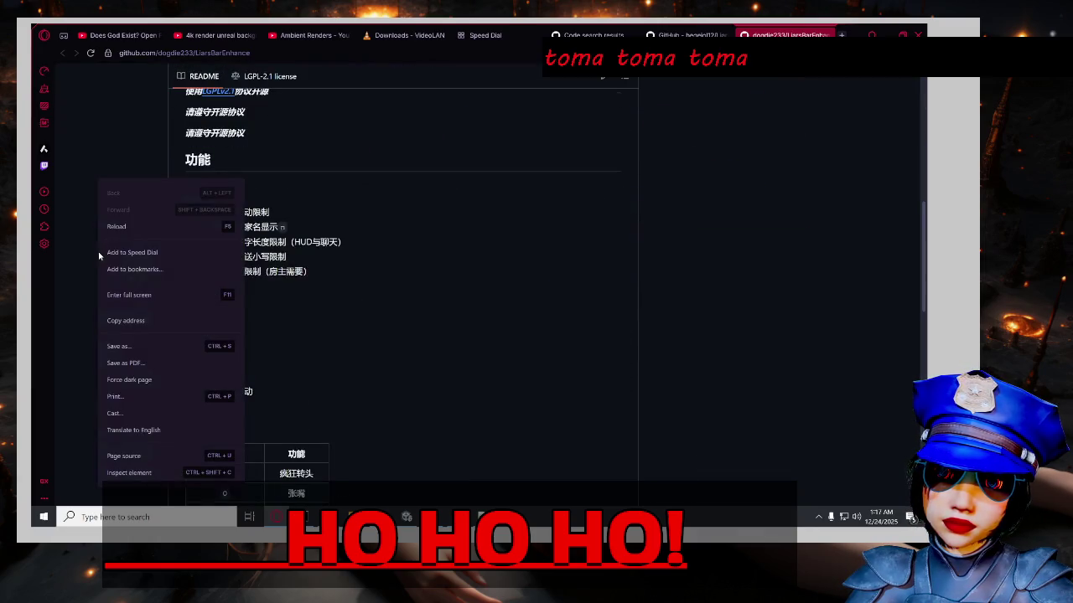
pyautogui.click(147, 429)
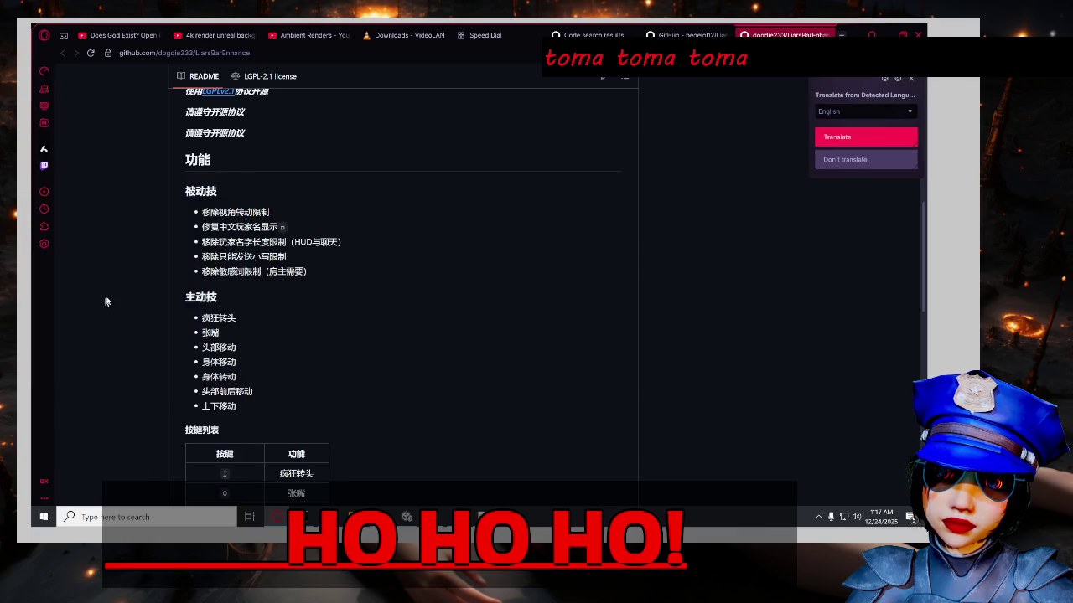
pyautogui.click(877, 137)
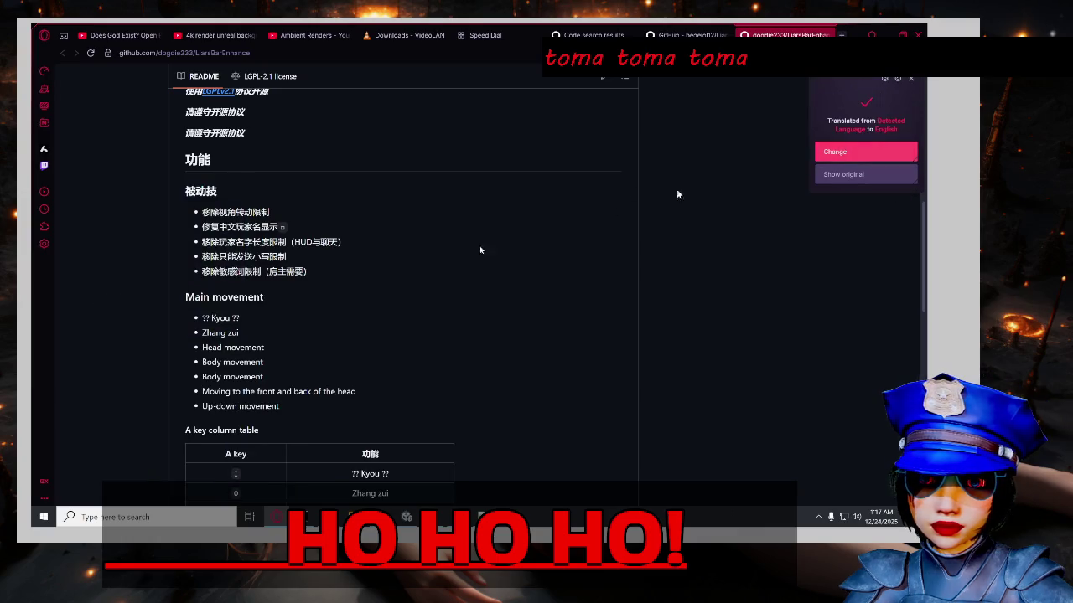
# Open the Gunly/LiarsBarEnhance fork linked in the README in a background tab.
pyautogui.scroll(-2, 105, 273)
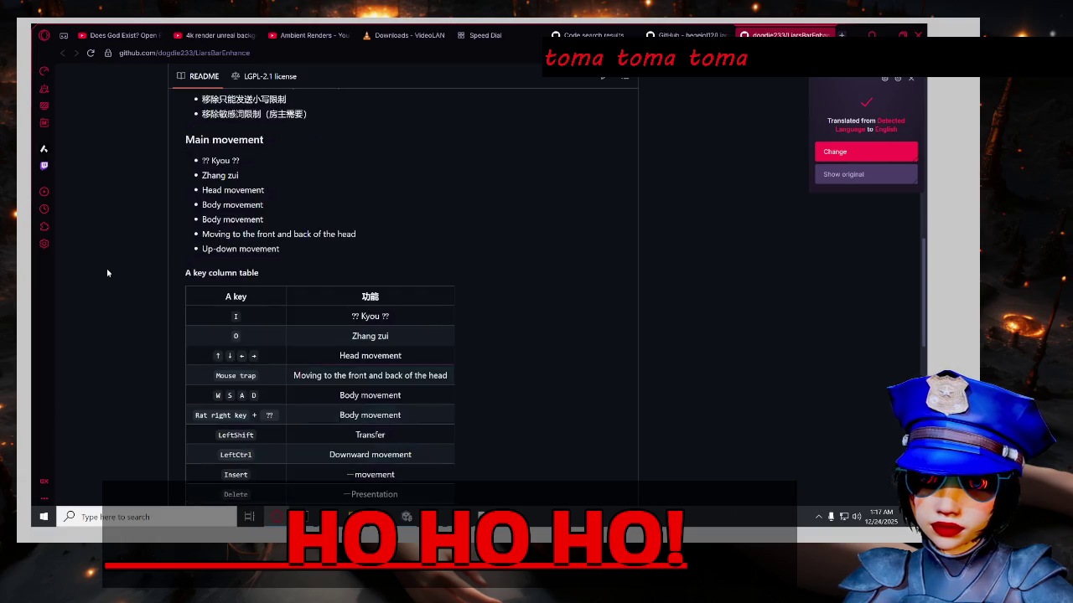
pyautogui.scroll(5, 107, 272)
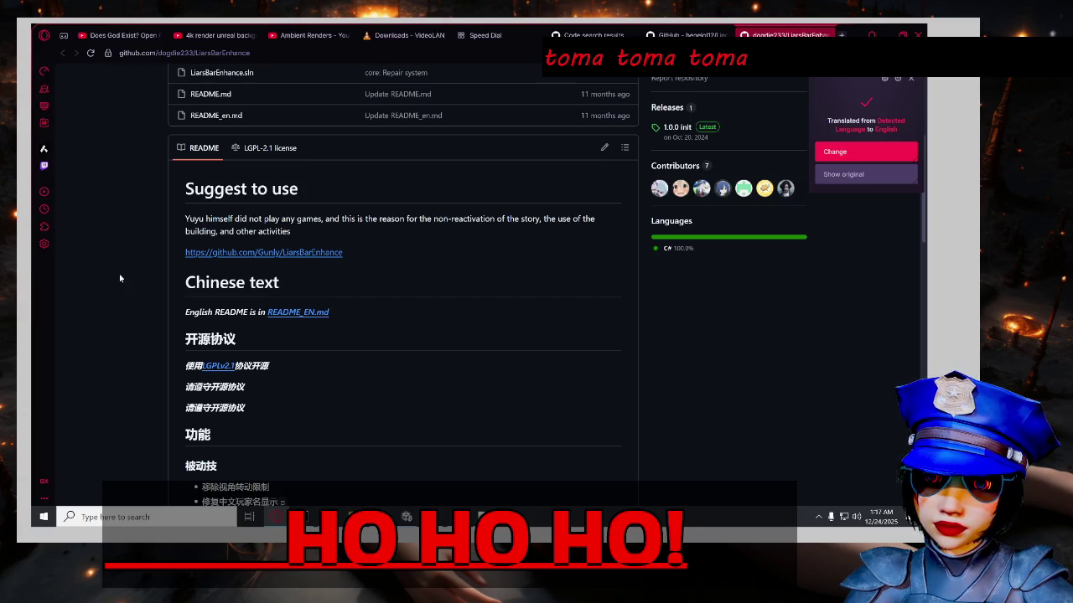
pyautogui.scroll(-2, 121, 272)
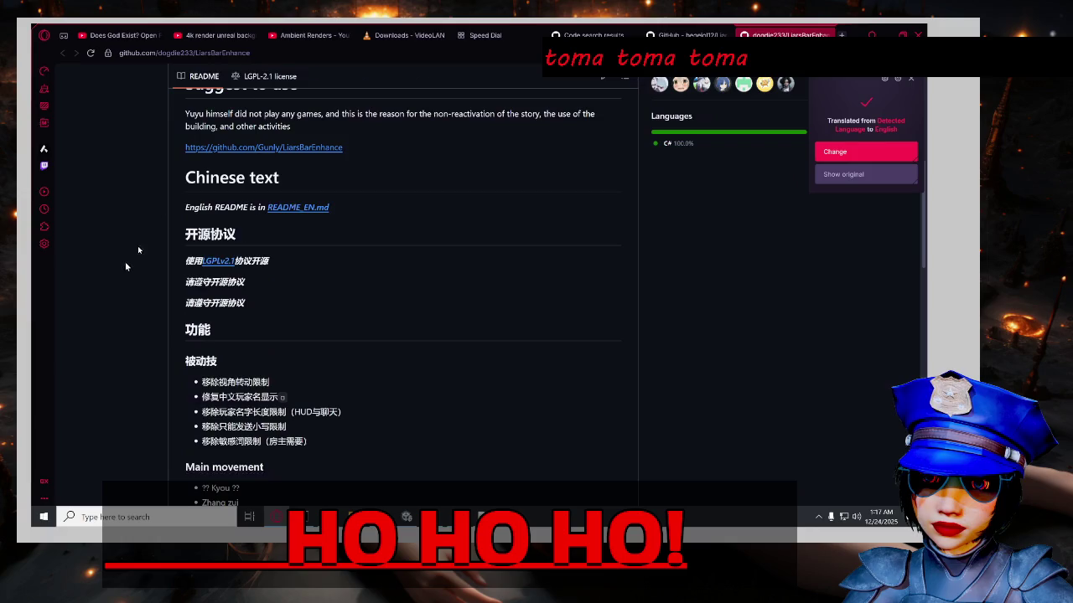
pyautogui.middleClick(328, 149)
pyautogui.scroll(5, 329, 149)
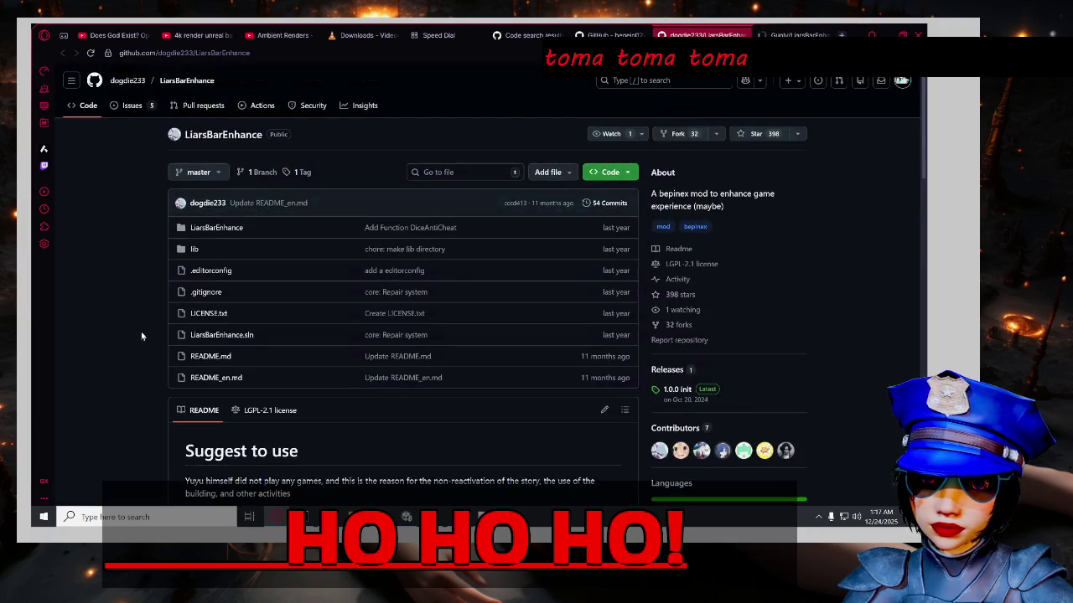
# Check the Gunly fork's active branches (only master), then close the fork and dogdie233 tabs.
pyautogui.click(817, 34)
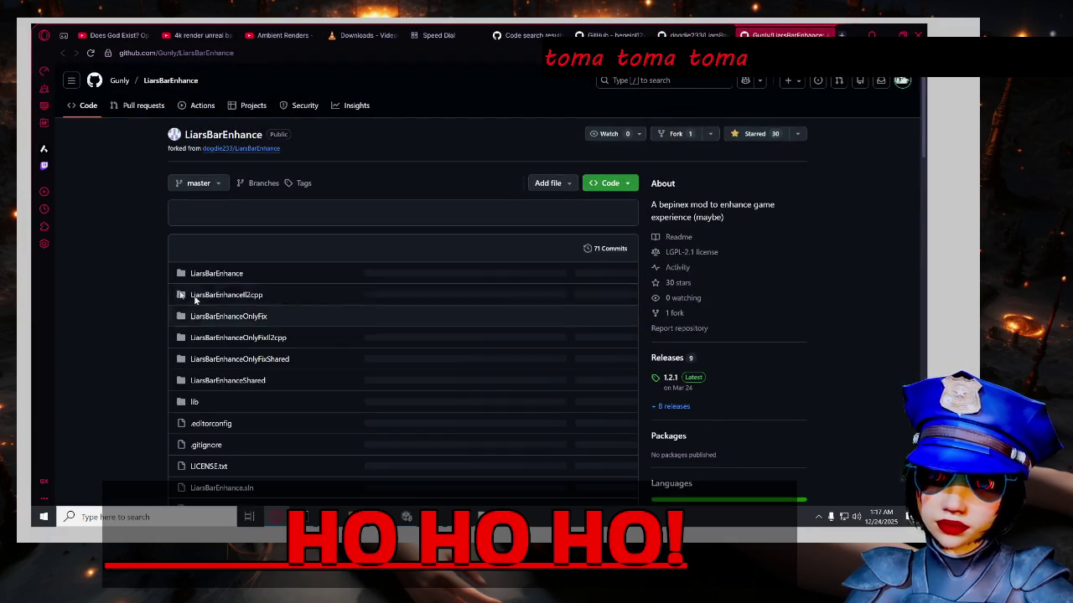
pyautogui.scroll(-1, 128, 300)
pyautogui.scroll(-8, 128, 299)
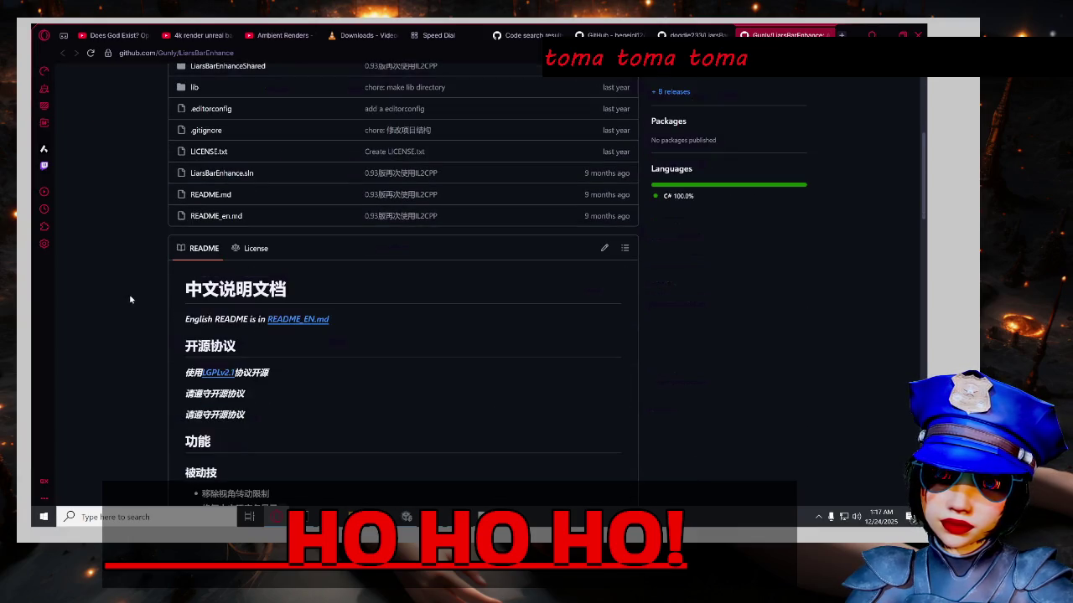
pyautogui.scroll(10, 131, 307)
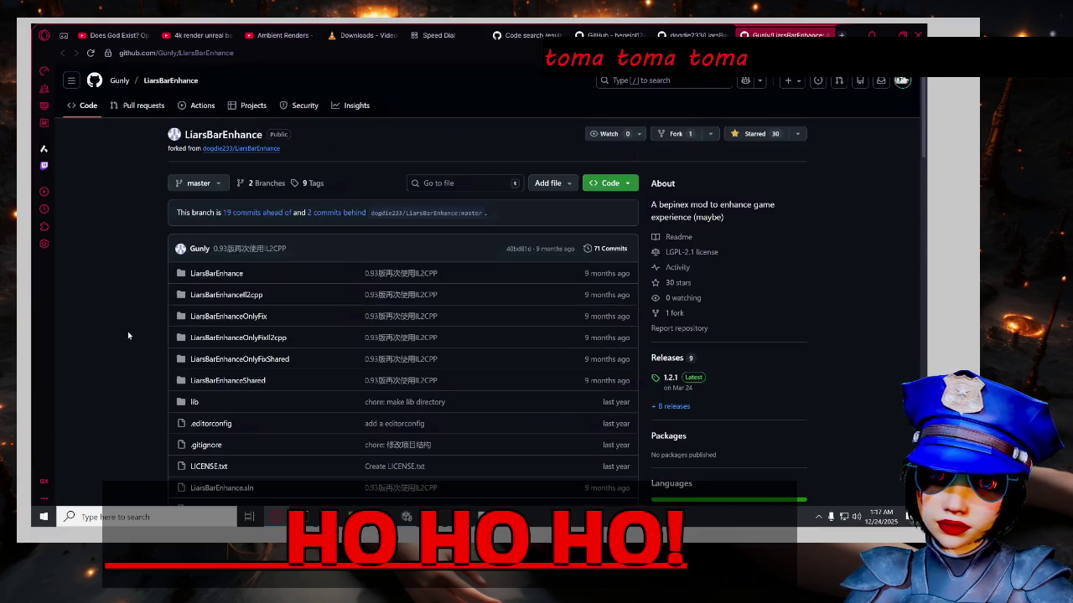
pyautogui.click(261, 183)
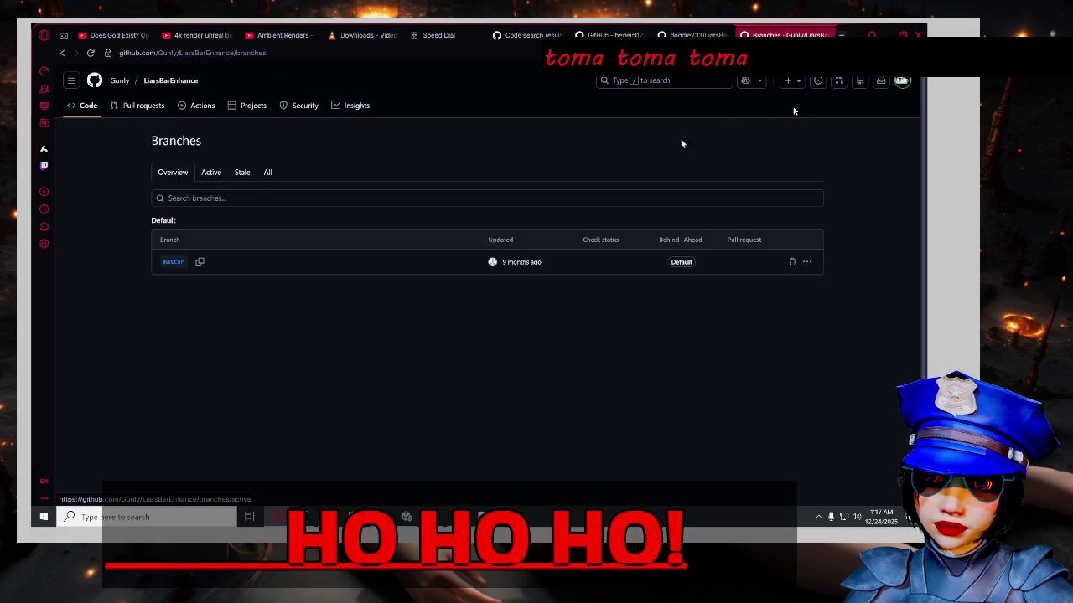
pyautogui.click(222, 186)
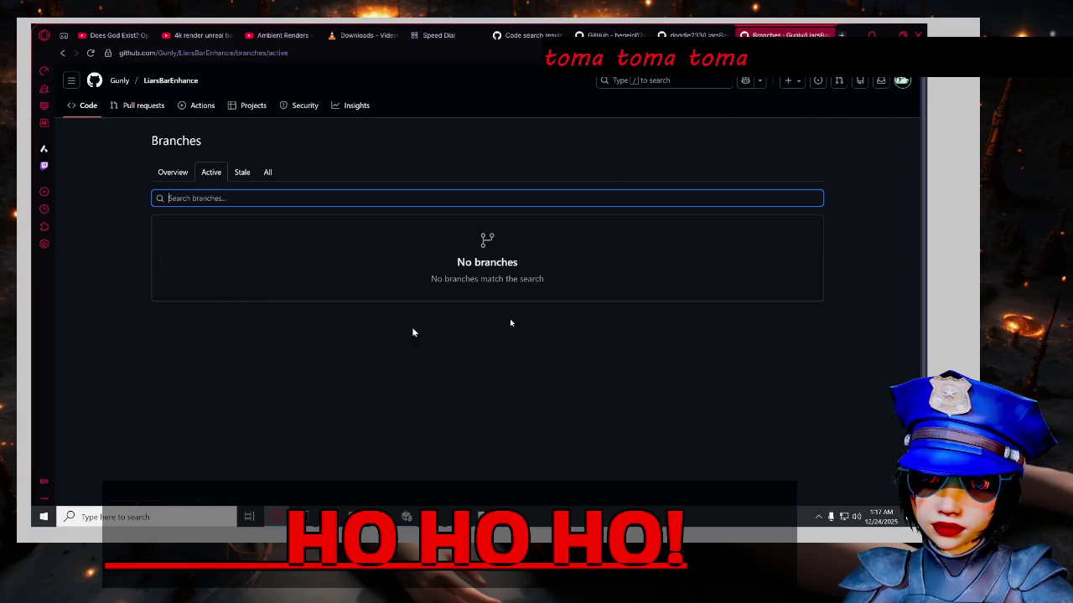
pyautogui.click(827, 35)
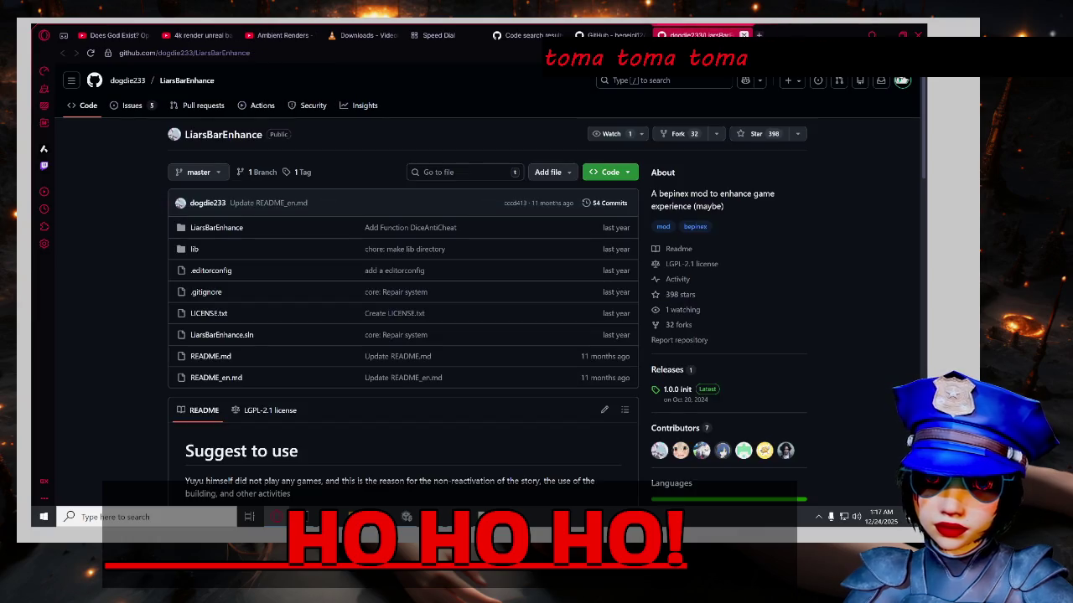
pyautogui.click(744, 35)
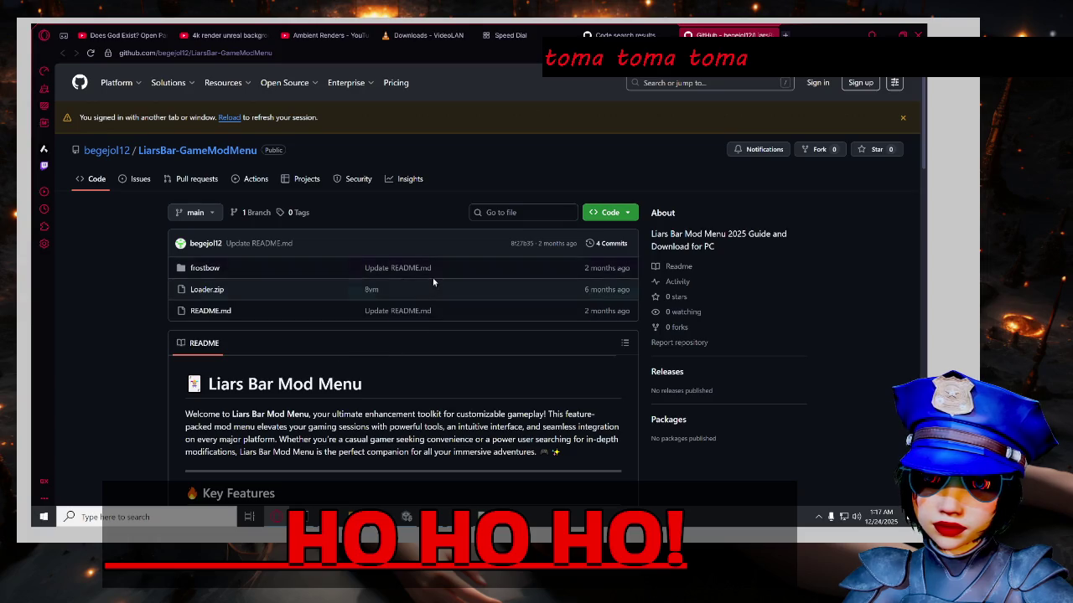
# Scroll through the begejol12/LiarsBar-GameModMenu repository page.
pyautogui.scroll(-3, 91, 367)
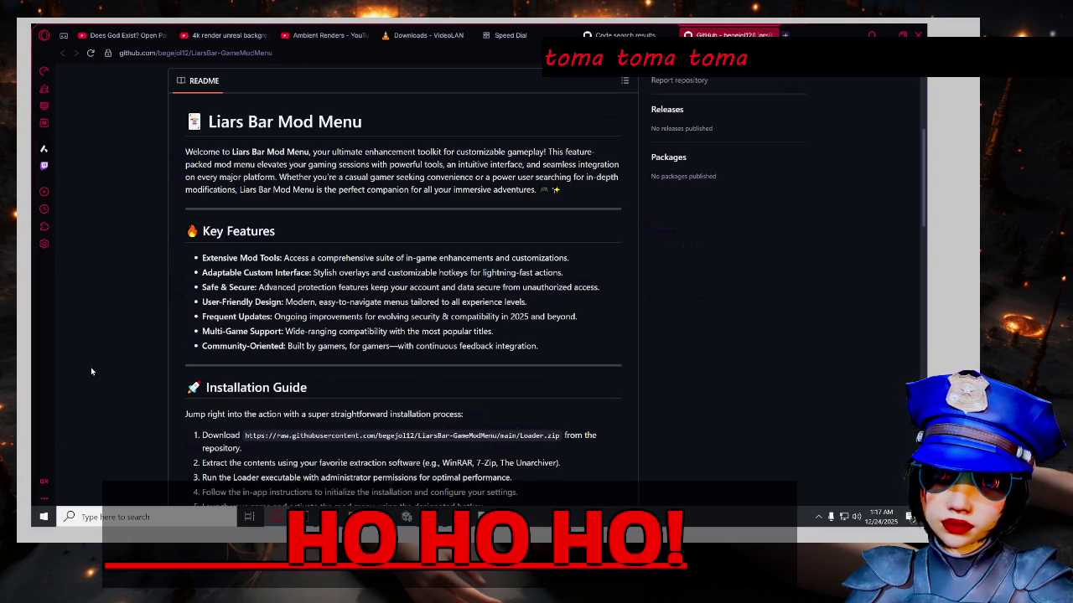
pyautogui.scroll(-2, 91, 369)
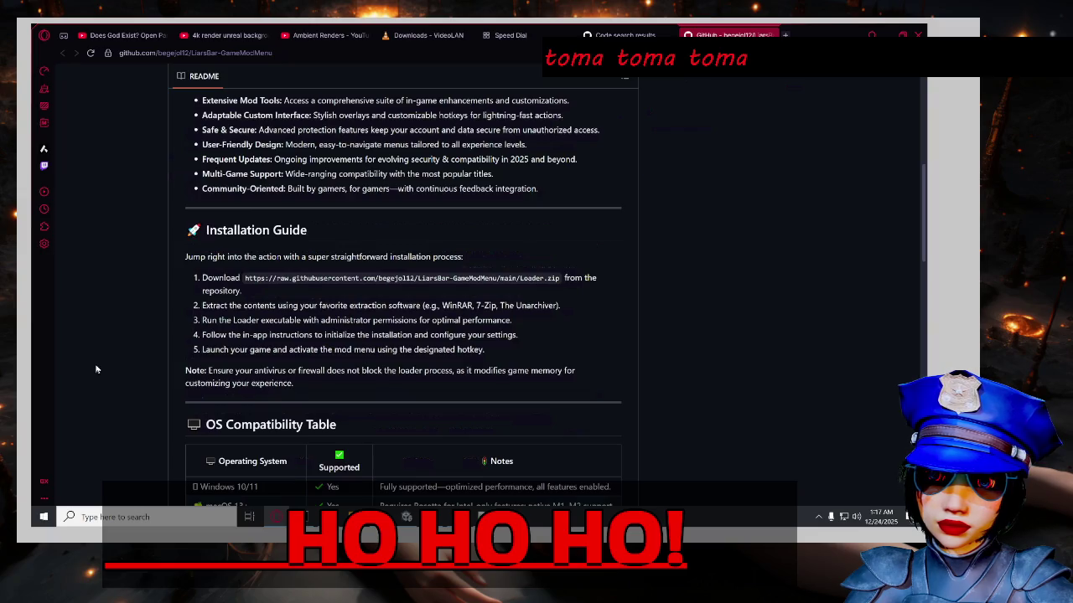
pyautogui.scroll(-1, 100, 367)
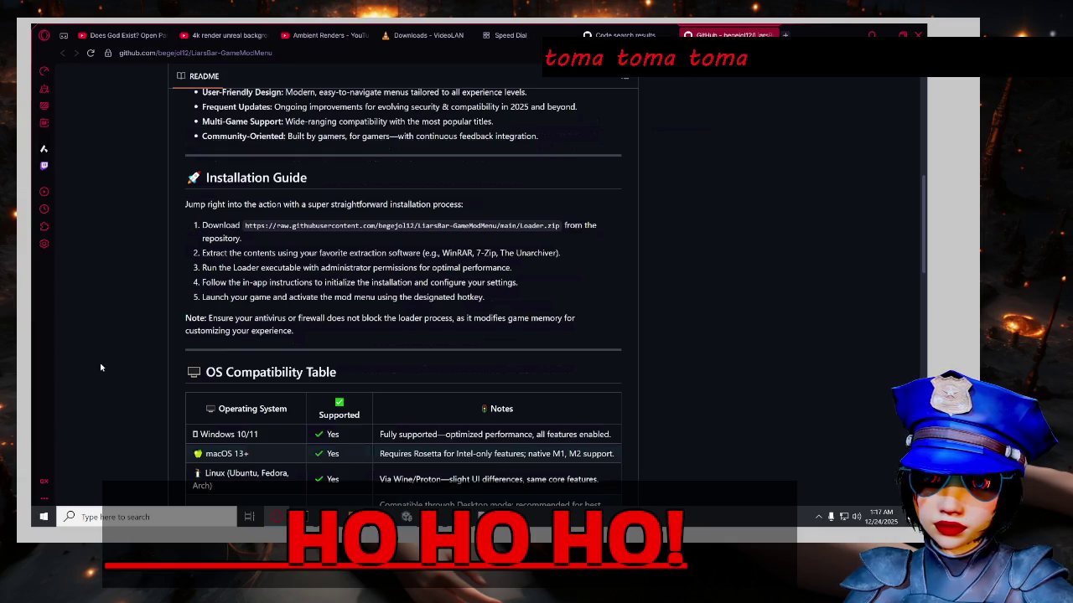
pyautogui.scroll(-1, 101, 367)
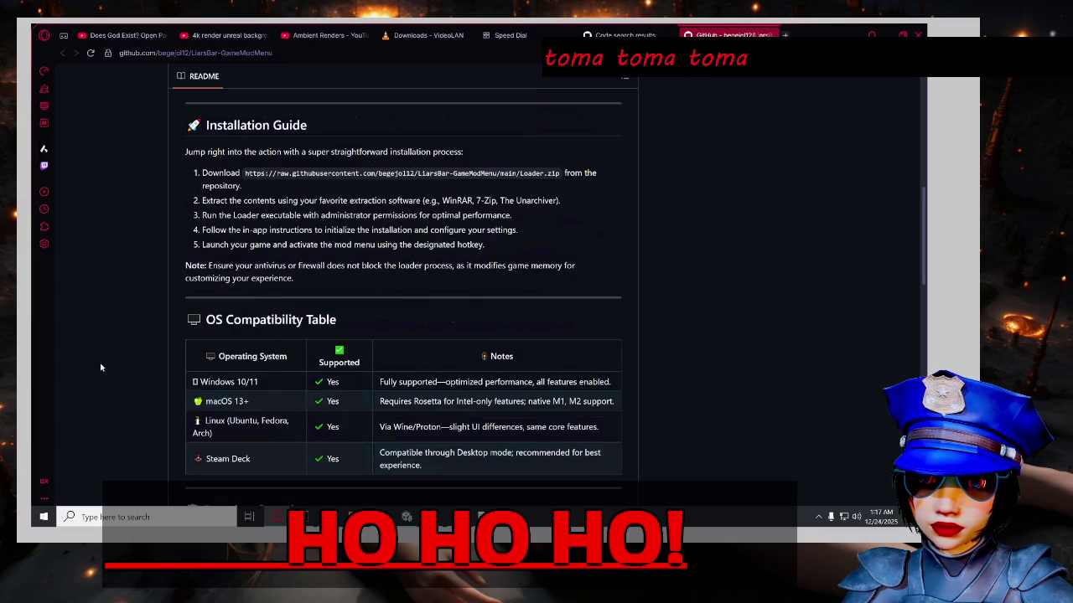
pyautogui.scroll(-3, 100, 367)
pyautogui.scroll(-3, 101, 367)
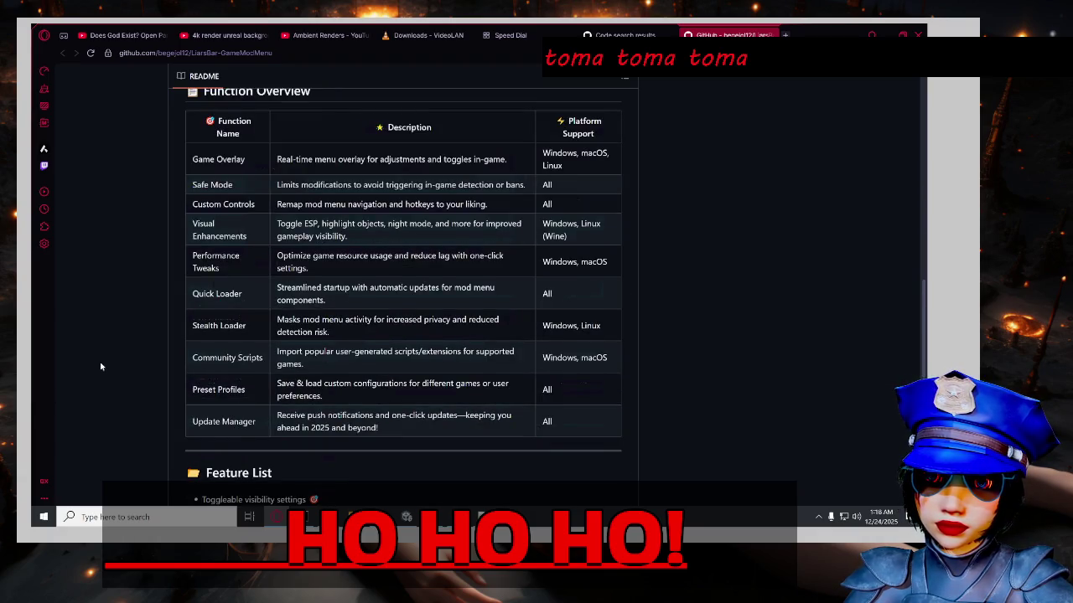
pyautogui.scroll(-5, 100, 367)
pyautogui.scroll(1, 101, 367)
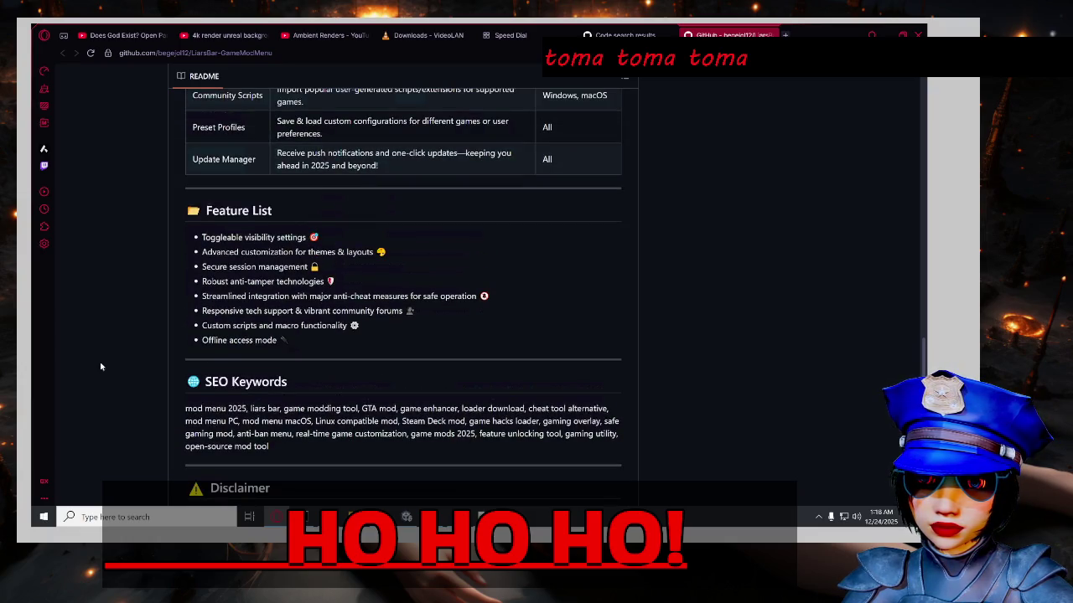
pyautogui.scroll(-1, 100, 367)
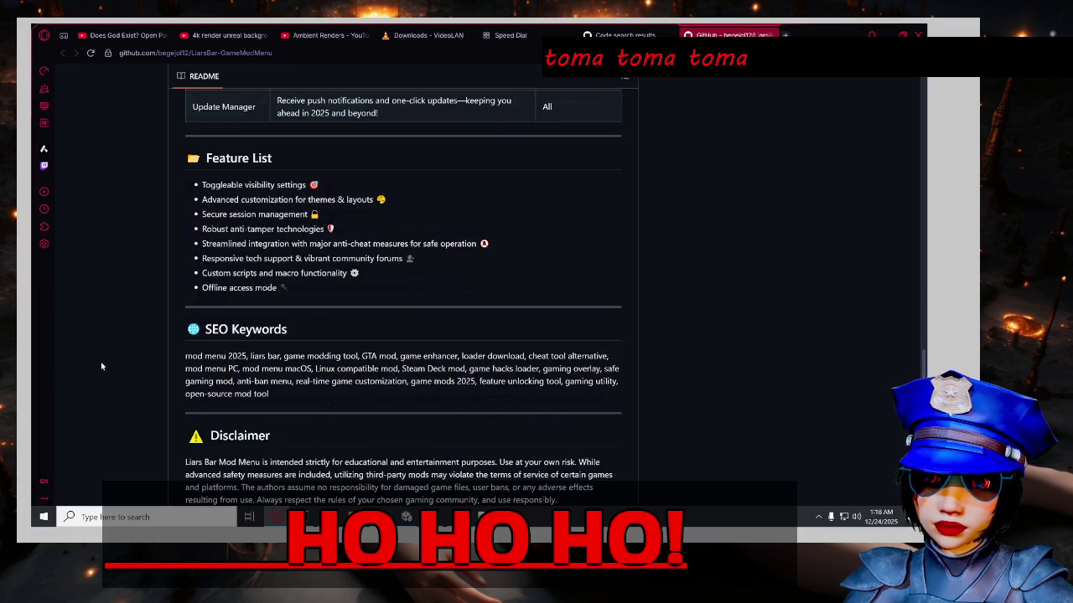
pyautogui.scroll(-5, 101, 367)
pyautogui.scroll(15, 101, 366)
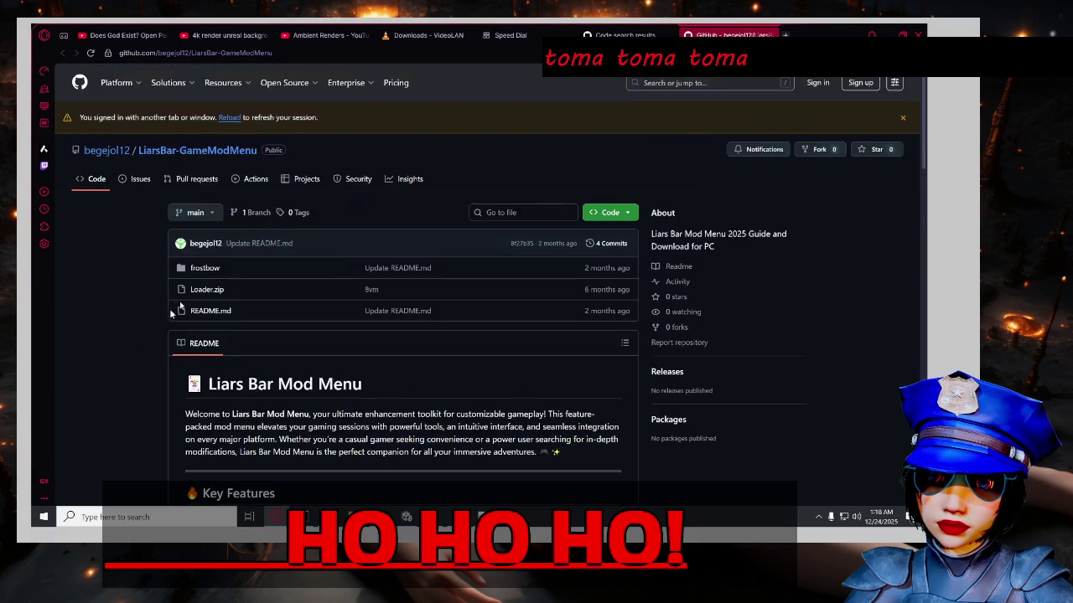
# Check the frostbow folder (only LiarsBar-GameModMenu.zip), then return to the code search results.
pyautogui.click(200, 269)
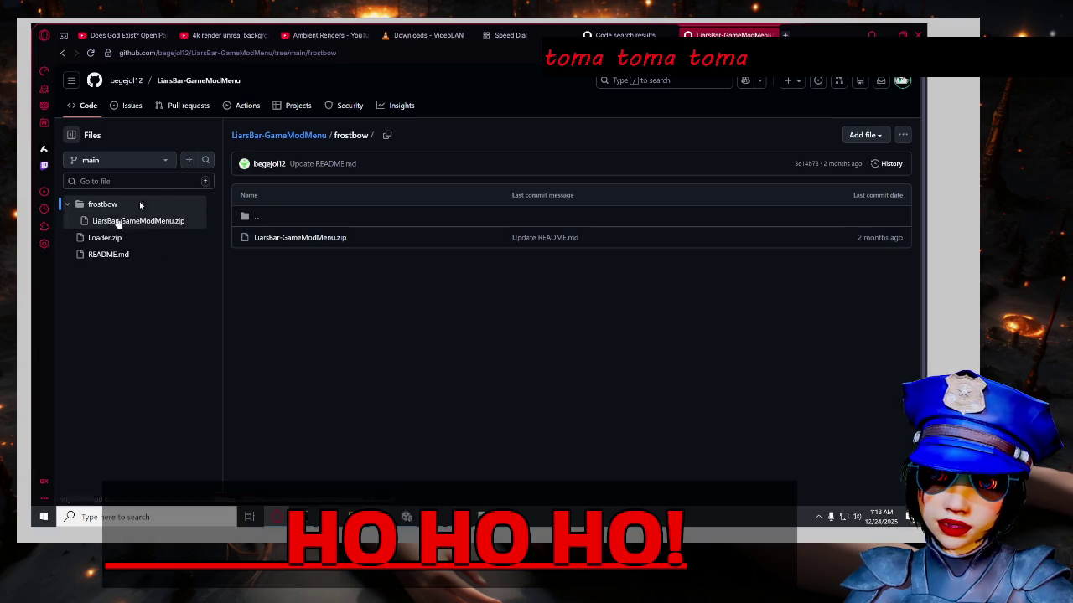
pyautogui.click(62, 53)
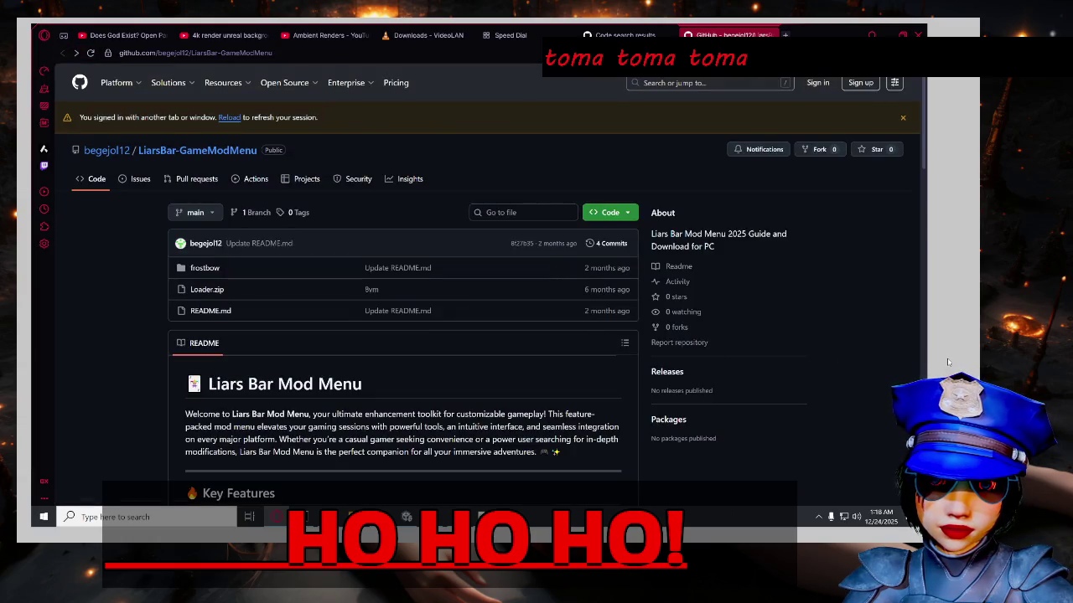
pyautogui.click(624, 36)
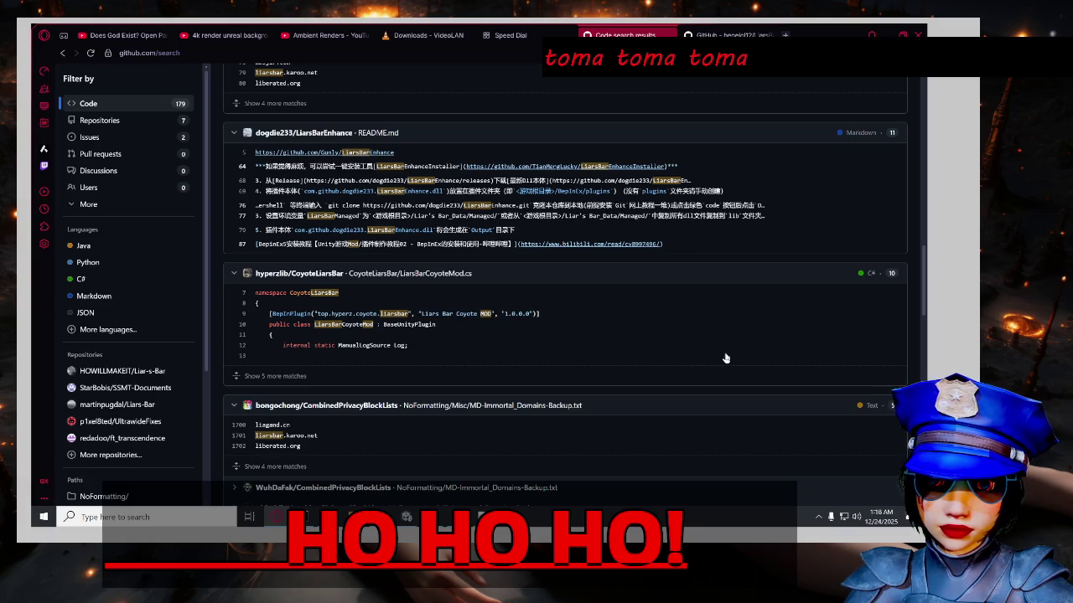
# Open a LiarsBarEnhance repository from the code search results in a background tab.
pyautogui.scroll(15, 724, 357)
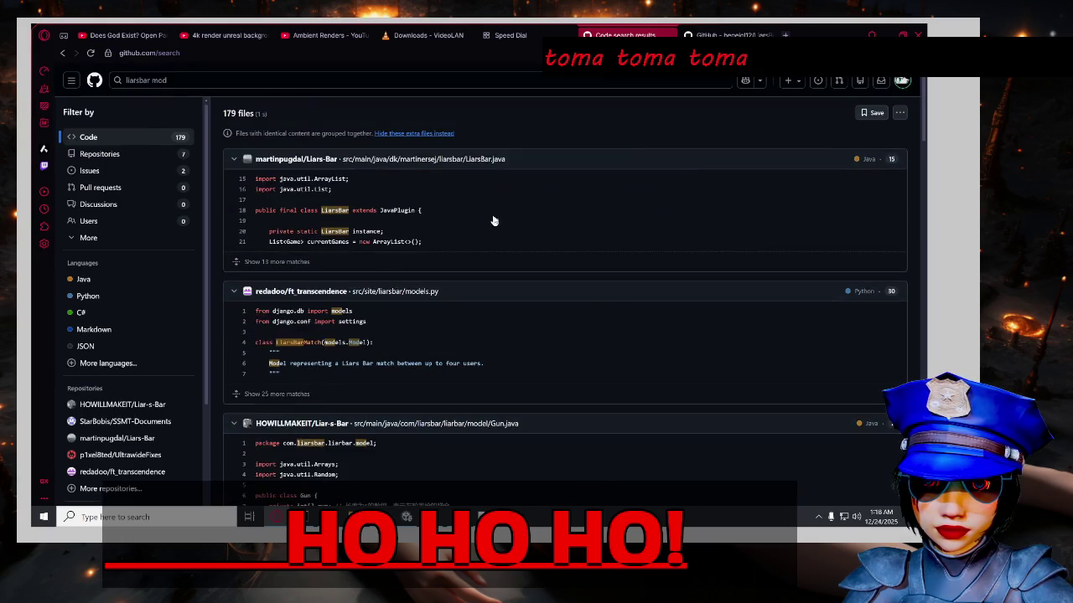
pyautogui.click(900, 112)
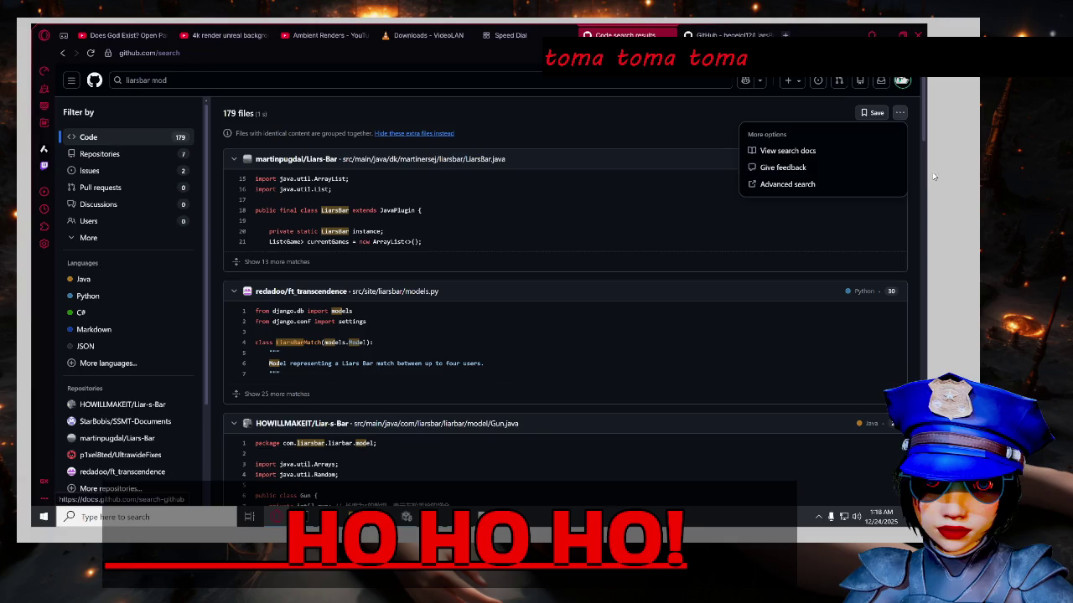
pyautogui.click(648, 122)
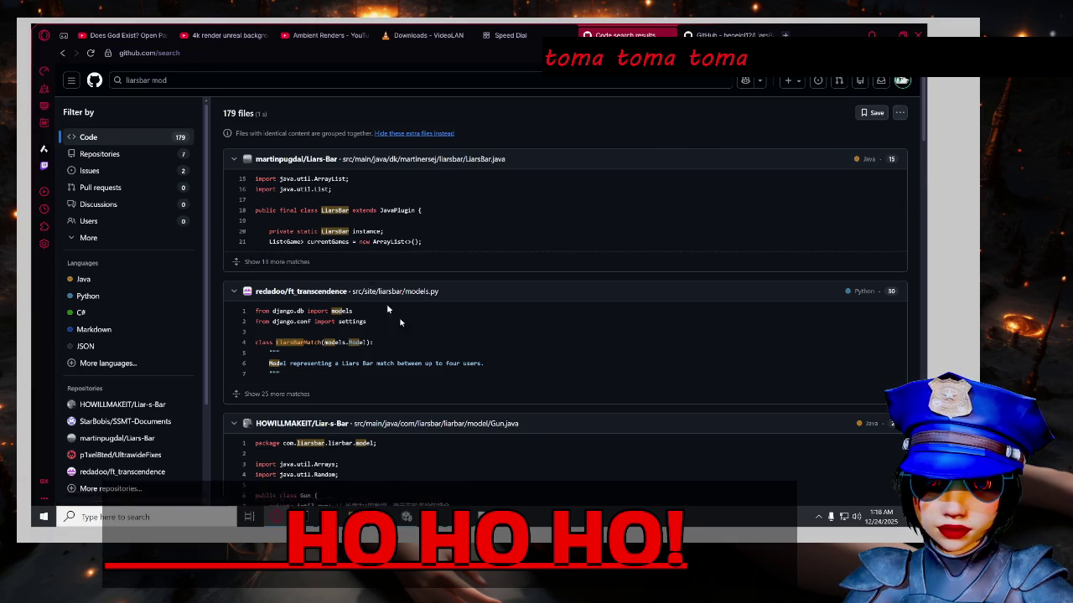
pyautogui.scroll(-10, 446, 316)
pyautogui.scroll(-5, 447, 317)
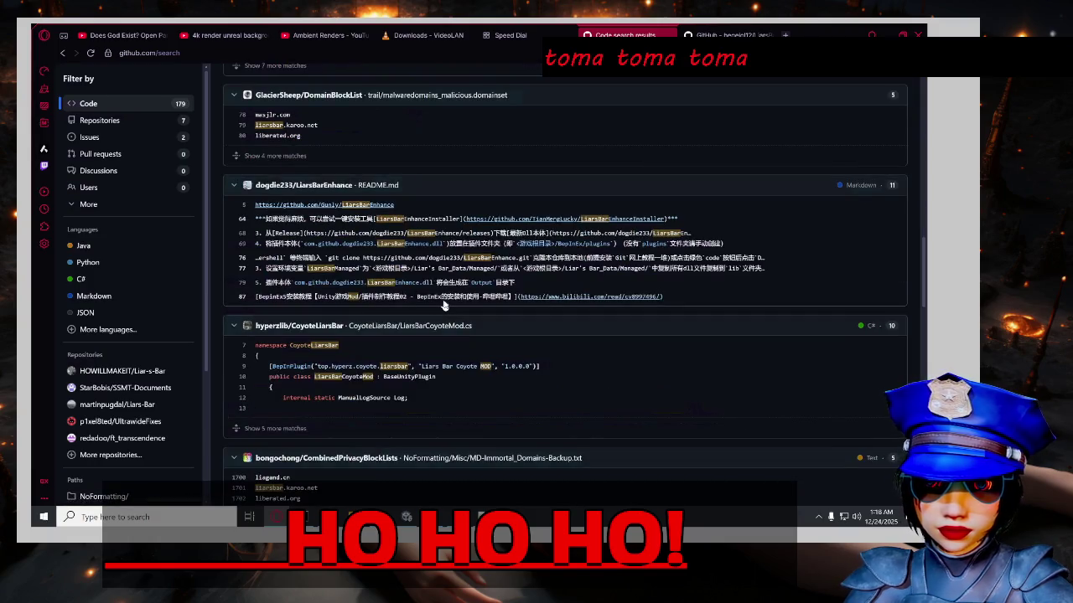
pyautogui.middleClick(340, 185)
# Open a second LiarsBarEnhance repository in a background tab.
pyautogui.scroll(-2, 342, 208)
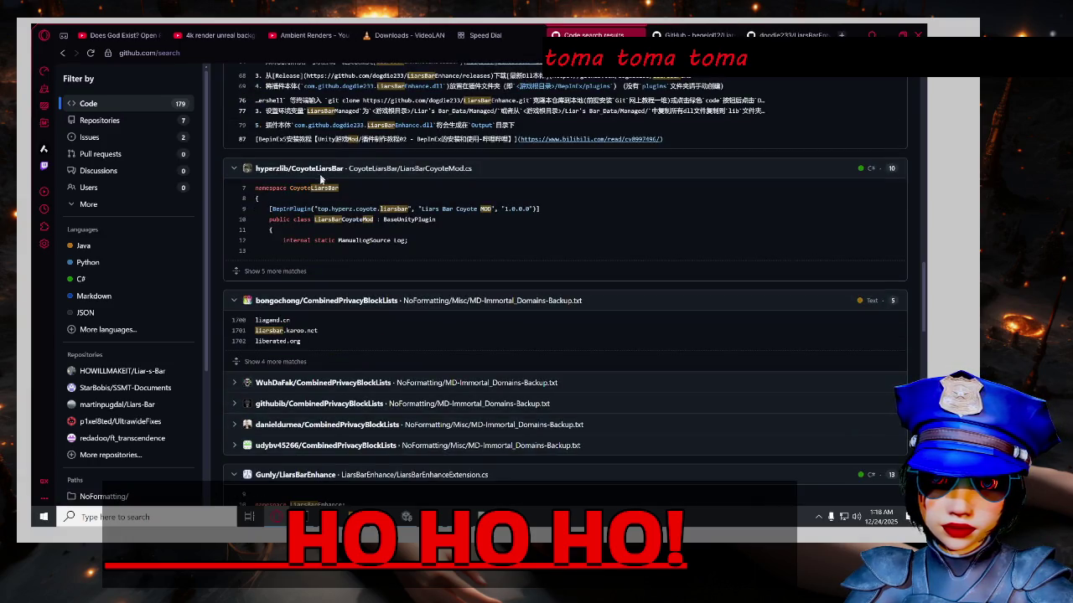
pyautogui.scroll(-2, 322, 295)
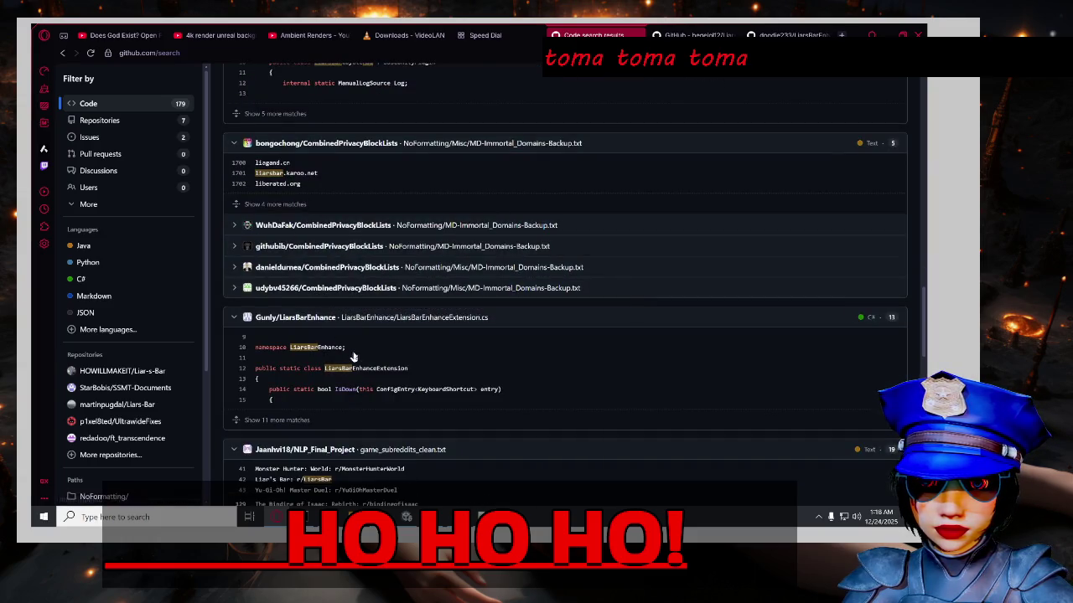
pyautogui.scroll(-2, 344, 335)
pyautogui.scroll(1, 310, 277)
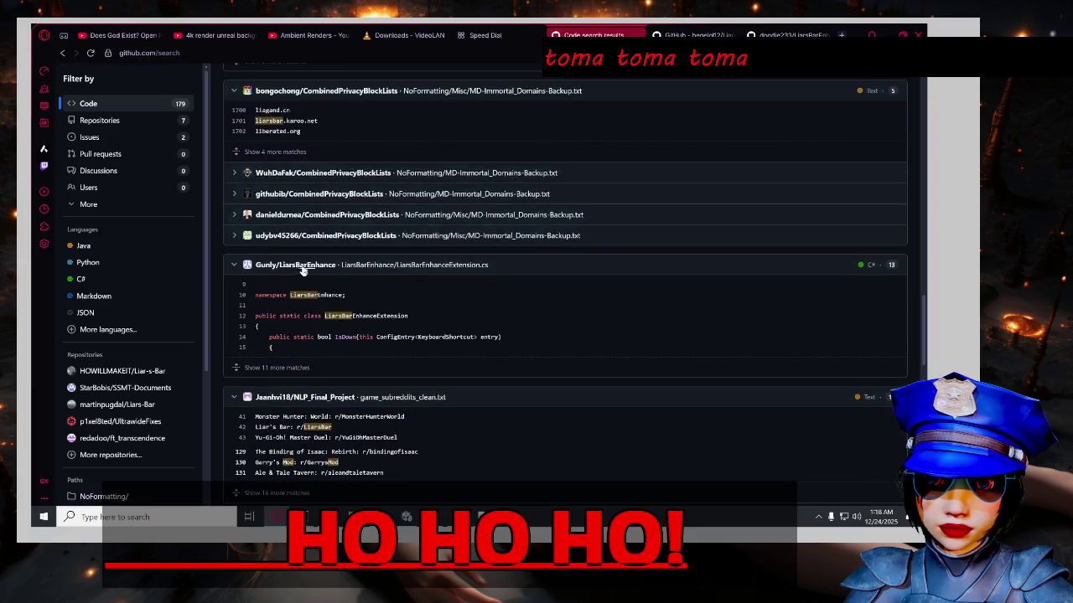
pyautogui.middleClick(302, 266)
# Go to the second page of liarsbar mod code search results.
pyautogui.scroll(-3, 332, 291)
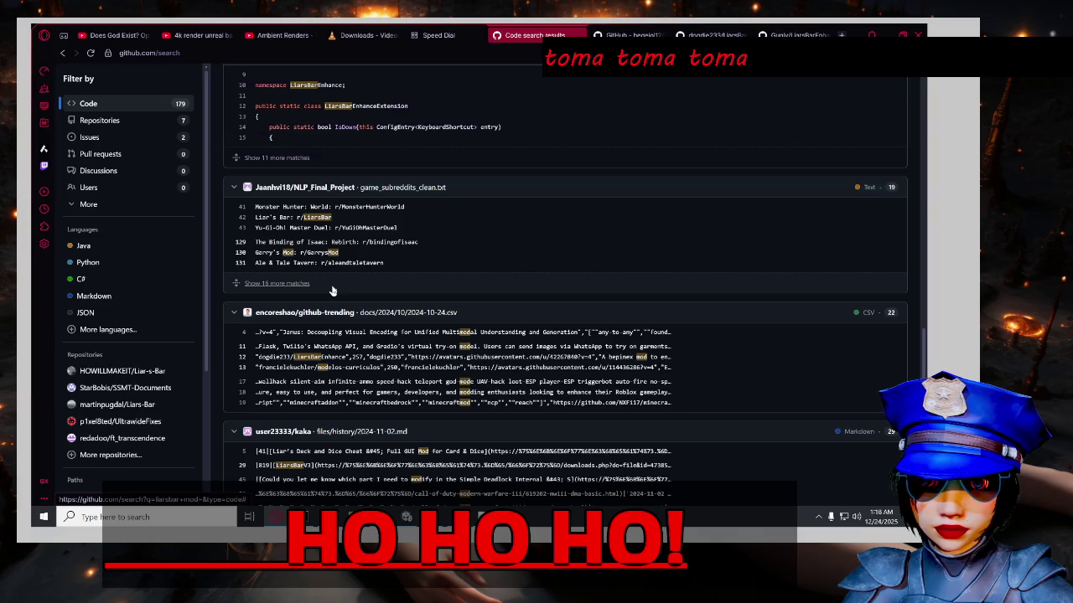
pyautogui.scroll(-2, 333, 291)
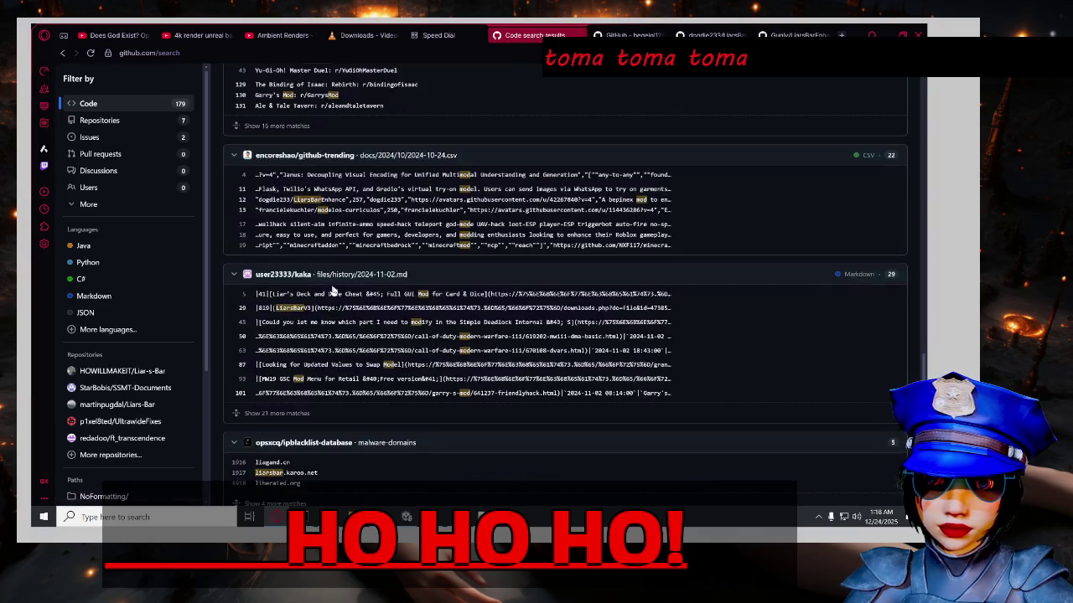
pyautogui.scroll(-3, 335, 294)
pyautogui.scroll(-3, 335, 294)
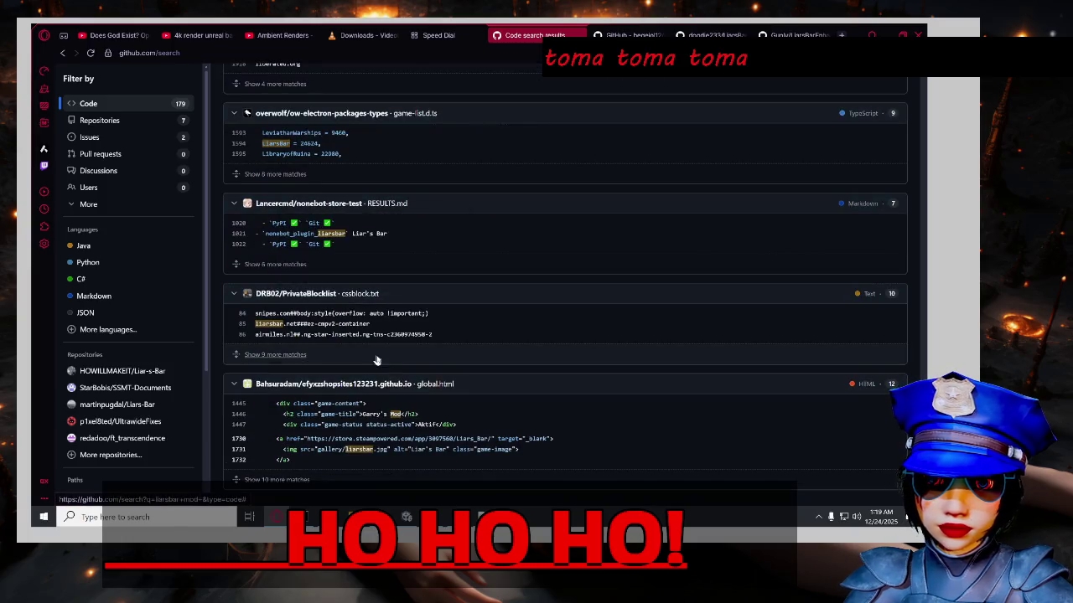
pyautogui.scroll(-1, 377, 358)
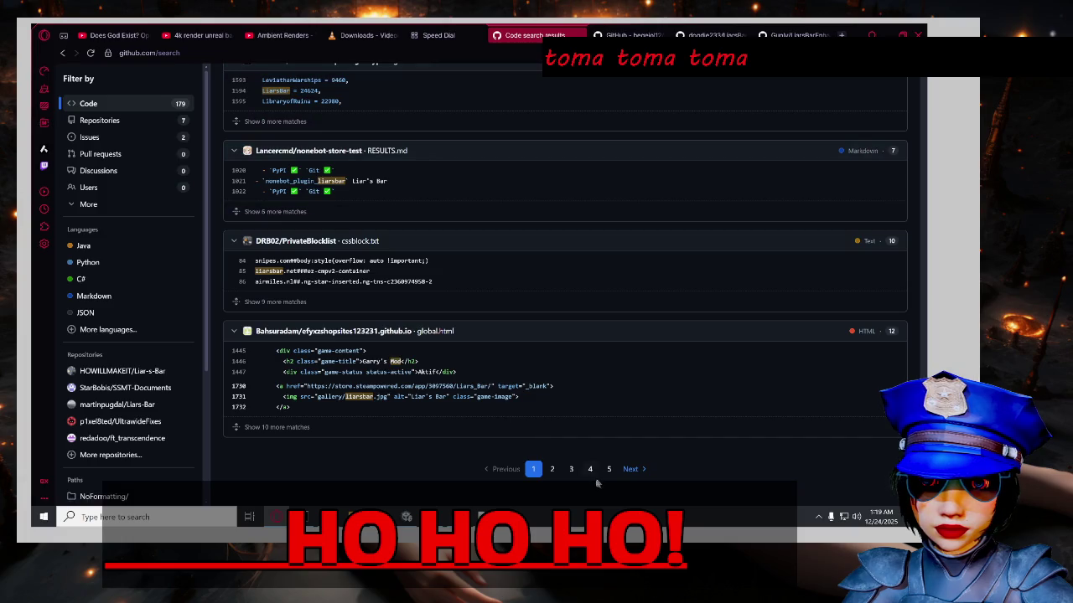
pyautogui.click(551, 469)
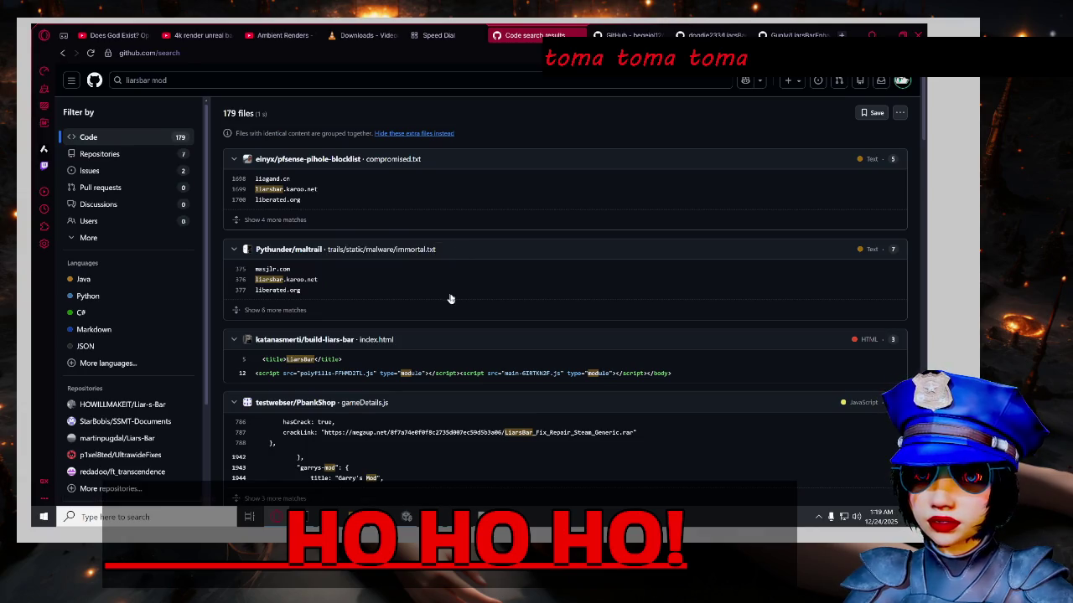
# Review the page-2 Liars Bar matches and filter the results to C# files.
pyautogui.scroll(-3, 455, 300)
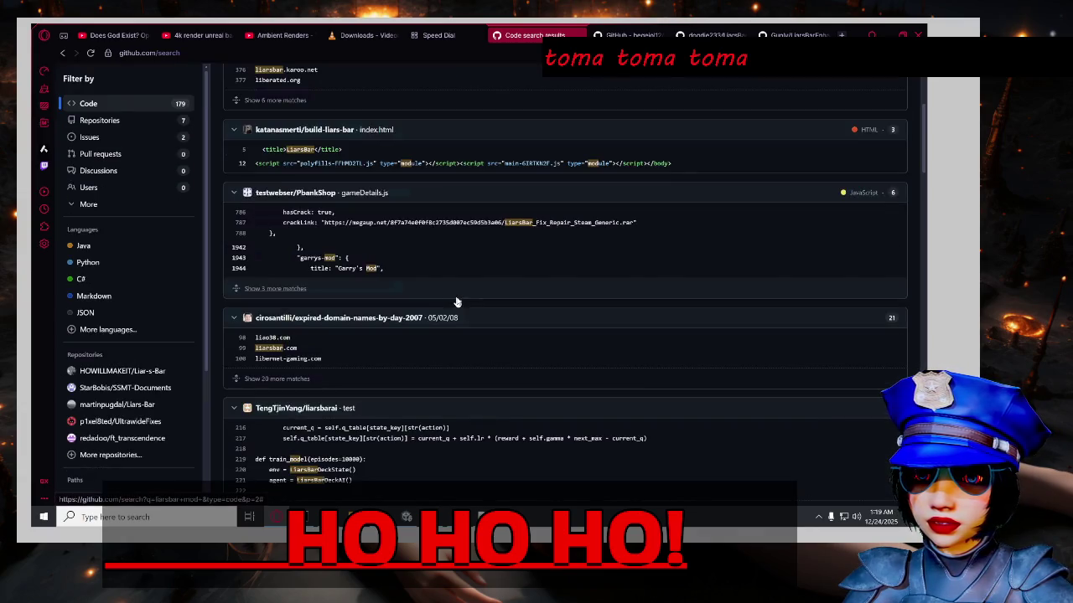
pyautogui.scroll(-3, 461, 311)
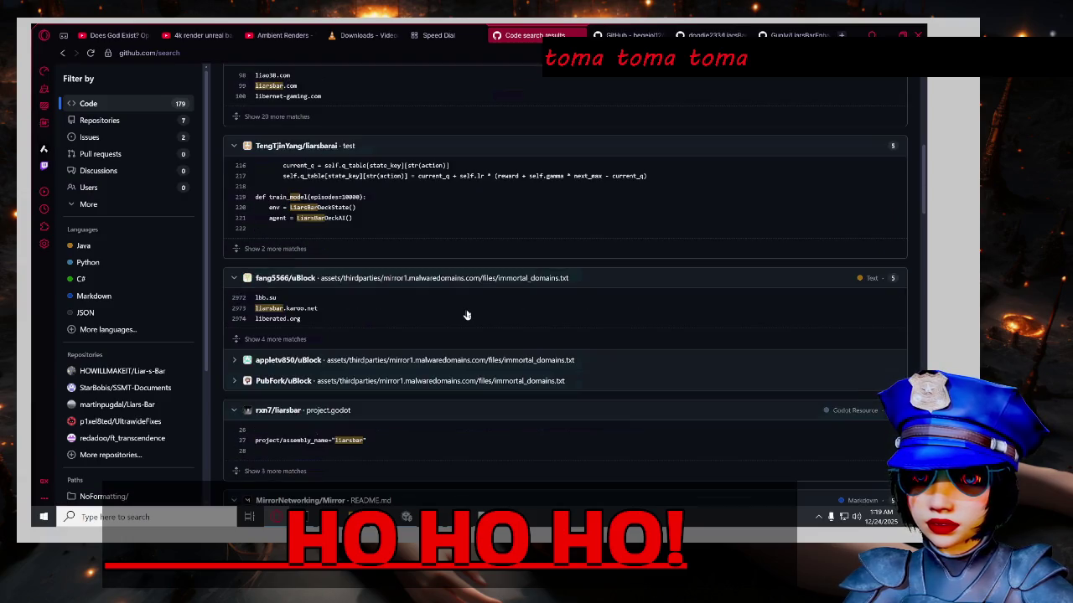
pyautogui.scroll(-3, 467, 318)
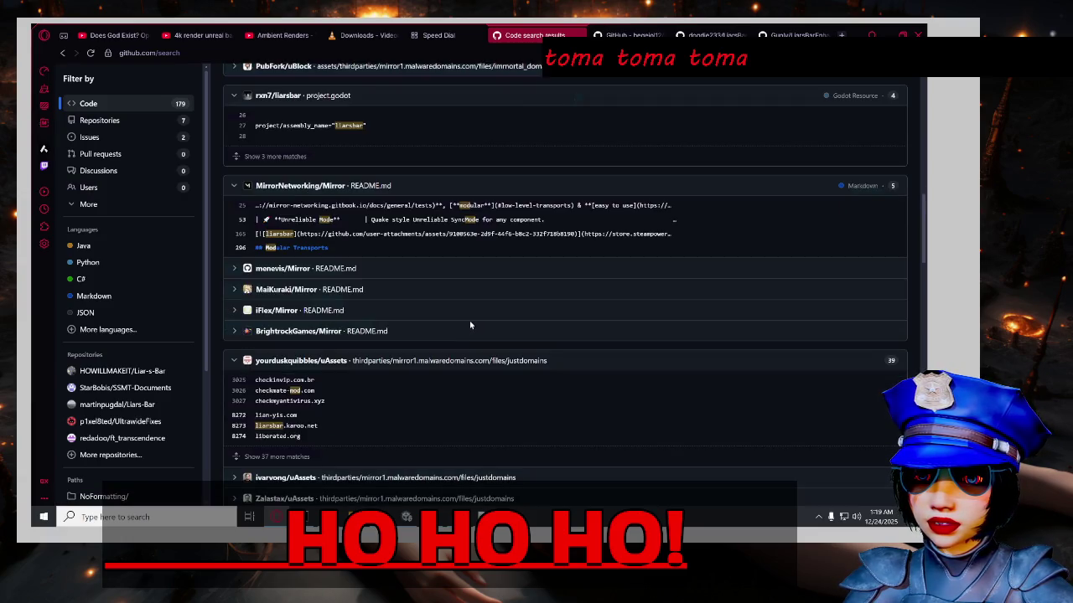
pyautogui.scroll(-3, 467, 325)
pyautogui.scroll(3, 471, 329)
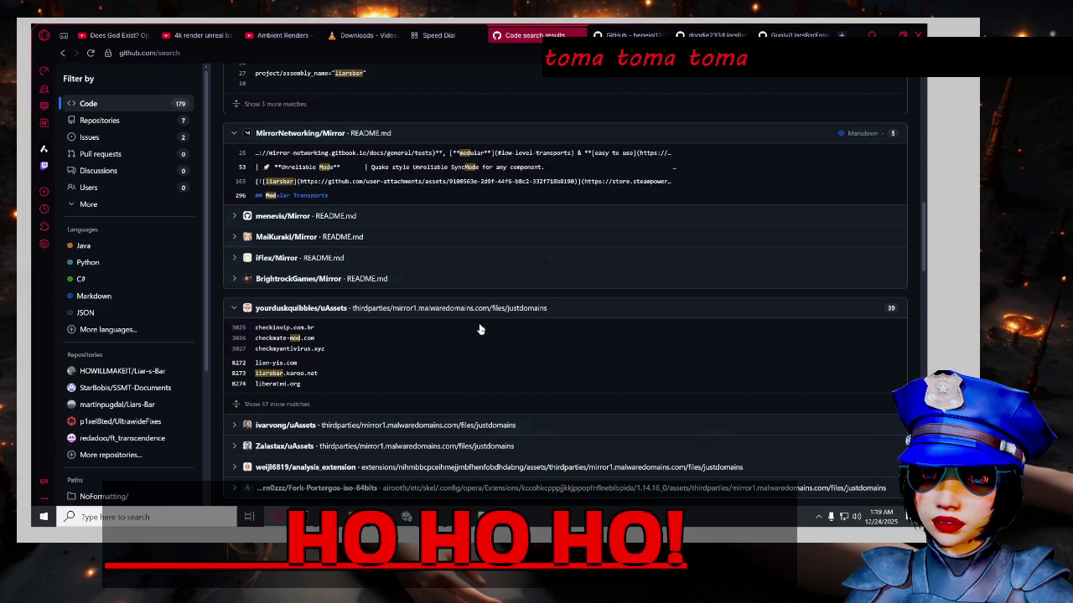
pyautogui.scroll(-3, 480, 330)
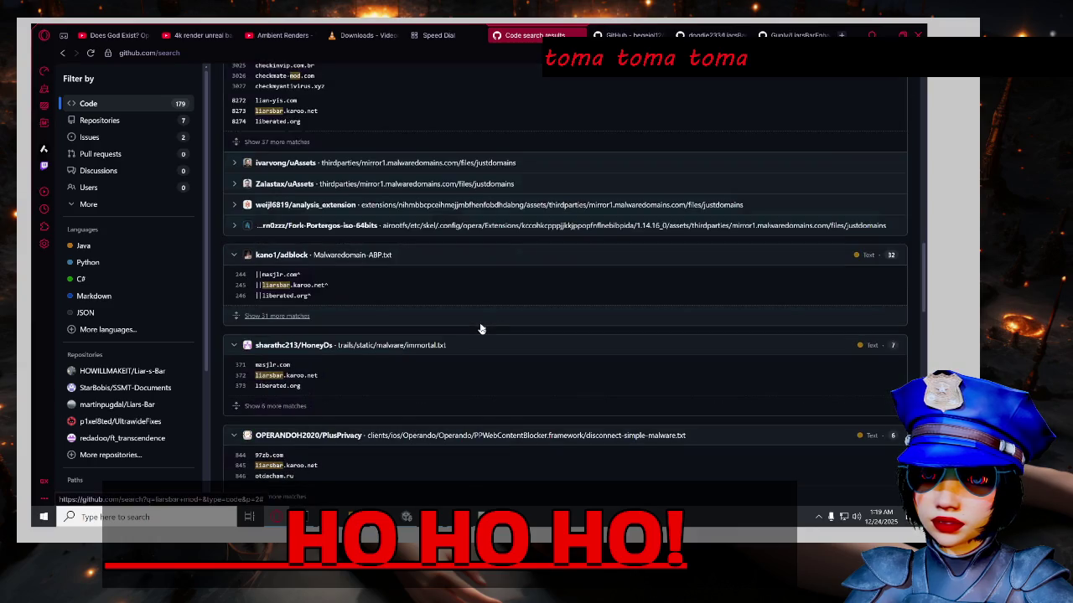
pyautogui.scroll(-3, 480, 330)
pyautogui.scroll(-3, 482, 331)
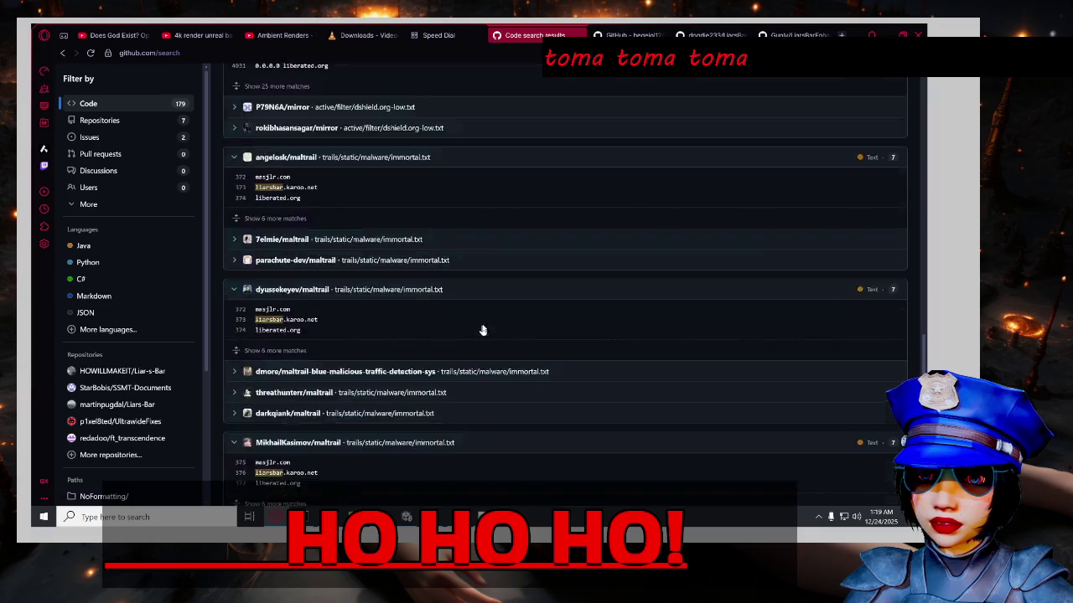
pyautogui.scroll(-3, 483, 330)
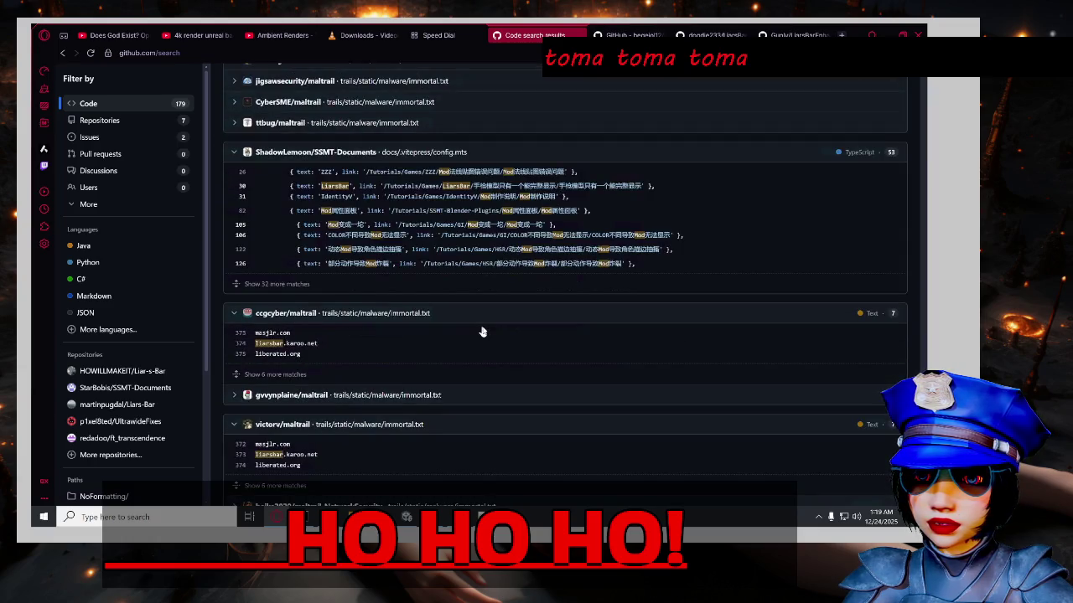
pyautogui.scroll(-2, 482, 331)
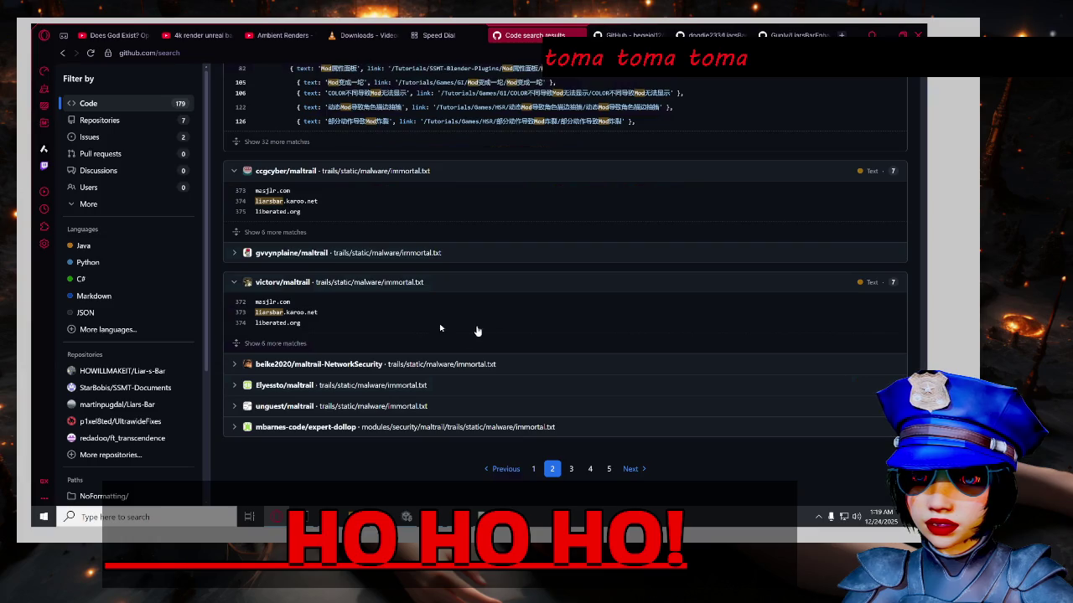
pyautogui.click(98, 280)
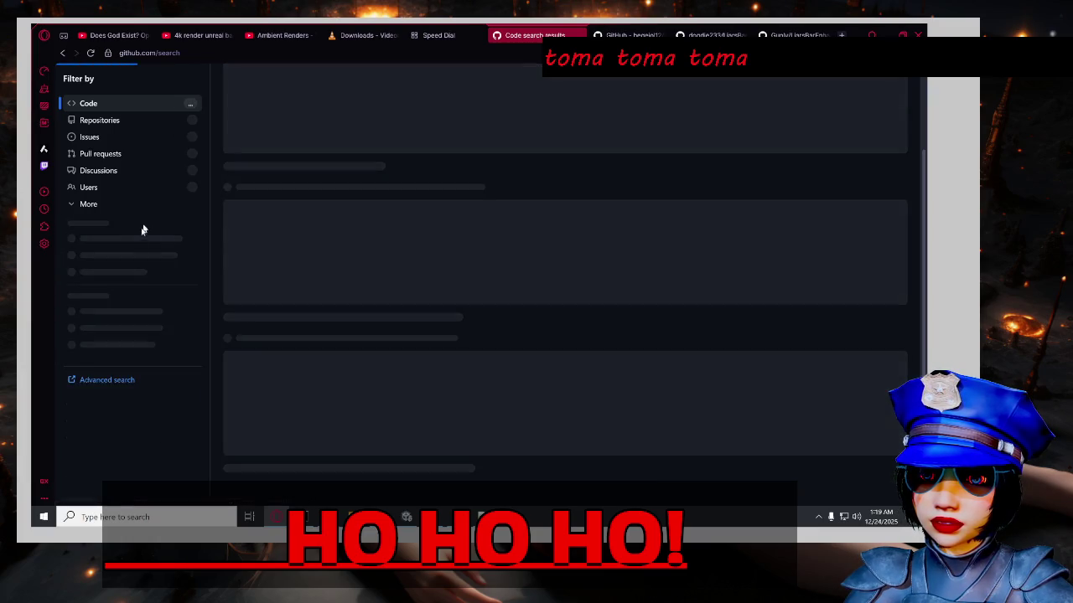
# Open the LiarsBarEnhance Plugin.cs match from the C# results.
pyautogui.scroll(4, 234, 254)
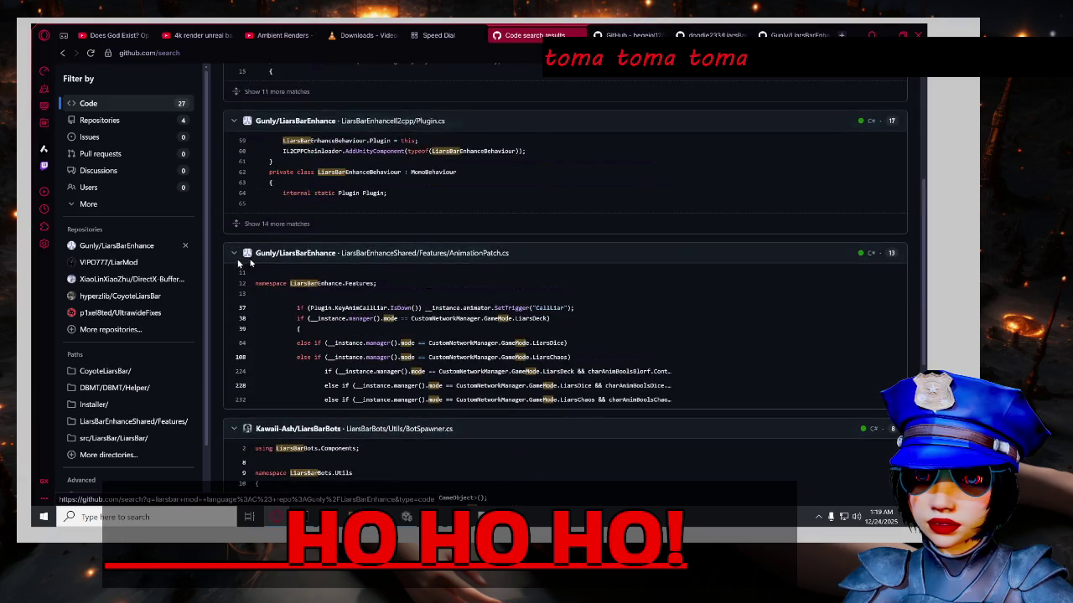
pyautogui.scroll(1, 390, 298)
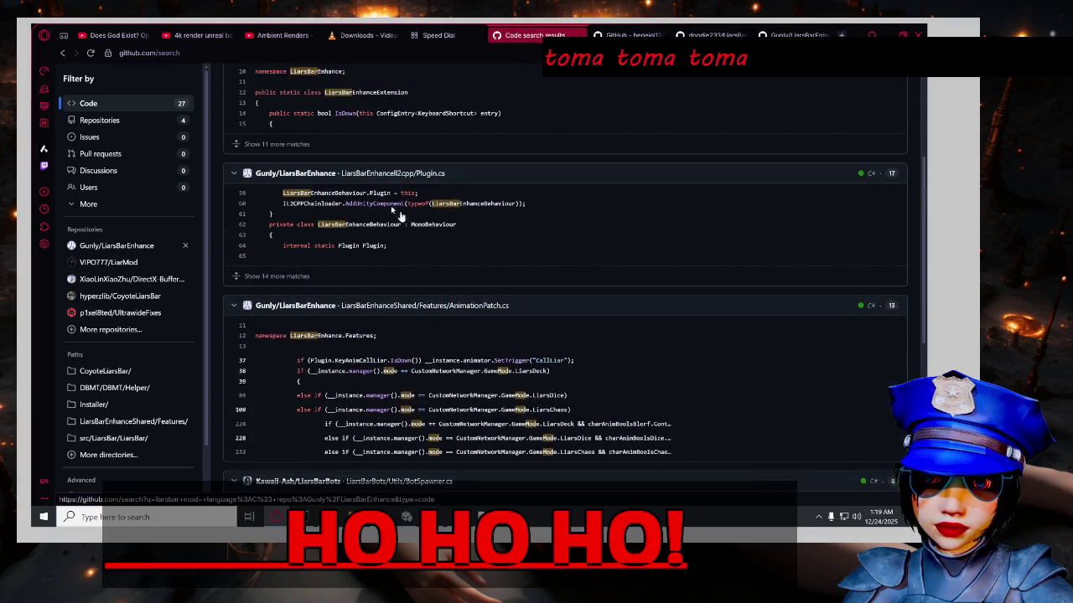
pyautogui.click(348, 173)
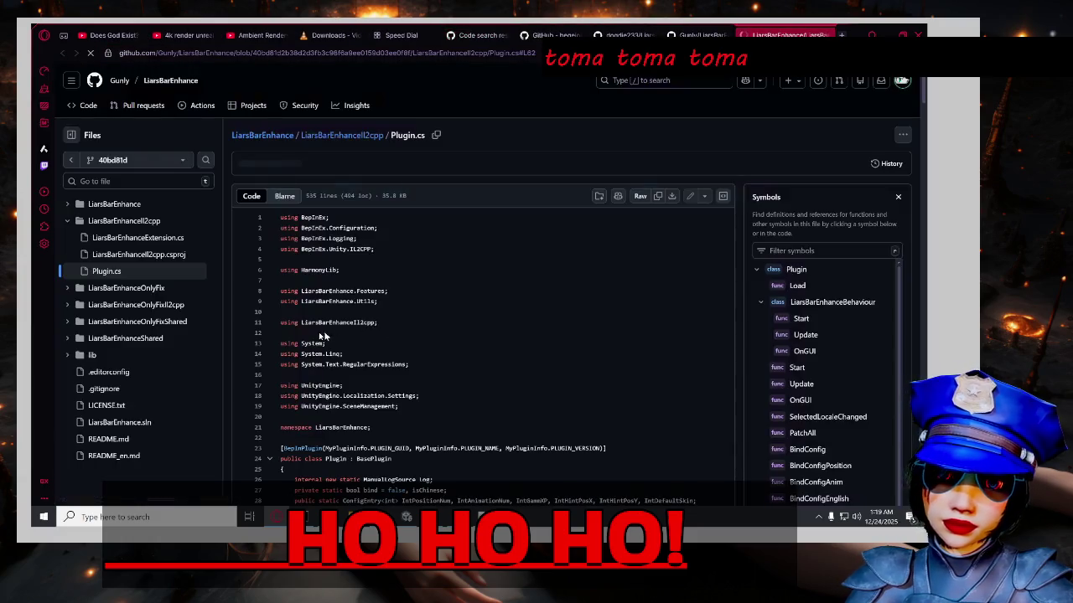
# Read LiarsBarEnhanceExtension.cs in the LiarsBarEnhanceIl2cpp folder, then return to the repository root.
pyautogui.scroll(7, 270, 362)
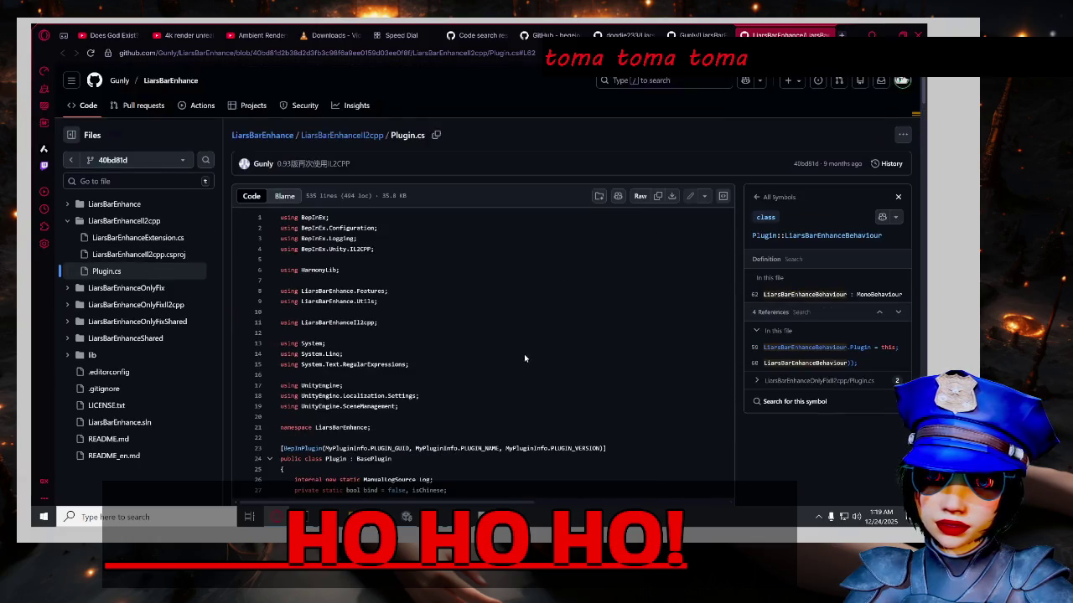
pyautogui.click(387, 137)
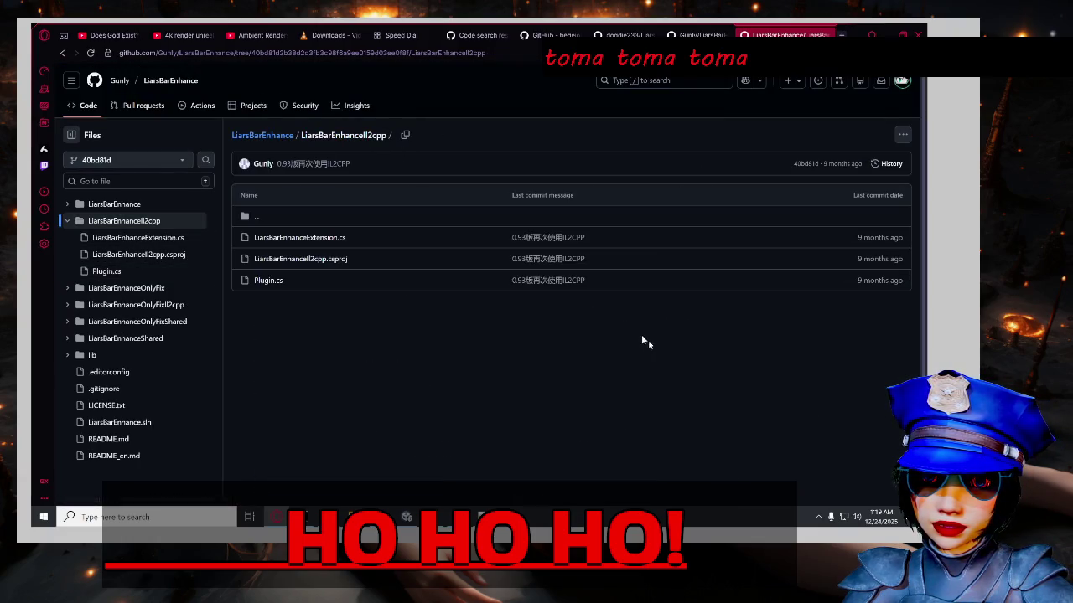
pyautogui.click(189, 239)
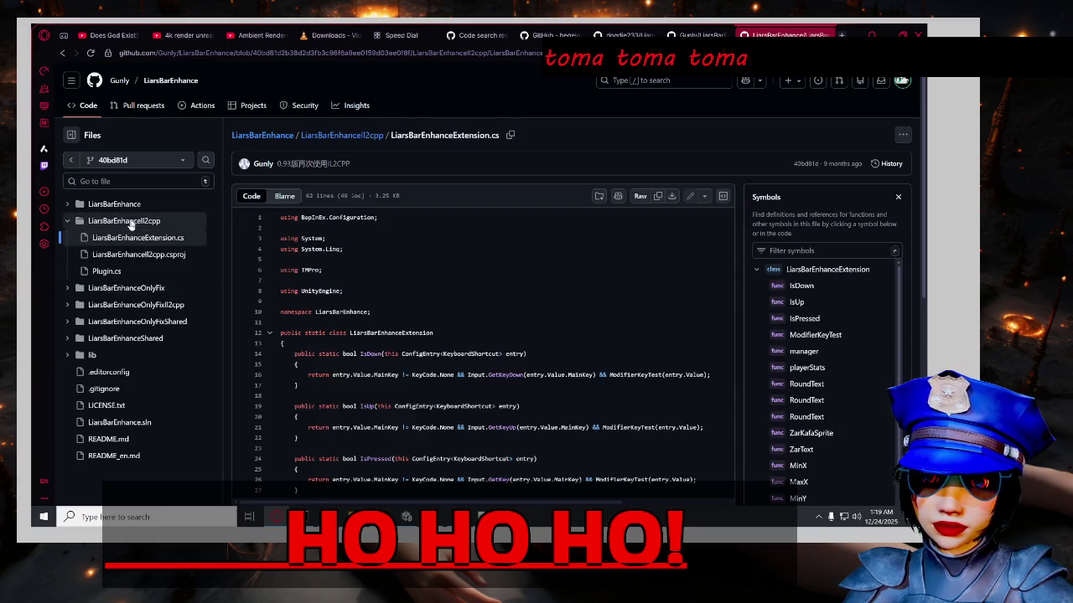
pyautogui.click(132, 222)
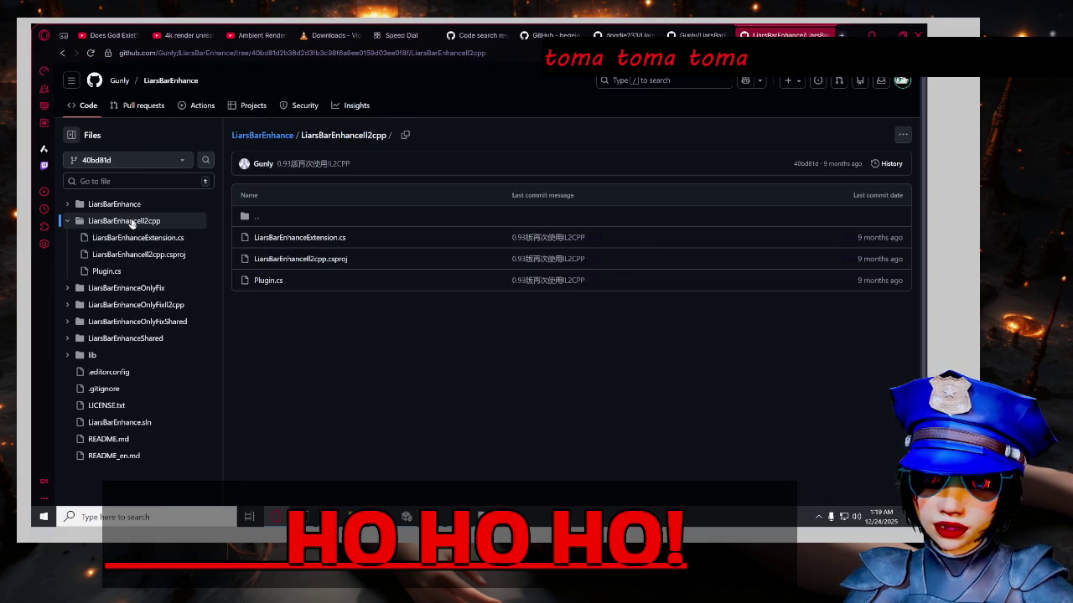
pyautogui.click(270, 135)
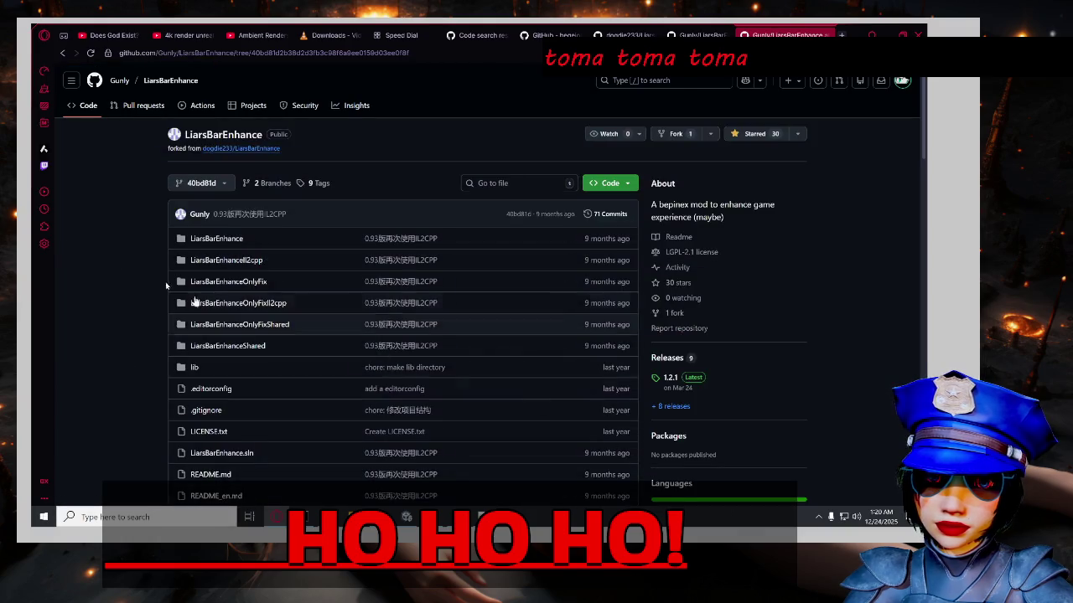
# Translate the Gunly/LiarsBarEnhance Chinese README into English.
pyautogui.scroll(-5, 132, 302)
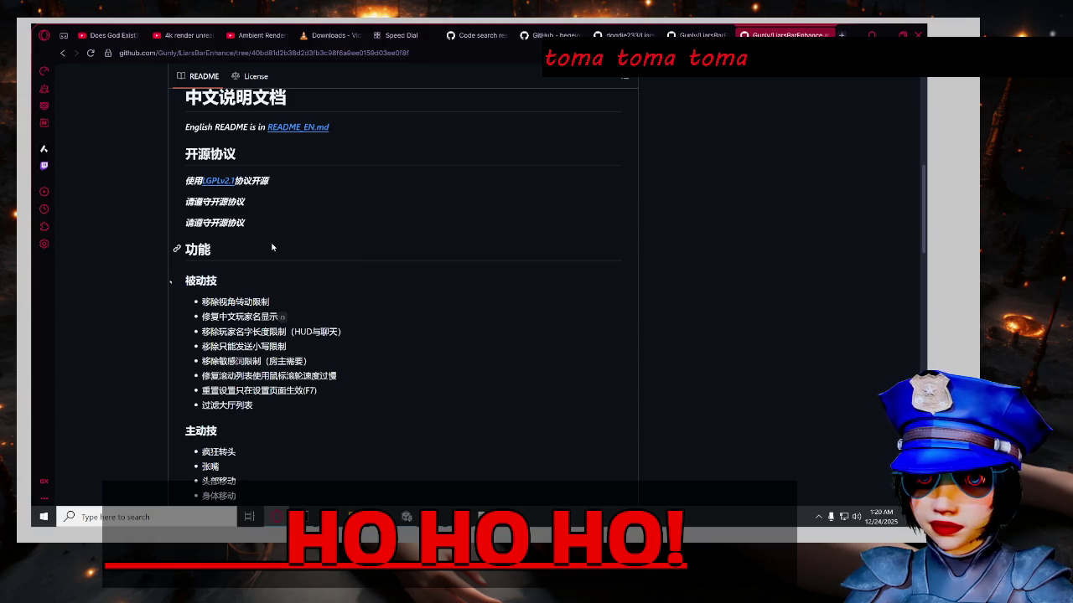
pyautogui.rightClick(114, 229)
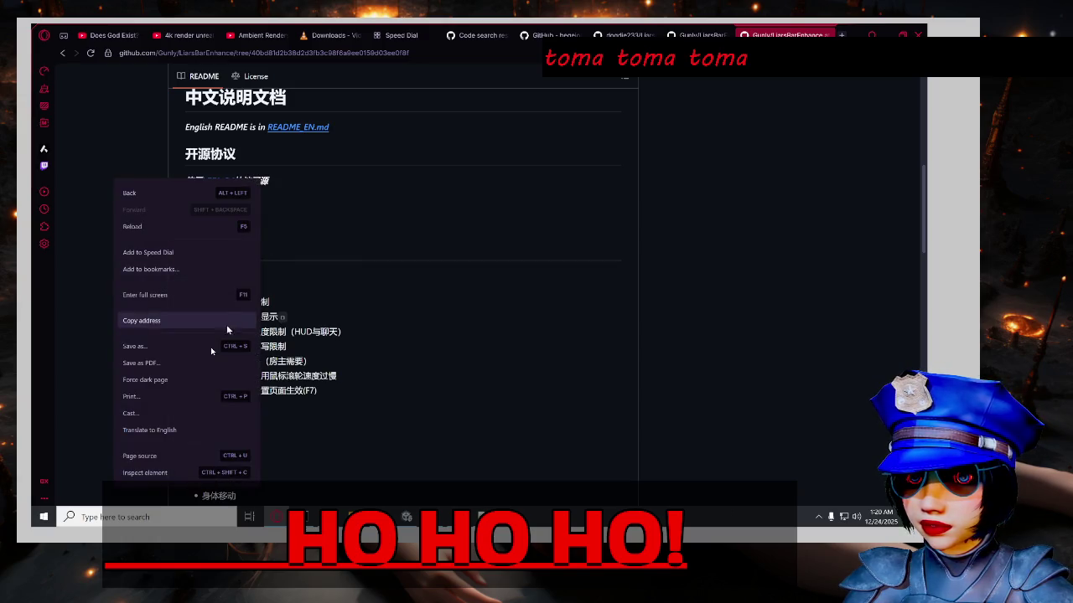
pyautogui.click(194, 431)
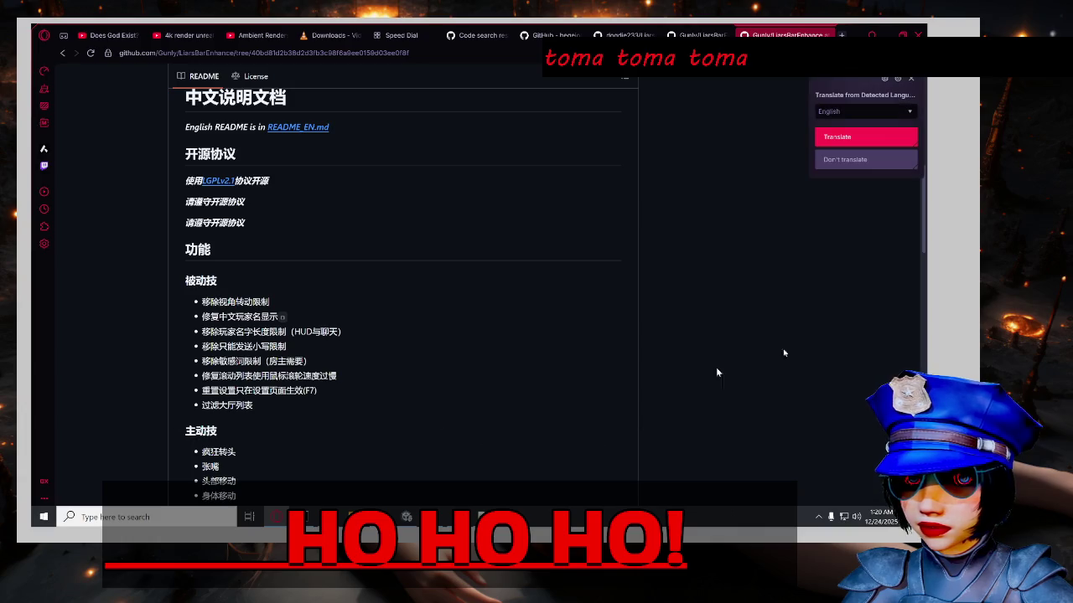
pyautogui.click(847, 138)
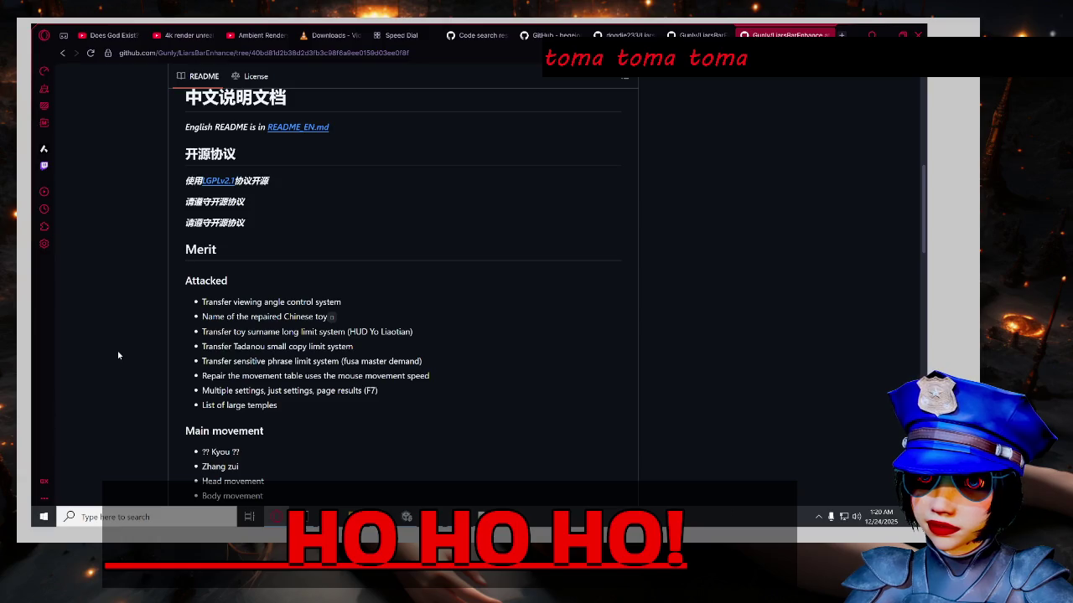
pyautogui.scroll(-2, 65, 358)
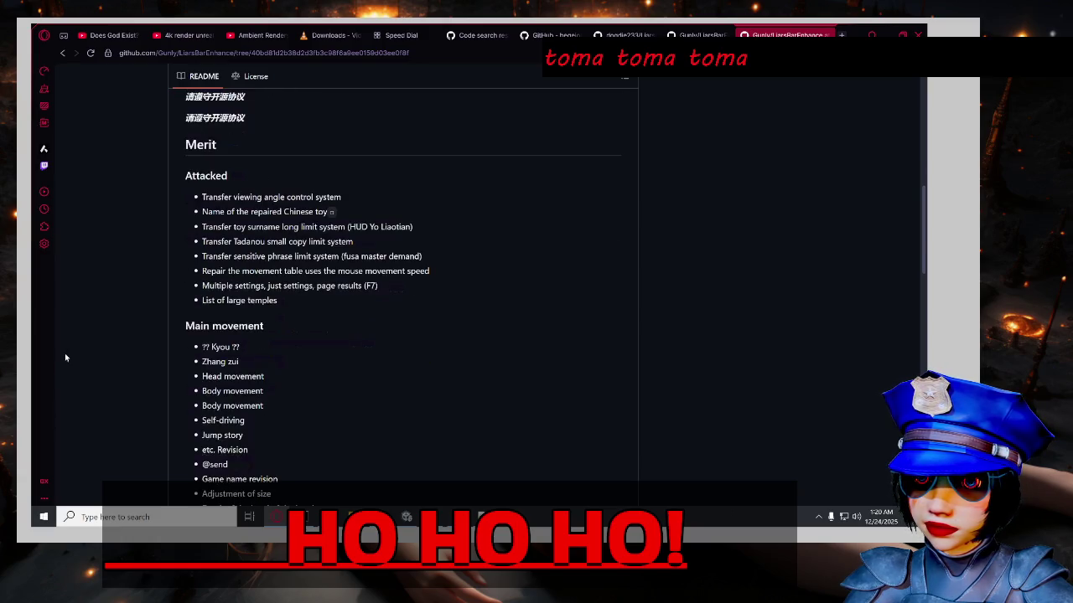
pyautogui.scroll(-10, 66, 358)
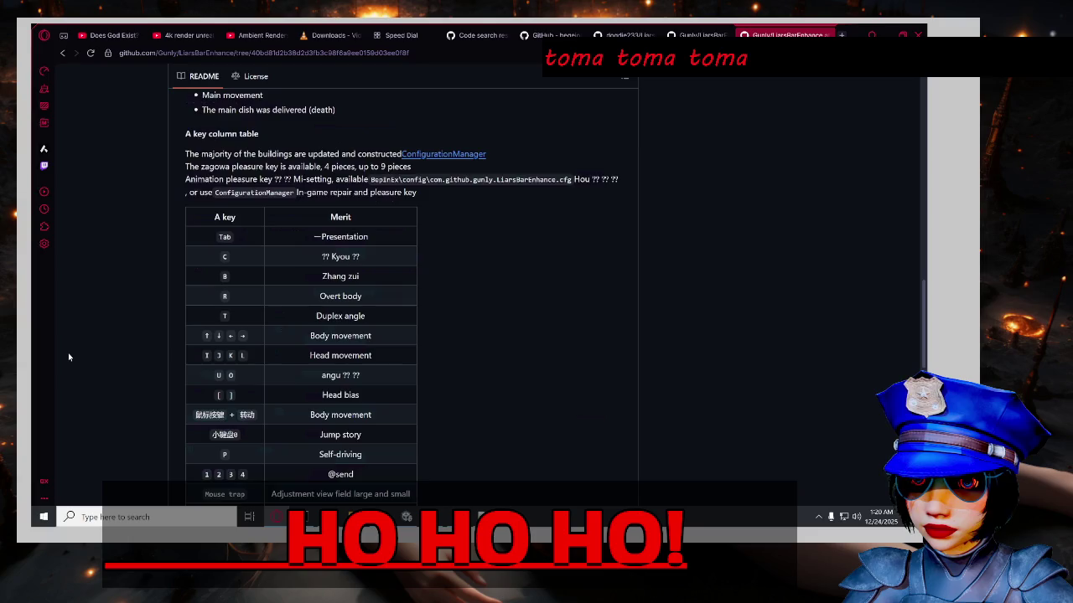
pyautogui.scroll(9, 69, 357)
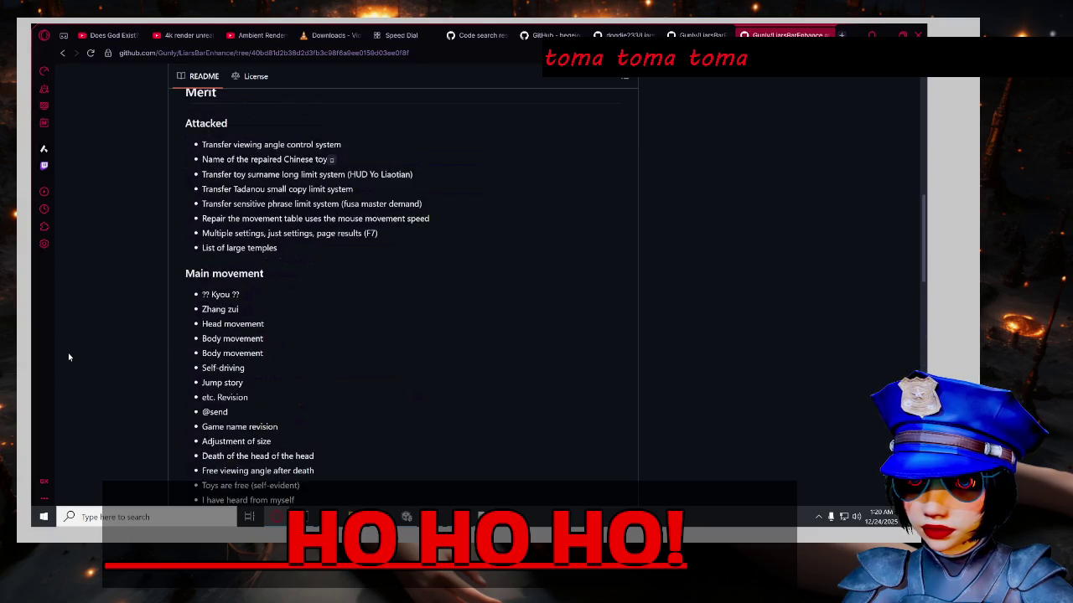
pyautogui.scroll(-15, 69, 357)
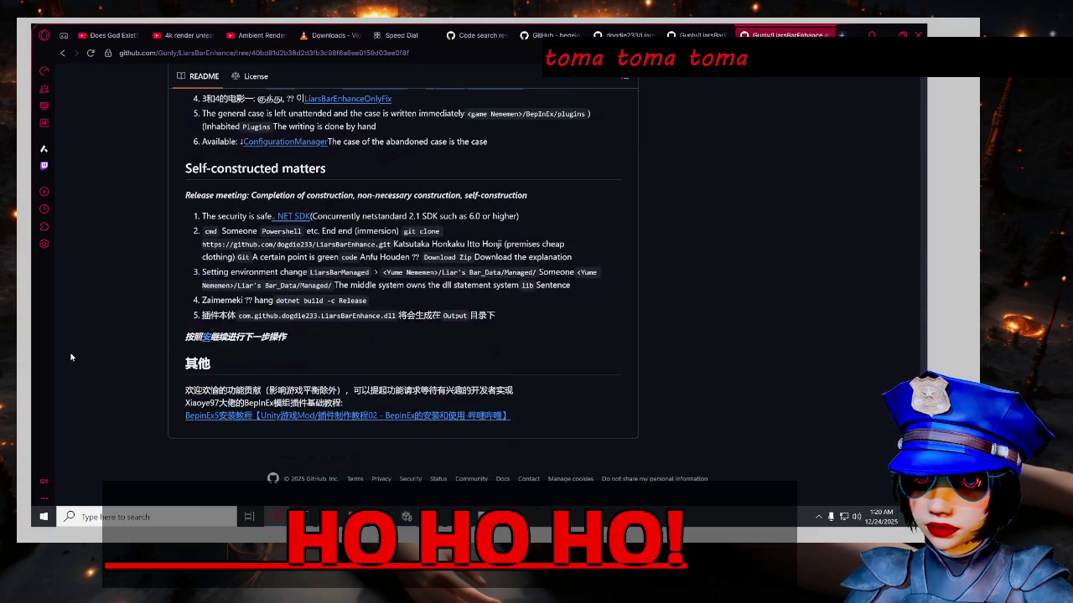
pyautogui.scroll(3, 71, 357)
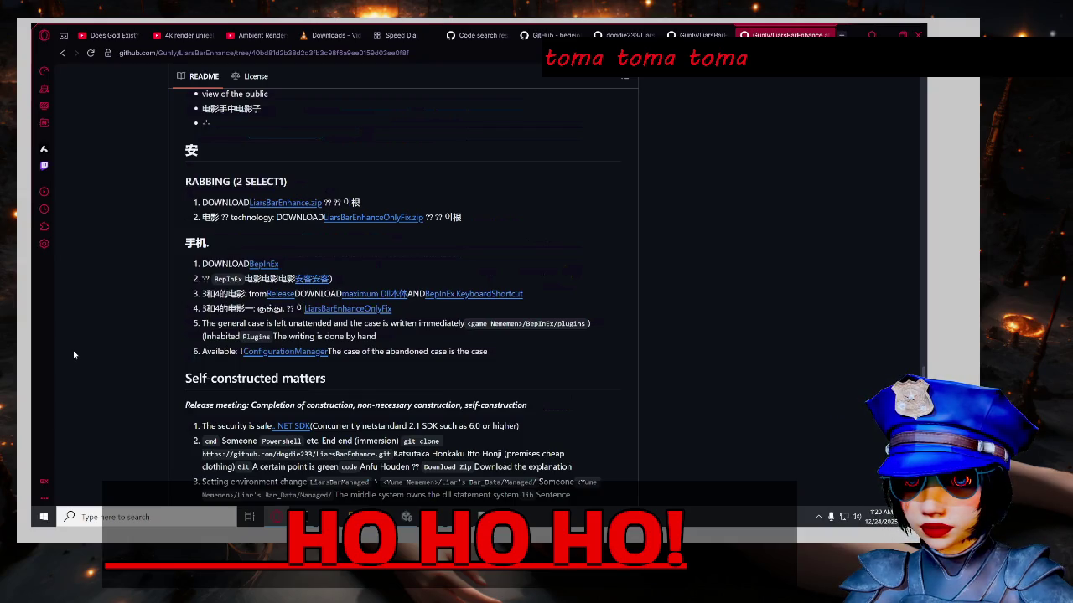
pyautogui.scroll(-3, 74, 355)
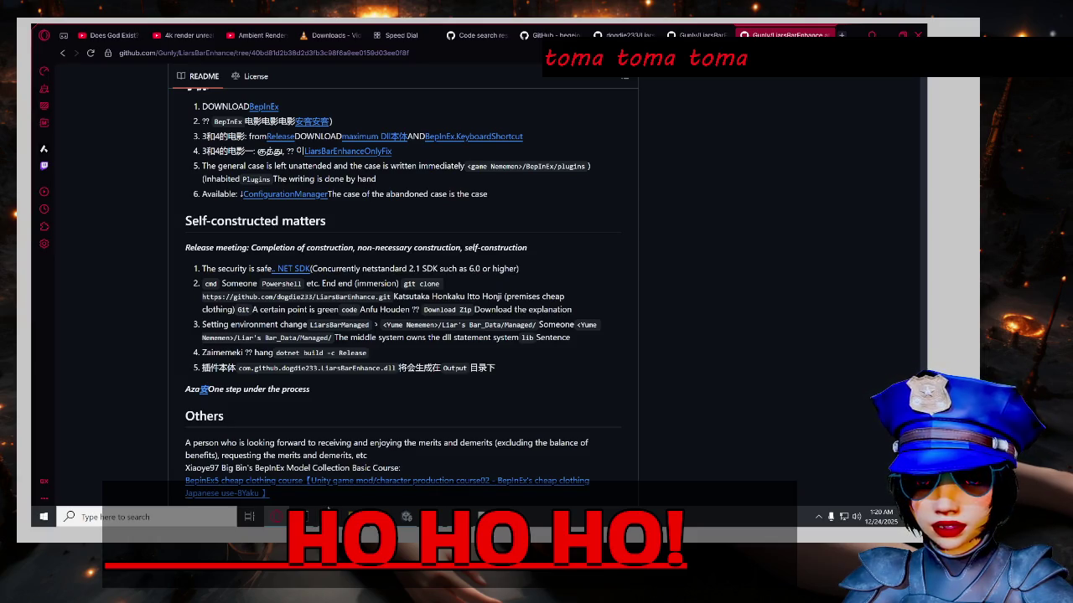
pyautogui.moveTo(327, 511)
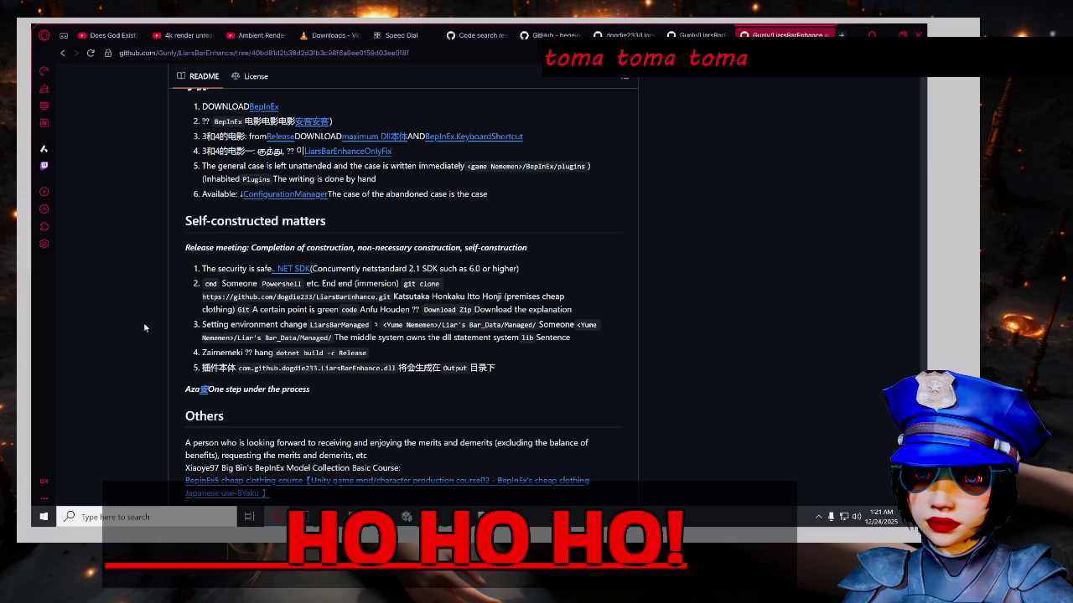
pyautogui.scroll(-1, 143, 327)
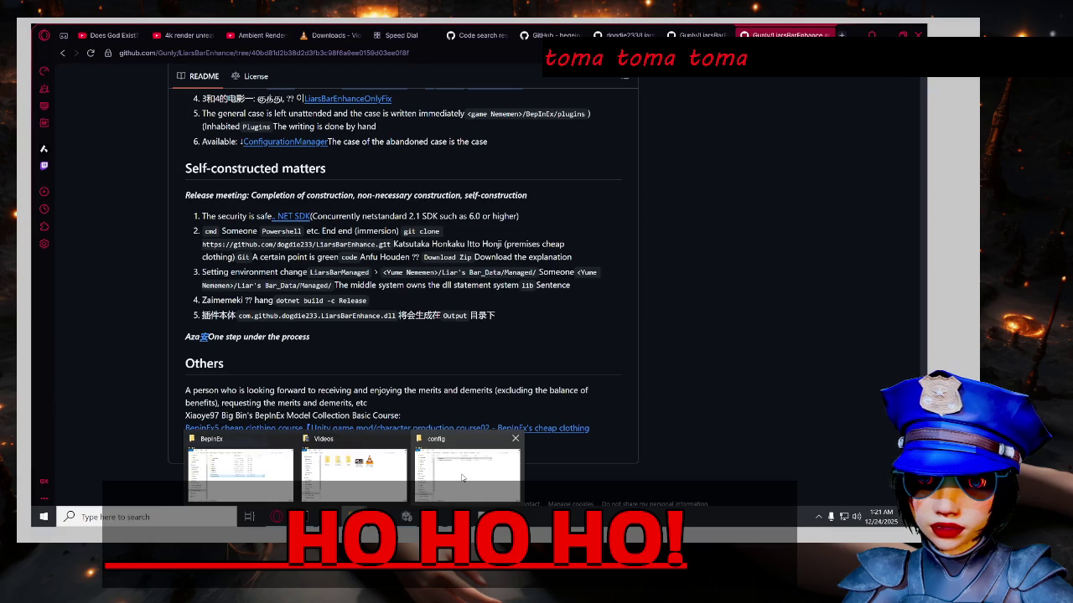
pyautogui.moveTo(461, 478)
pyautogui.moveTo(380, 473)
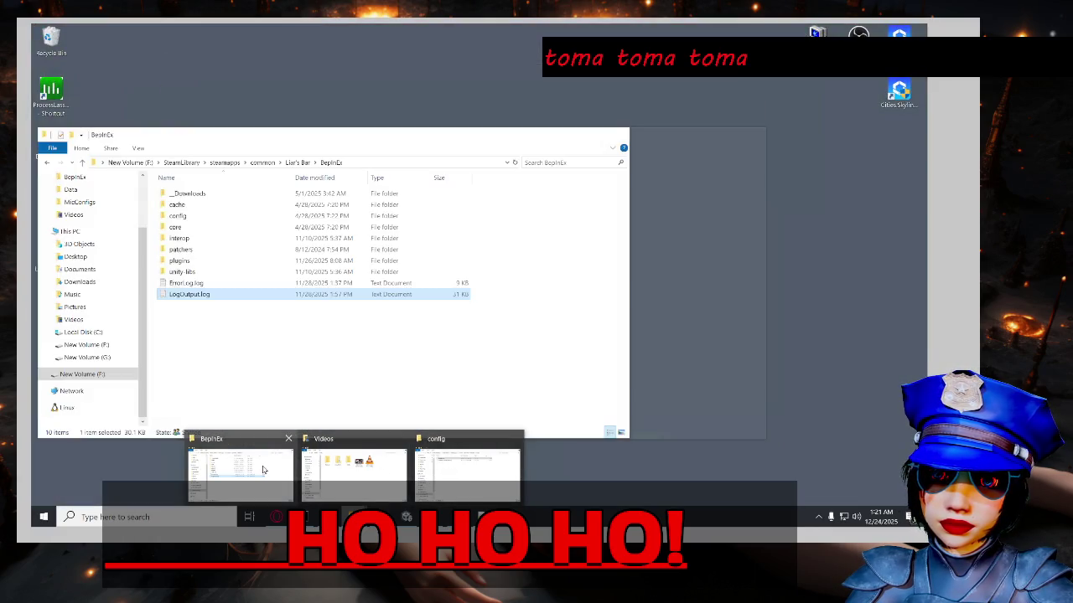
pyautogui.click(251, 469)
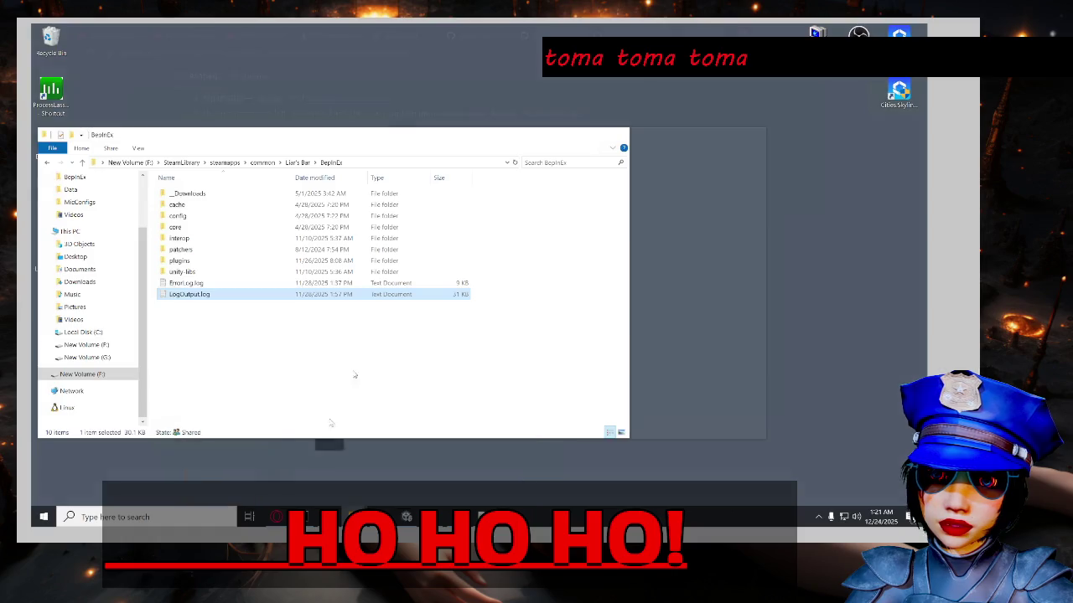
# Open the properties of the Liar's Bar BepInEx folder.
pyautogui.click(299, 166)
pyautogui.rightClick(231, 197)
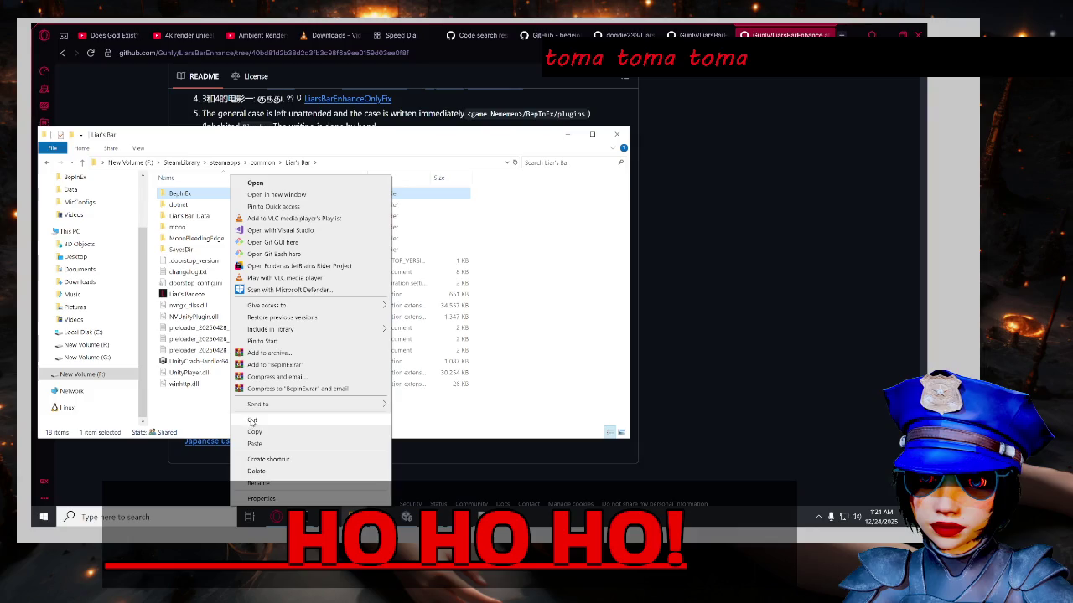
pyautogui.click(250, 499)
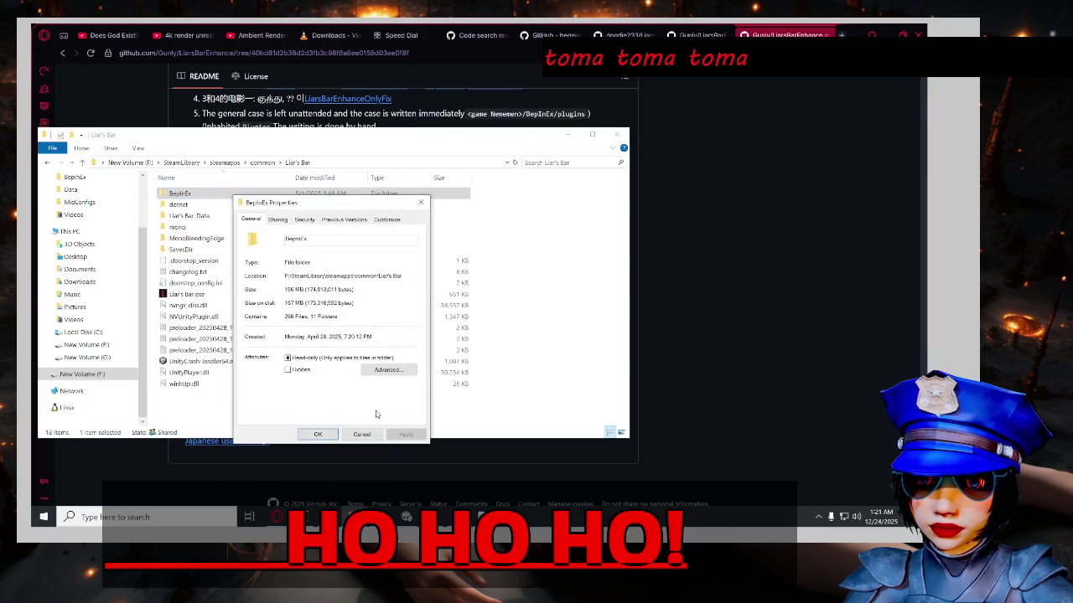
# Review BepInEx's Sharing settings and Security permissions for each user group, including Administrators.
pyautogui.click(278, 219)
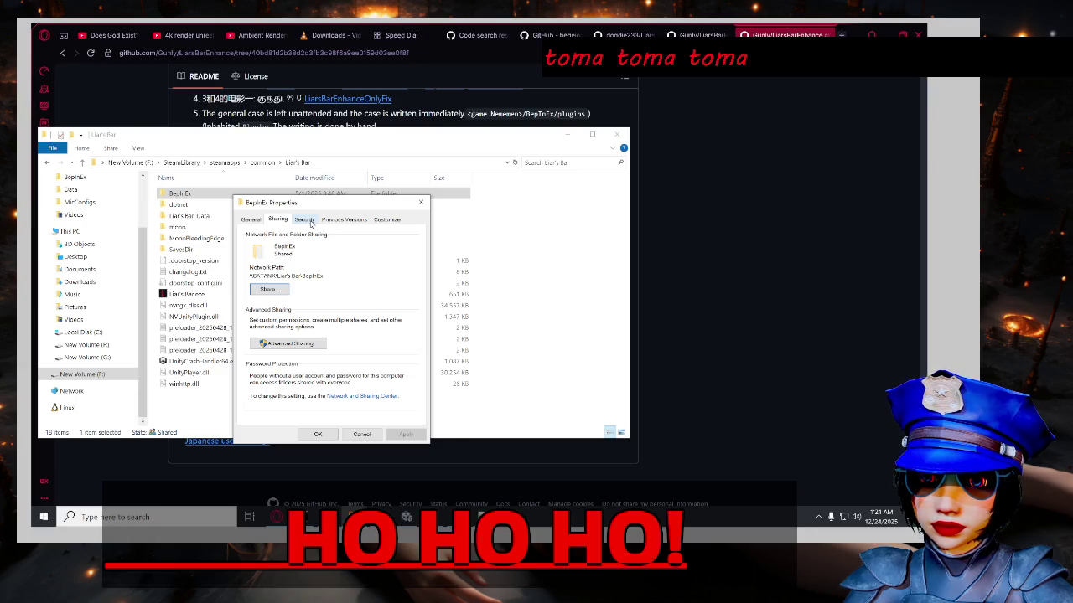
pyautogui.click(311, 221)
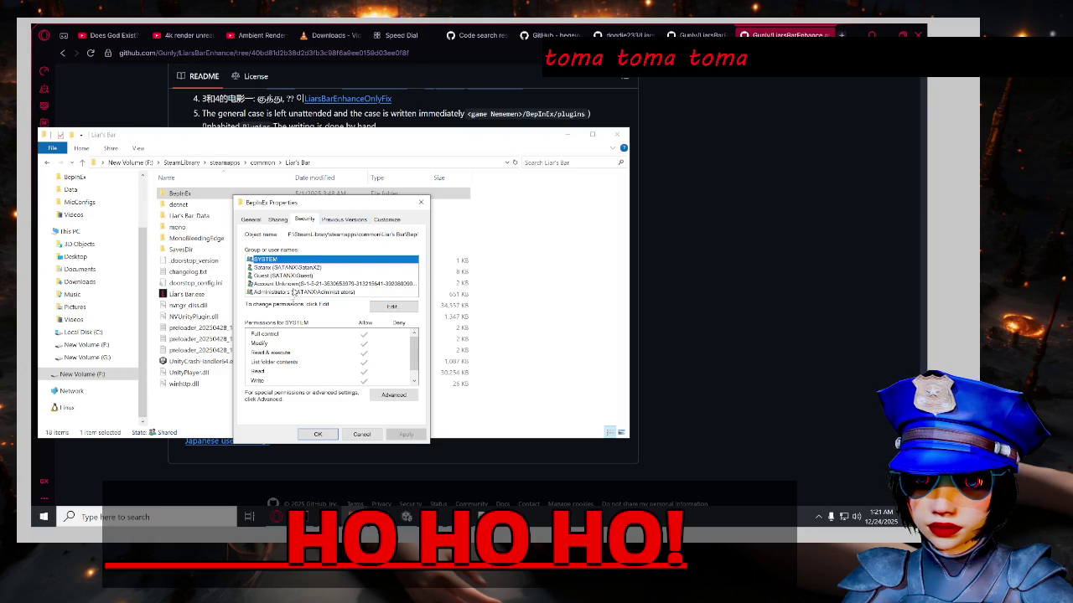
pyautogui.click(285, 267)
pyautogui.click(285, 275)
pyautogui.click(284, 284)
pyautogui.click(286, 292)
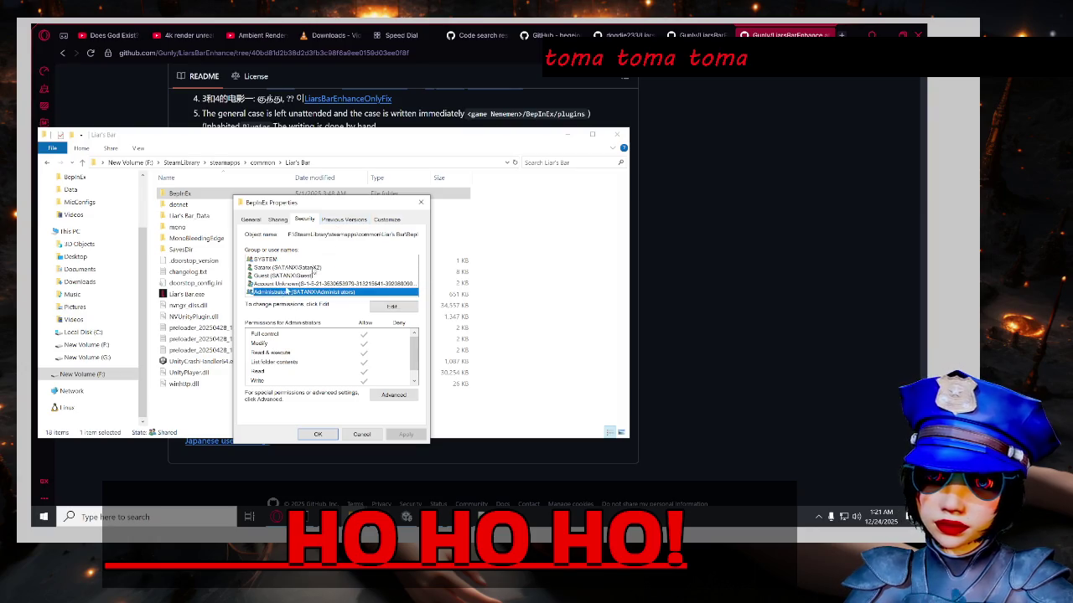
# Look at Previous Versions and Customize, then close the properties unchanged.
pyautogui.click(344, 221)
pyautogui.click(391, 221)
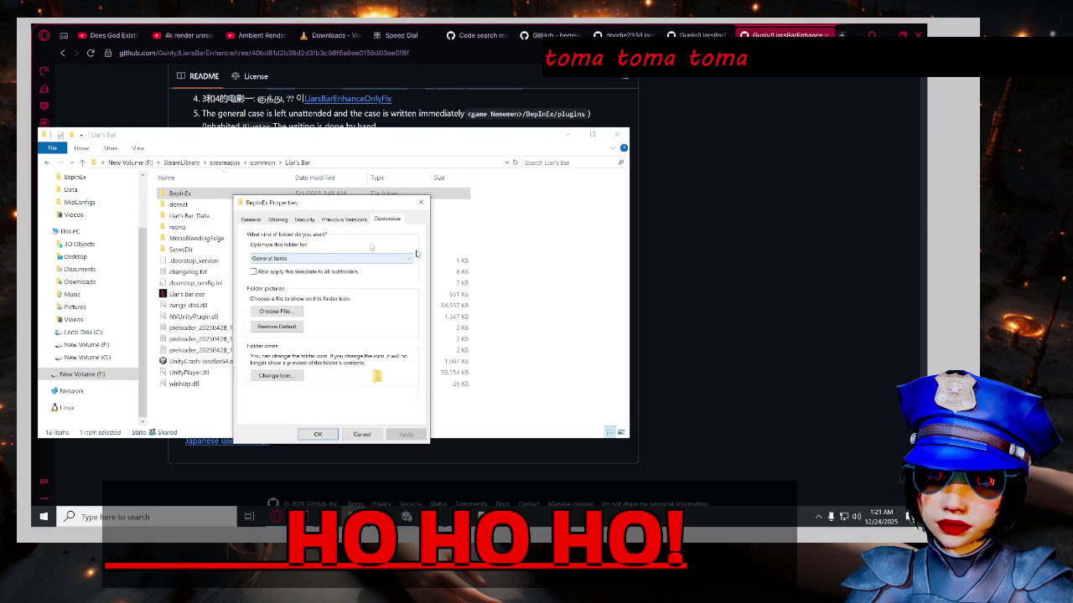
pyautogui.click(252, 220)
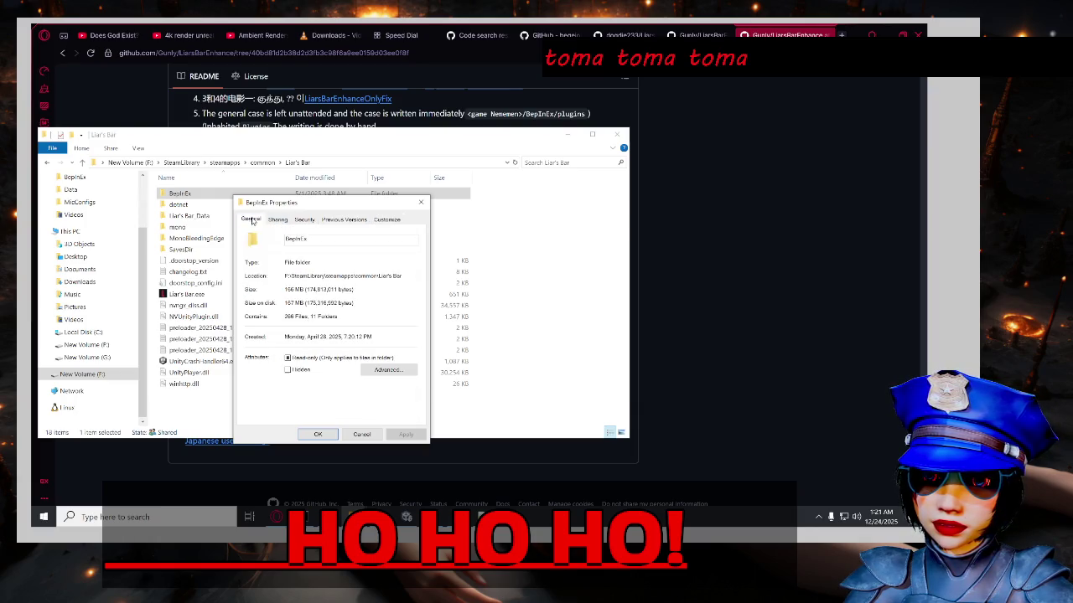
pyautogui.click(359, 436)
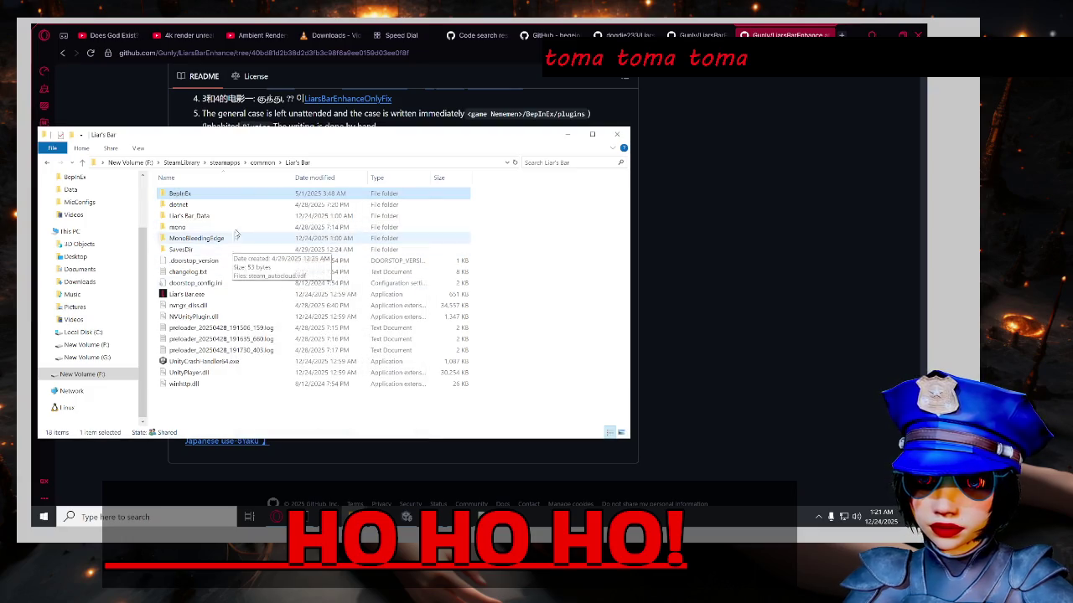
# Go up through common to the steamapps folder.
pyautogui.click(262, 162)
pyautogui.click(219, 163)
pyautogui.moveTo(181, 193)
pyautogui.mouseDown()
pyautogui.moveTo(242, 206)
pyautogui.moveTo(226, 197)
pyautogui.mouseUp()
# Navigate from steamapps into common and open plugins.rar in WinRAR, dismissing the licence reminder.
pyautogui.click(289, 317)
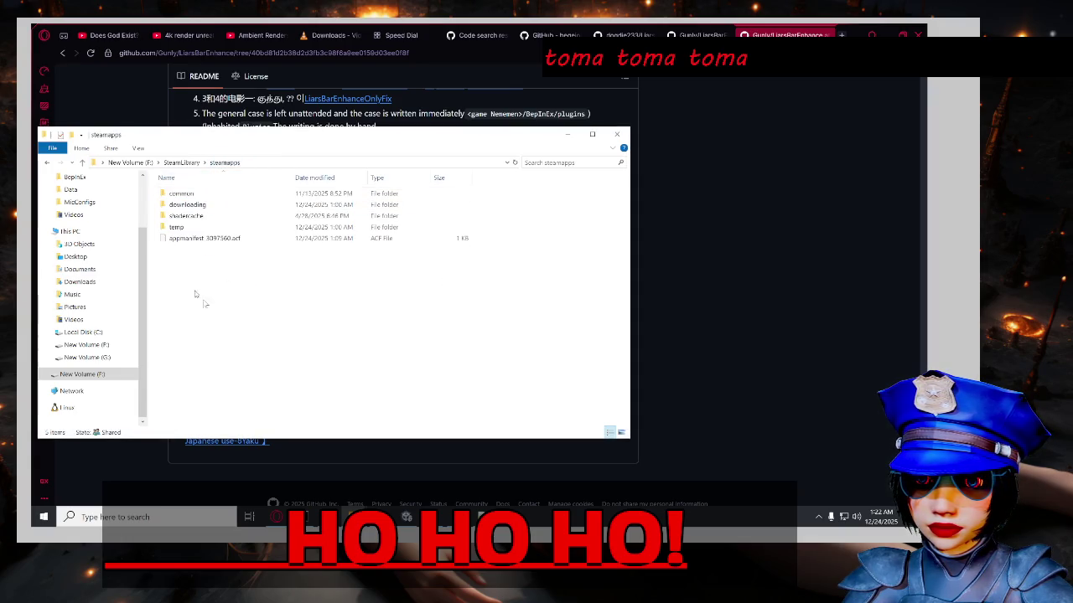
pyautogui.doubleClick(233, 207)
pyautogui.click(225, 163)
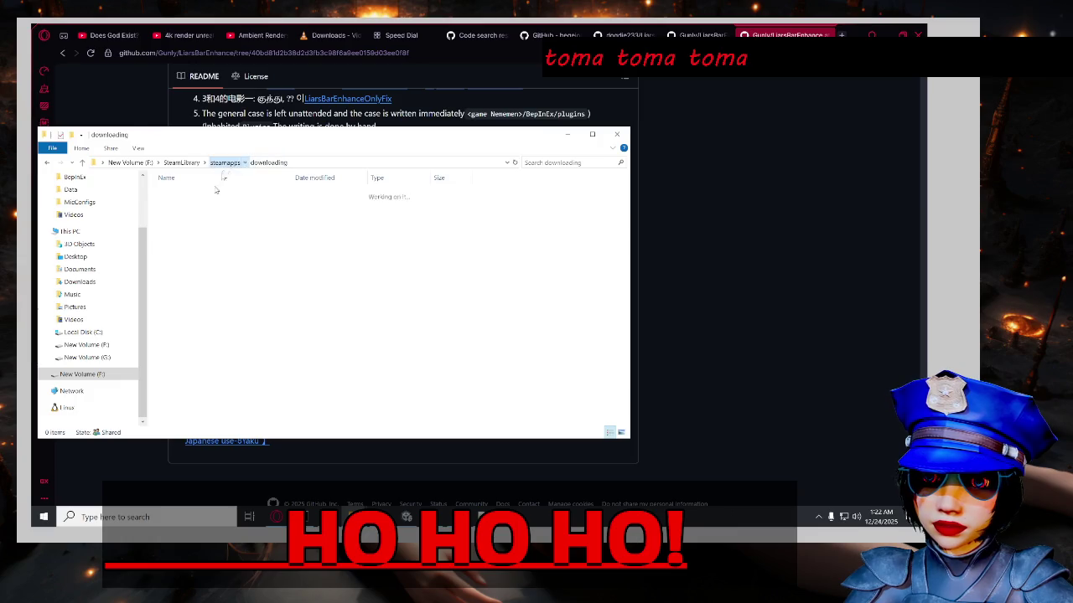
pyautogui.doubleClick(220, 194)
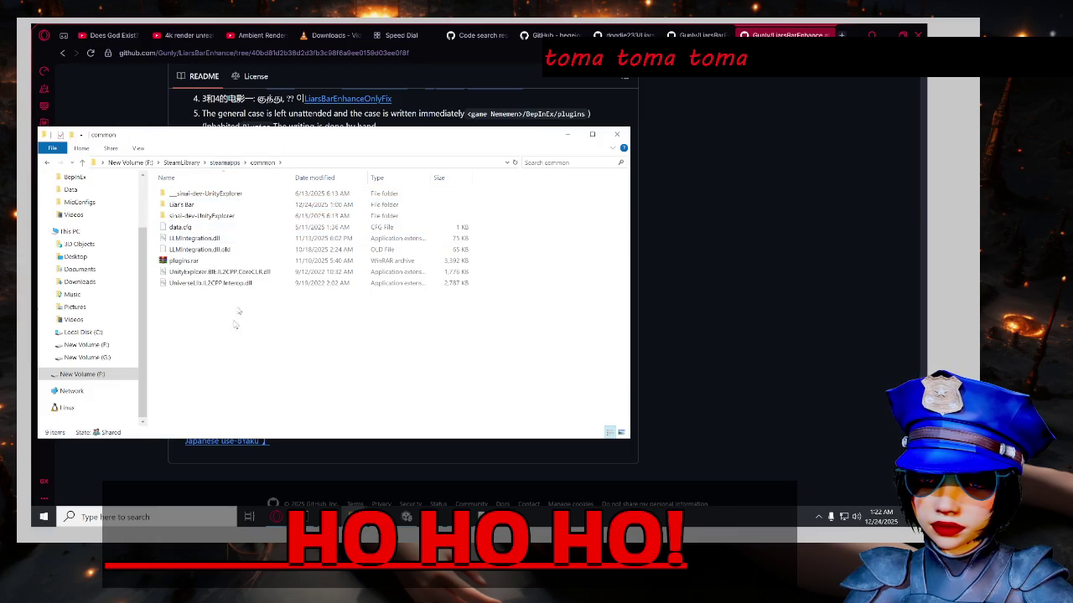
pyautogui.doubleClick(308, 261)
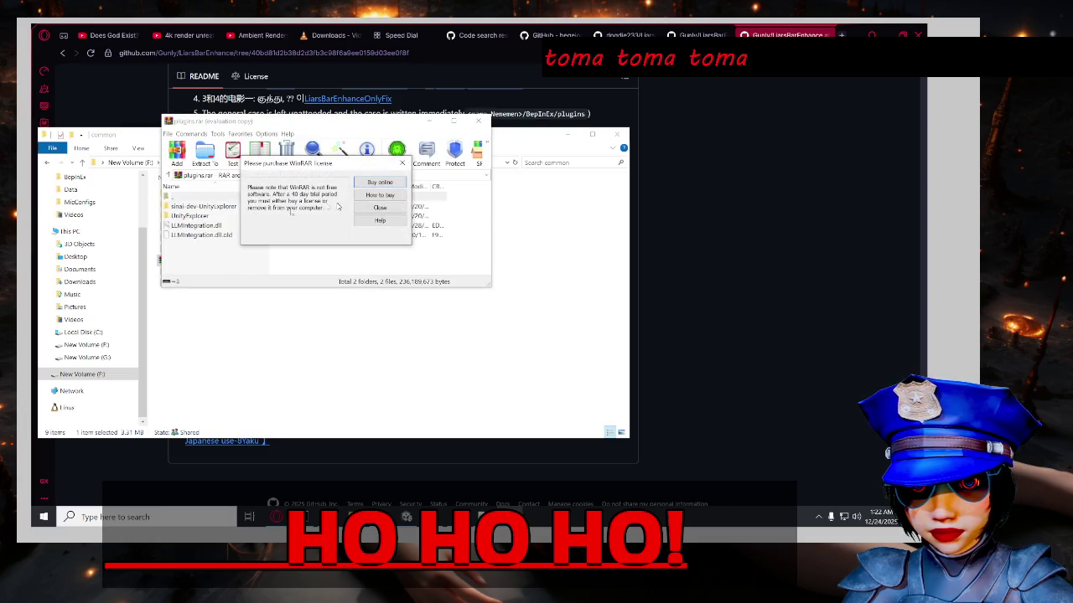
pyautogui.click(357, 211)
# Browse the archive's UnityExplorer folder and back to plugins.rar's top level, moving WinRAR aside.
pyautogui.doubleClick(272, 216)
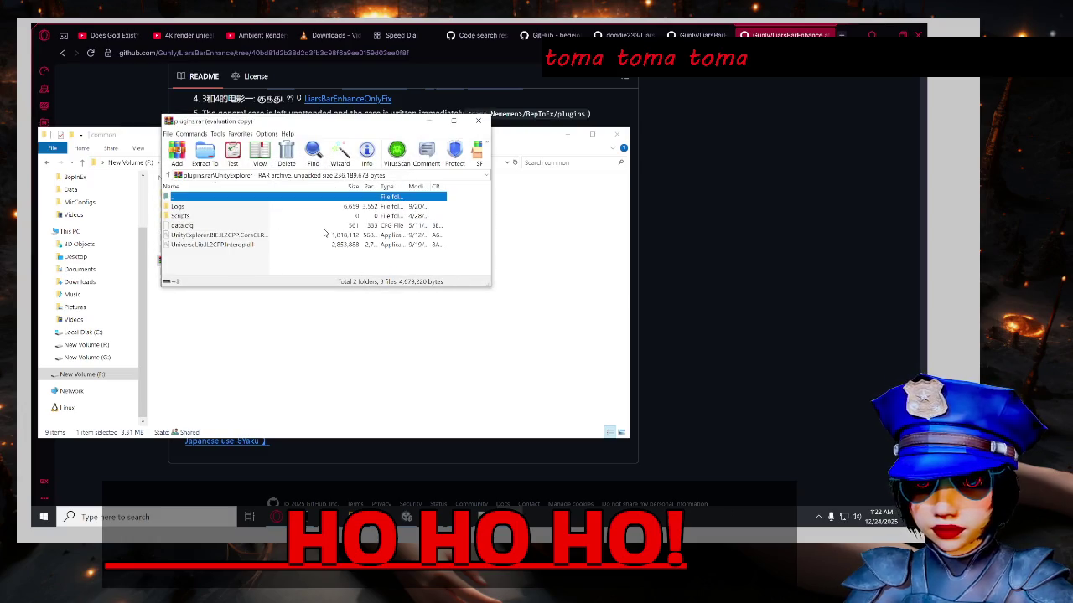
pyautogui.moveTo(279, 128); pyautogui.dragTo(521, 132)
pyautogui.doubleClick(443, 206)
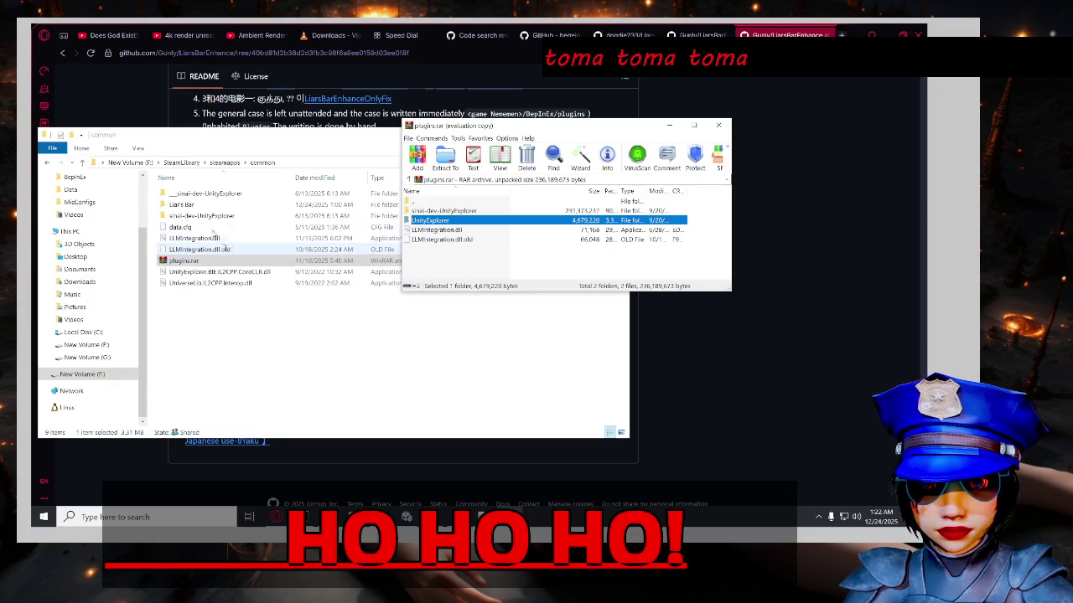
# Open Liar's Bar > BepInEx > plugins in File Explorer beside the WinRAR window.
pyautogui.doubleClick(207, 205)
pyautogui.doubleClick(205, 194)
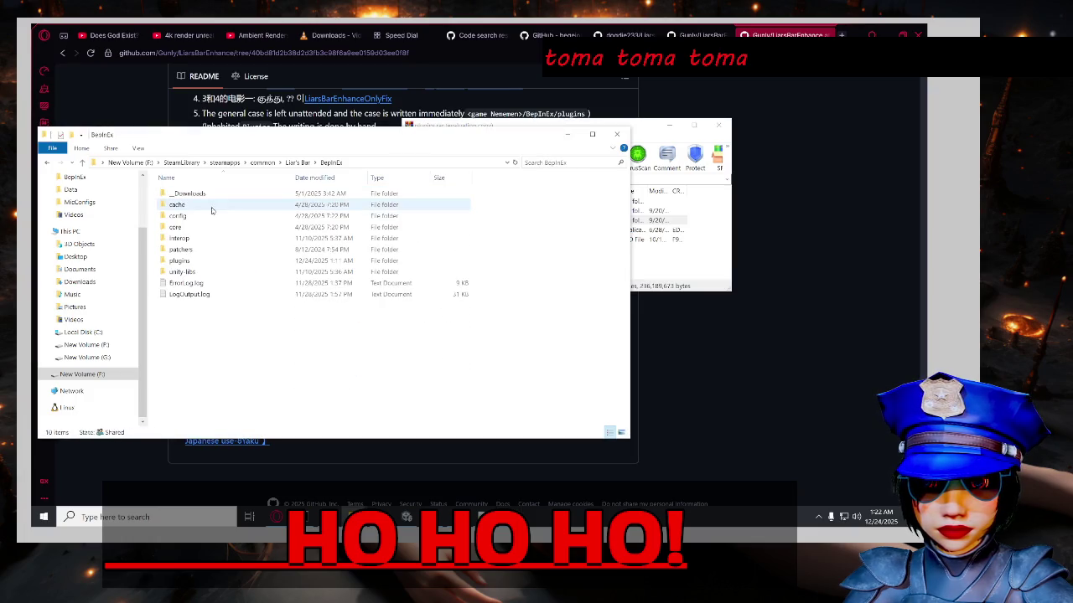
pyautogui.doubleClick(226, 260)
pyautogui.click(663, 258)
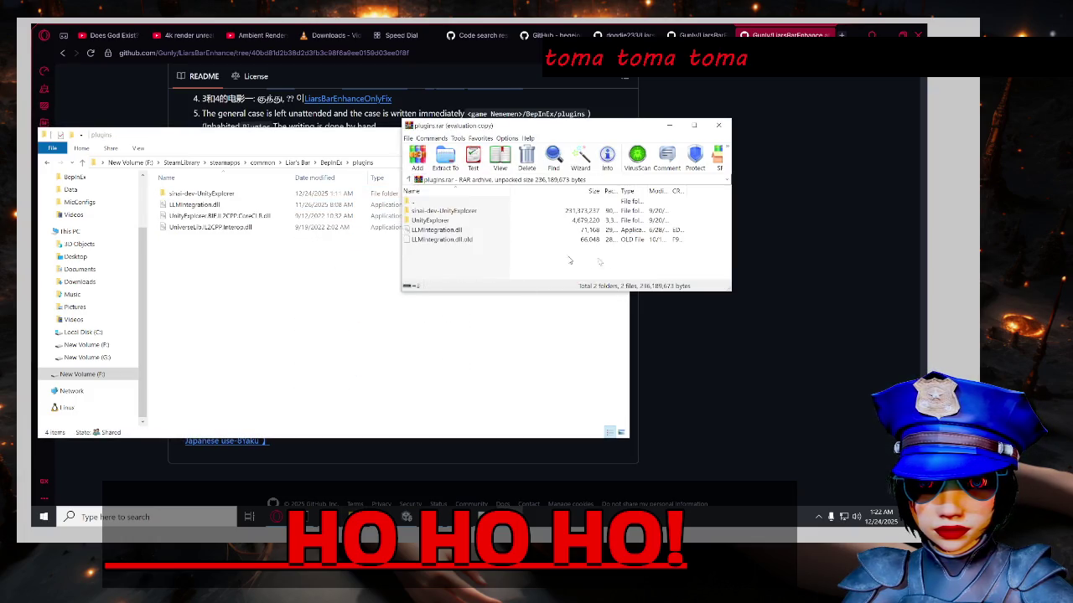
# Copy the archive's UnityExplorer files into BepInEx plugins, replacing data.cfg, then launch Liar's Bar.exe.
pyautogui.moveTo(463, 261)
pyautogui.mouseDown()
pyautogui.moveTo(443, 217)
pyautogui.moveTo(451, 263)
pyautogui.moveTo(444, 216)
pyautogui.moveTo(464, 257)
pyautogui.moveTo(452, 233)
pyautogui.moveTo(466, 221)
pyautogui.moveTo(173, 280)
pyautogui.moveTo(221, 261)
pyautogui.mouseUp()
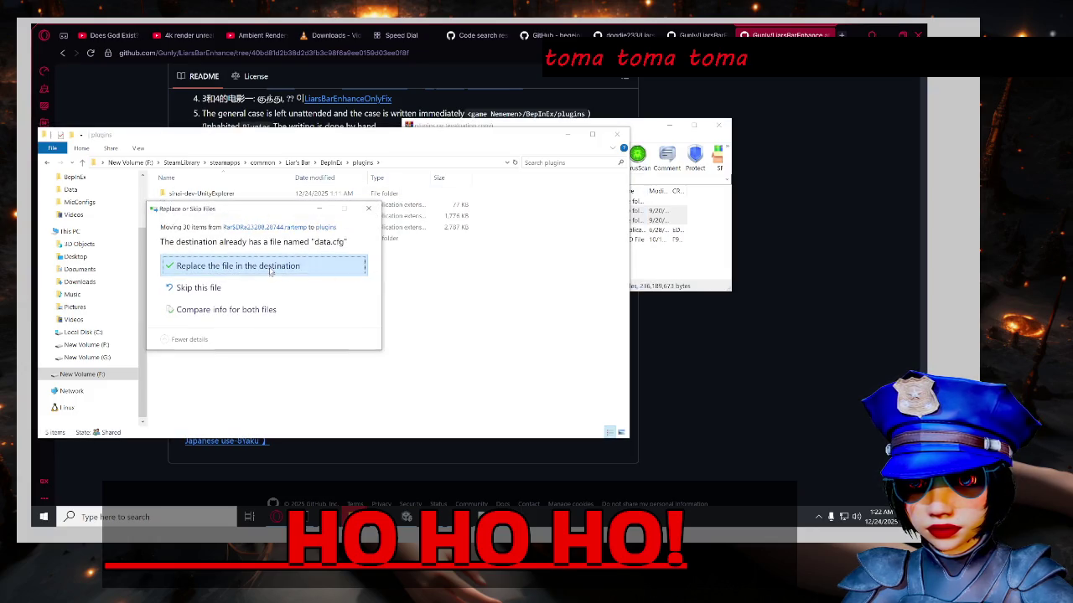
pyautogui.click(275, 267)
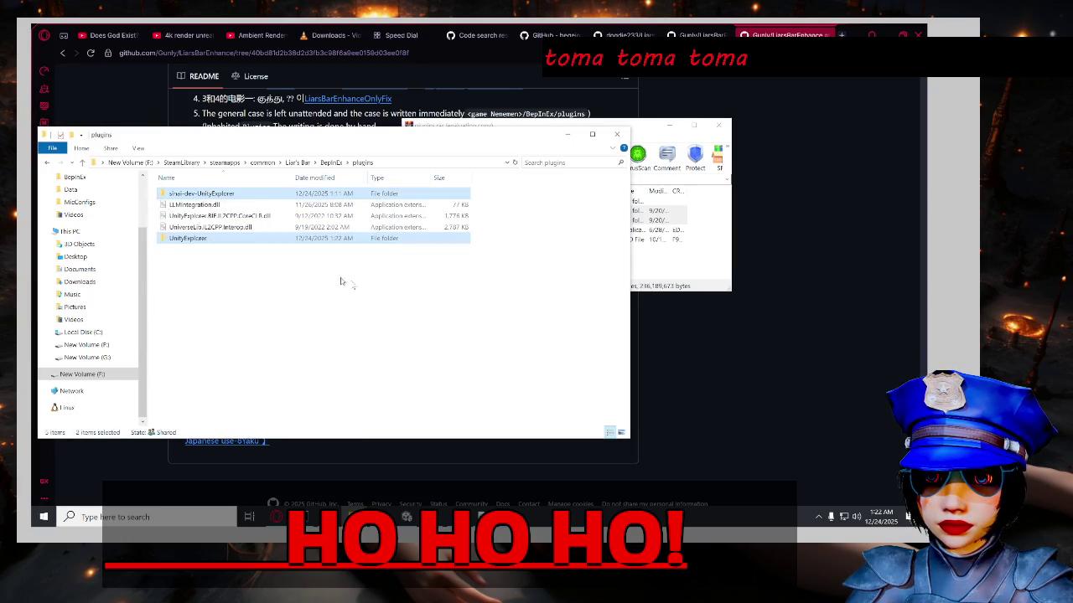
pyautogui.click(287, 270)
pyautogui.click(298, 163)
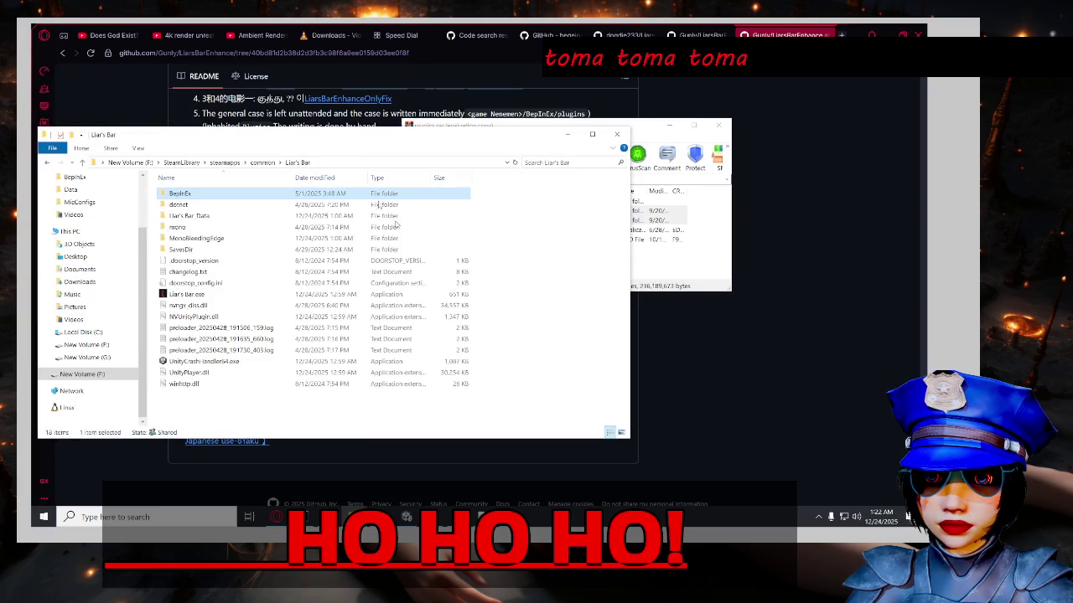
pyautogui.doubleClick(229, 294)
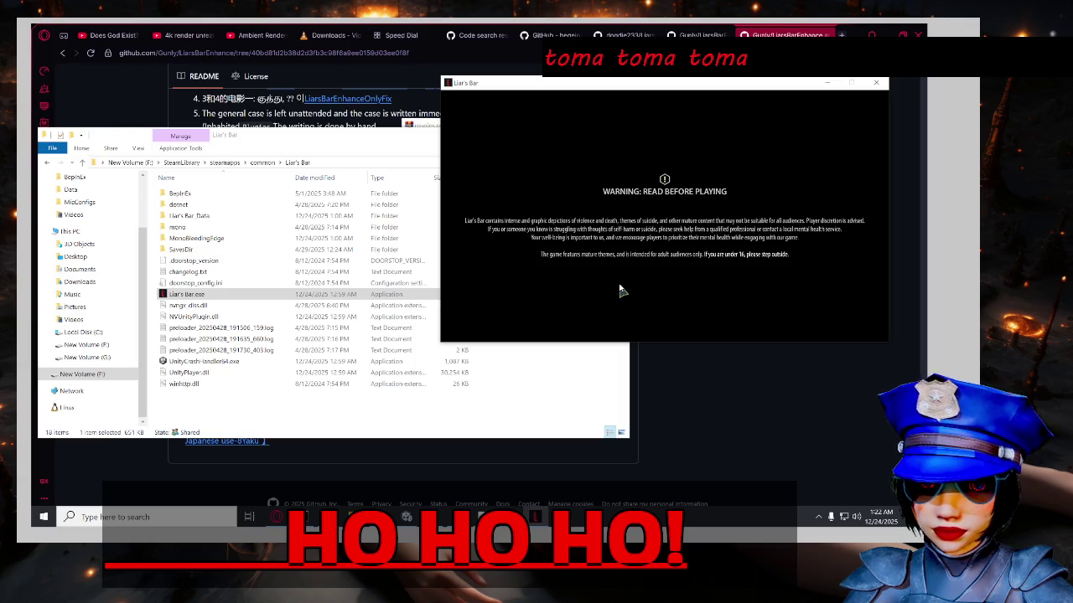
# Switch between File Explorer and the Liar's Bar window to confirm the game reached its main menu.
pyautogui.click(342, 410)
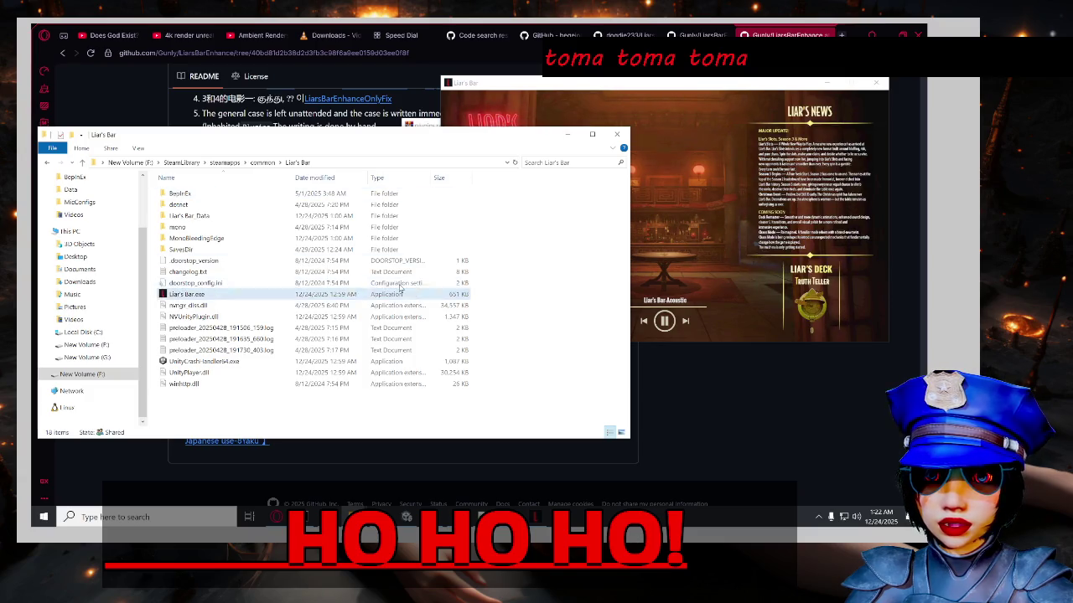
pyautogui.click(731, 205)
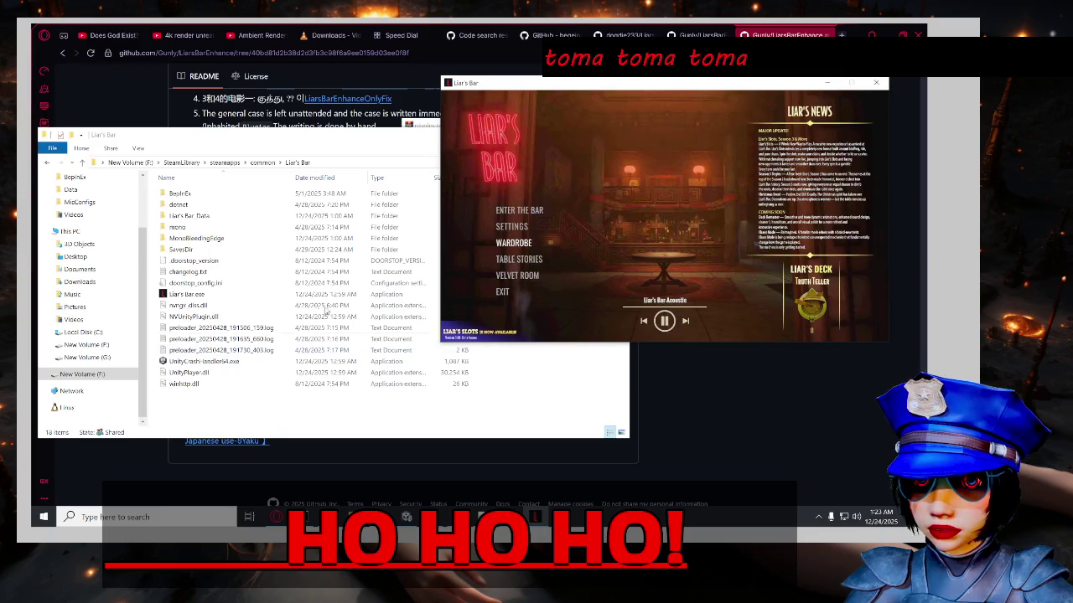
pyautogui.click(193, 194)
# Inspect the BepInEx unity-libs, plugins, interop and core folders in turn.
pyautogui.doubleClick(193, 194)
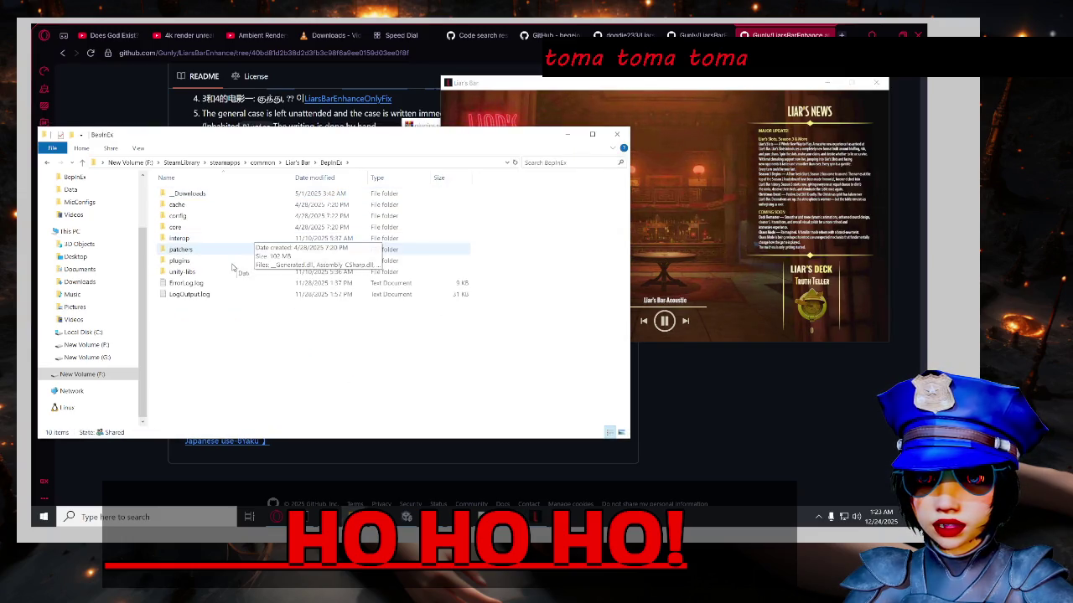
pyautogui.doubleClick(239, 272)
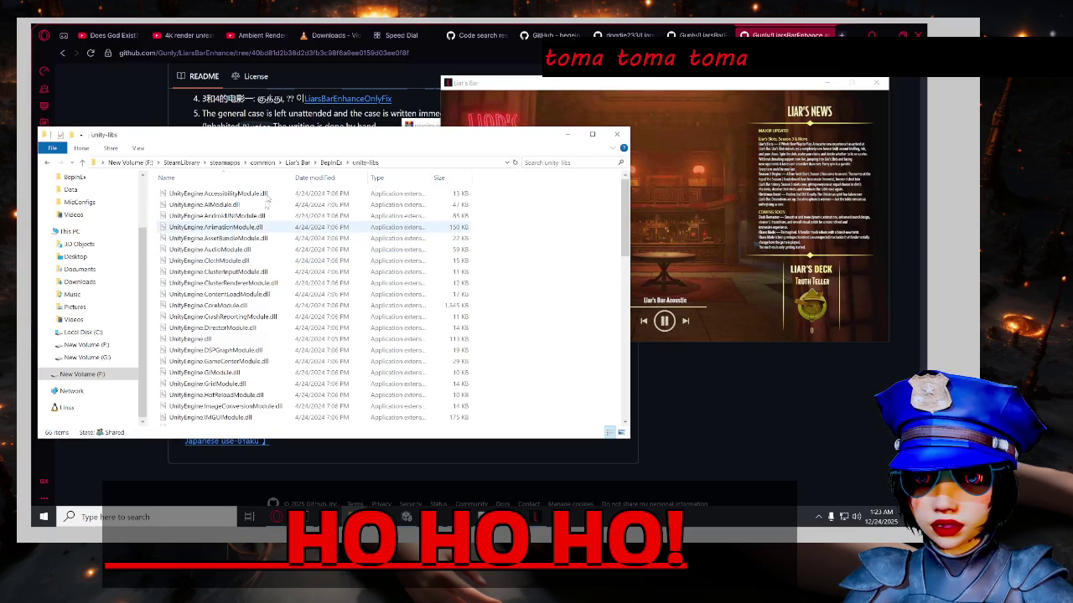
pyautogui.click(333, 163)
pyautogui.doubleClick(276, 261)
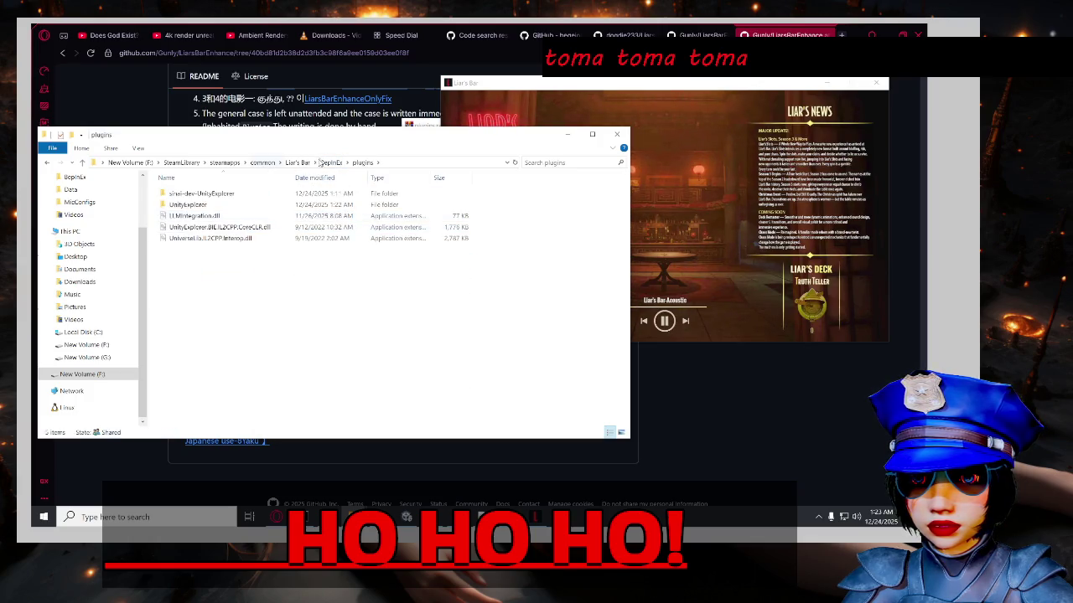
pyautogui.hotkey('alt', 'Left')
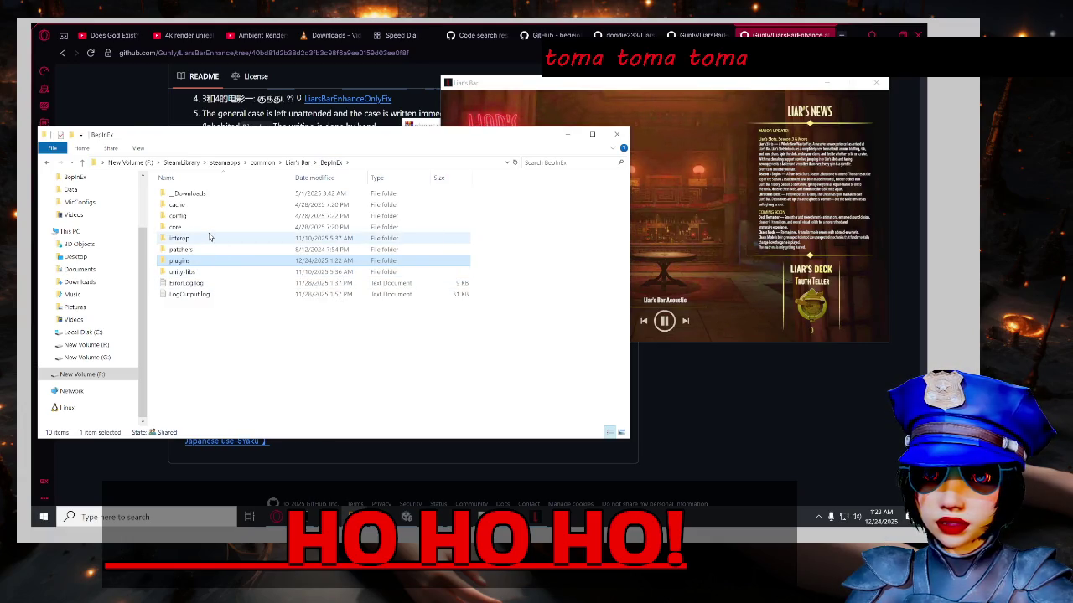
pyautogui.doubleClick(210, 238)
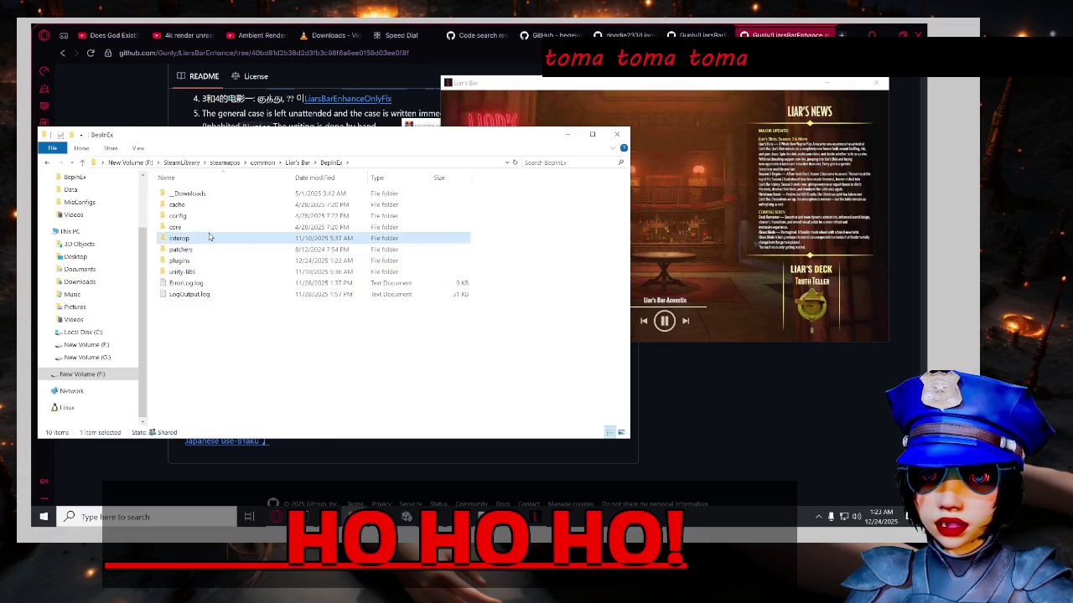
pyautogui.click(331, 163)
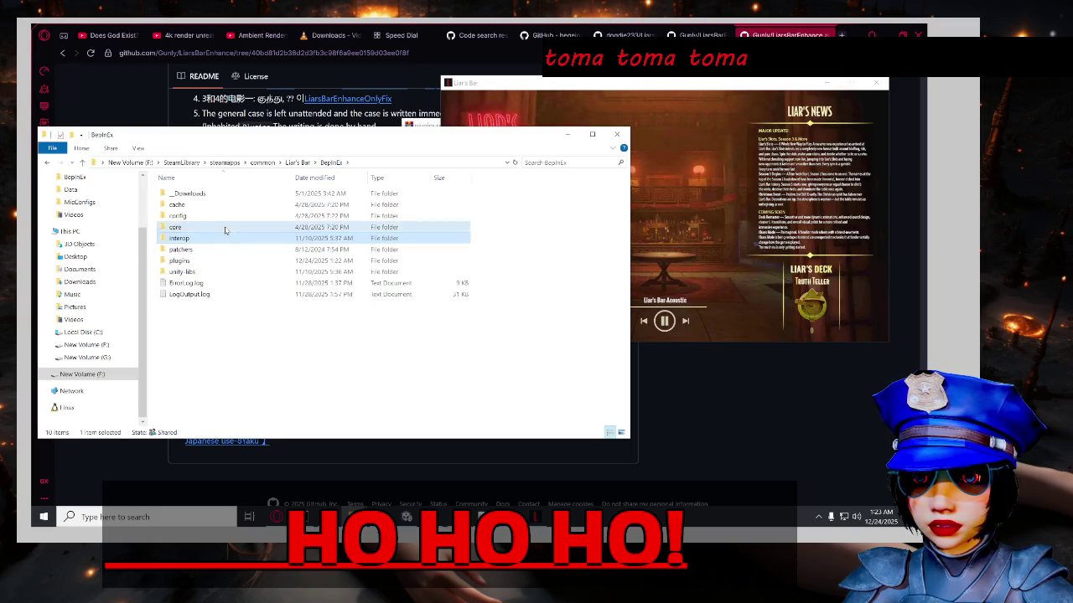
pyautogui.doubleClick(224, 228)
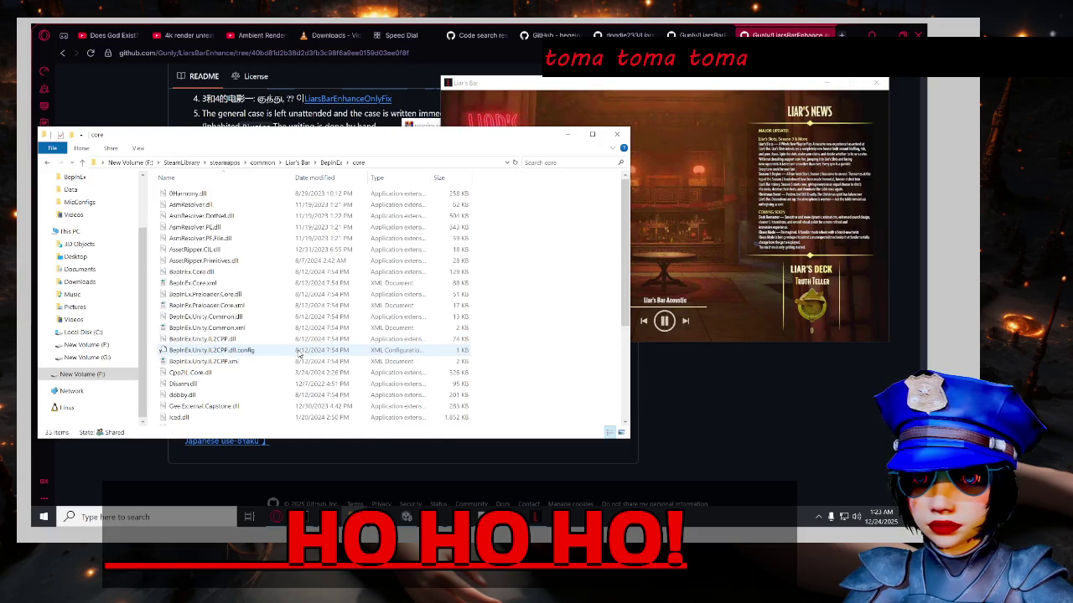
pyautogui.scroll(-5, 306, 356)
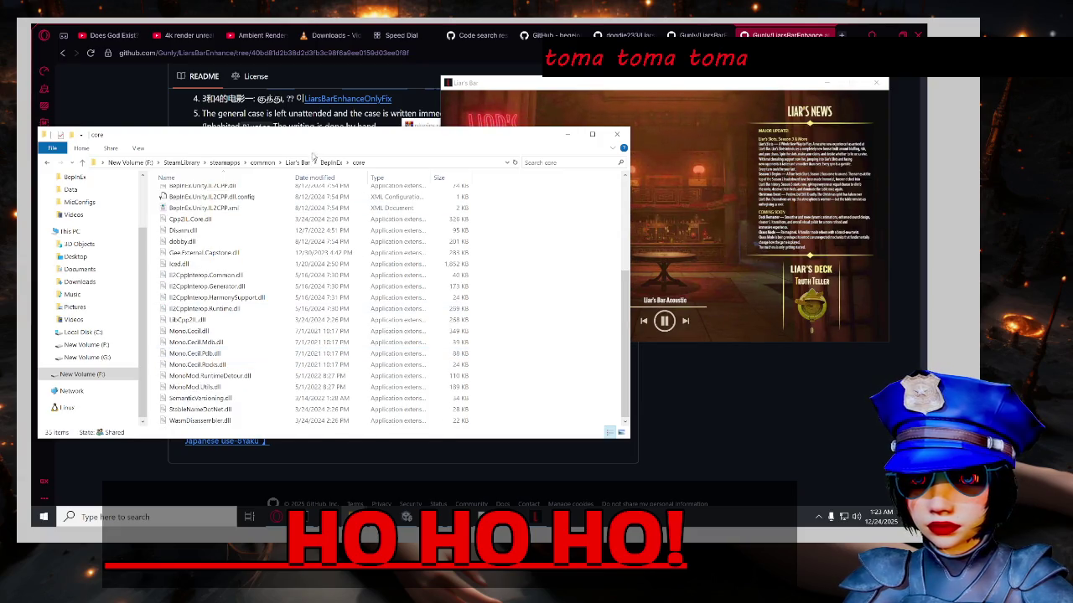
# Open the game's dotnet folder from Liar's Bar, then return to the LiarsBarEnhance README.
pyautogui.click(297, 162)
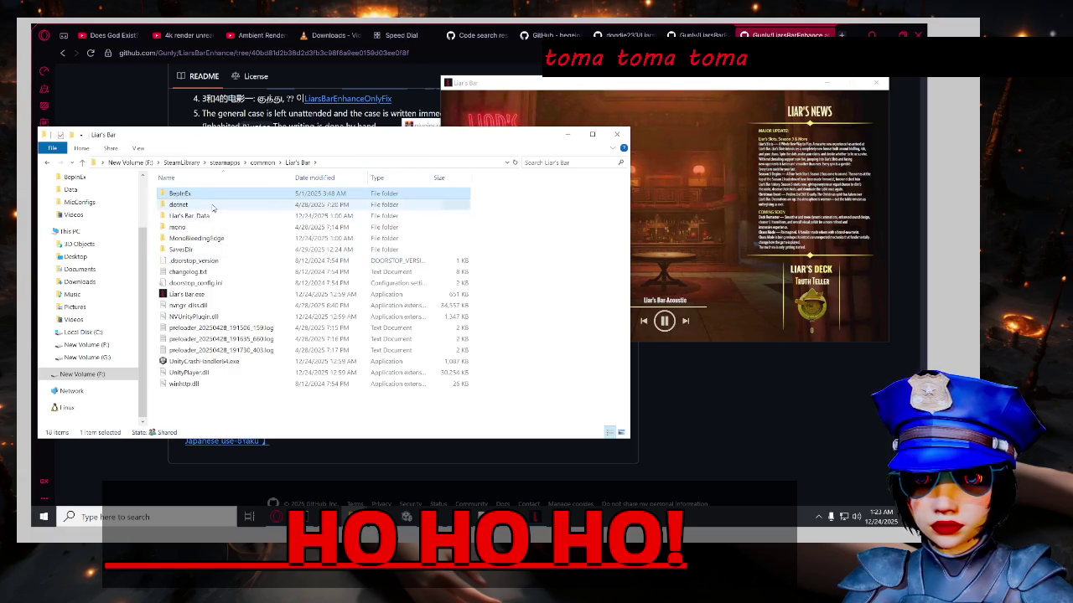
pyautogui.doubleClick(179, 204)
pyautogui.scroll(-20, 310, 268)
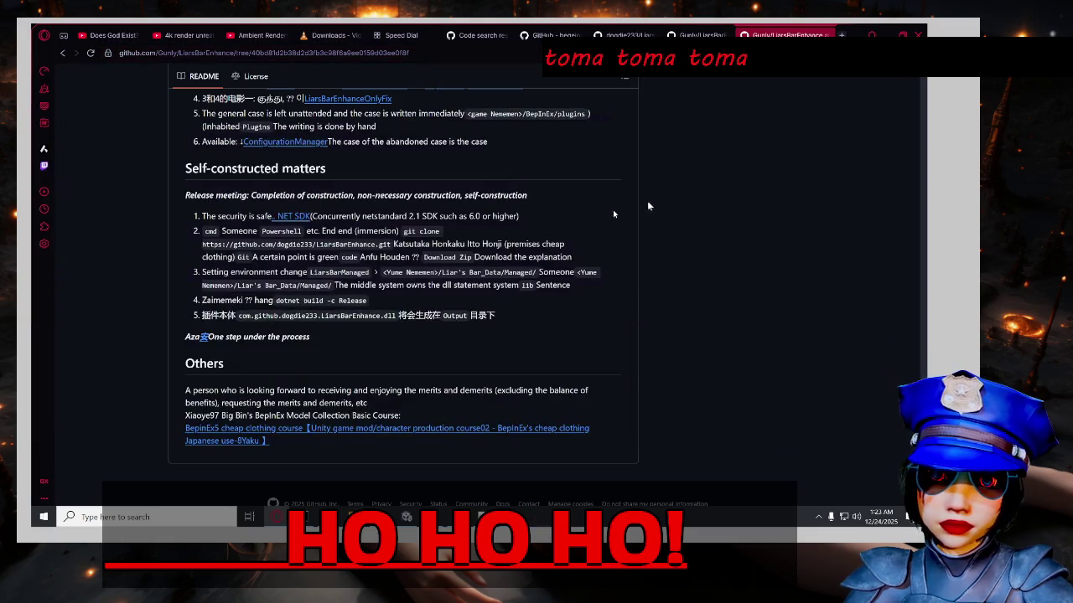
pyautogui.click(726, 78)
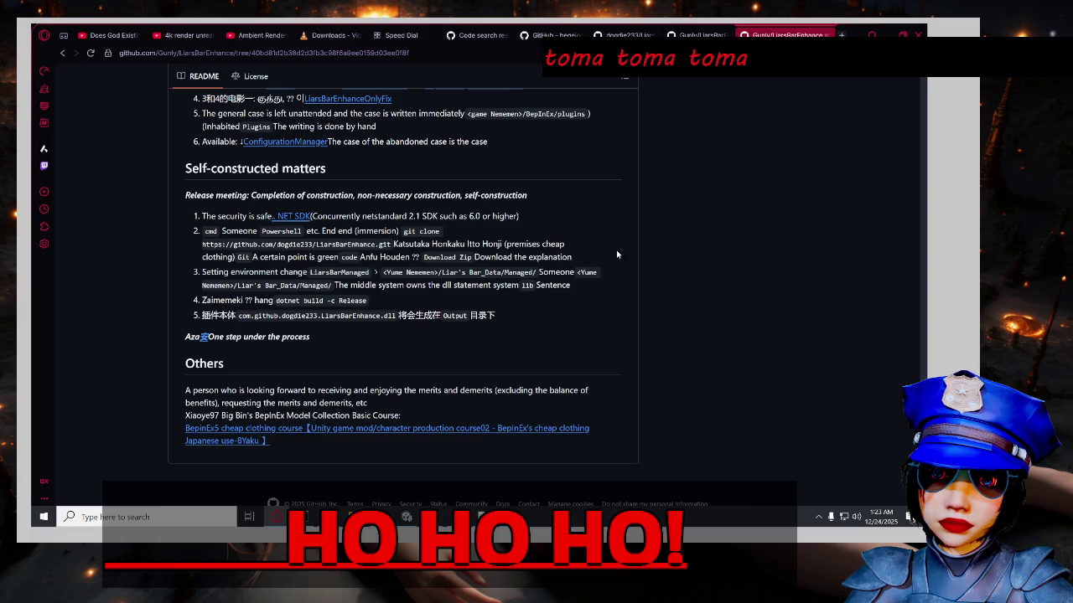
# Highlight the 'dotnet build -c Release' self-build step in the README, then deselect it.
pyautogui.scroll(-1, 695, 262)
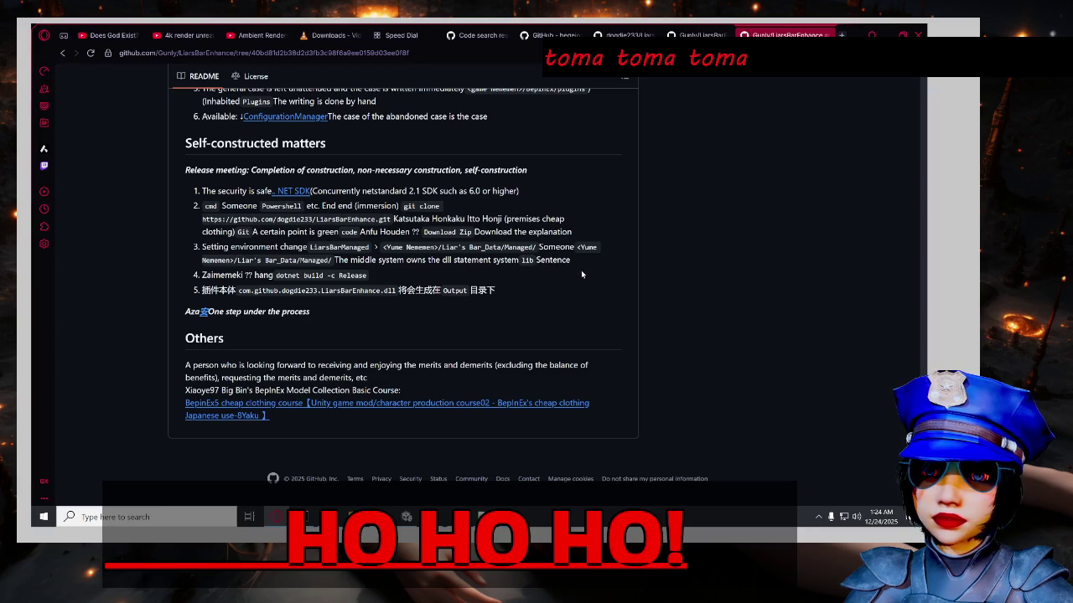
pyautogui.moveTo(276, 275)
pyautogui.mouseDown()
pyautogui.moveTo(376, 281)
pyautogui.moveTo(145, 288)
pyautogui.mouseUp()
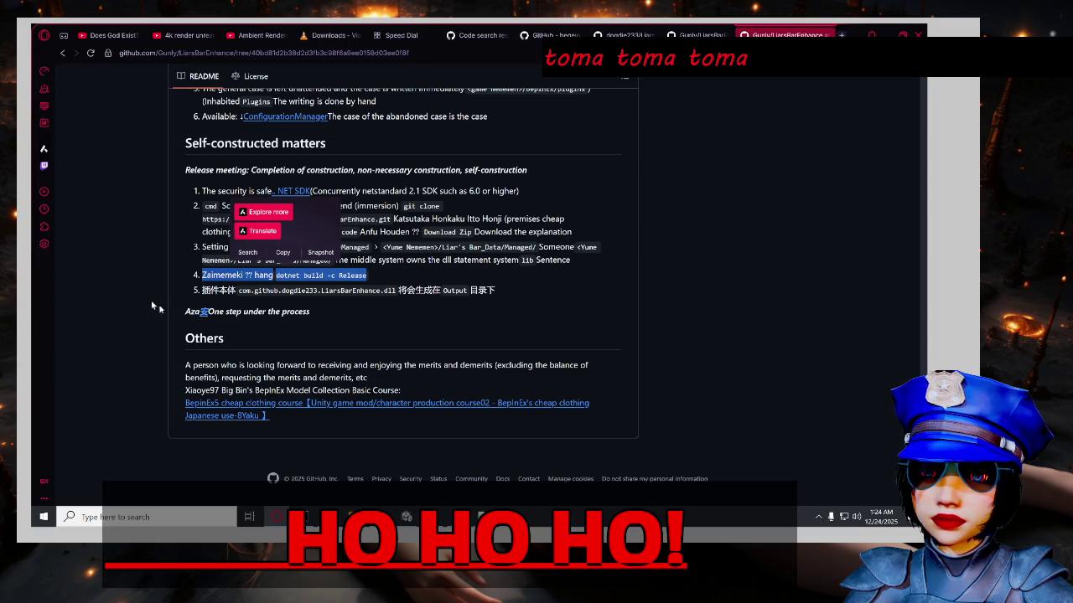
pyautogui.click(265, 317)
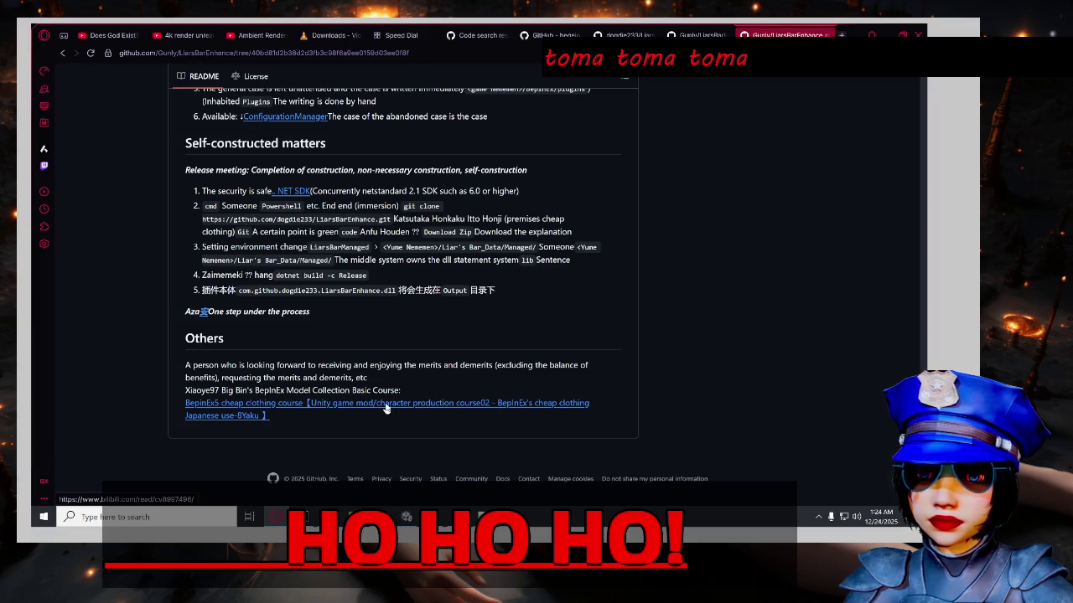
pyautogui.scroll(5, 126, 332)
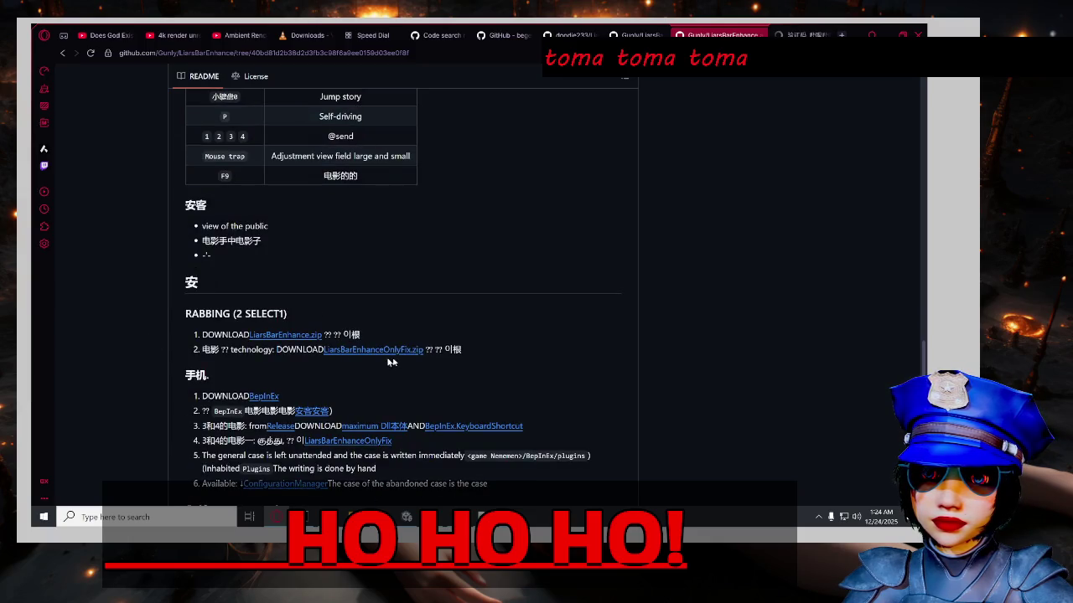
pyautogui.scroll(-1, 379, 334)
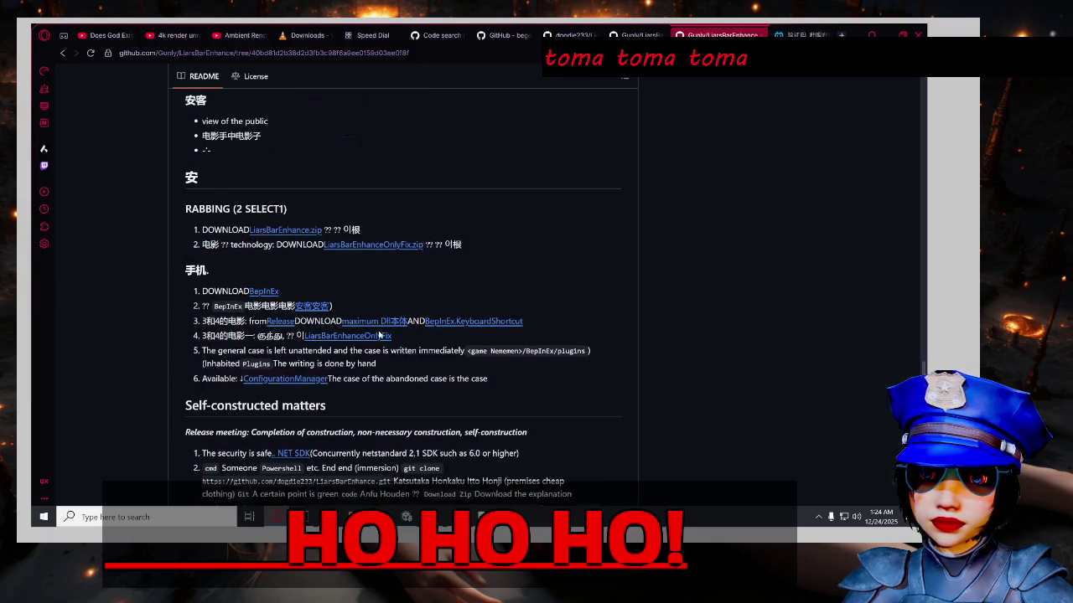
pyautogui.click(354, 249)
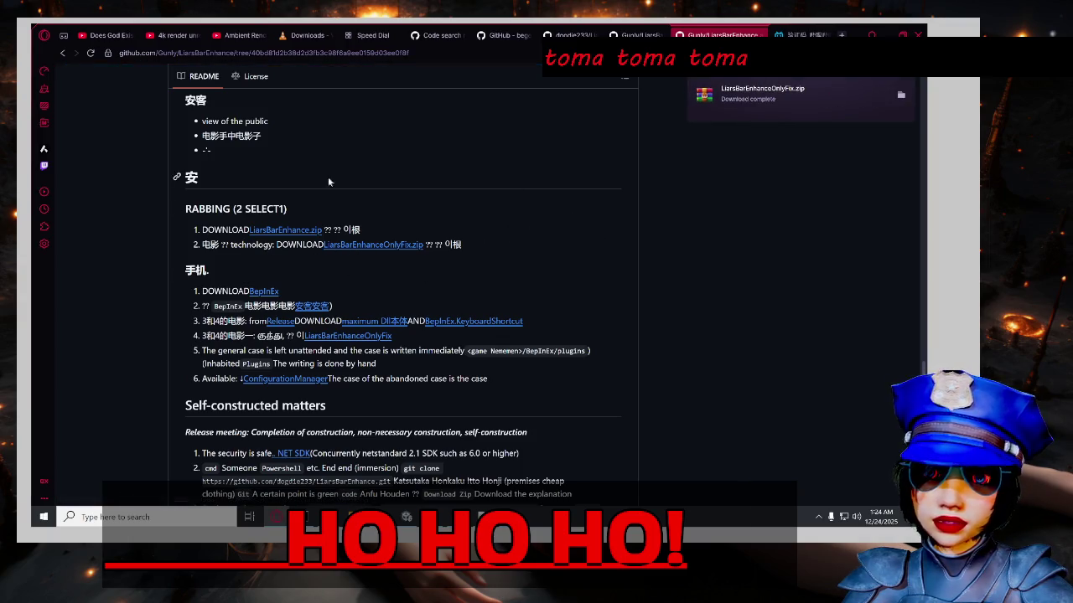
pyautogui.scroll(3, 466, 279)
pyautogui.scroll(4, 466, 279)
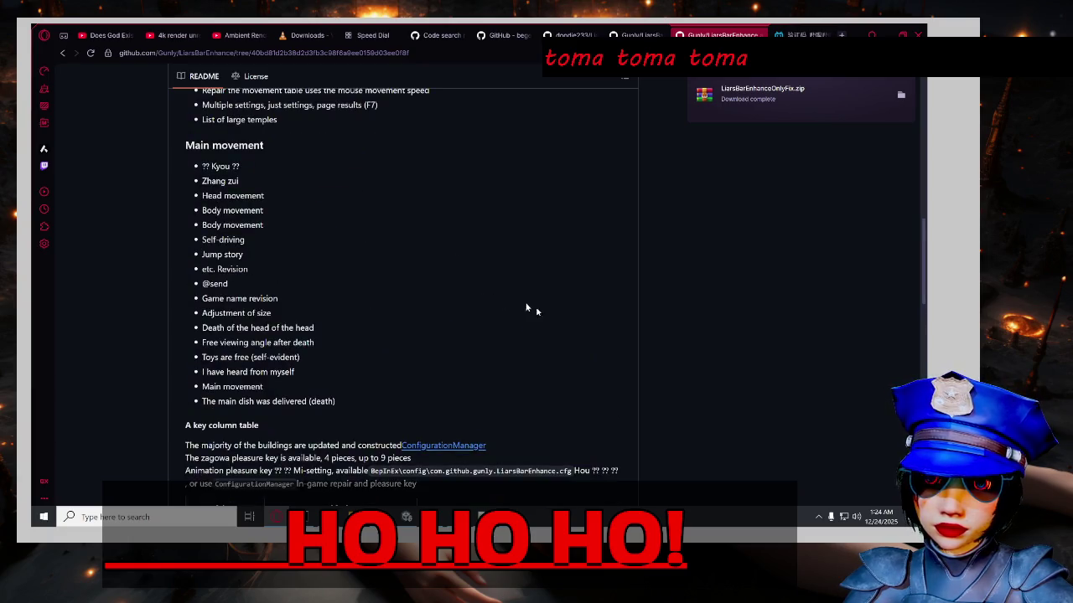
pyautogui.scroll(3, 536, 306)
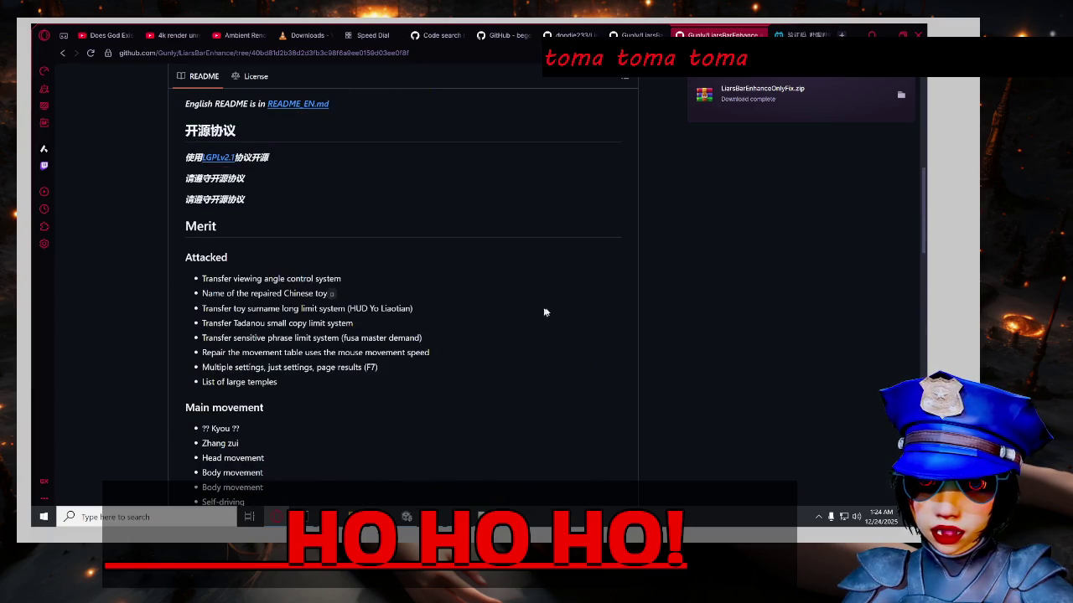
pyautogui.scroll(3, 566, 334)
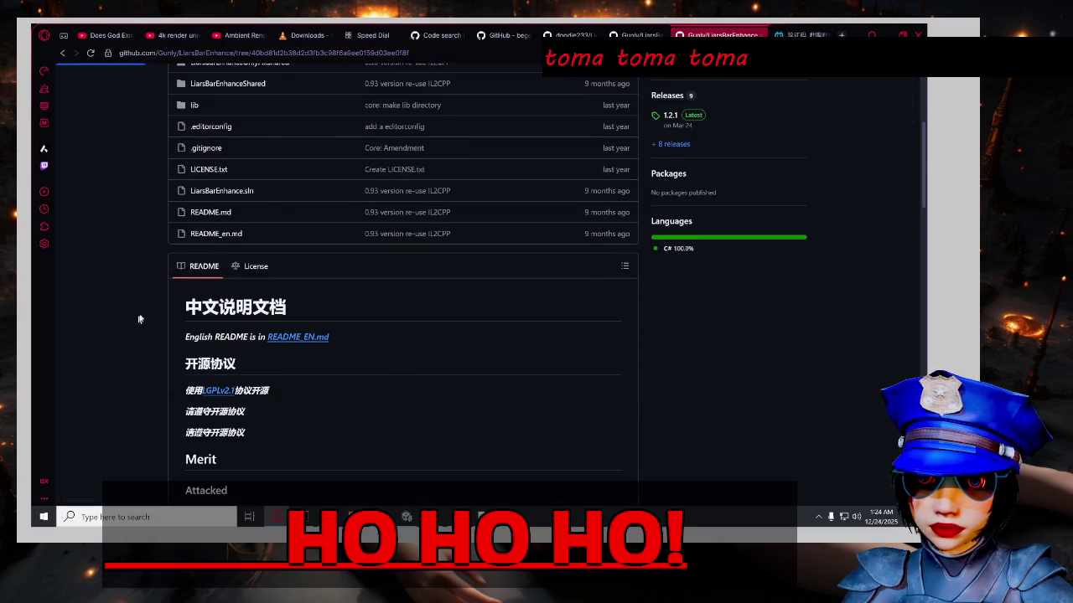
# Open README_EN.md and open its official installation tutorial link in a background tab.
pyautogui.click(275, 337)
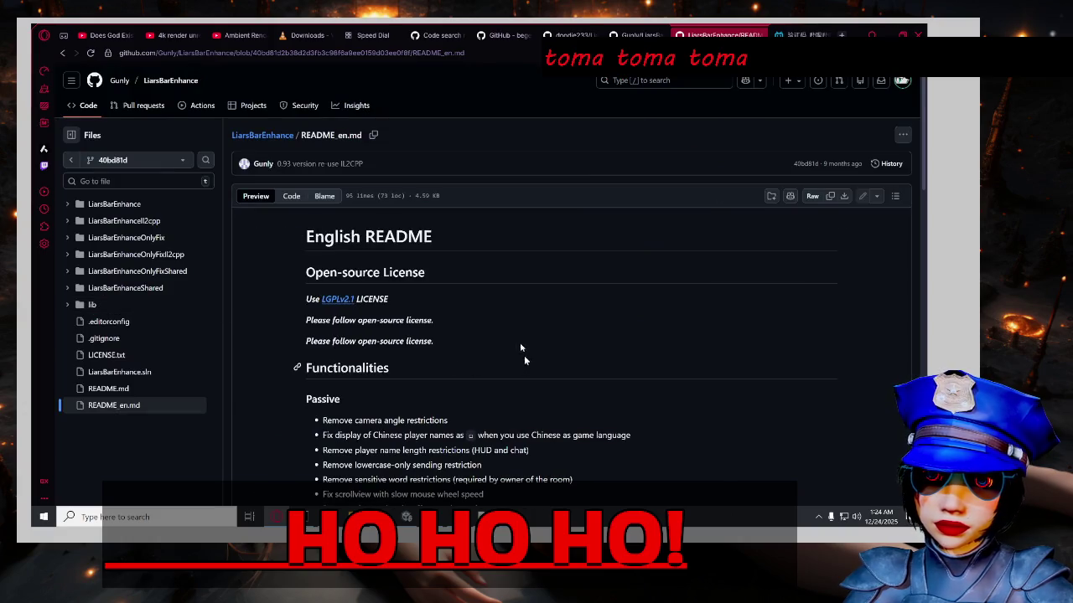
pyautogui.scroll(-3, 735, 333)
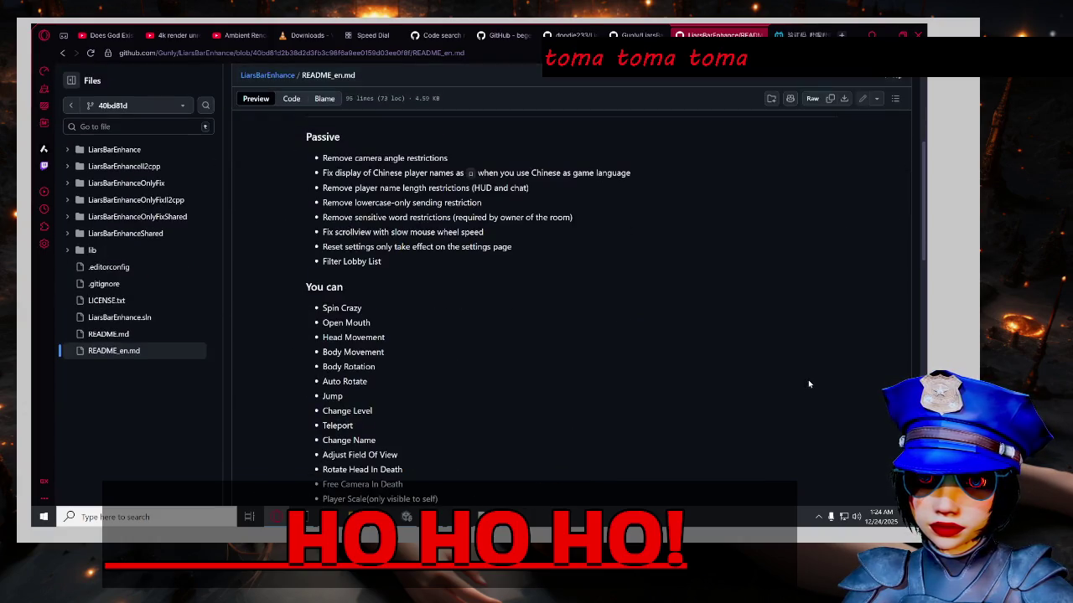
pyautogui.scroll(-3, 812, 383)
pyautogui.scroll(5, 792, 411)
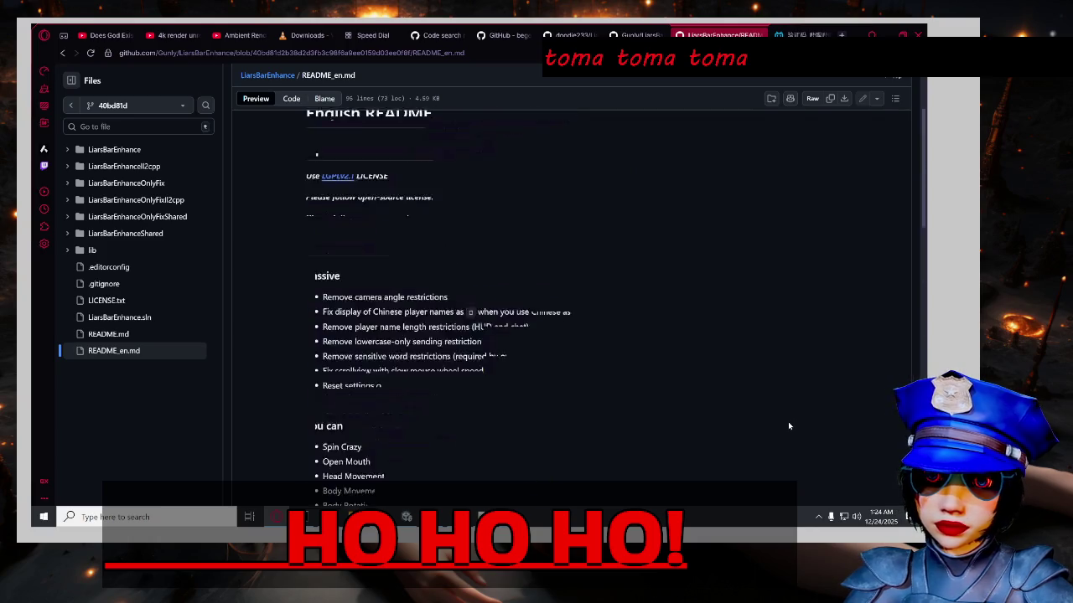
pyautogui.scroll(-12, 807, 411)
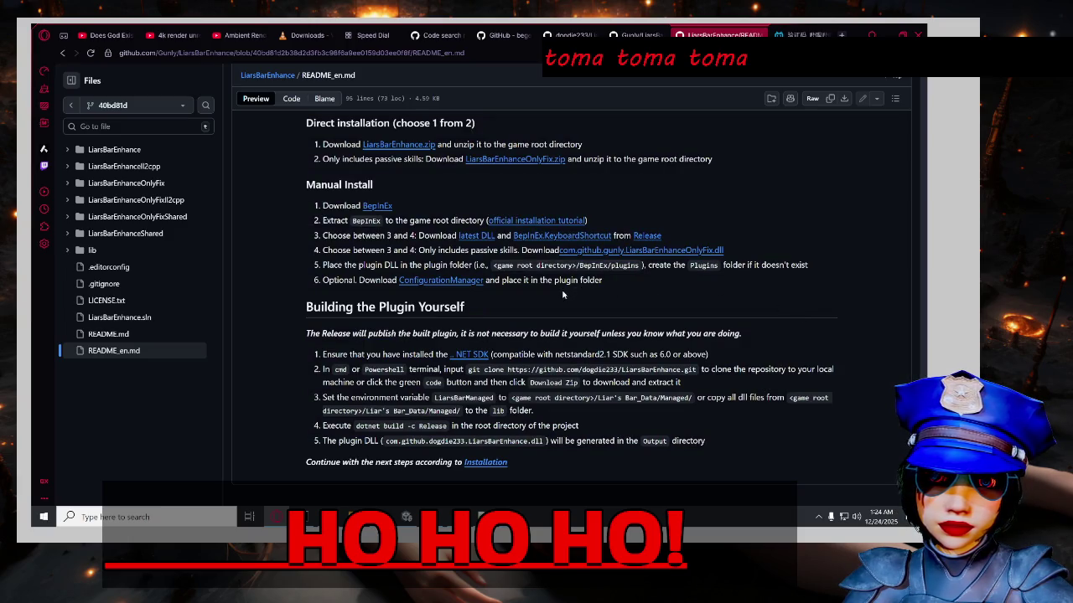
pyautogui.middleClick(569, 221)
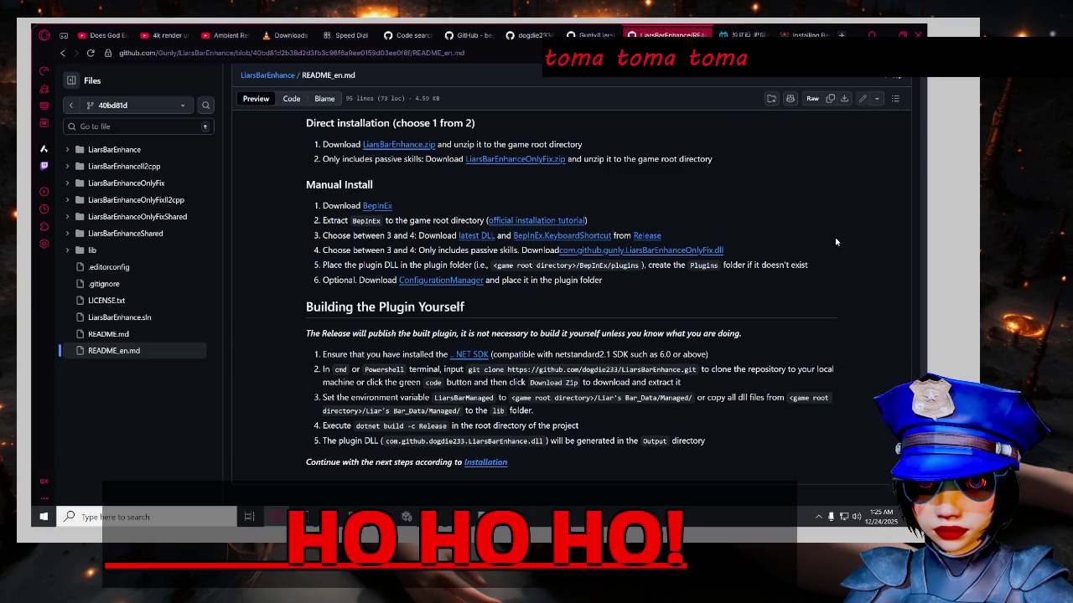
# Switch over to the Installing BepInEx docs page.
pyautogui.scroll(3, 840, 243)
pyautogui.scroll(-3, 840, 243)
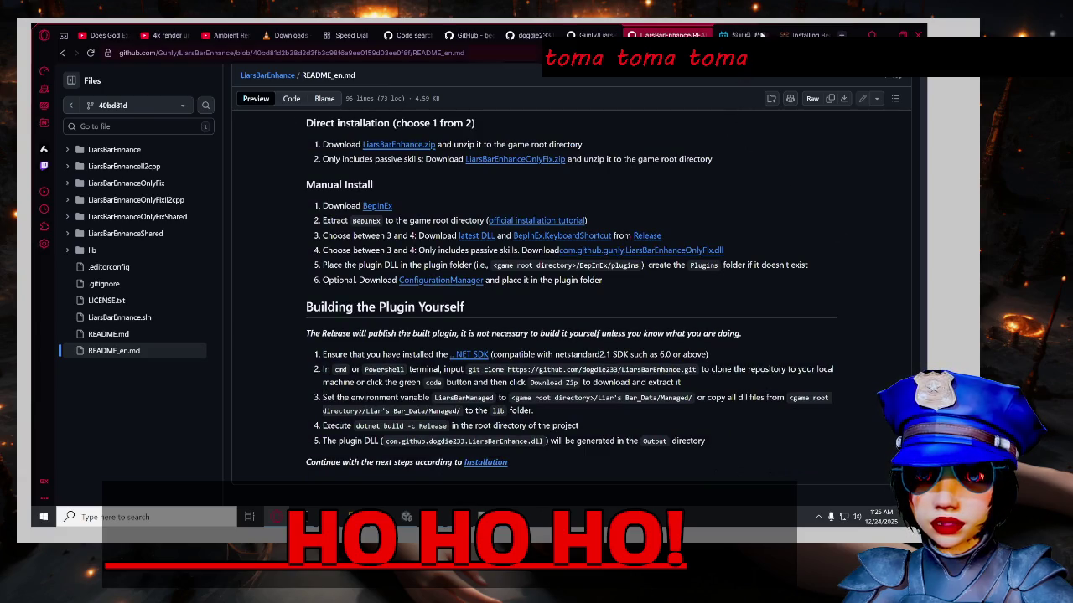
pyautogui.click(742, 35)
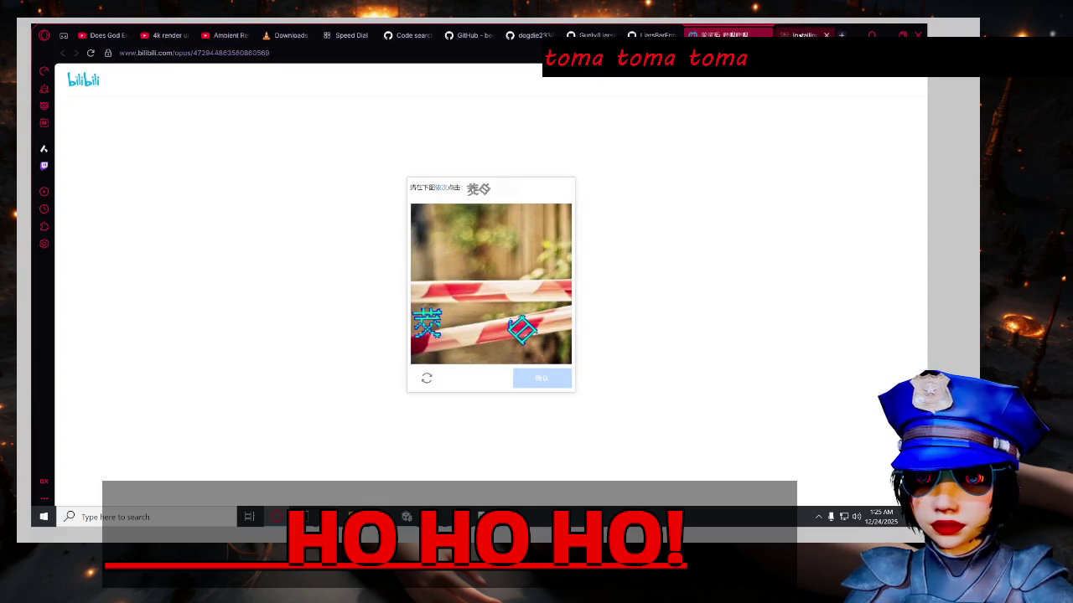
pyautogui.hotkey('ctrl', 'Tab')
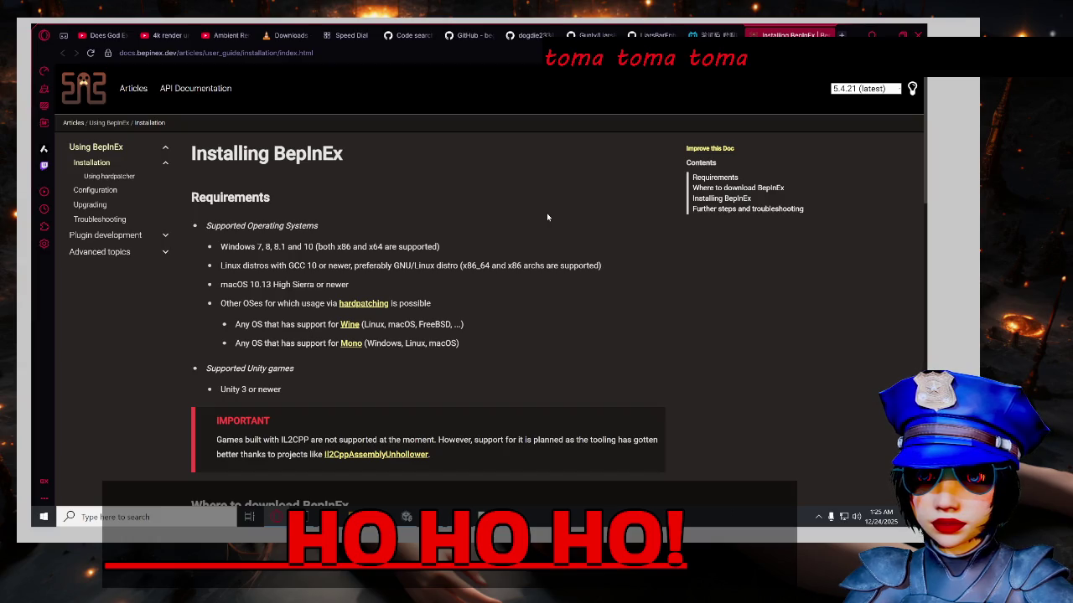
# Read through the Installing BepInEx page and expand Advanced topics in the sidebar.
pyautogui.scroll(-2, 551, 222)
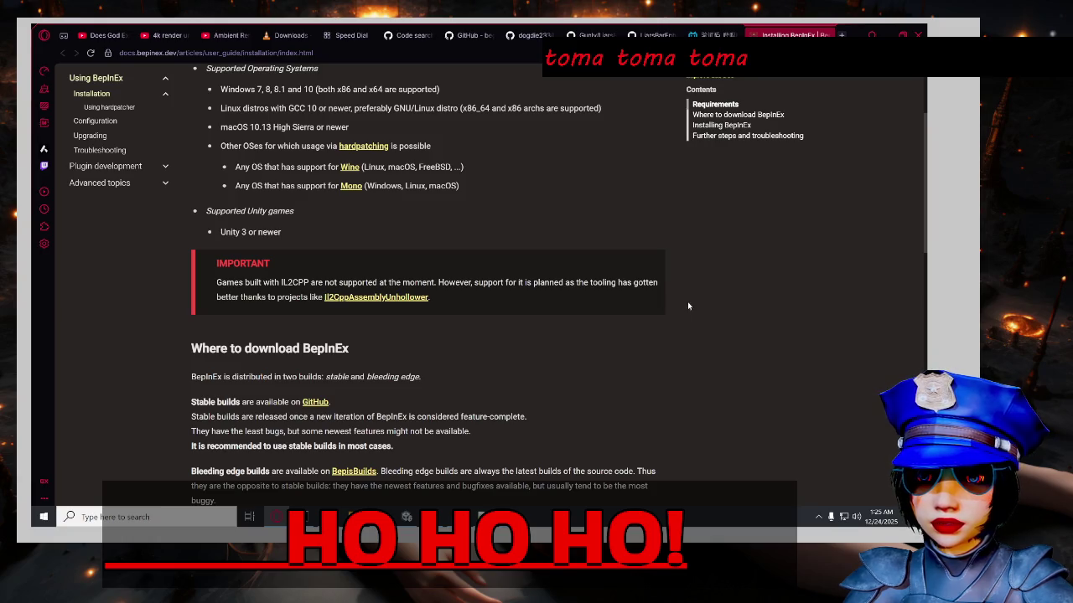
pyautogui.scroll(-1, 136, 340)
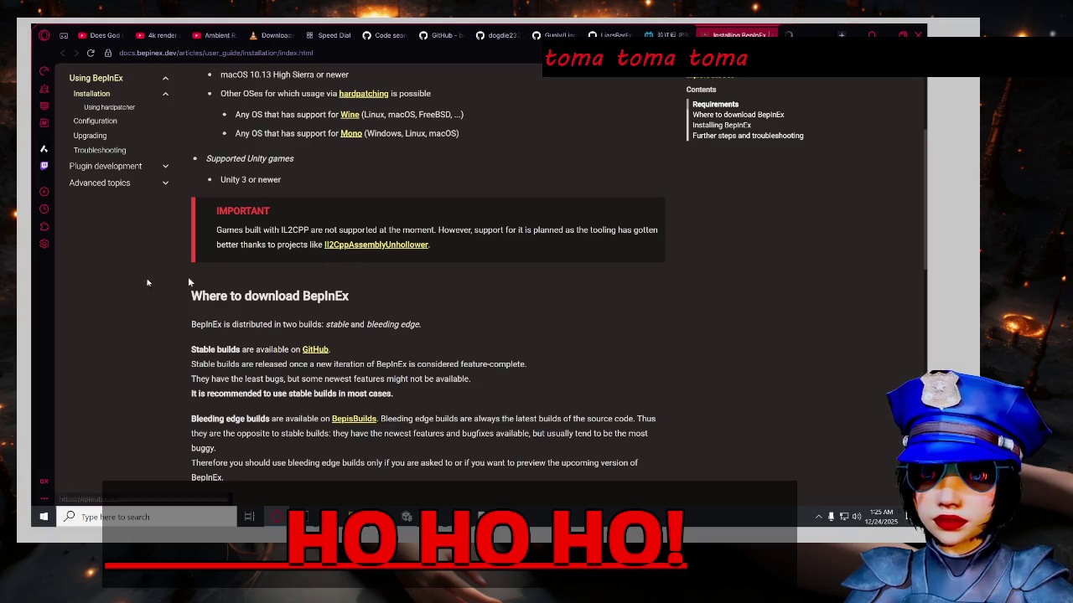
pyautogui.scroll(-4, 156, 290)
pyautogui.scroll(-4, 156, 290)
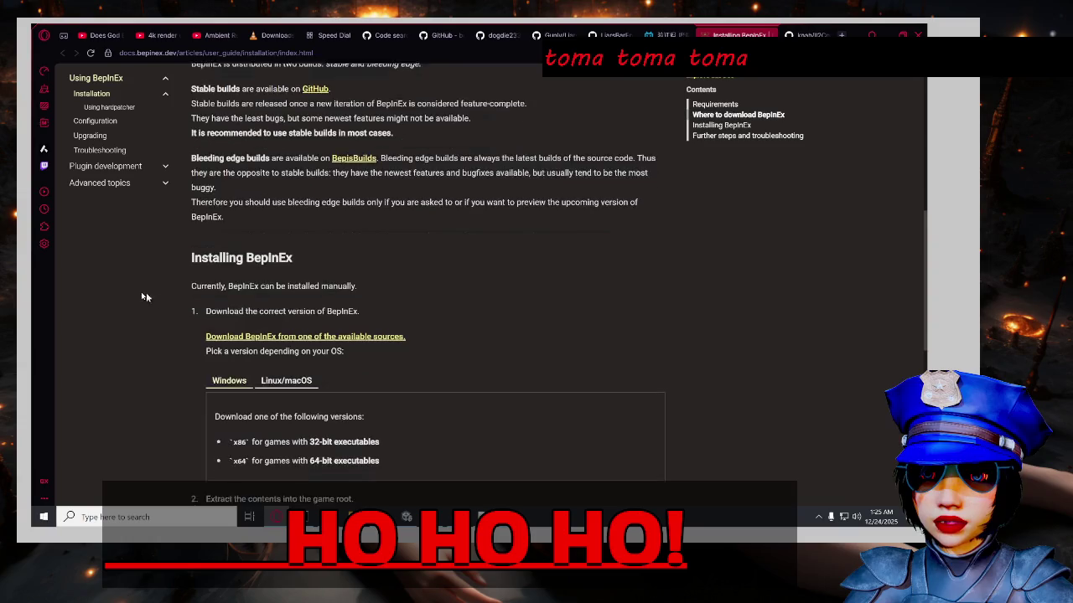
pyautogui.scroll(-4, 148, 296)
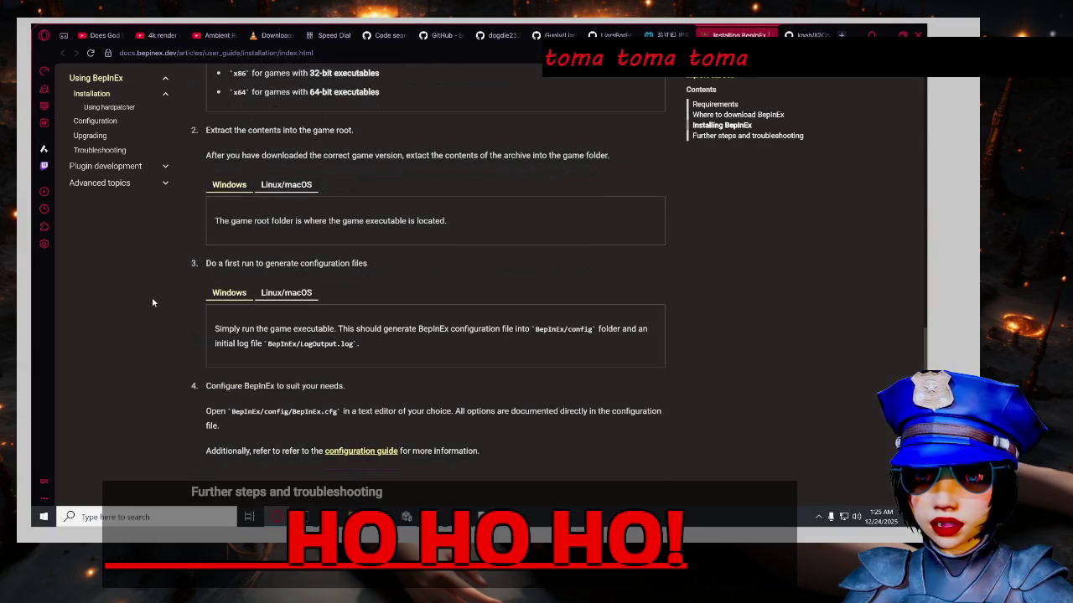
pyautogui.scroll(4, 156, 312)
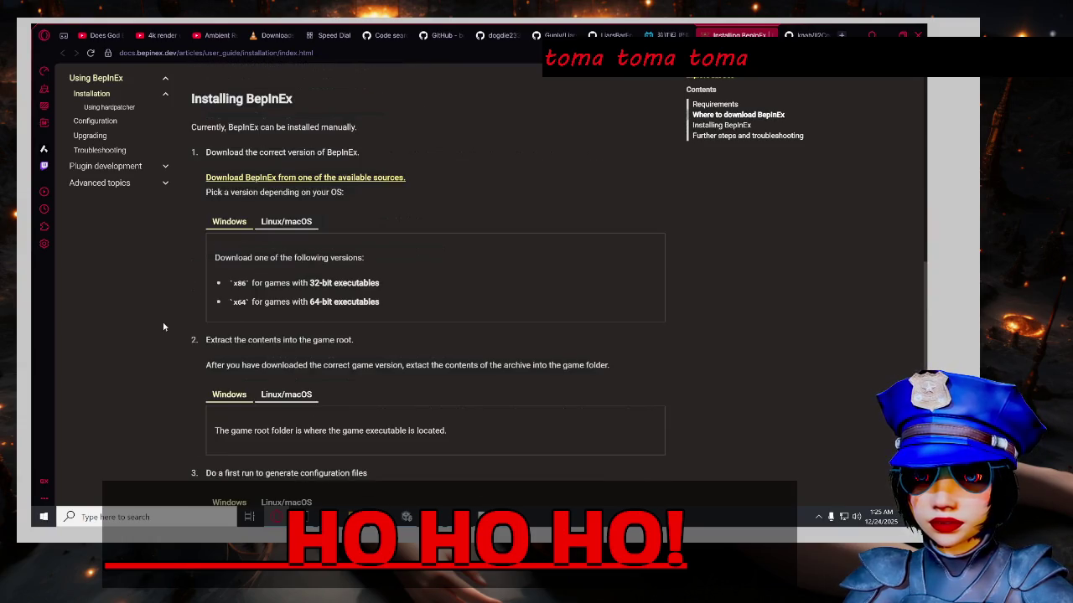
pyautogui.scroll(10, 168, 327)
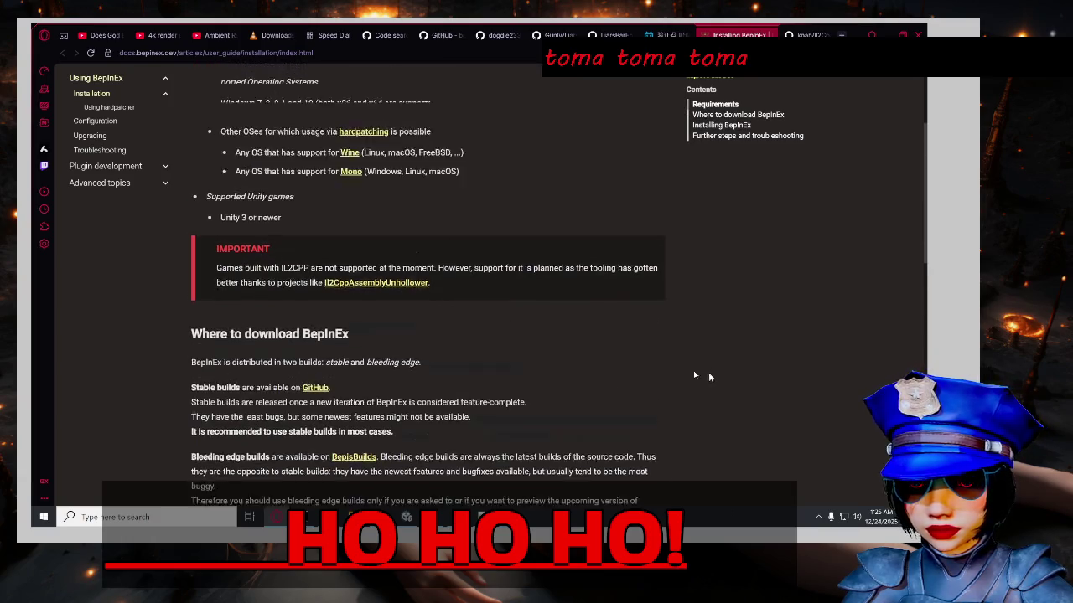
pyautogui.scroll(2, 670, 373)
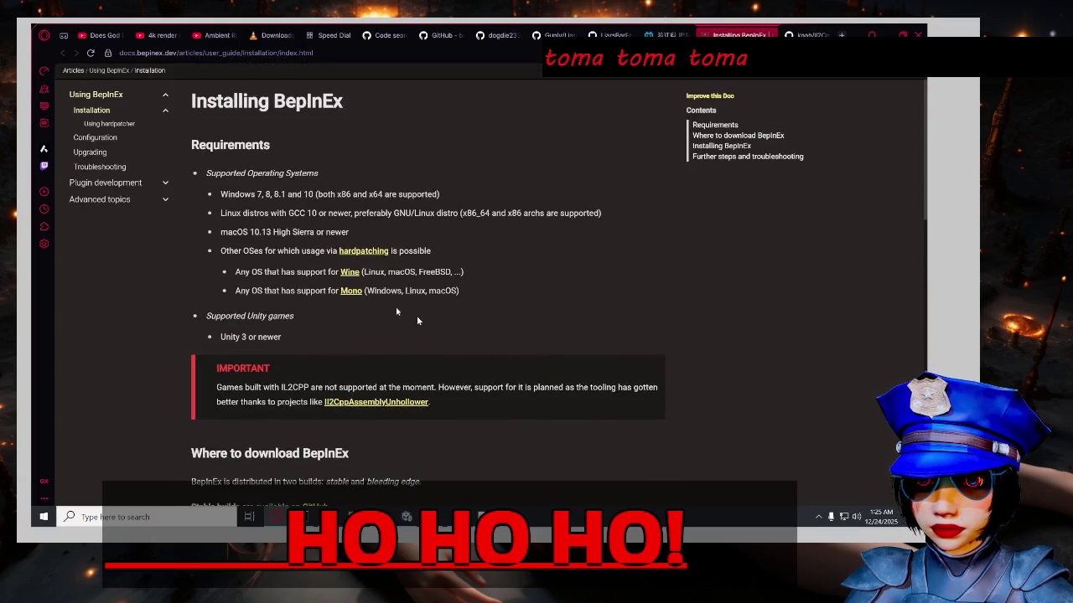
pyautogui.click(162, 202)
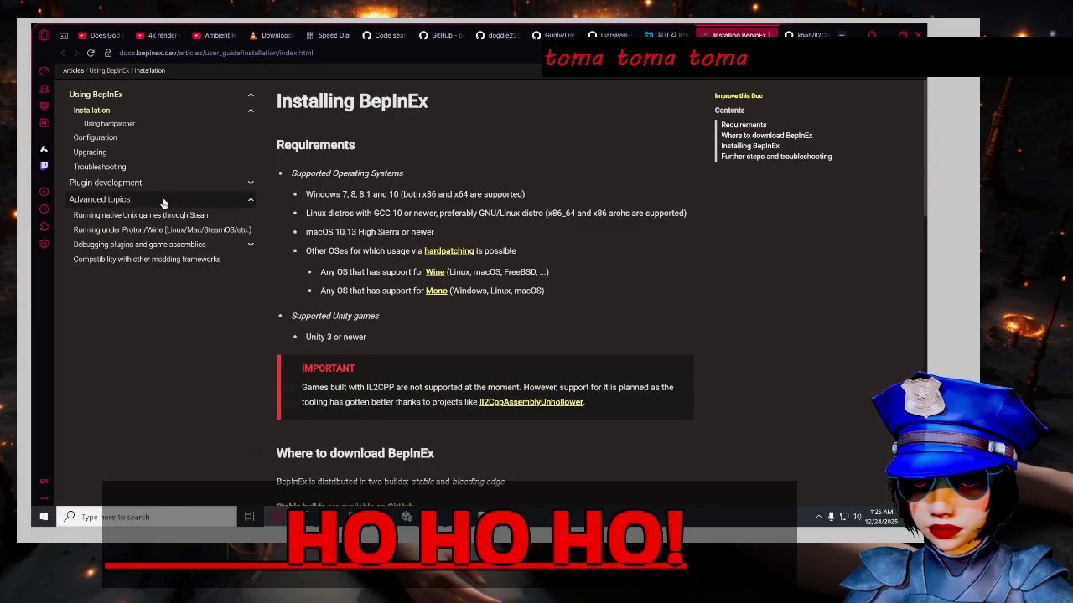
pyautogui.click(254, 218)
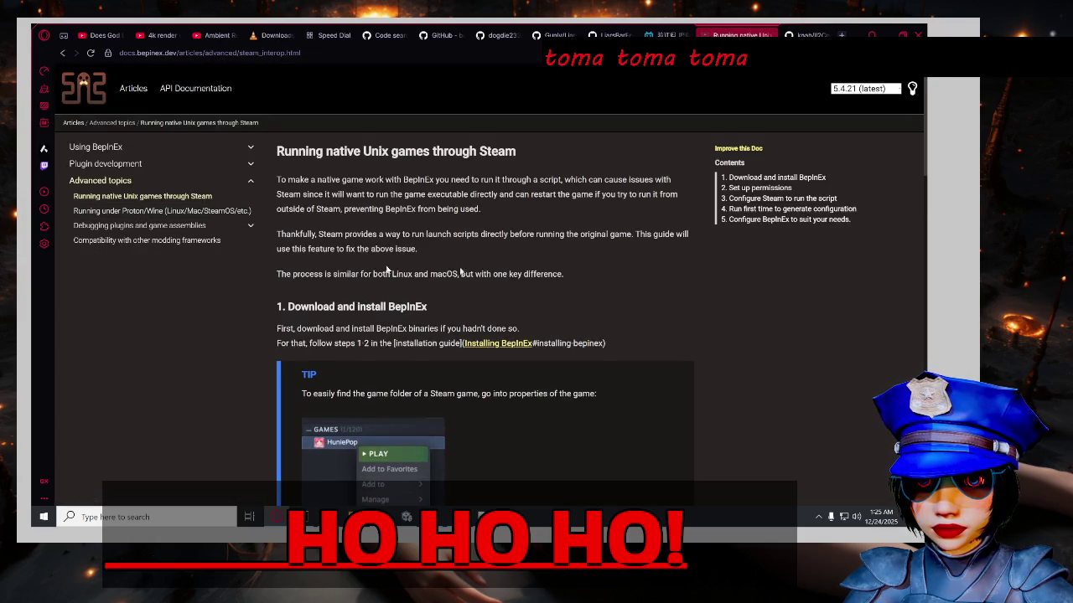
pyautogui.scroll(-2, 713, 323)
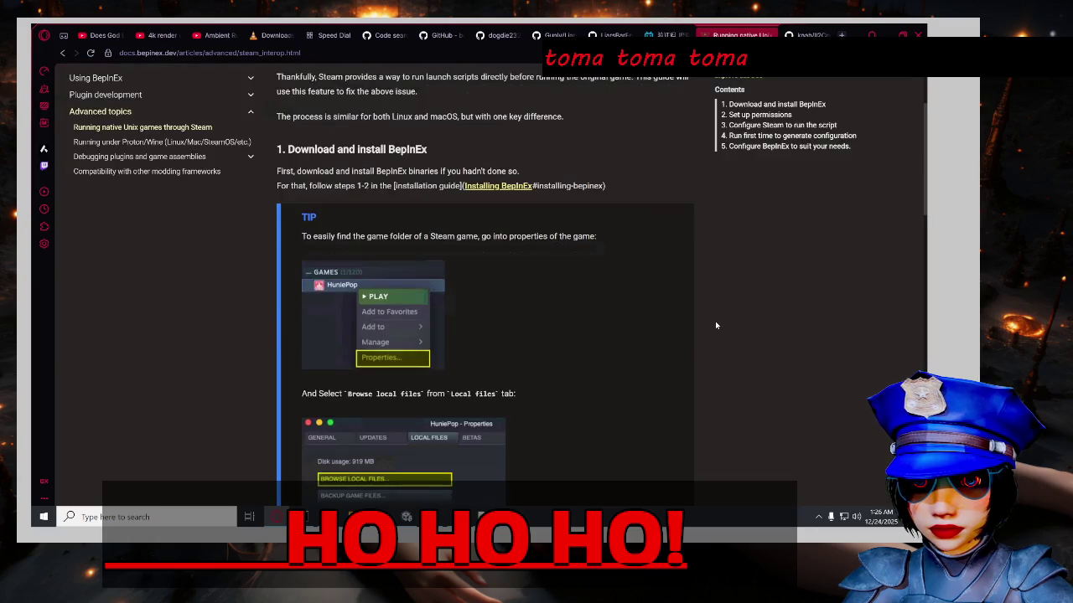
pyautogui.scroll(-3, 715, 325)
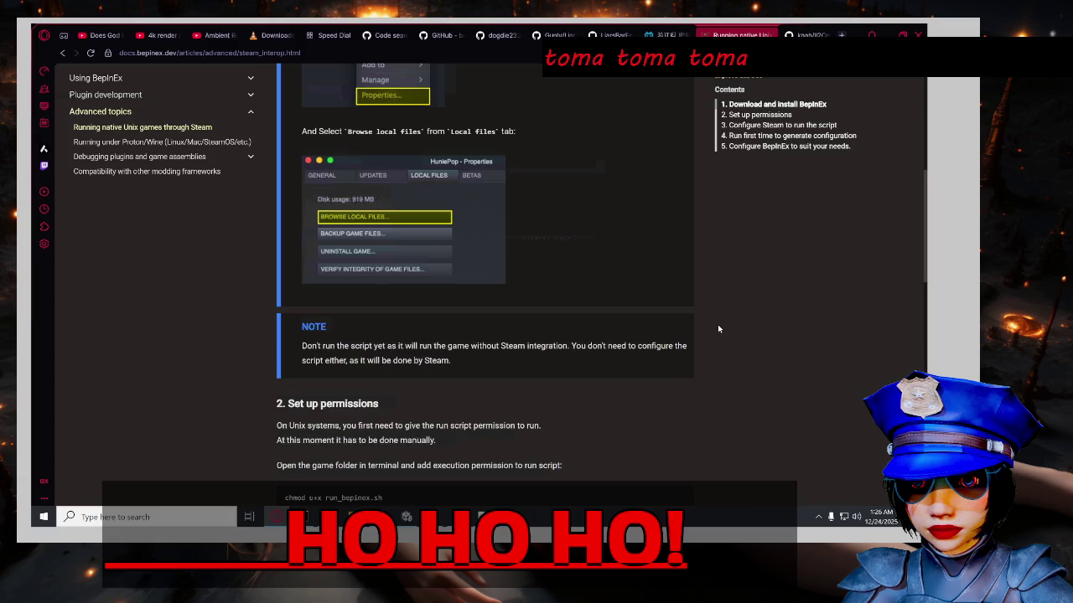
pyautogui.scroll(-1, 704, 329)
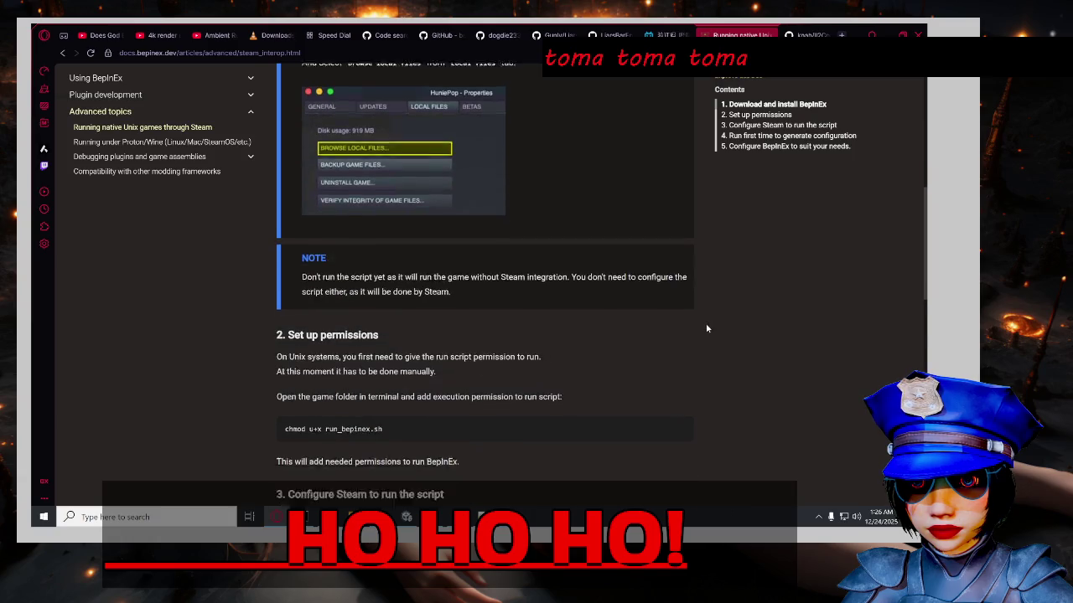
pyautogui.scroll(-2, 706, 328)
pyautogui.scroll(-3, 708, 326)
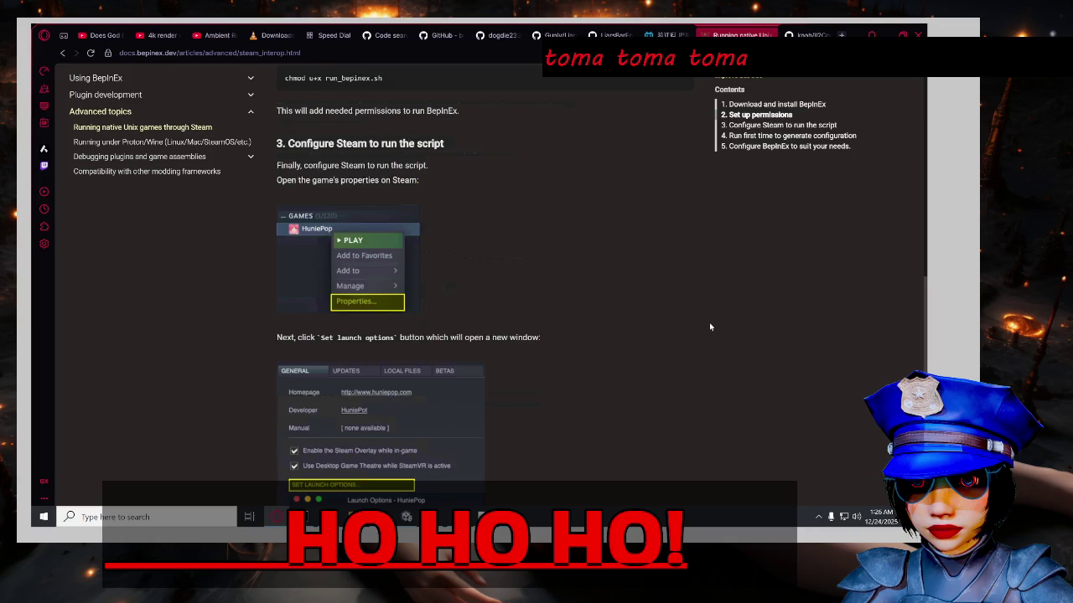
pyautogui.scroll(-3, 709, 326)
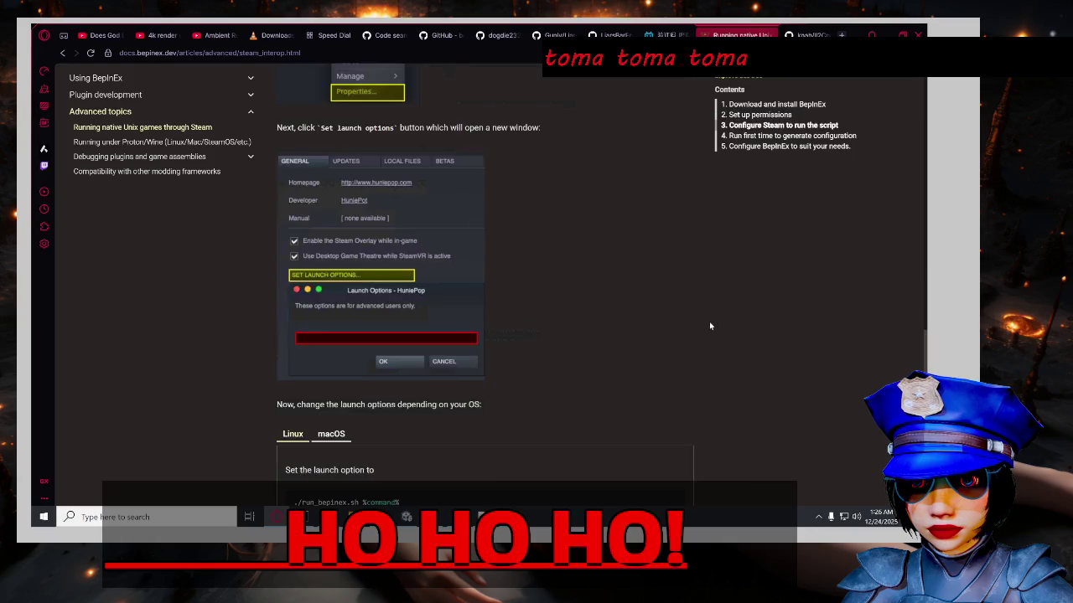
pyautogui.scroll(-3, 710, 326)
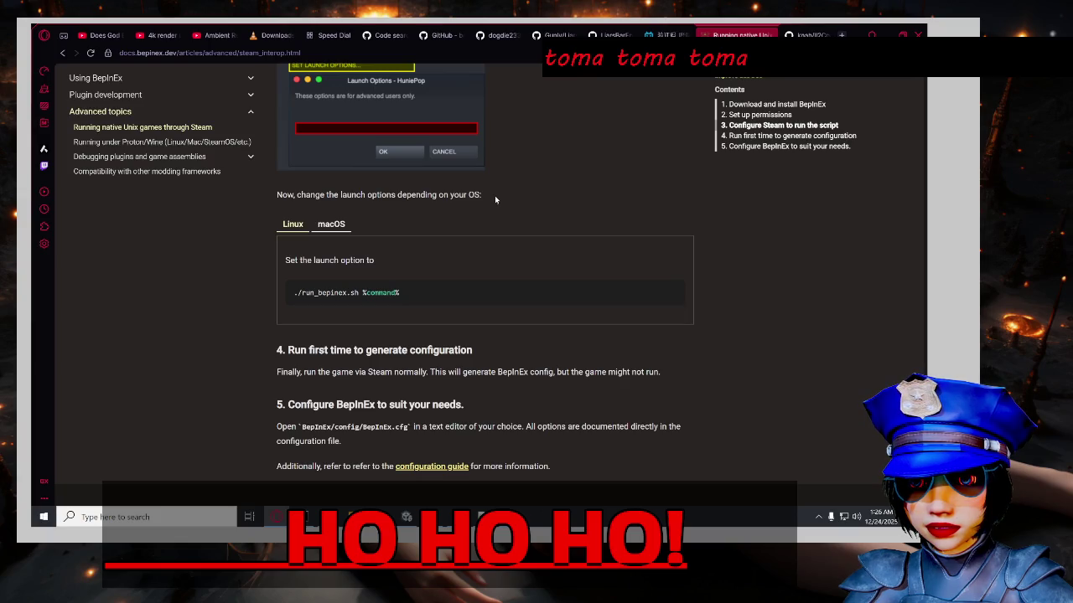
pyautogui.scroll(2, 521, 227)
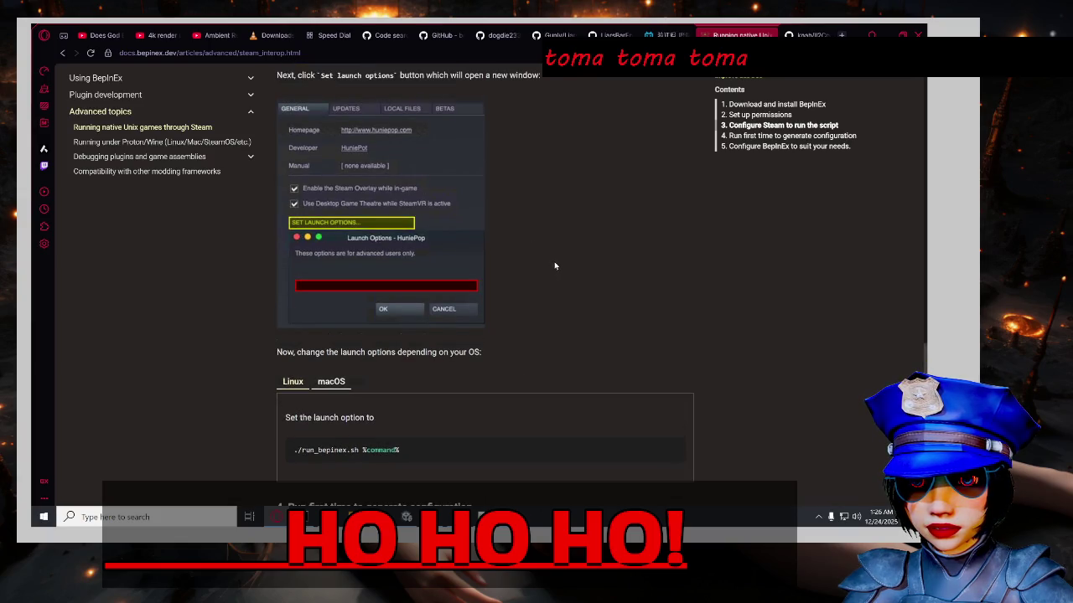
pyautogui.scroll(3, 600, 308)
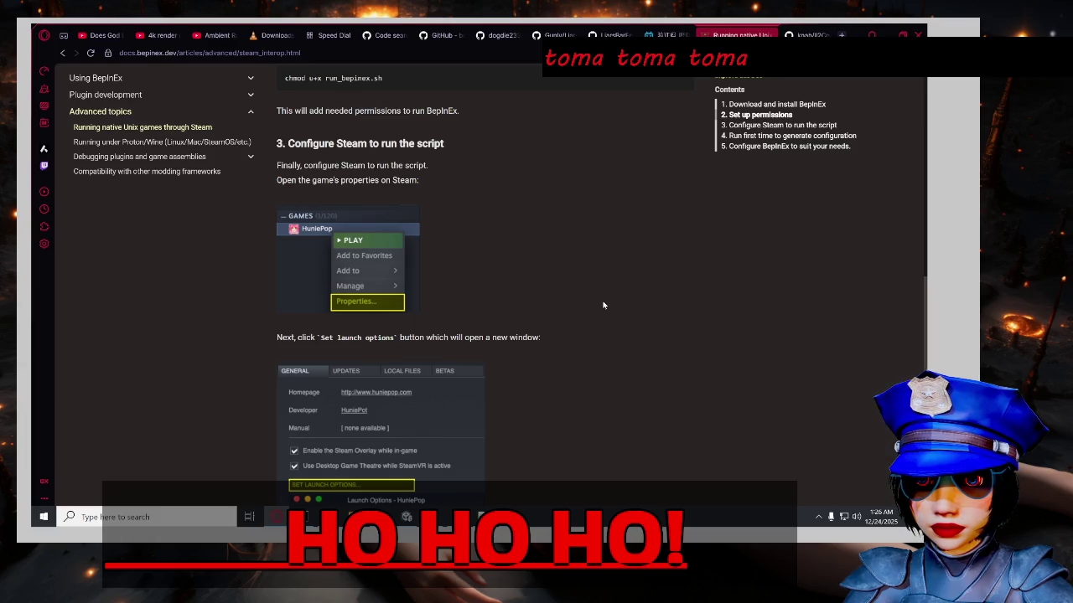
pyautogui.scroll(1, 612, 312)
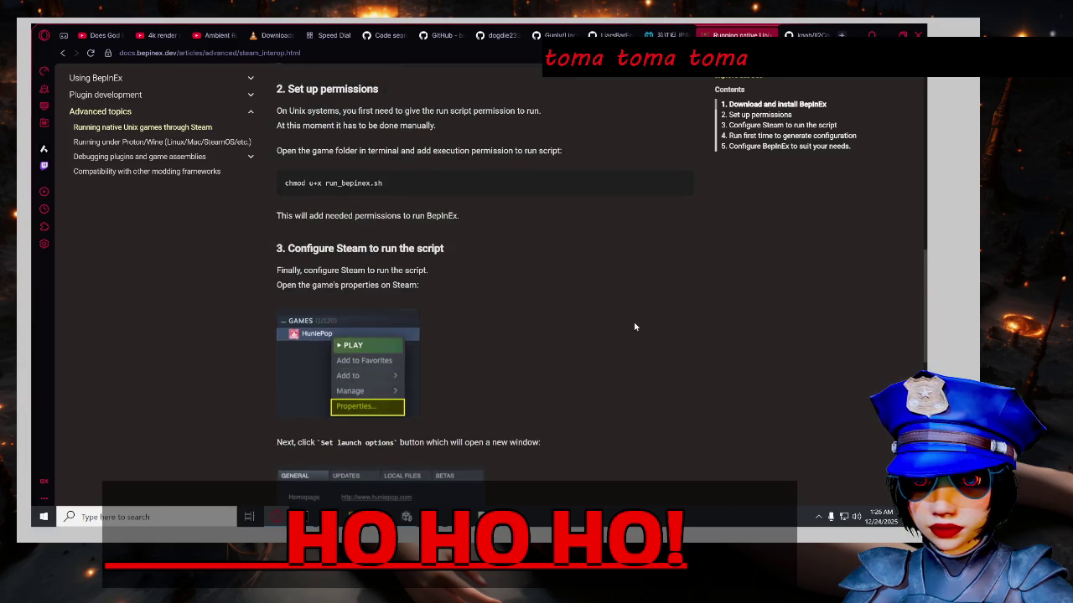
pyautogui.scroll(4, 635, 327)
pyautogui.scroll(1, 635, 322)
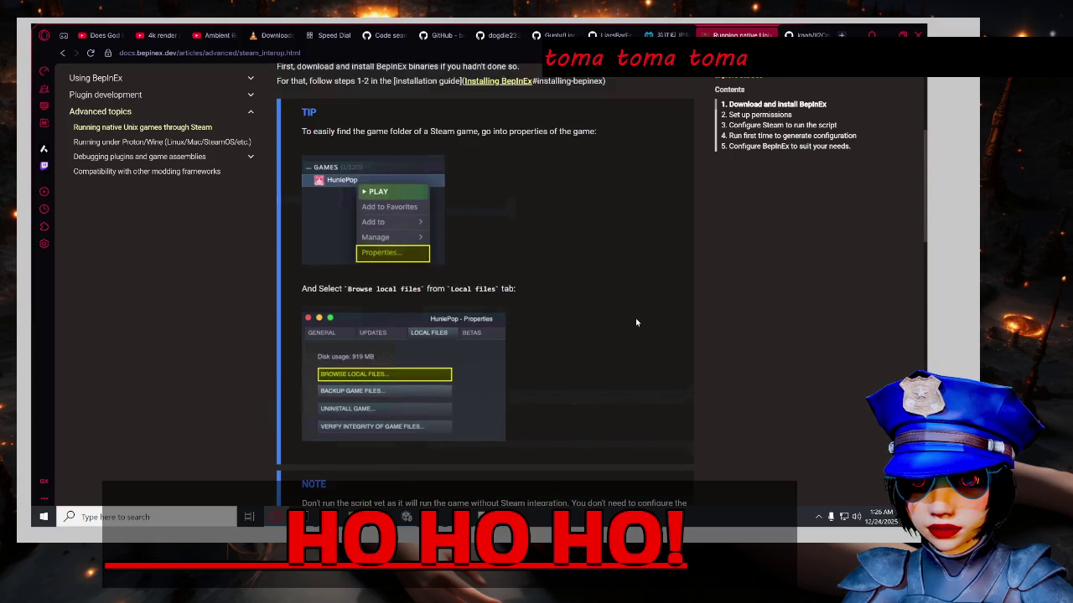
pyautogui.scroll(1, 636, 321)
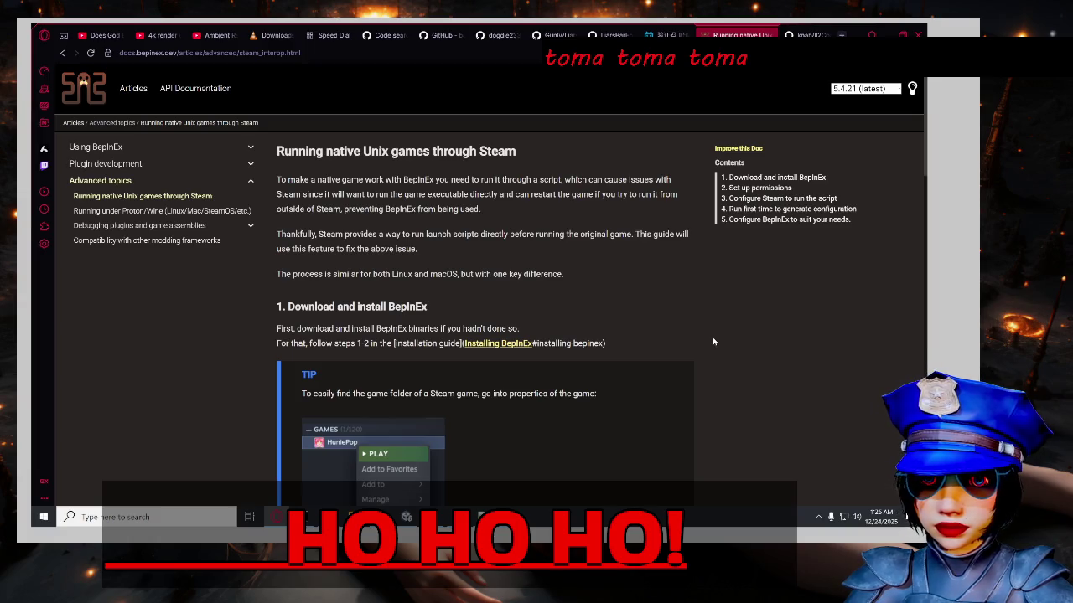
pyautogui.scroll(-1, 714, 346)
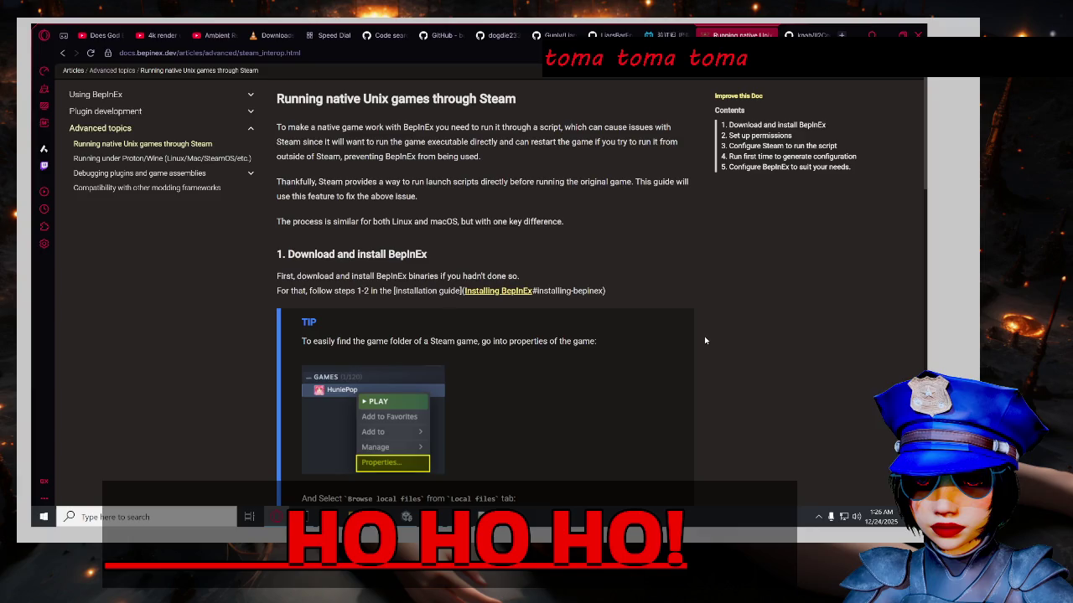
pyautogui.scroll(-1, 704, 340)
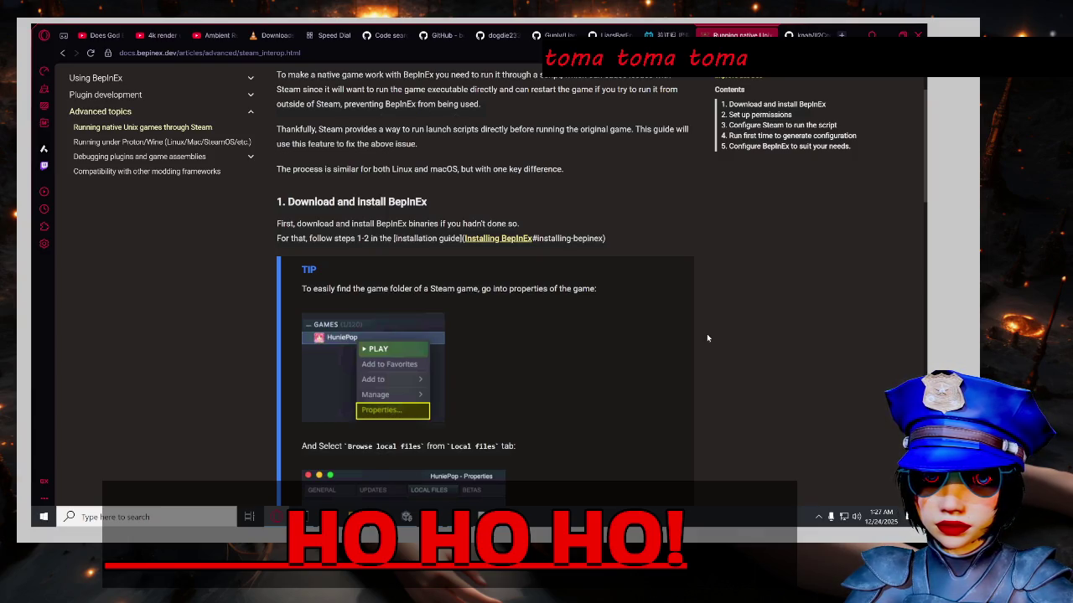
pyautogui.scroll(-3, 708, 335)
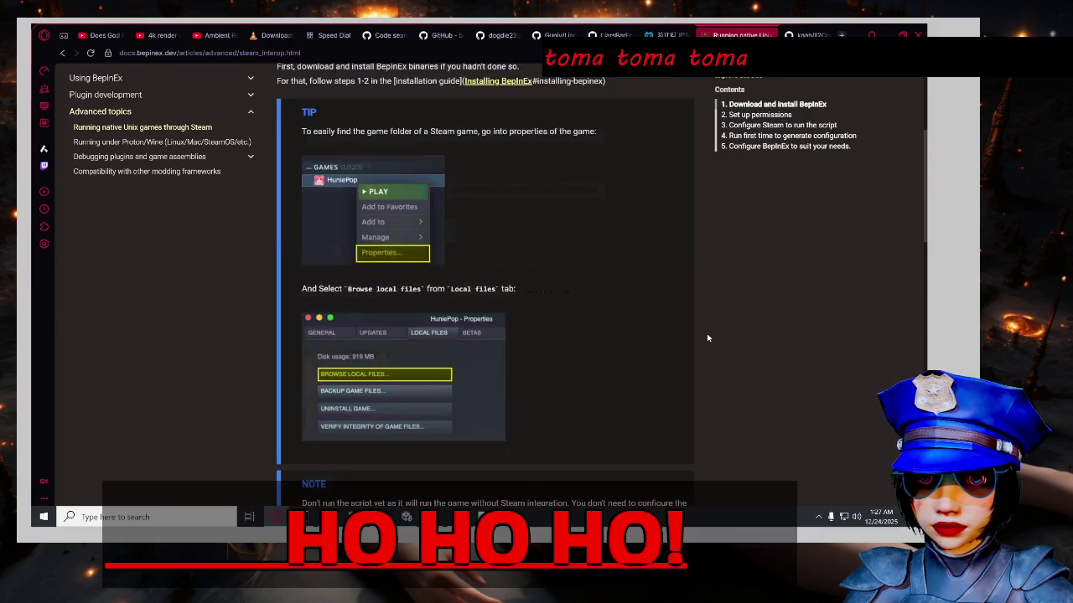
pyautogui.scroll(3, 708, 337)
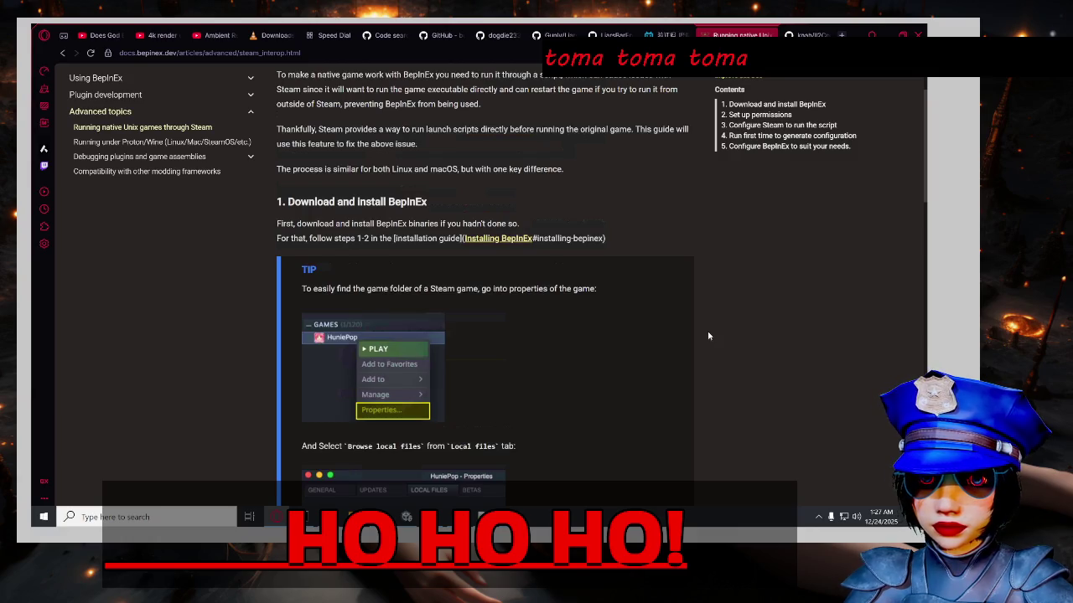
pyautogui.scroll(-2, 708, 336)
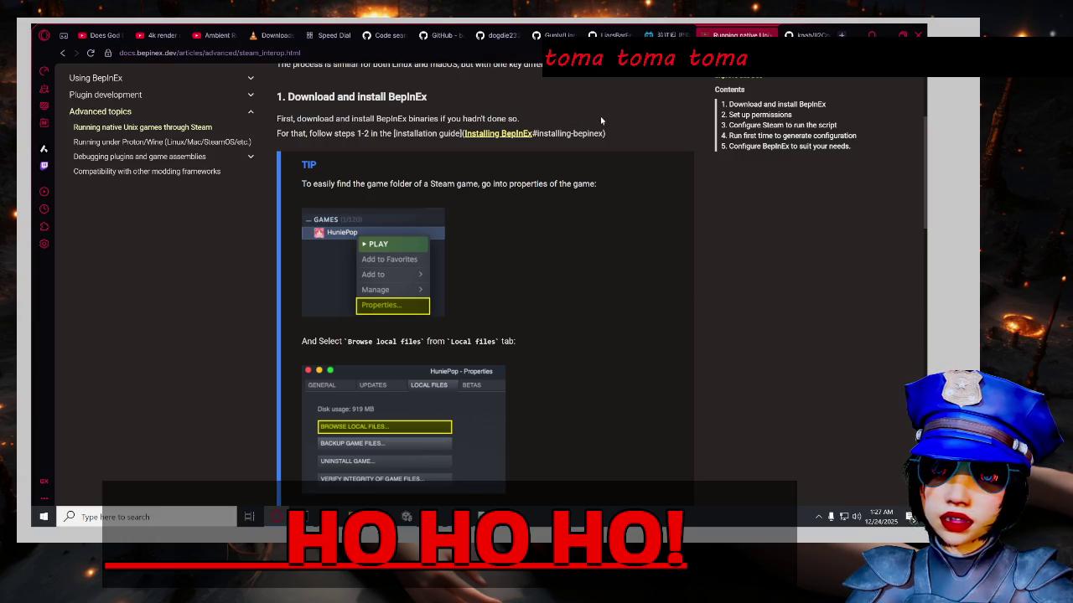
pyautogui.scroll(-3, 629, 278)
pyautogui.scroll(4, 654, 277)
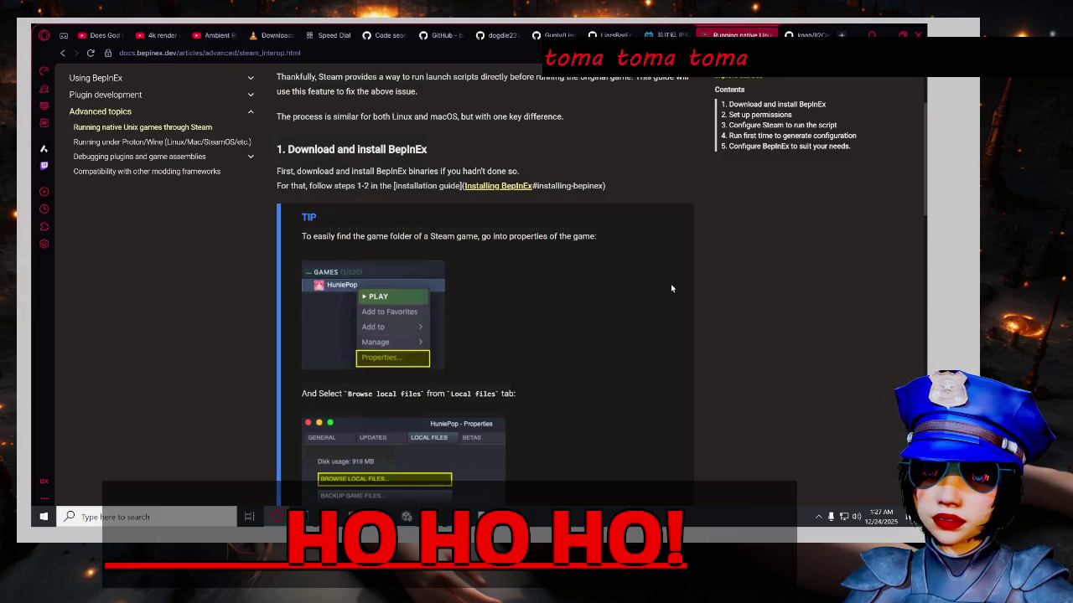
pyautogui.scroll(-2, 671, 286)
pyautogui.scroll(-3, 673, 282)
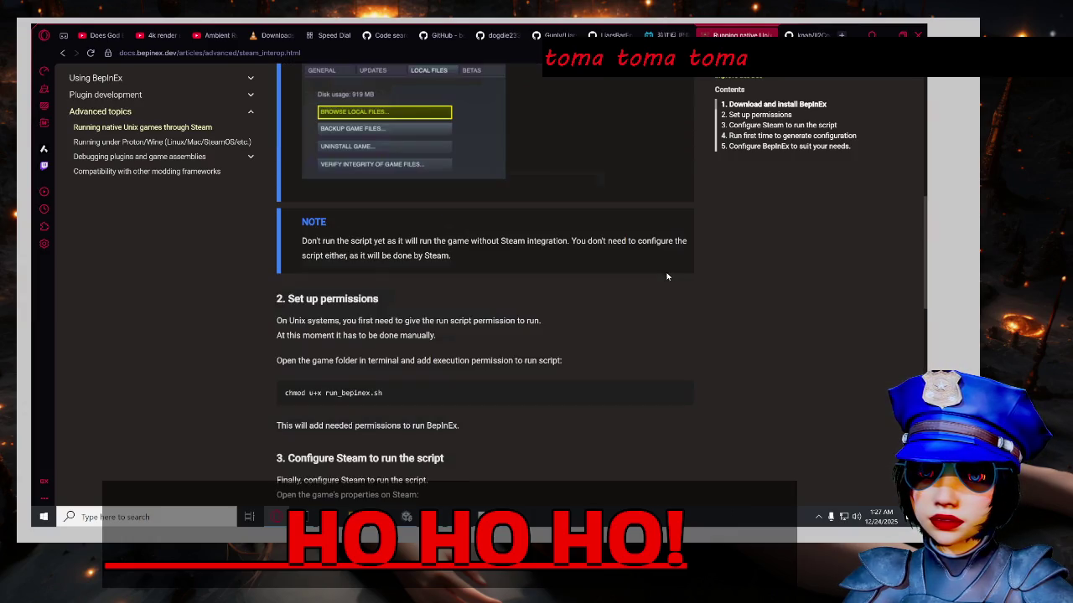
pyautogui.scroll(2, 668, 279)
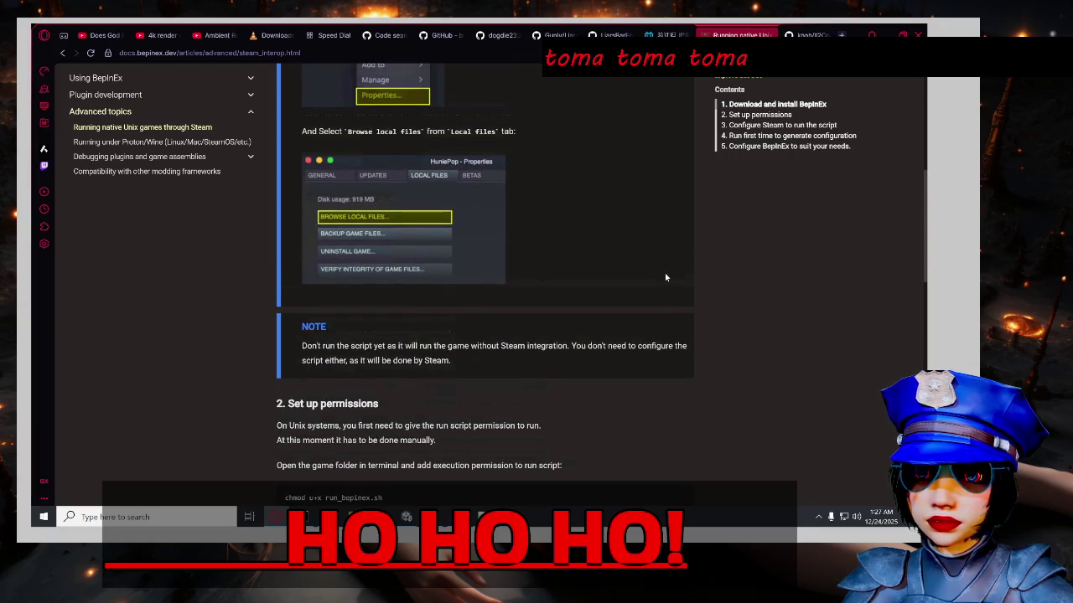
pyautogui.scroll(2, 666, 278)
pyautogui.scroll(-3, 669, 279)
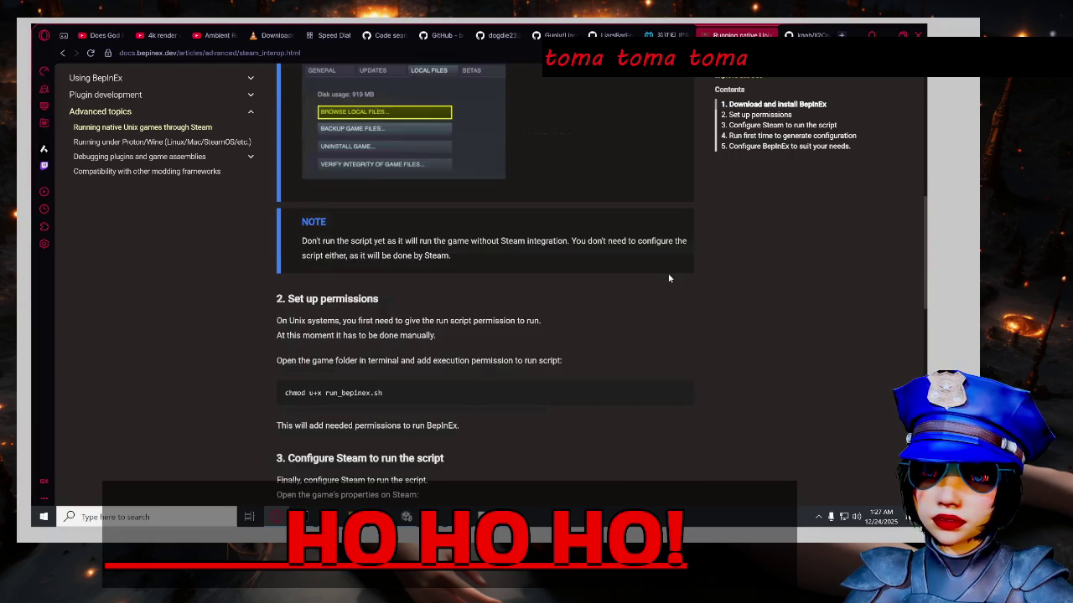
pyautogui.scroll(-2, 669, 278)
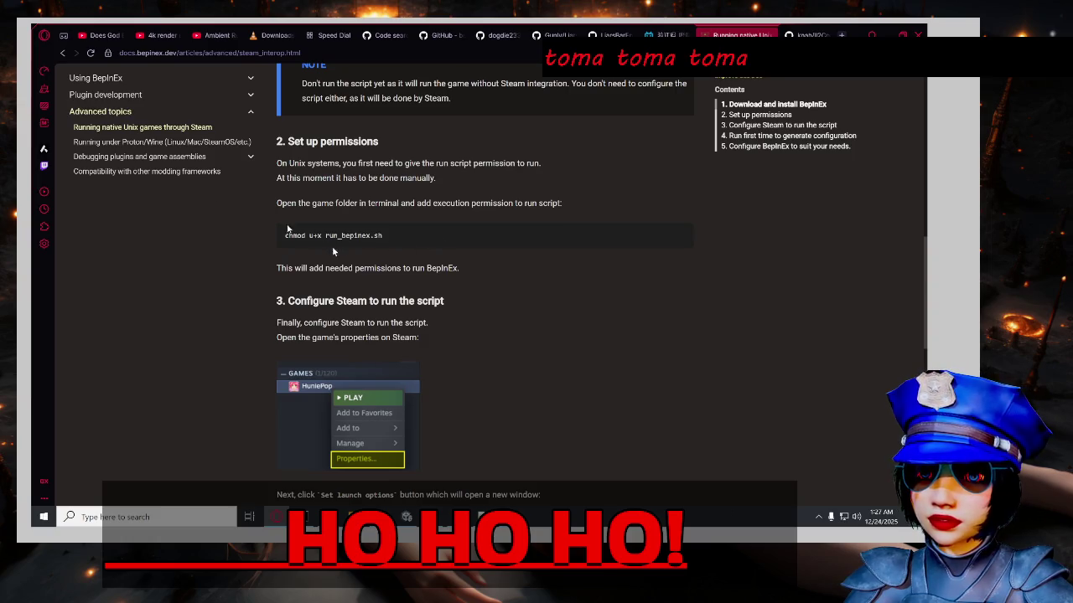
pyautogui.click(77, 158)
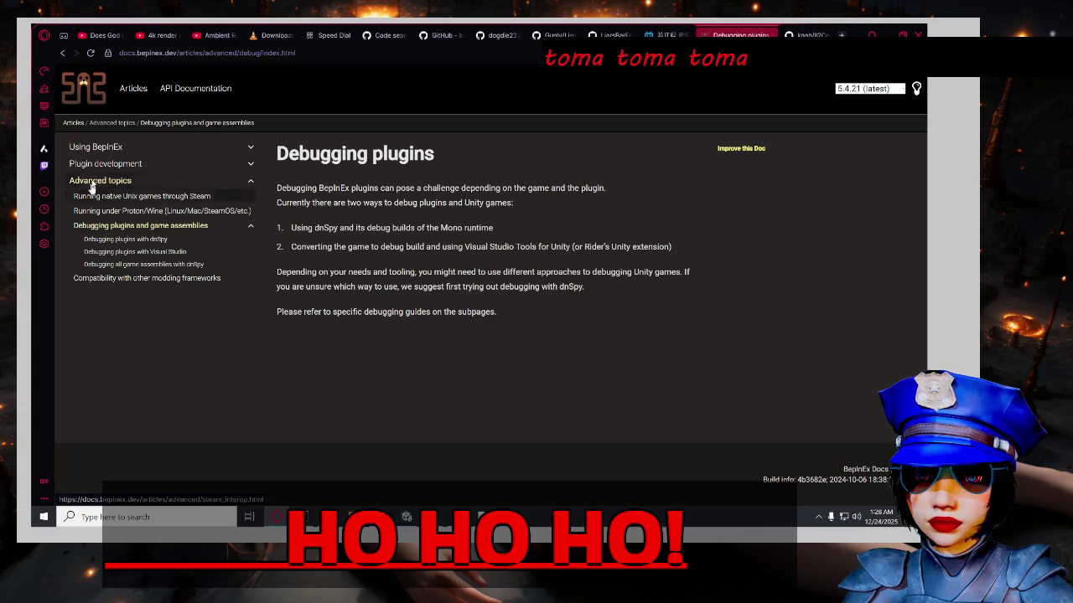
# Expand the Plugin development section in the BepInEx Docs sidebar.
pyautogui.click(249, 165)
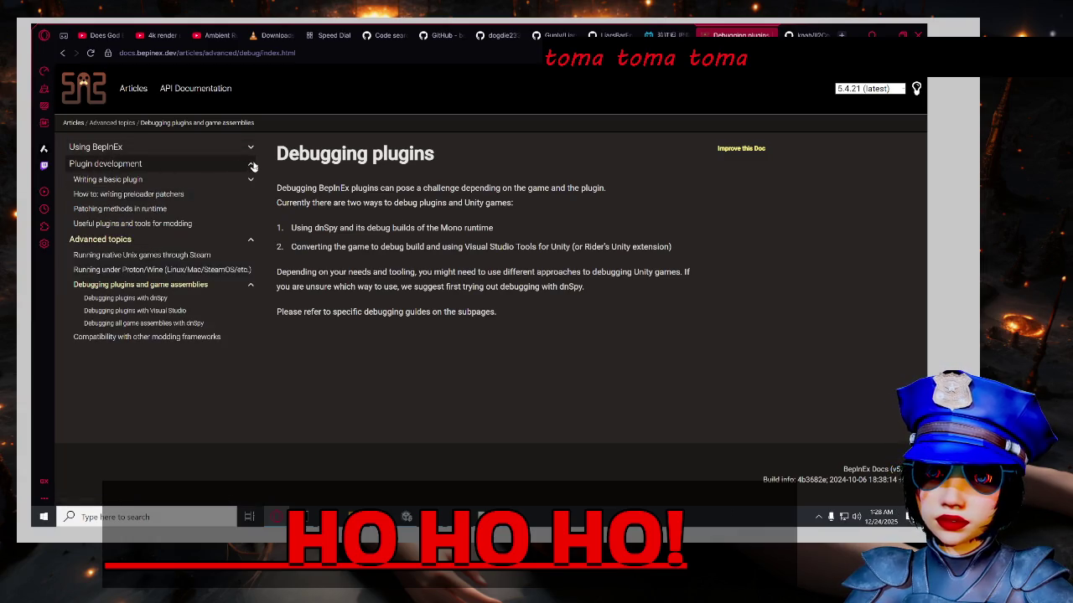
# Open the Patching methods in runtime article and read its HarmonyX and MonoMod.RuntimeDetour sections.
pyautogui.click(209, 216)
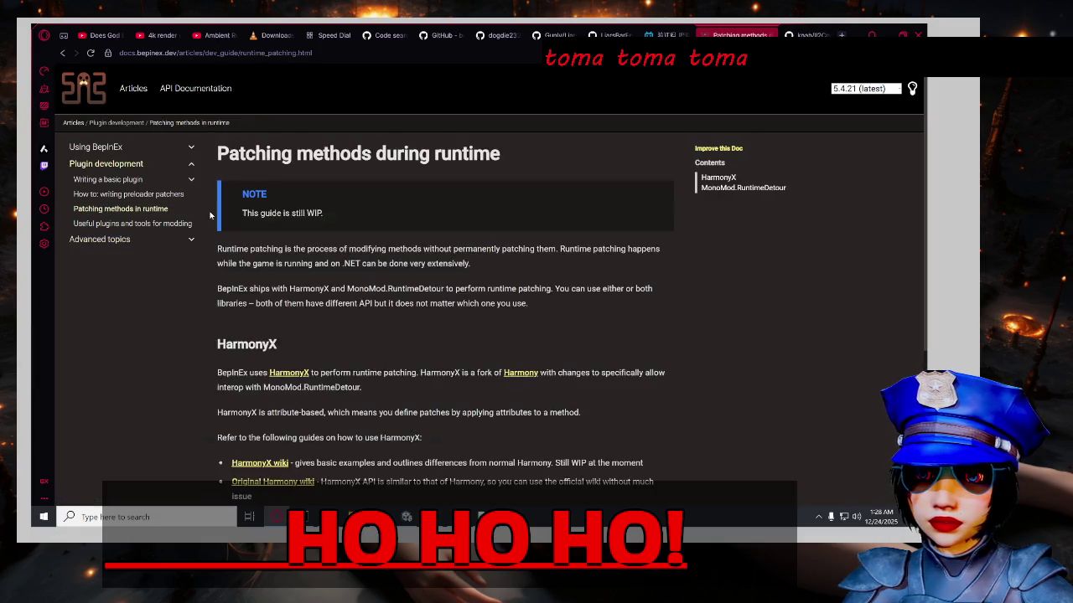
pyautogui.scroll(-3, 216, 243)
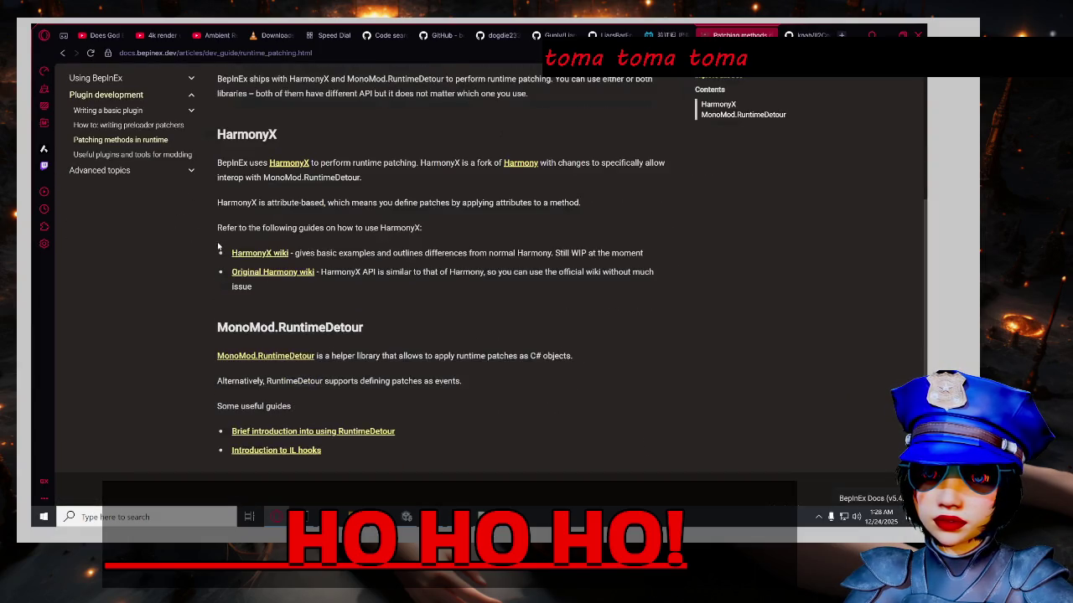
pyautogui.scroll(3, 218, 247)
pyautogui.scroll(-3, 565, 301)
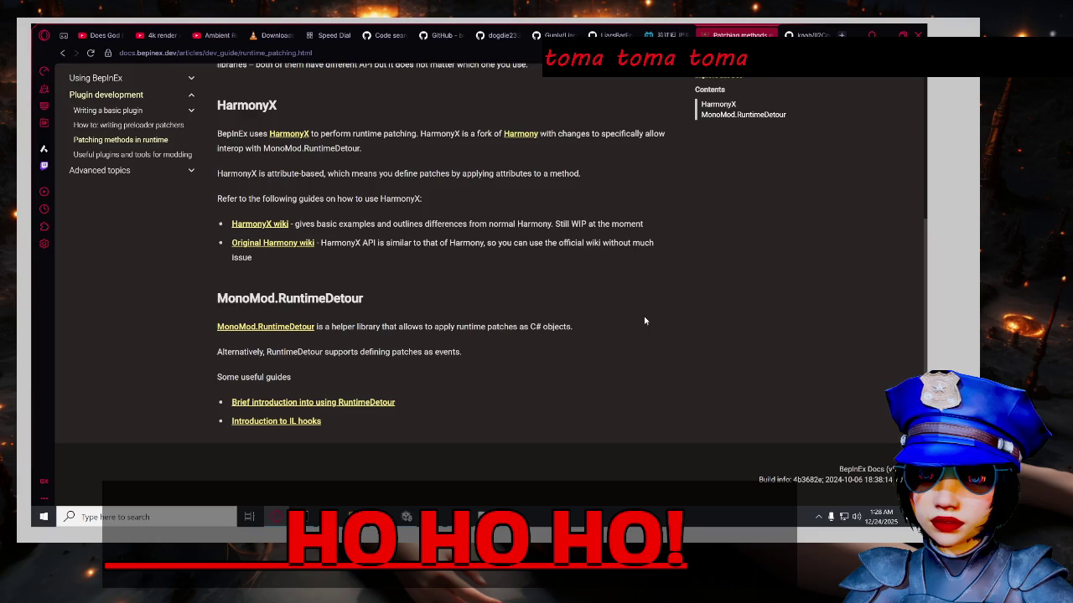
pyautogui.scroll(2, 645, 321)
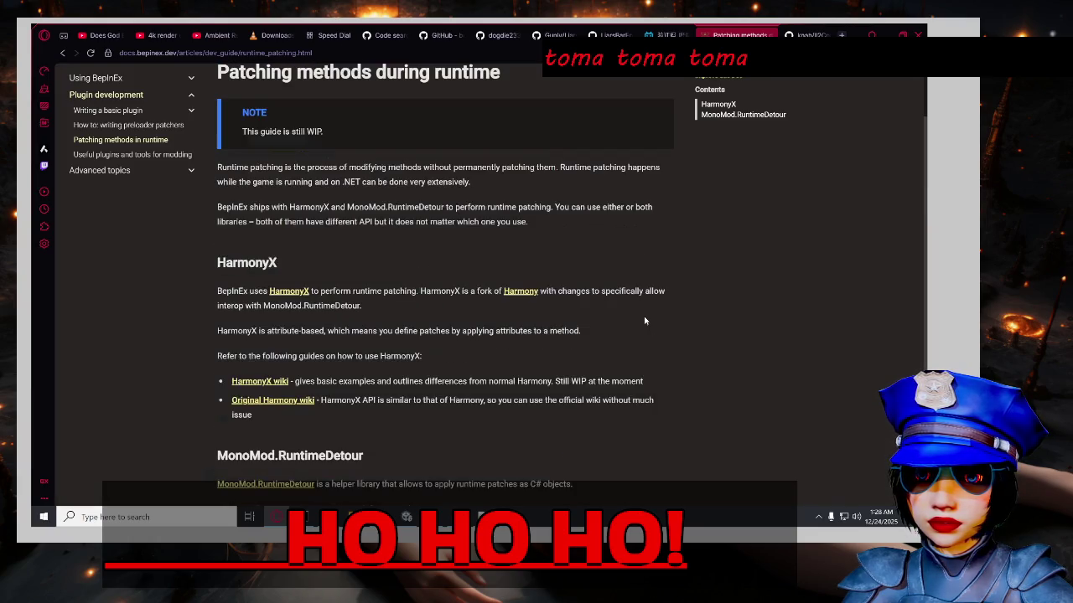
pyautogui.scroll(-1, 645, 321)
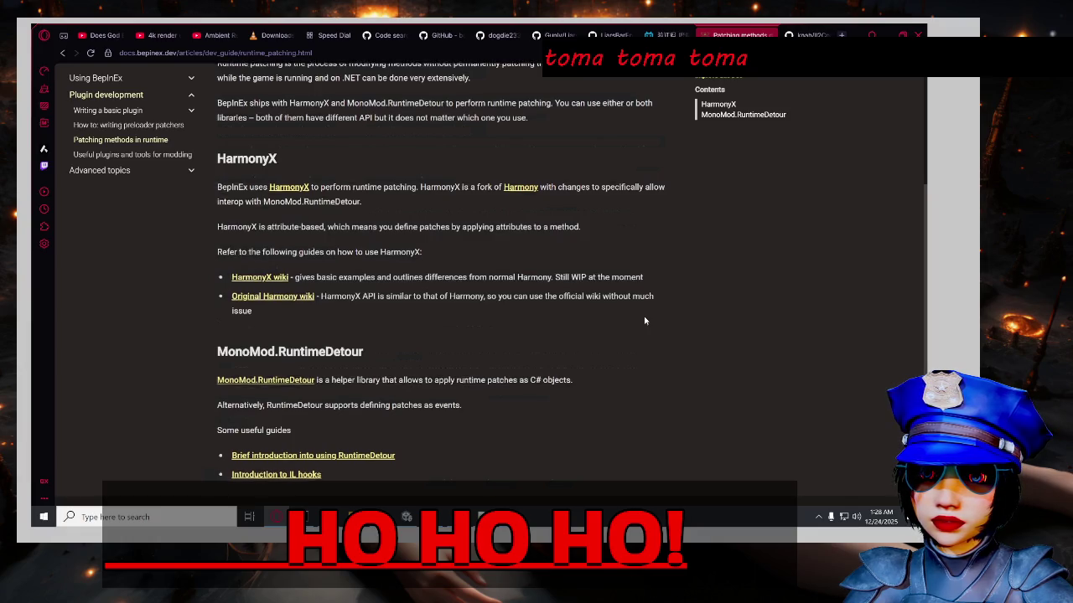
pyautogui.scroll(2, 335, 251)
pyautogui.click(139, 199)
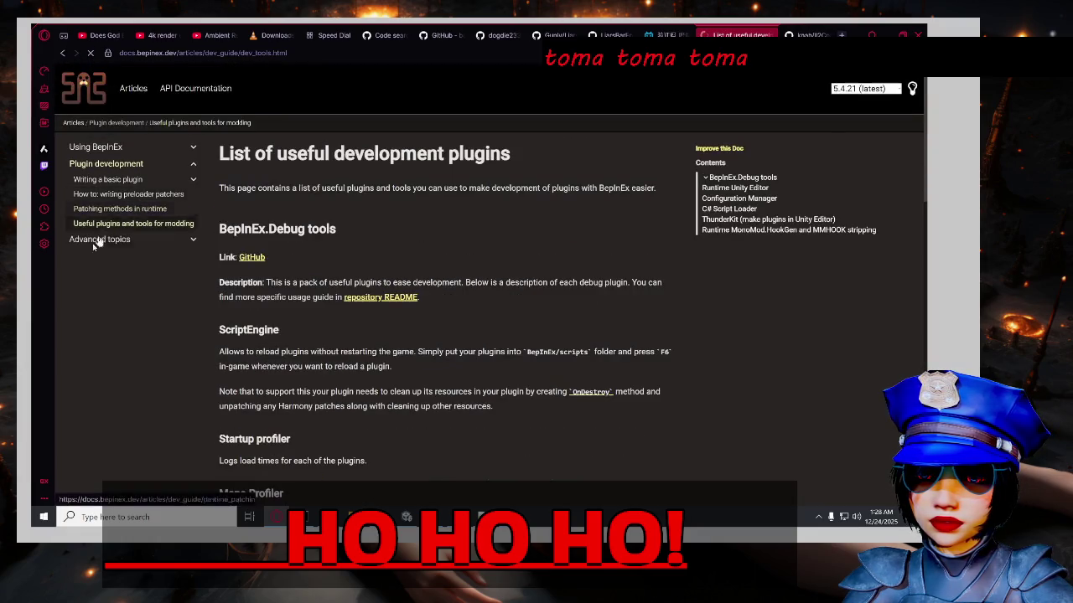
# Read the useful modding tools list to the bottom, then return to the Il2CppAssemblyUnhollower repository.
pyautogui.scroll(-1, 648, 302)
pyautogui.scroll(-2, 662, 312)
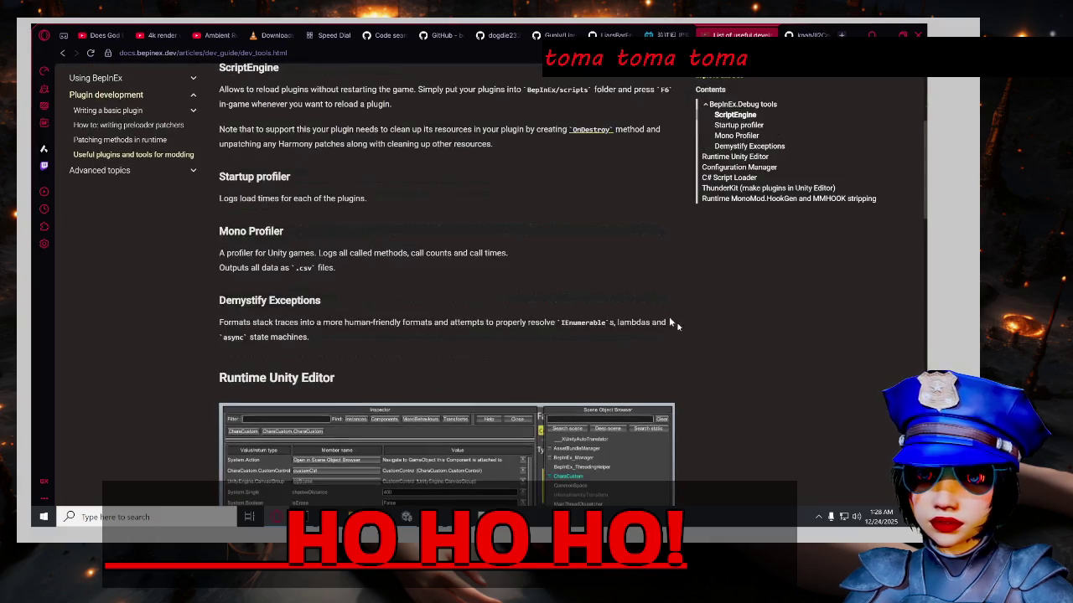
pyautogui.scroll(-2, 683, 331)
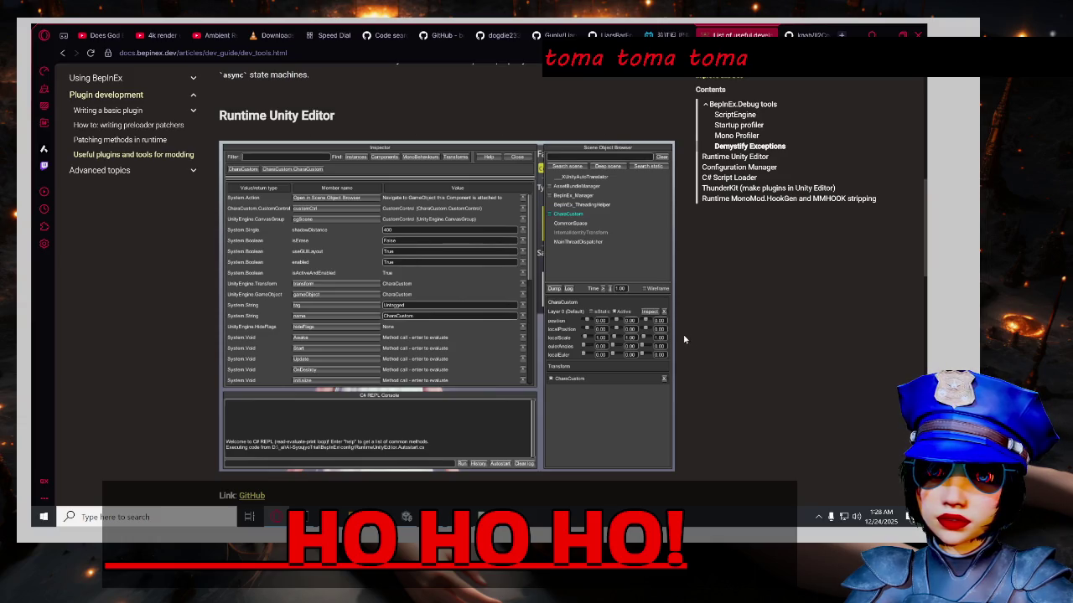
pyautogui.scroll(-5, 682, 339)
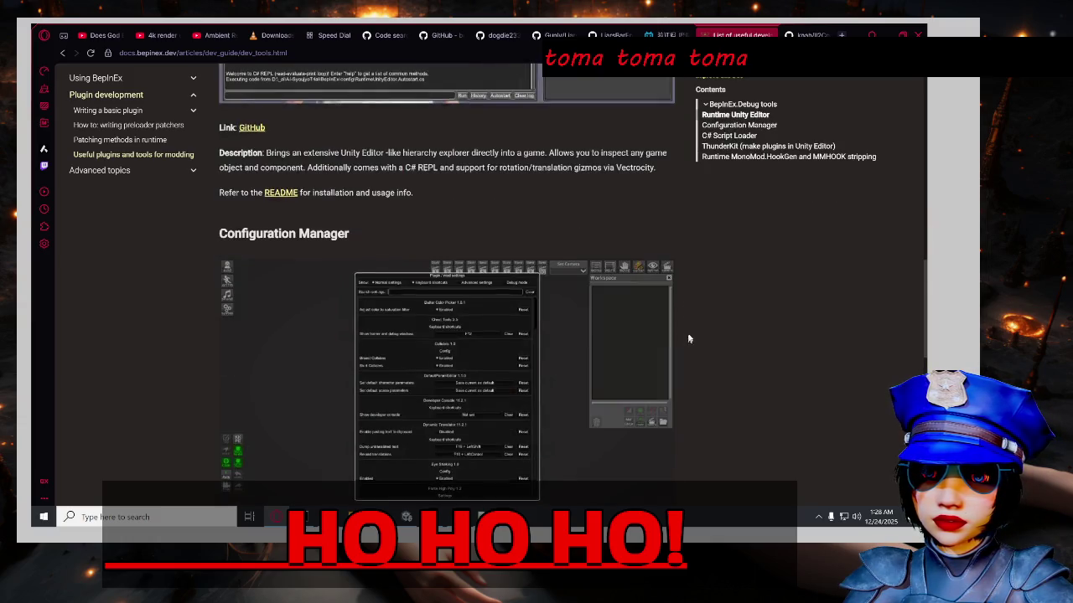
pyautogui.scroll(-5, 687, 335)
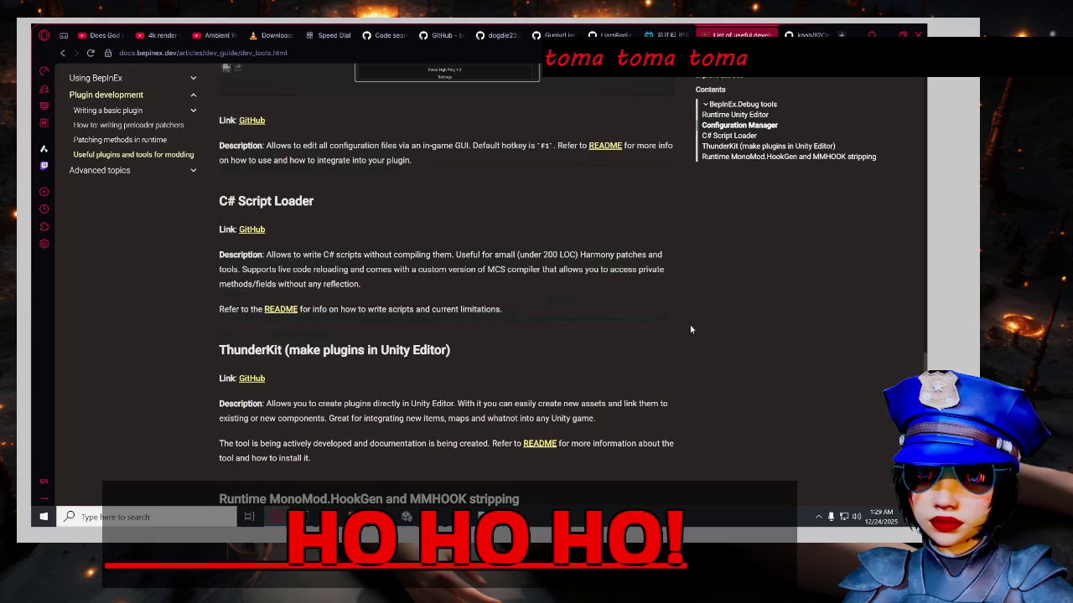
pyautogui.scroll(1, 690, 330)
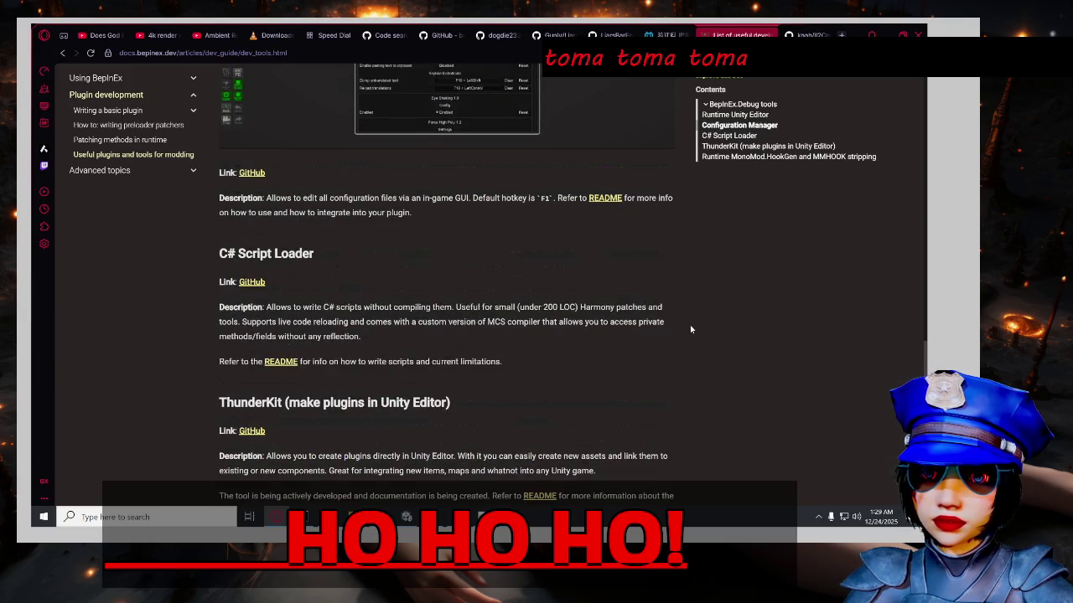
pyautogui.scroll(-6, 690, 330)
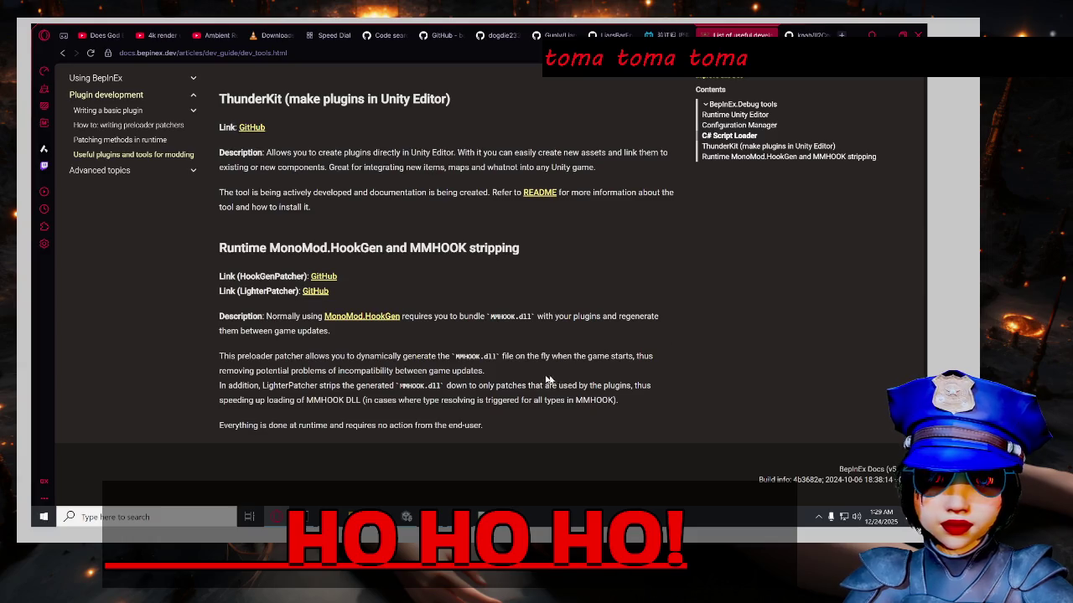
pyautogui.scroll(2, 702, 330)
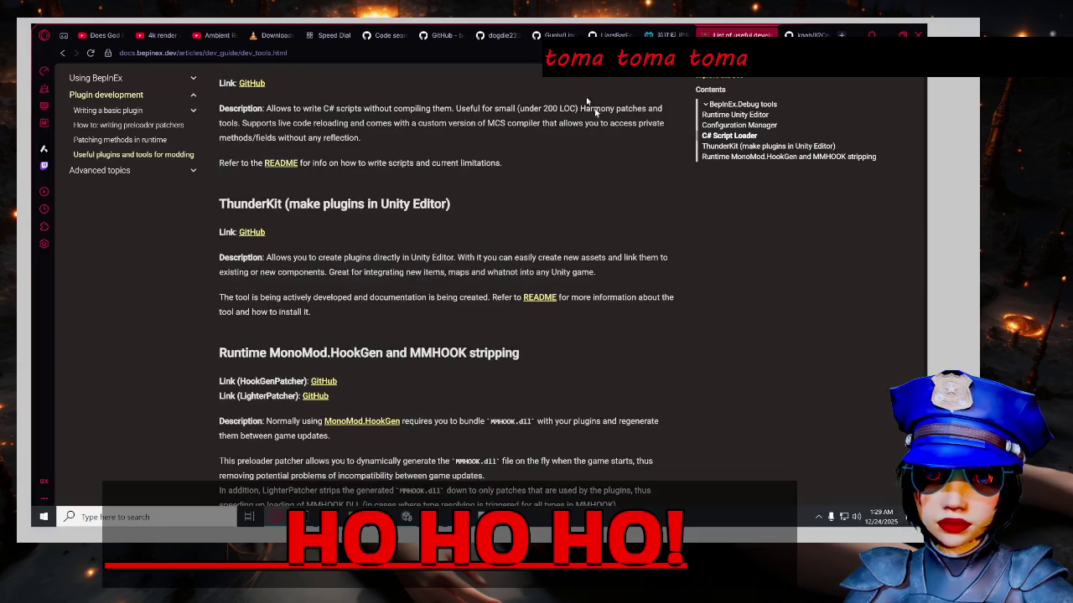
pyautogui.click(808, 36)
# Scroll through the Il2CppAssemblyUnhollower README from its archival note down to the end.
pyautogui.scroll(-3, 587, 272)
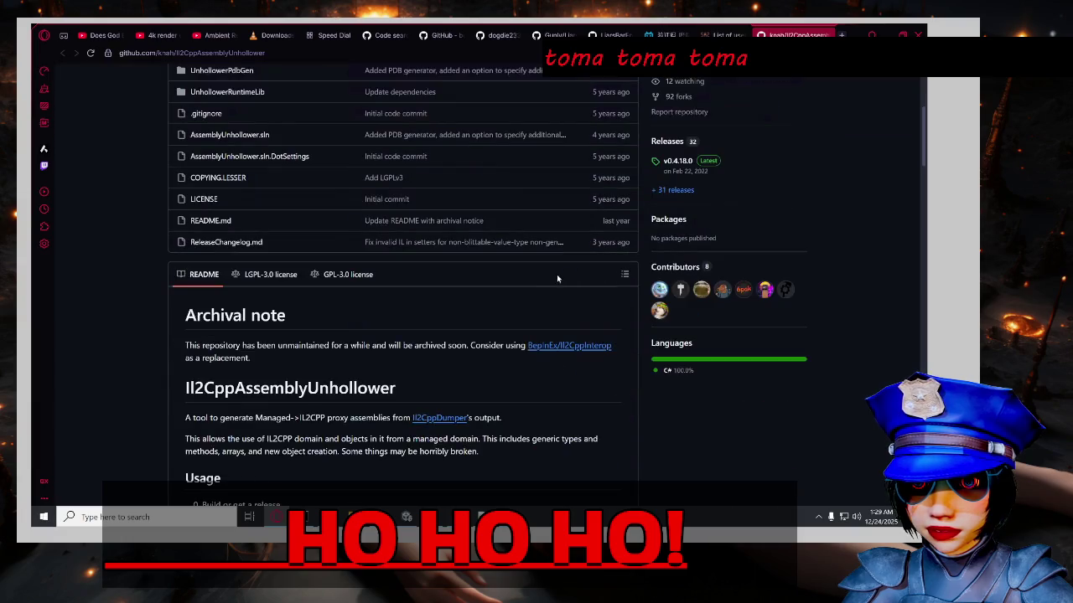
pyautogui.scroll(-2, 335, 302)
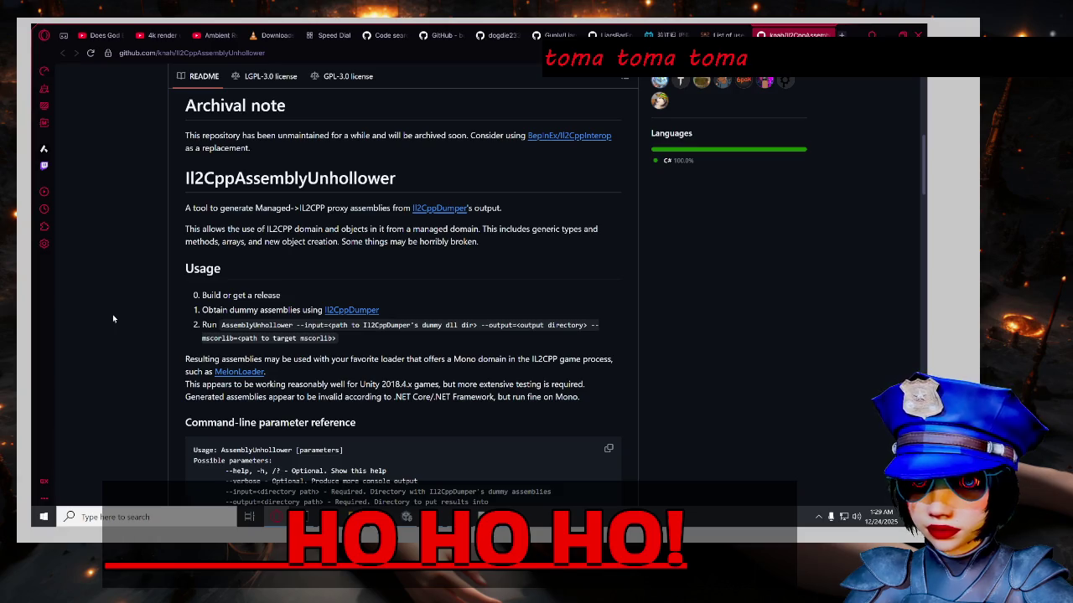
pyautogui.scroll(-2, 97, 309)
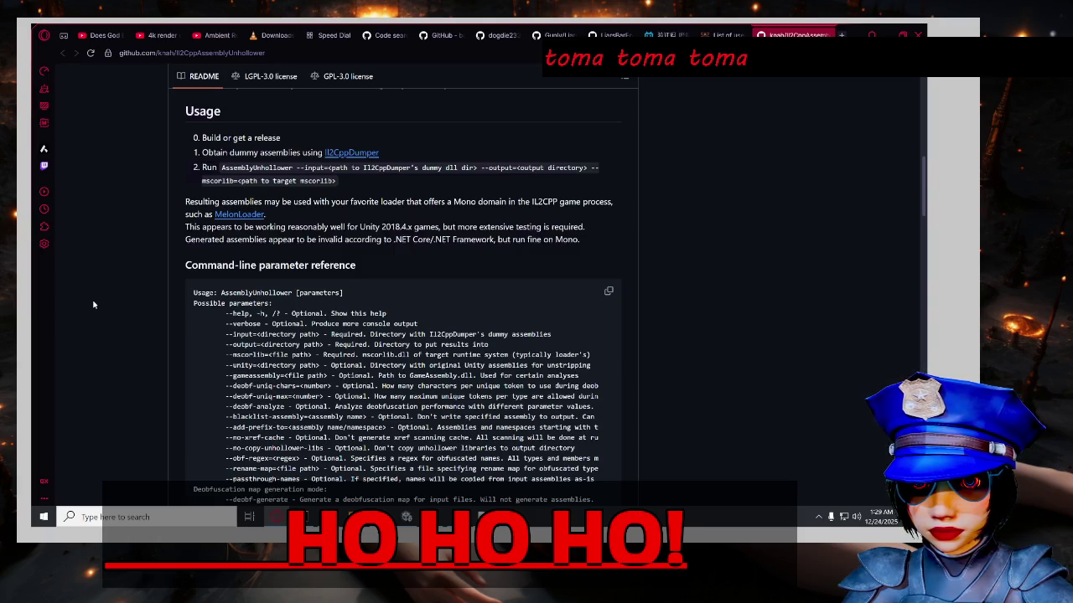
pyautogui.scroll(-2, 94, 305)
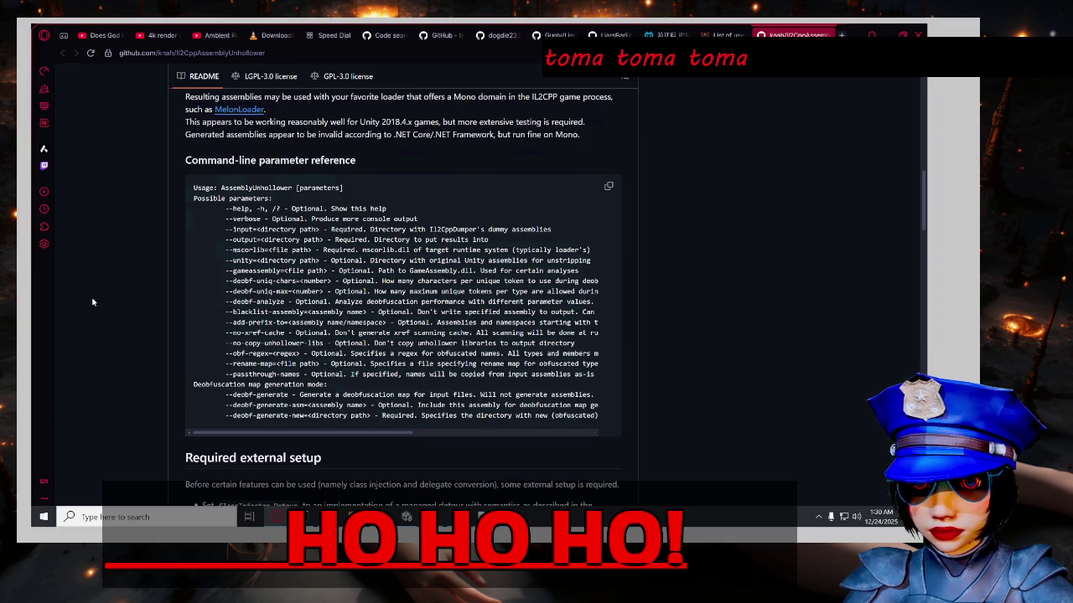
pyautogui.scroll(-3, 93, 302)
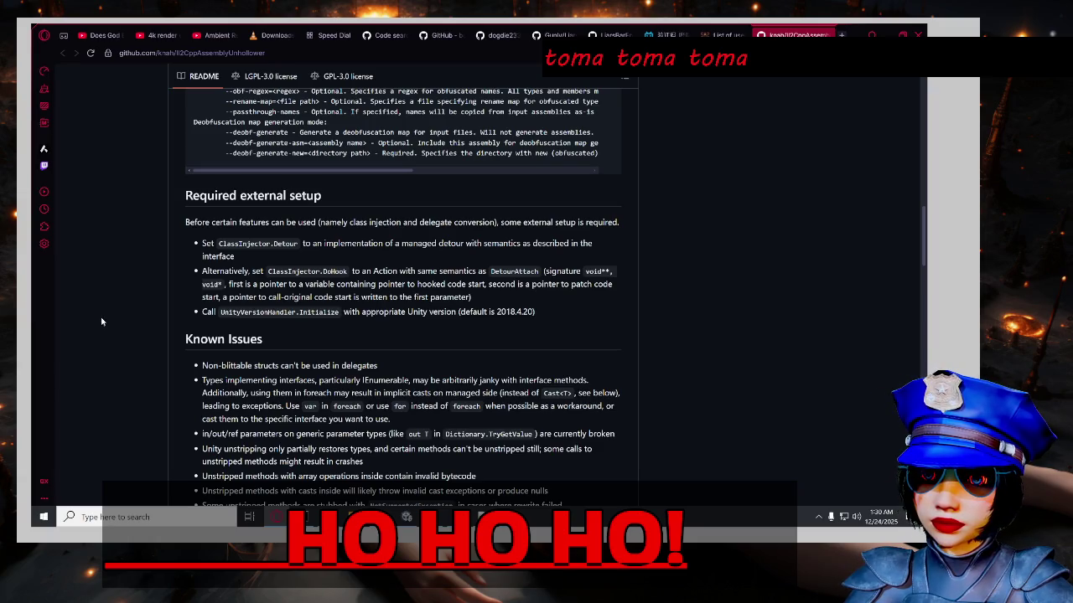
pyautogui.scroll(-1, 102, 321)
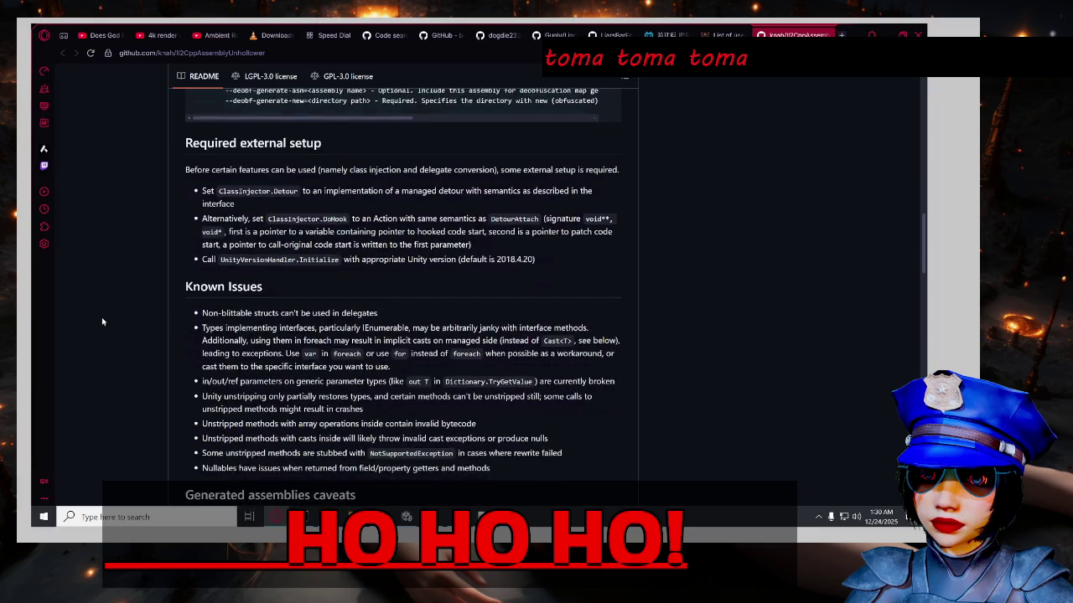
pyautogui.scroll(-3, 101, 321)
pyautogui.scroll(2, 88, 320)
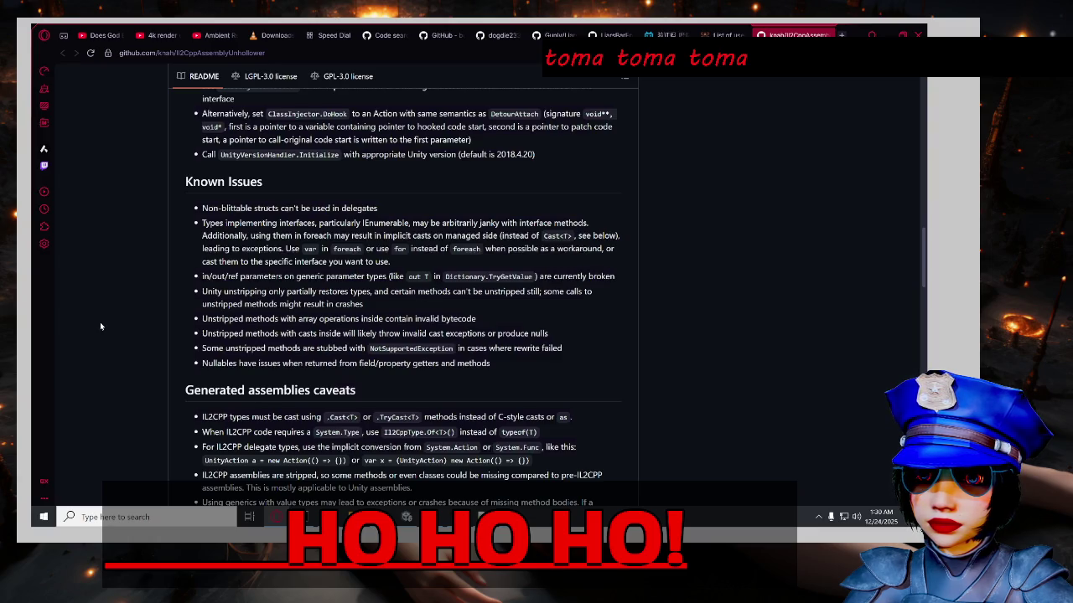
pyautogui.scroll(-3, 100, 326)
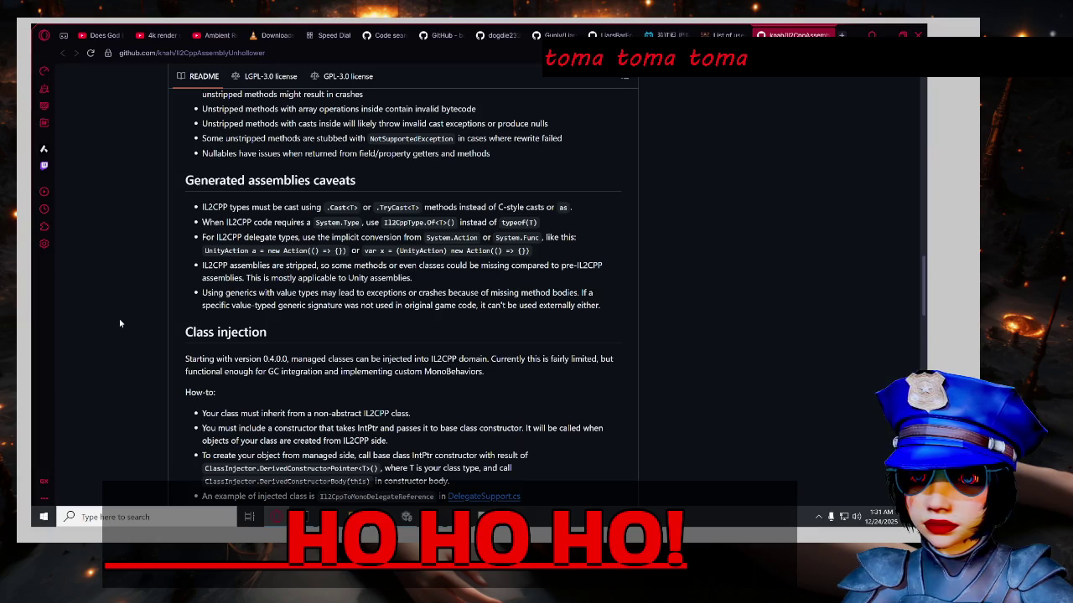
pyautogui.scroll(-3, 120, 323)
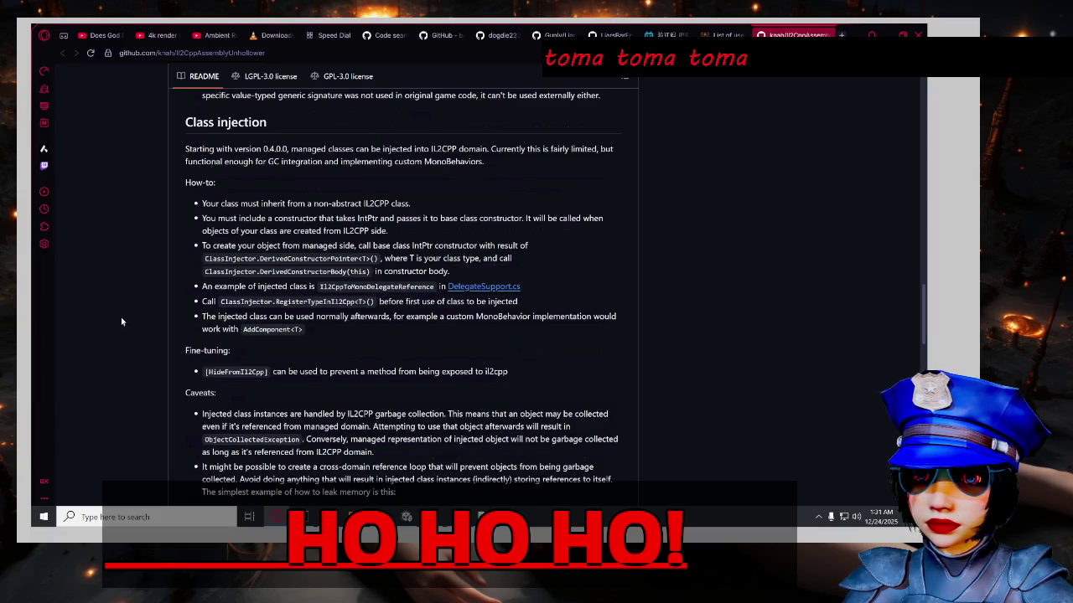
pyautogui.scroll(-3, 121, 321)
pyautogui.scroll(-10, 122, 321)
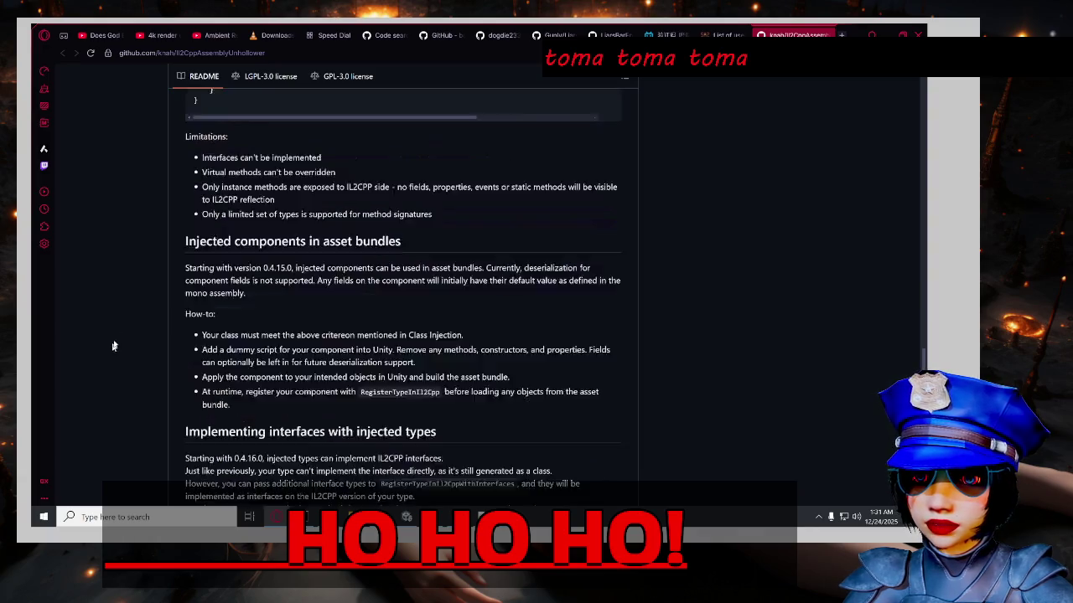
pyautogui.scroll(20, 340, 356)
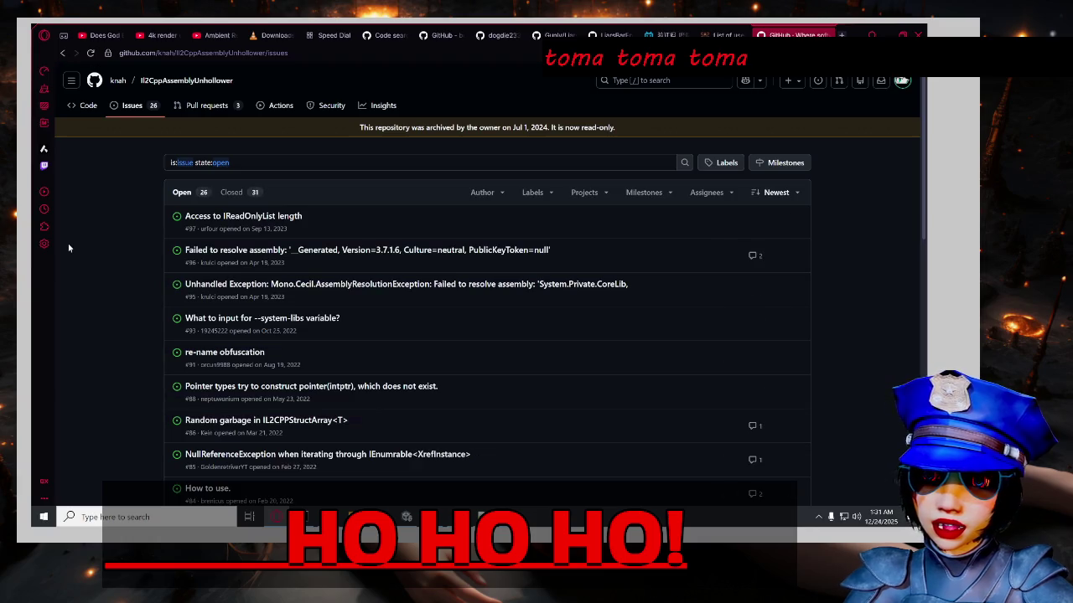
# Leave the repository's issues list and return to its Code page.
pyautogui.scroll(-8, 79, 290)
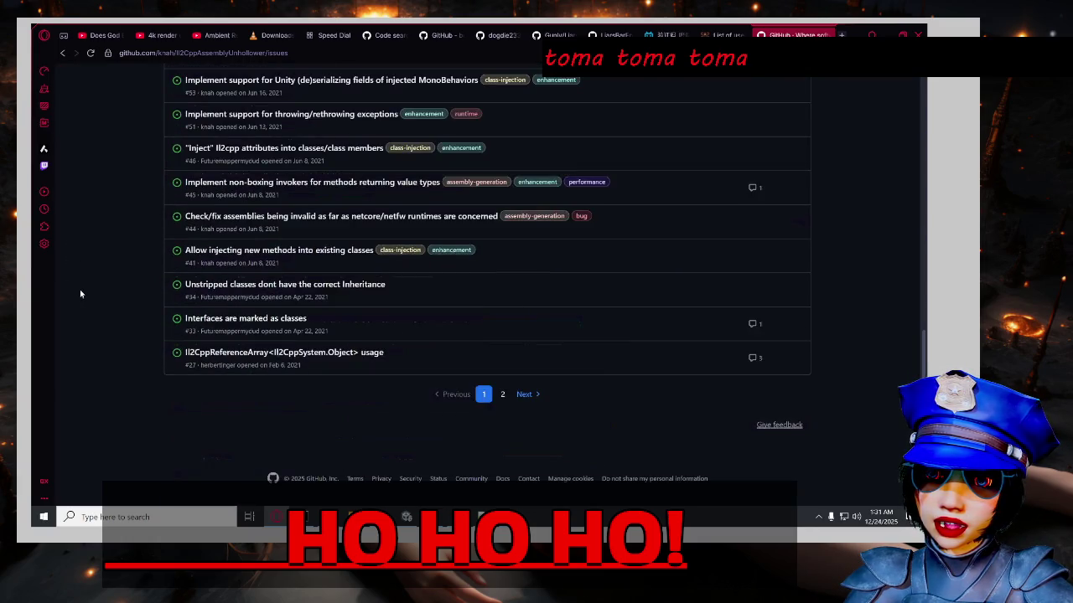
pyautogui.scroll(5, 79, 289)
pyautogui.scroll(3, 89, 299)
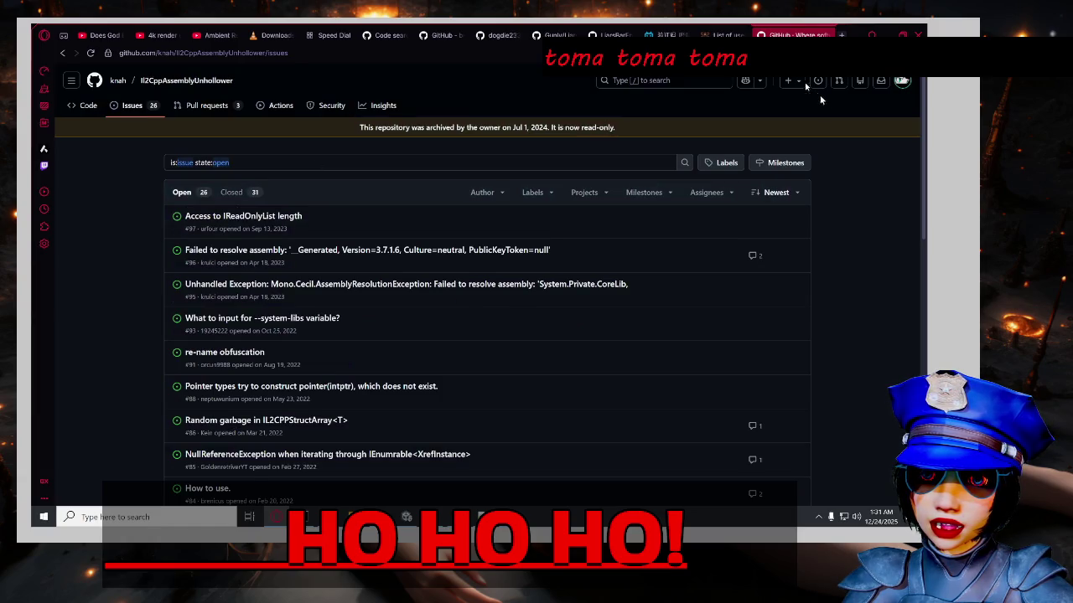
pyautogui.click(62, 53)
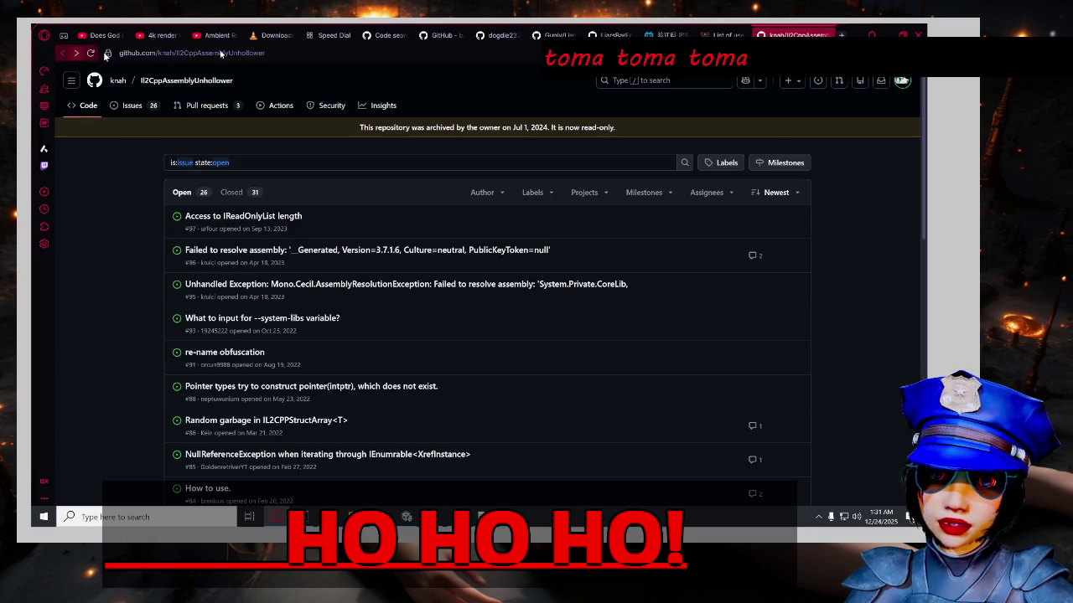
# Bring up the BepInEx 'List of useful development plugins' docs page, scrolled to the top.
pyautogui.click(714, 35)
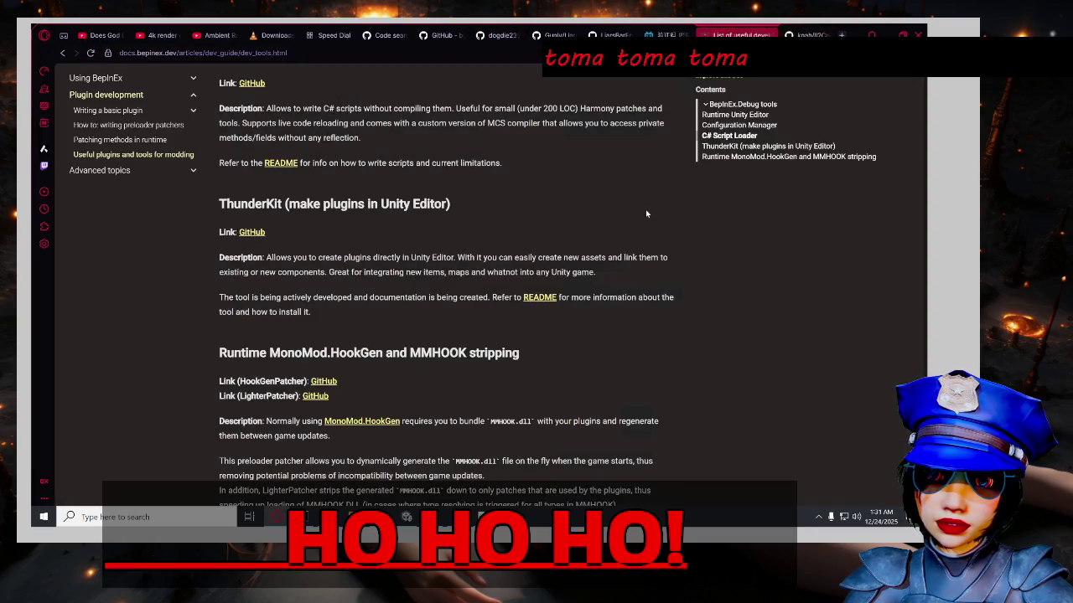
pyautogui.scroll(2, 649, 218)
pyautogui.scroll(3, 654, 226)
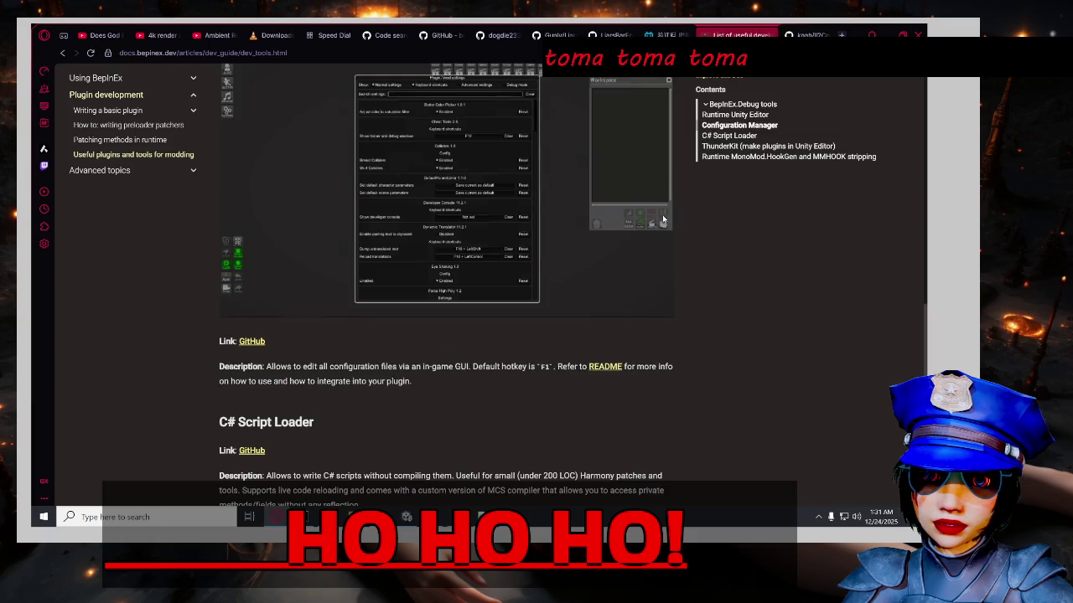
pyautogui.scroll(5, 662, 216)
pyautogui.scroll(10, 650, 214)
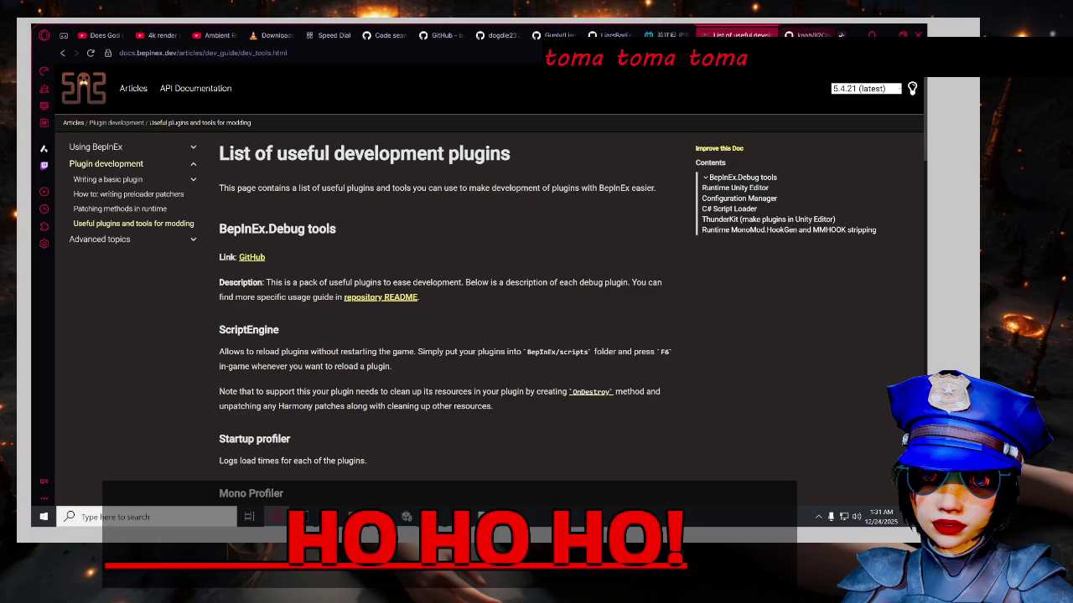
pyautogui.click(840, 35)
# Search Google for STEAM "LIAR'S BAR" MOD STOP WORKING and skim the results.
pyautogui.write('STE')
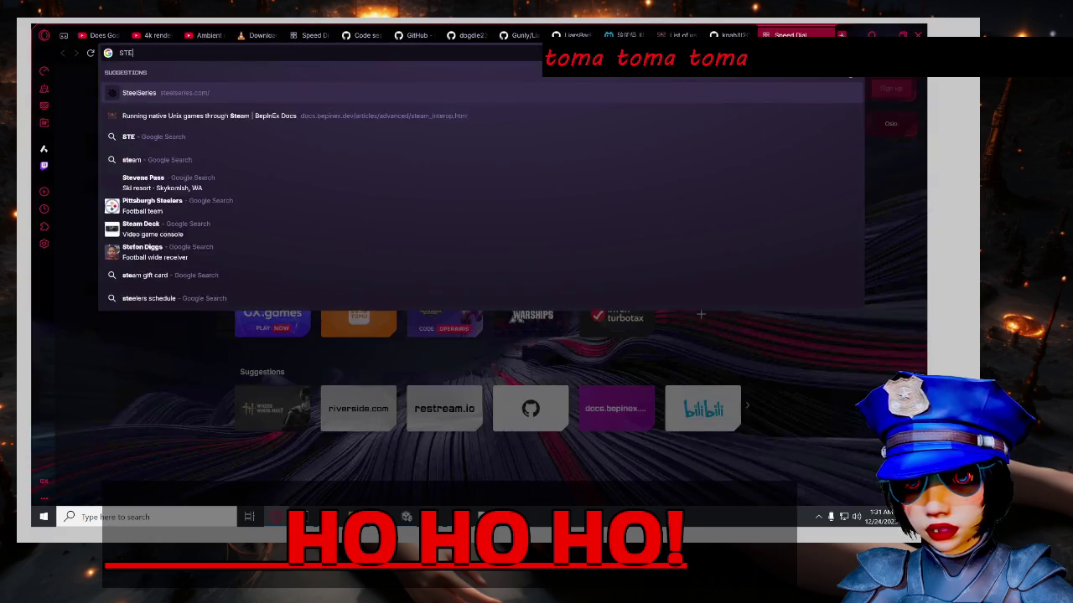
pyautogui.write('AM "LE')
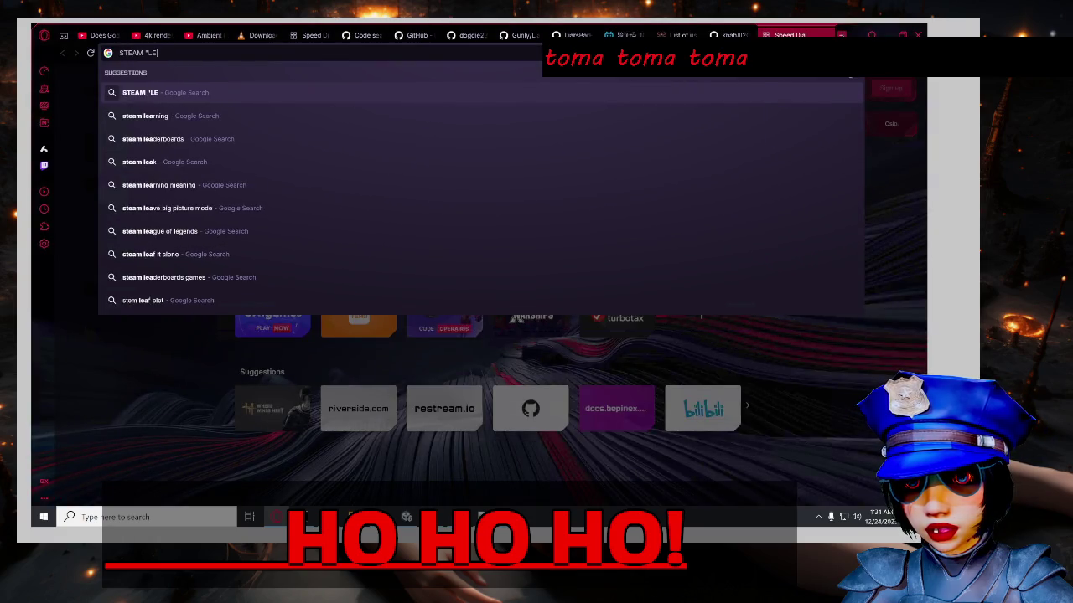
pyautogui.press('BackSpace')
pyautogui.write("IAR'")
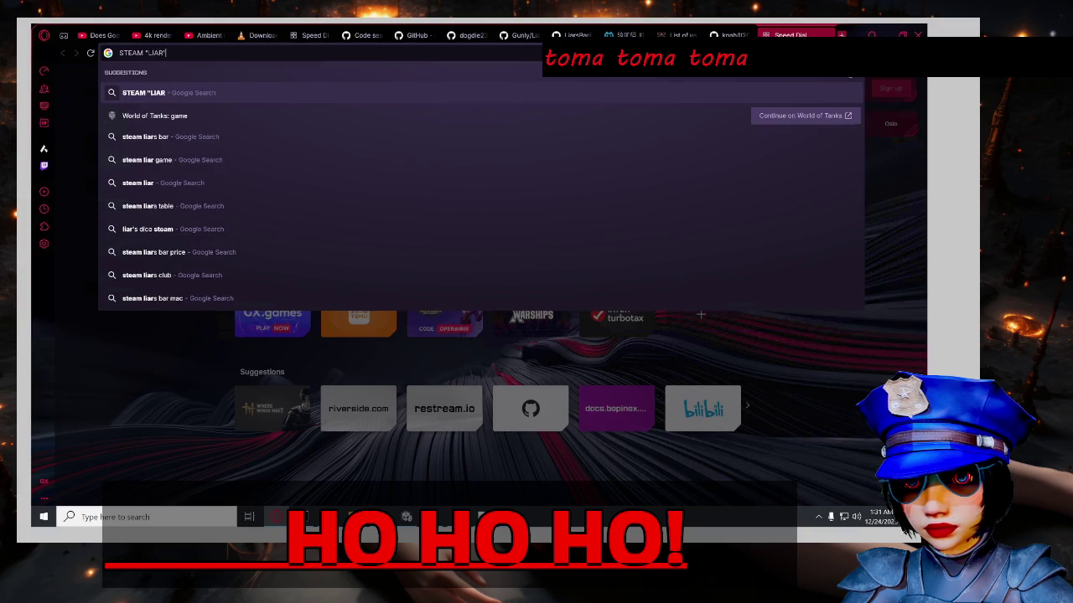
pyautogui.write('S BAR" MOD STOP WORKING')
pyautogui.press('Return')
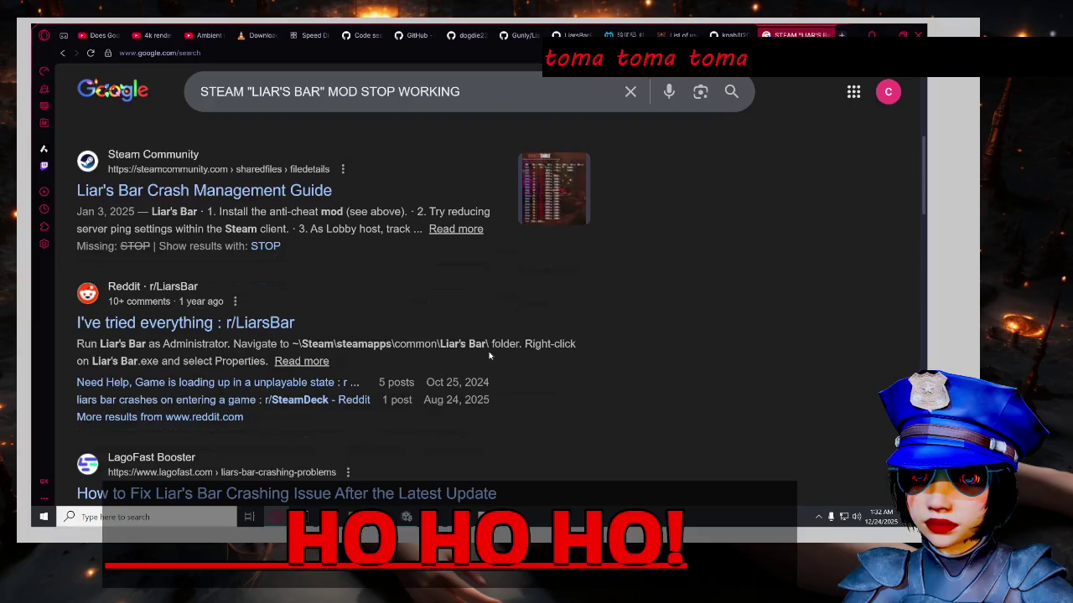
pyautogui.scroll(-1, 489, 356)
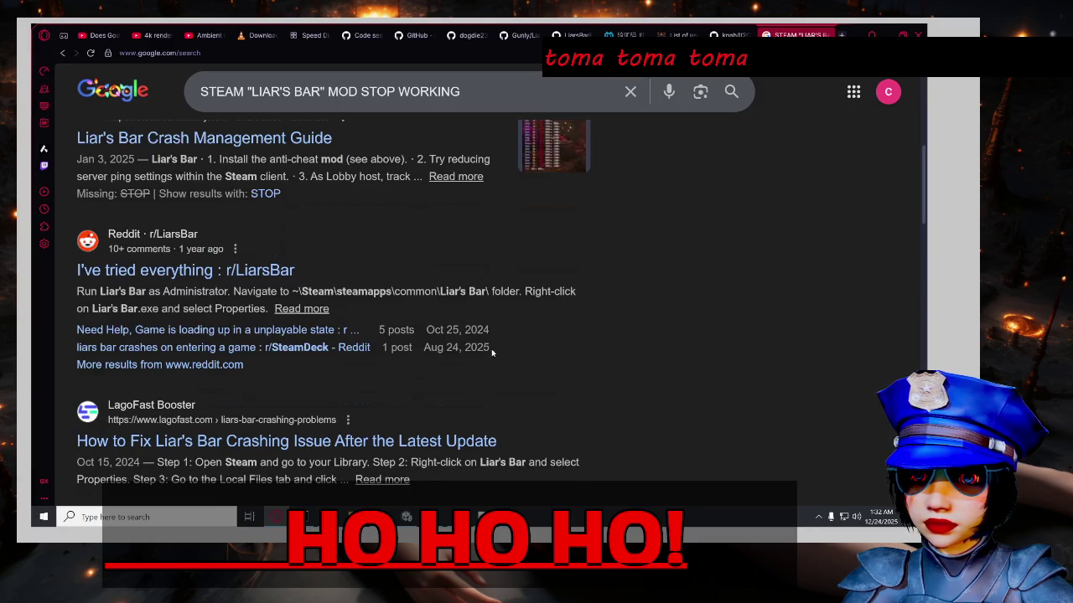
pyautogui.scroll(-2, 492, 352)
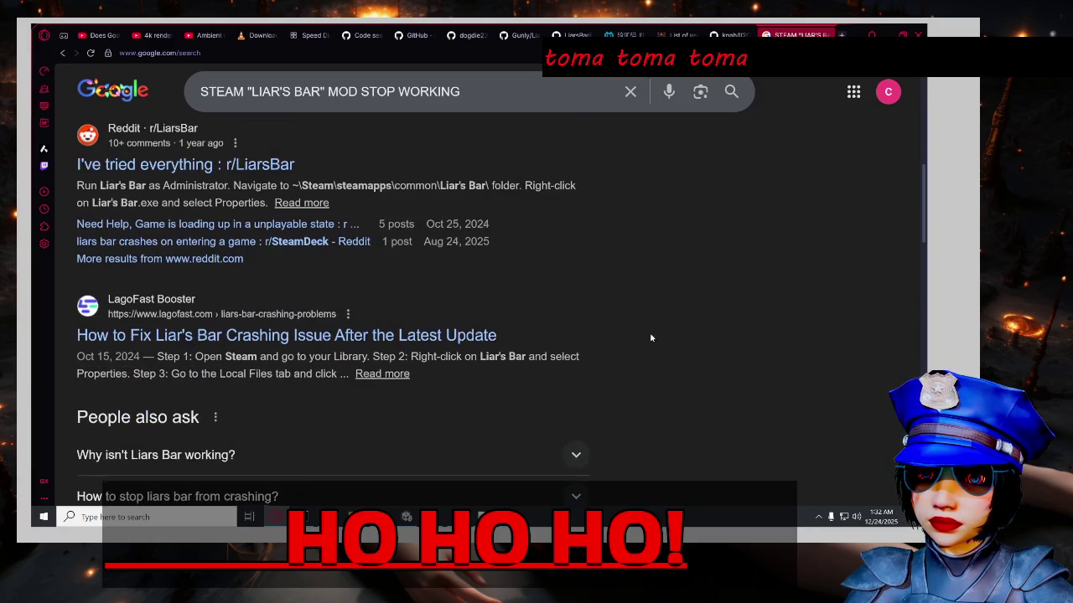
pyautogui.scroll(-4, 651, 340)
pyautogui.scroll(-2, 653, 345)
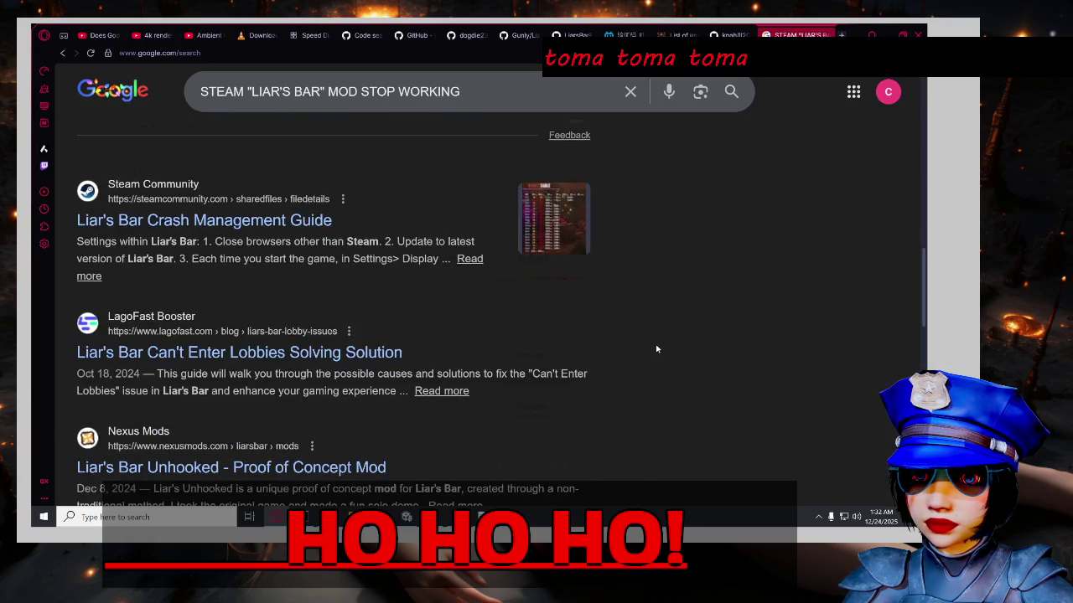
pyautogui.scroll(-2, 657, 349)
# Add BIPENEX after MOD in the query, rerun the search, and expand the AI Overview.
pyautogui.click(362, 91)
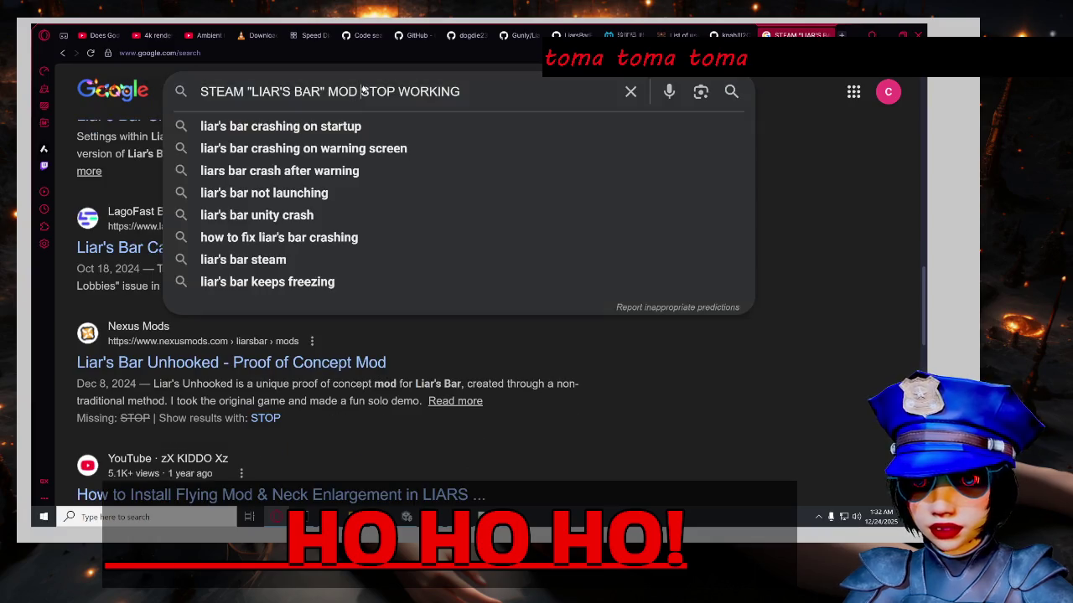
pyautogui.write('BIPEN')
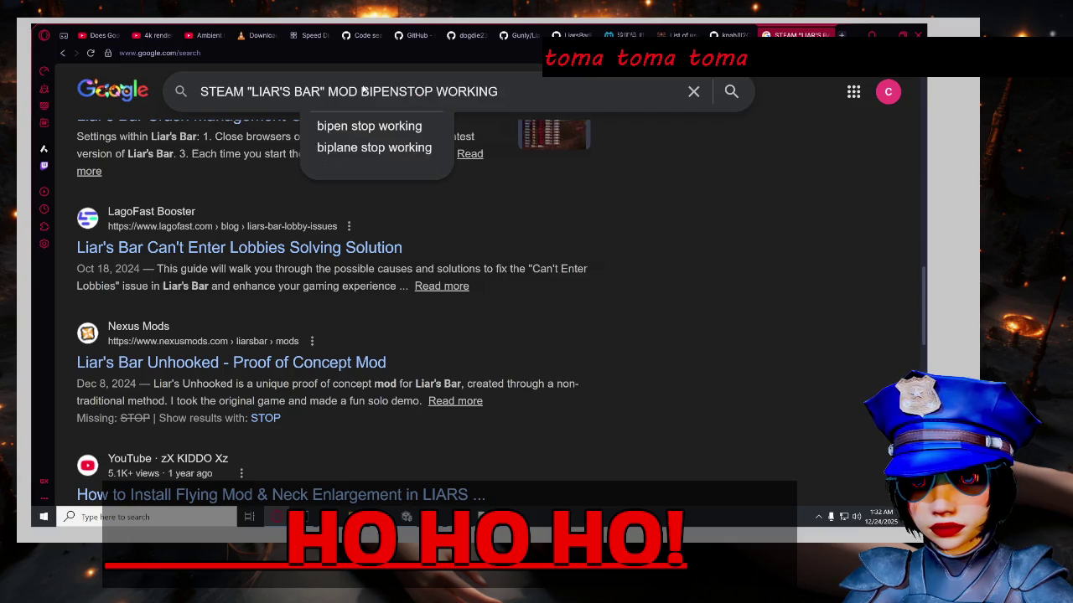
pyautogui.write('EX')
pyautogui.press('Return')
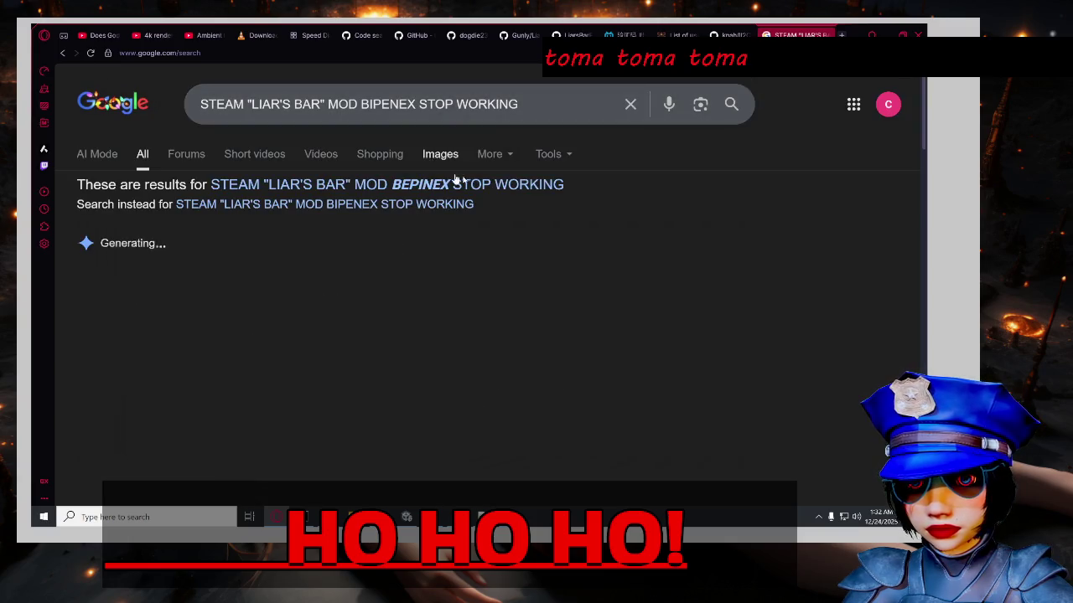
pyautogui.scroll(-1, 503, 277)
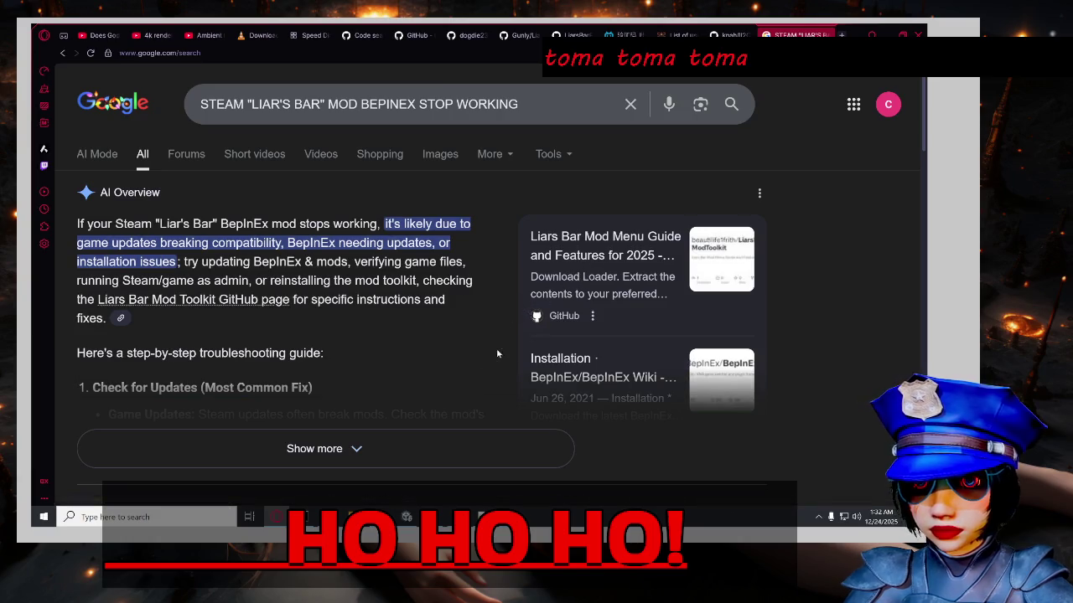
pyautogui.click(493, 449)
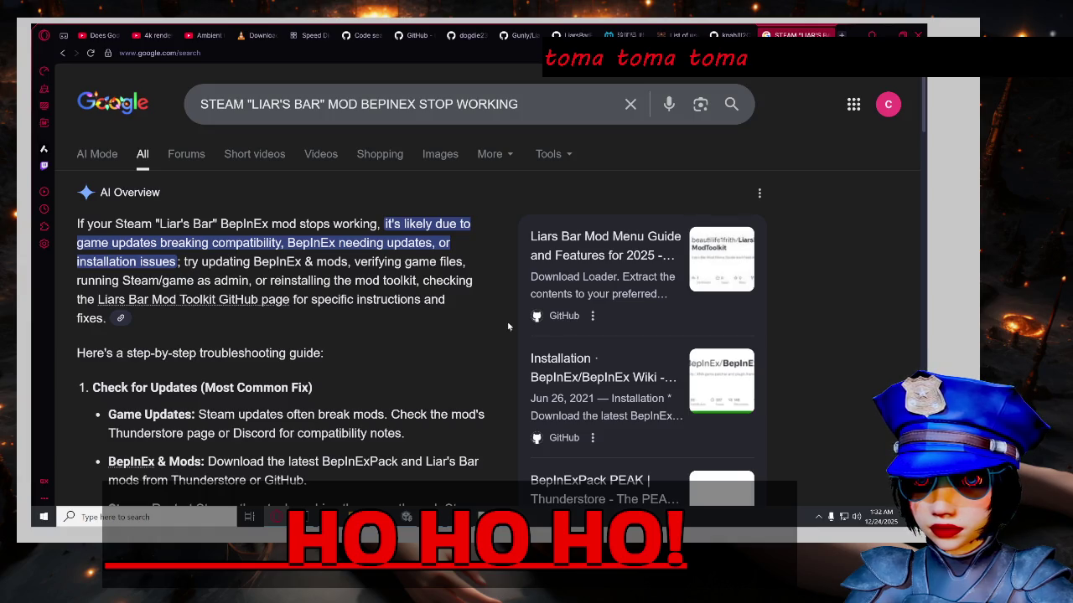
pyautogui.scroll(-1, 508, 326)
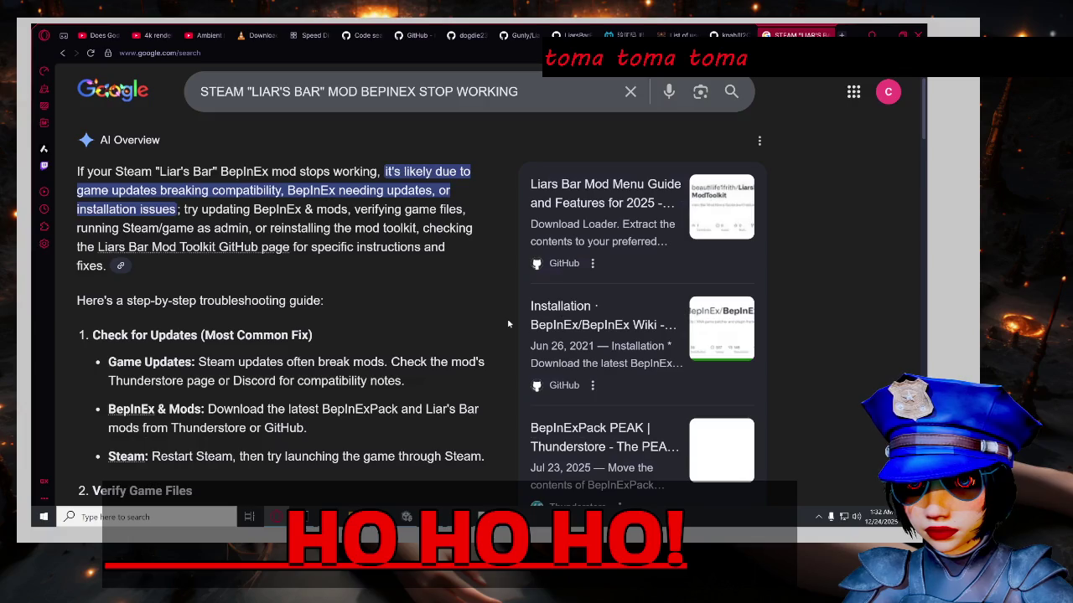
pyautogui.click(230, 253)
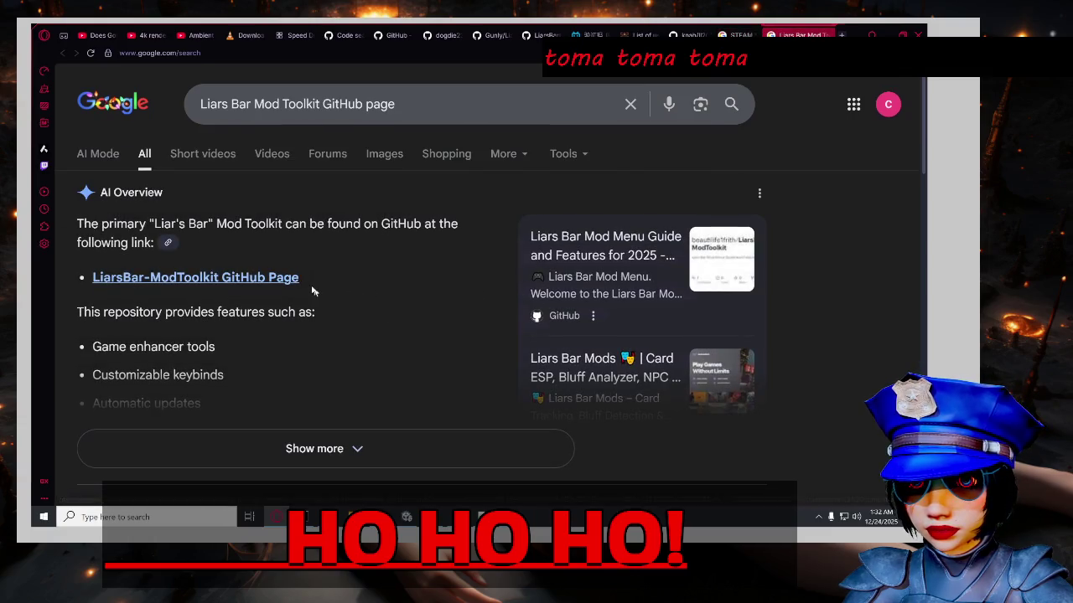
# Open the LiarsBar-ModToolkit and Liars Bar Mods Custom Addons results in background tabs.
pyautogui.scroll(-3, 397, 293)
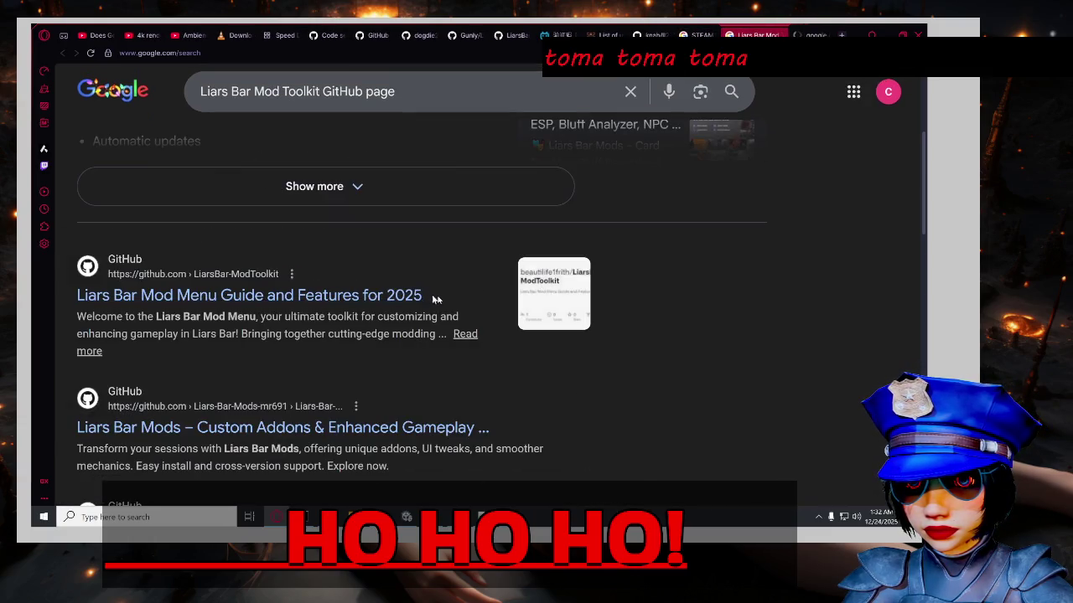
pyautogui.scroll(-1, 492, 287)
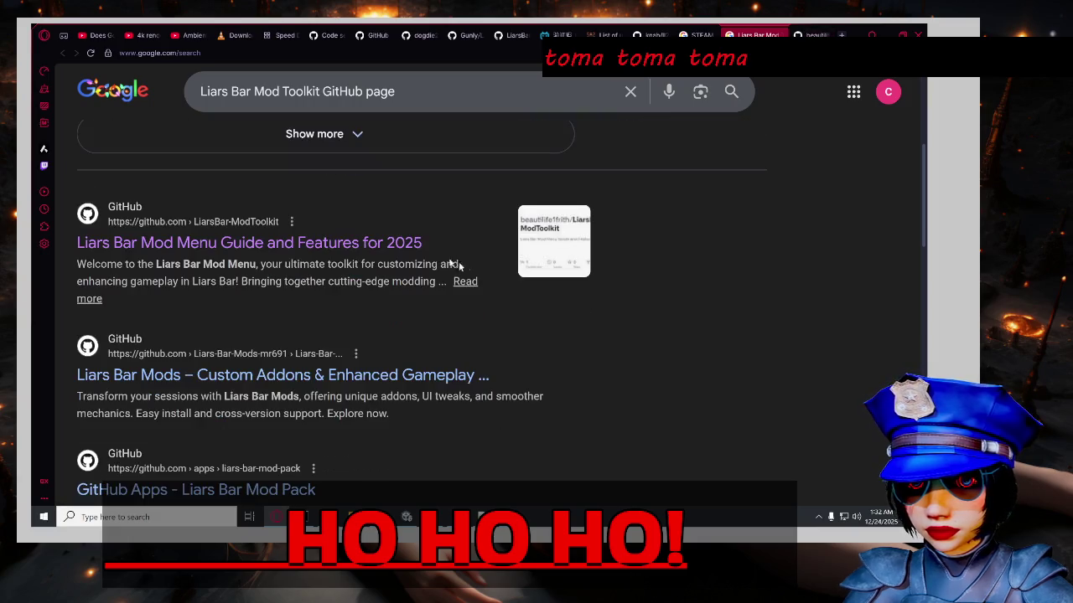
pyautogui.middleClick(416, 243)
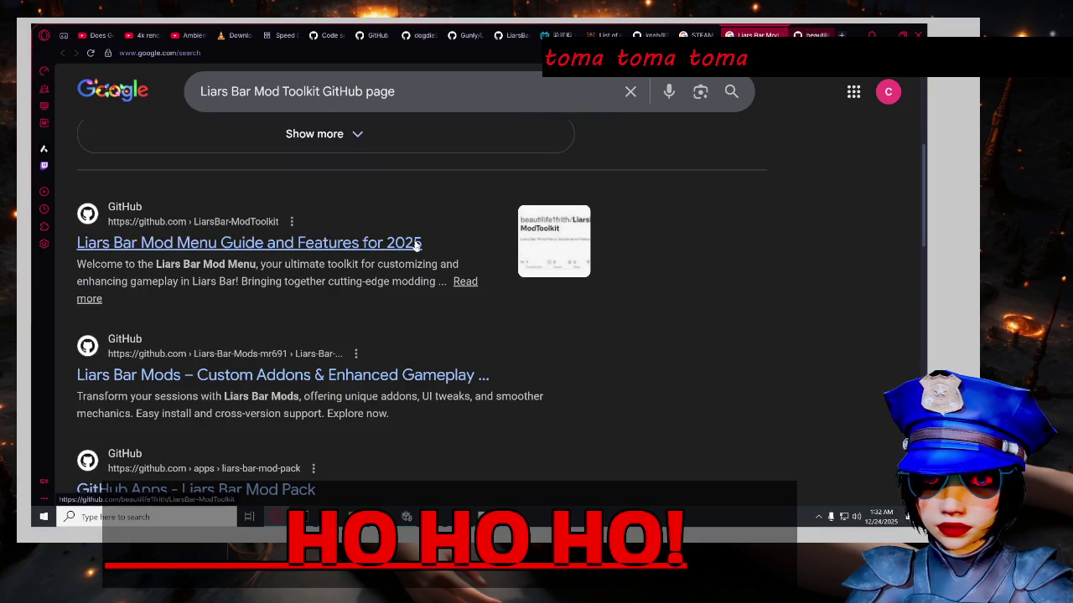
pyautogui.scroll(-2, 417, 243)
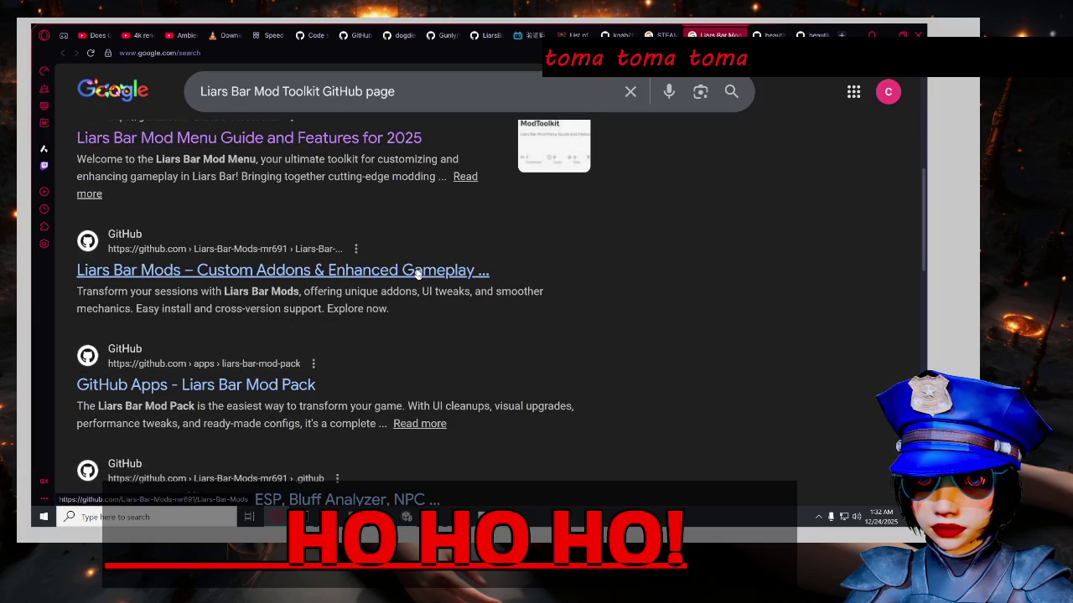
pyautogui.middleClick(419, 273)
pyautogui.scroll(-3, 287, 290)
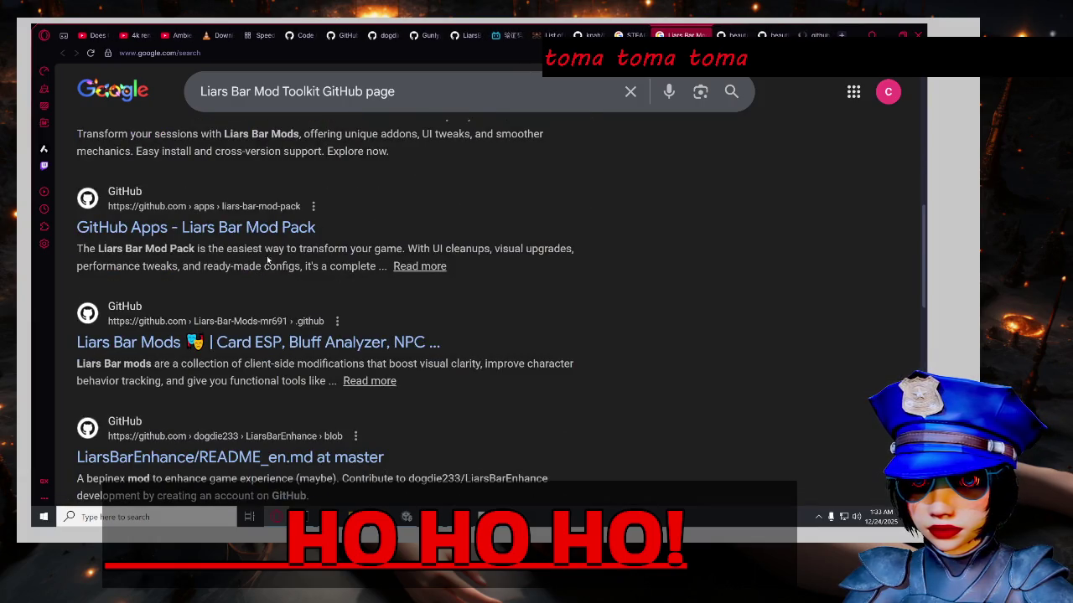
pyautogui.scroll(-2, 251, 241)
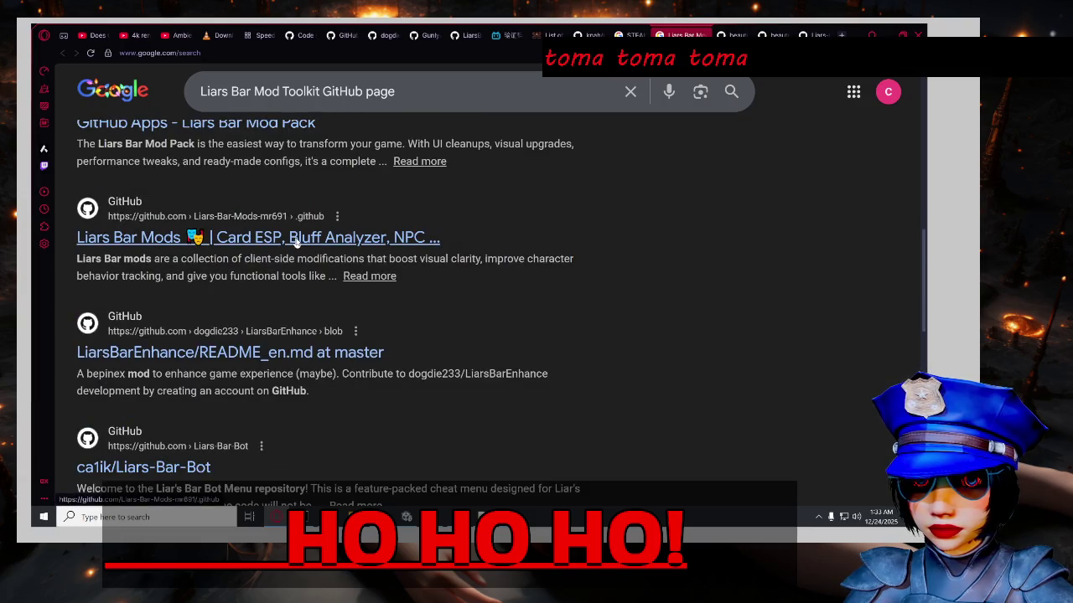
# Open the Liars Bar Mods Card ESP and ca1ik/Liars-Bar-Bot results in background tabs.
pyautogui.middleClick(295, 240)
pyautogui.scroll(-3, 295, 243)
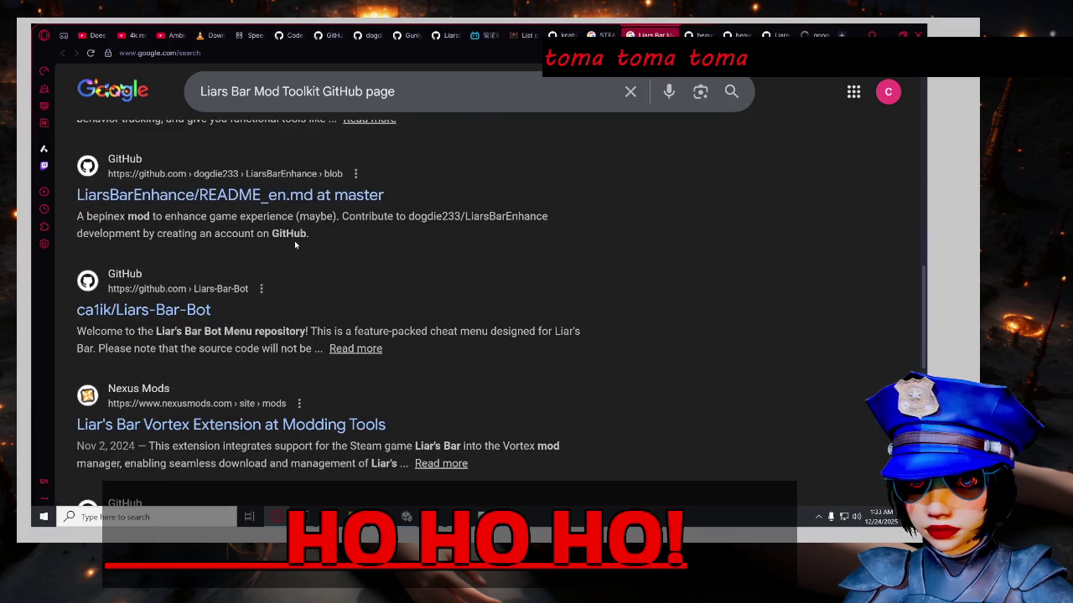
pyautogui.scroll(-2, 290, 248)
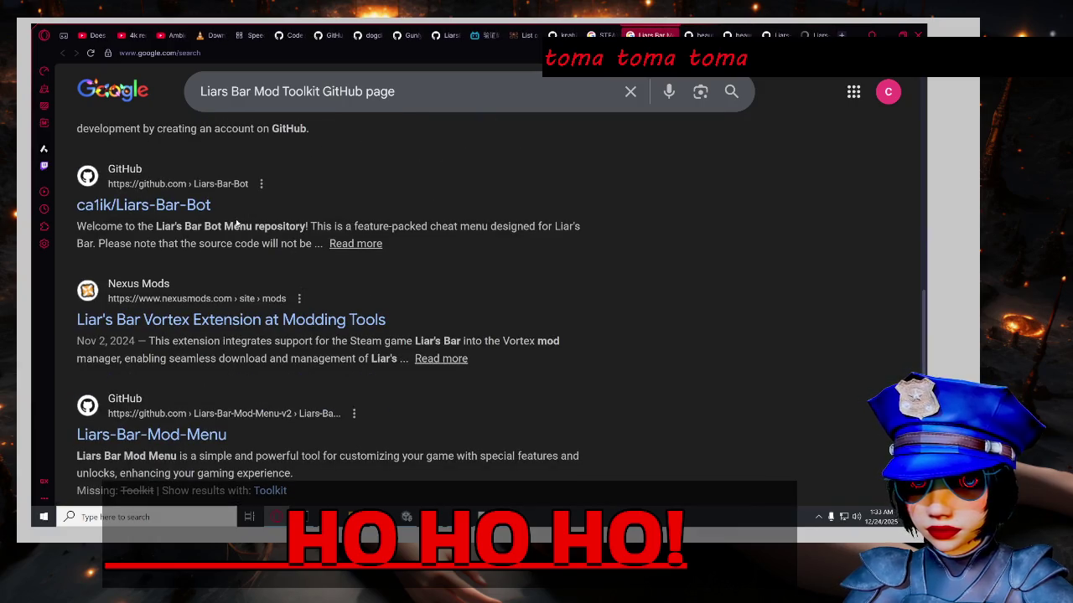
pyautogui.middleClick(165, 207)
pyautogui.scroll(-2, 153, 213)
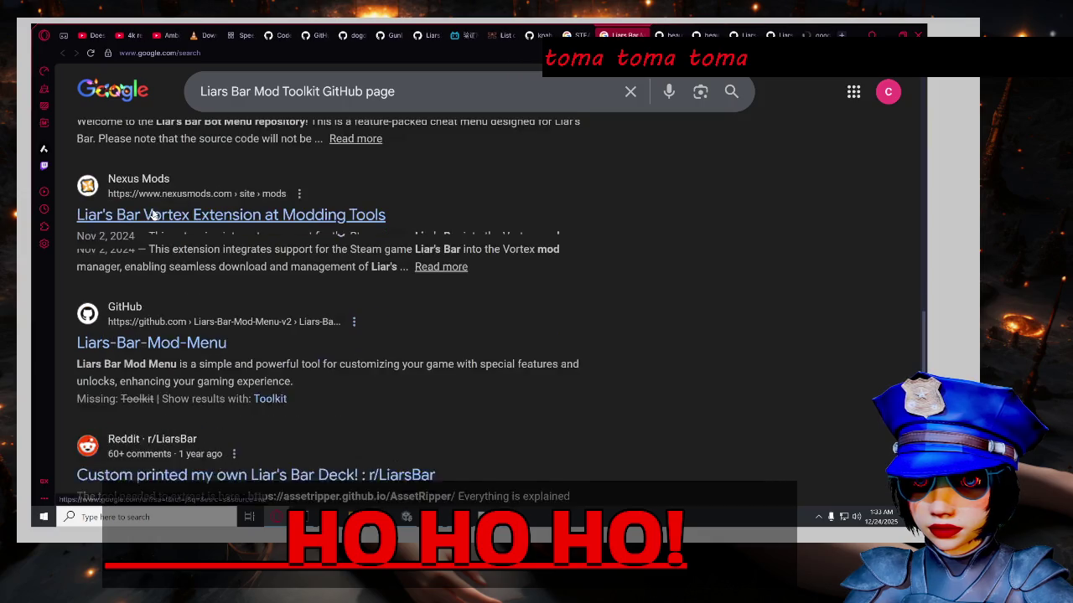
pyautogui.scroll(-2, 153, 213)
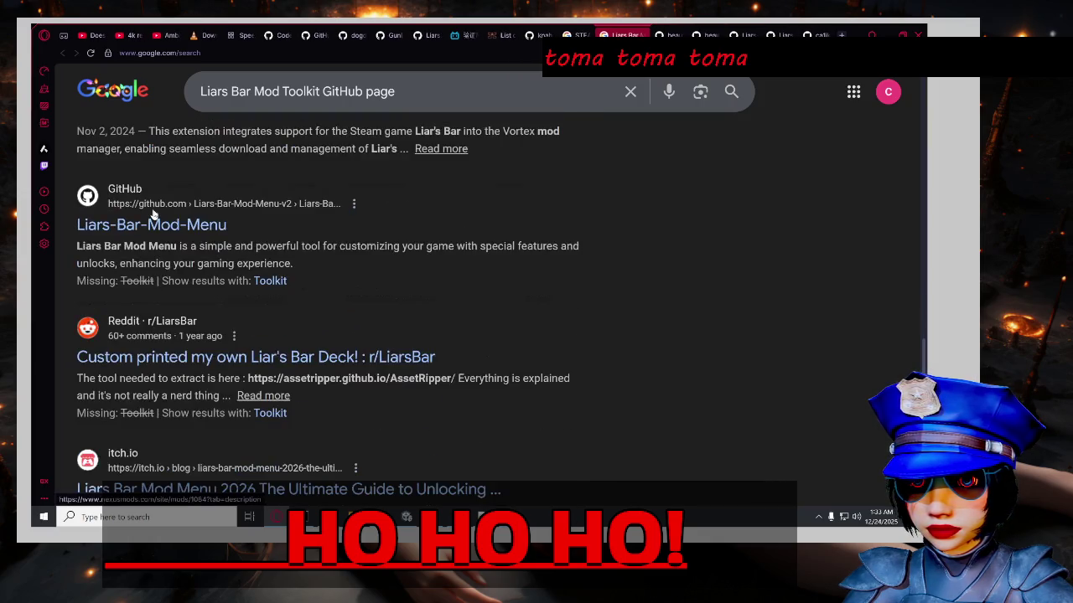
pyautogui.scroll(-2, 153, 213)
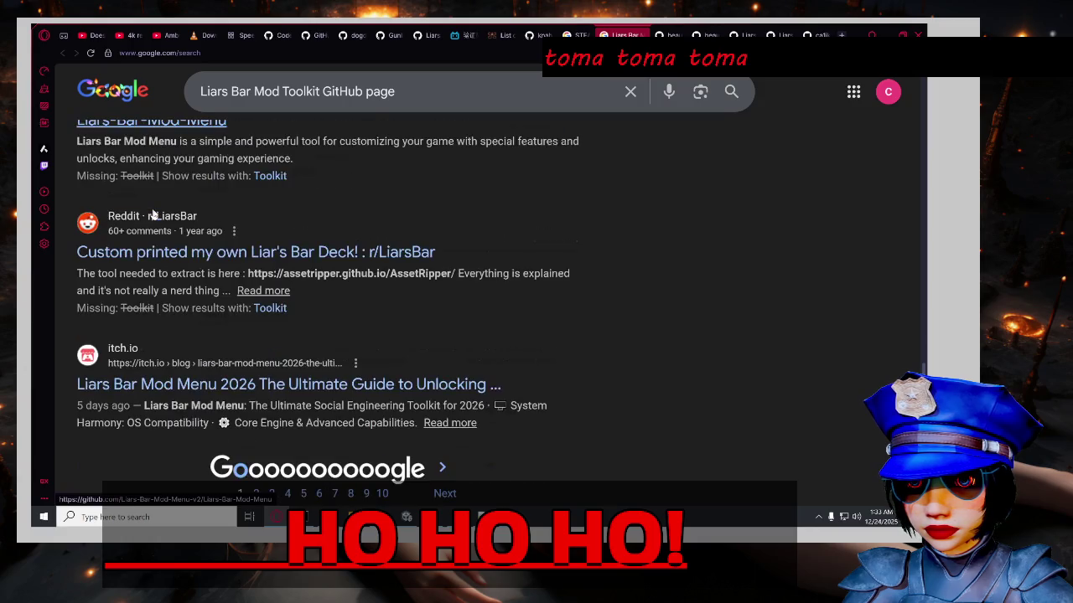
pyautogui.scroll(-3, 153, 213)
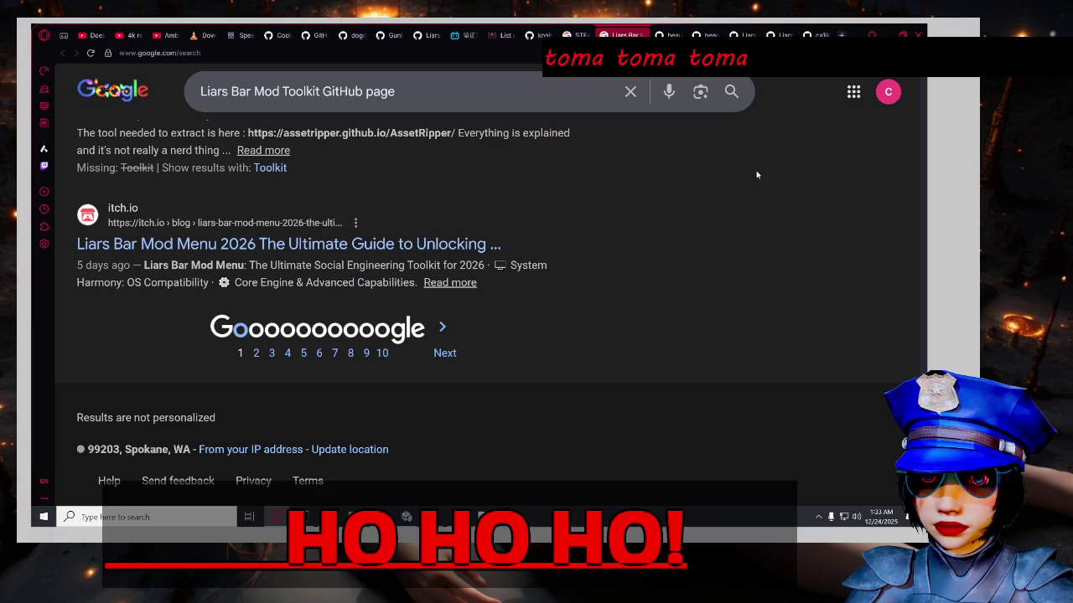
pyautogui.hotkey('ctrl', 'Tab')
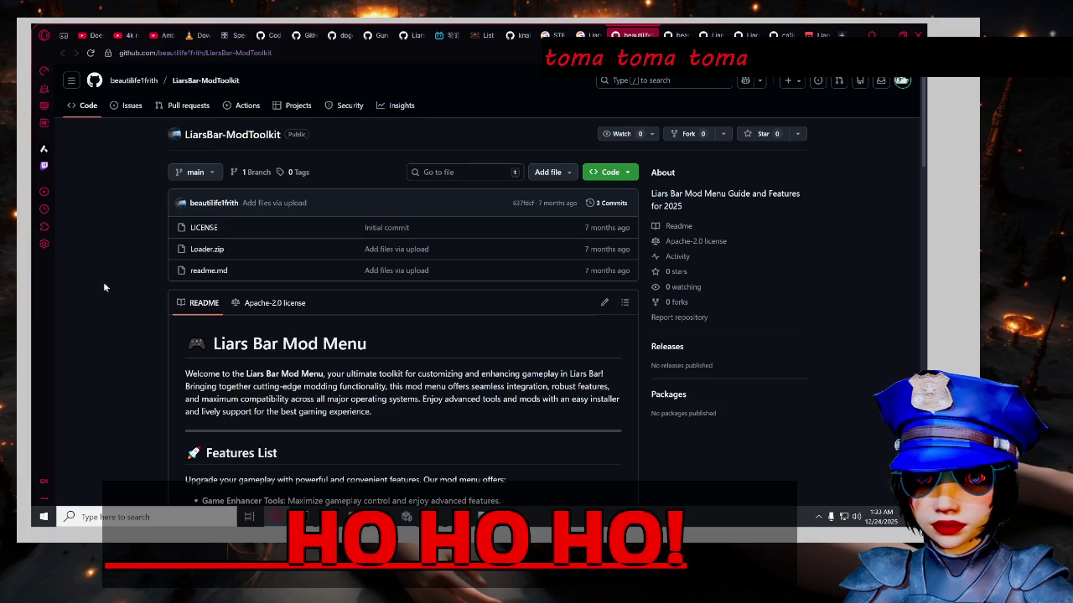
# Close the duplicate ModToolkit tab and read the Mod Menu README's features, OS table and license.
pyautogui.scroll(-3, 109, 286)
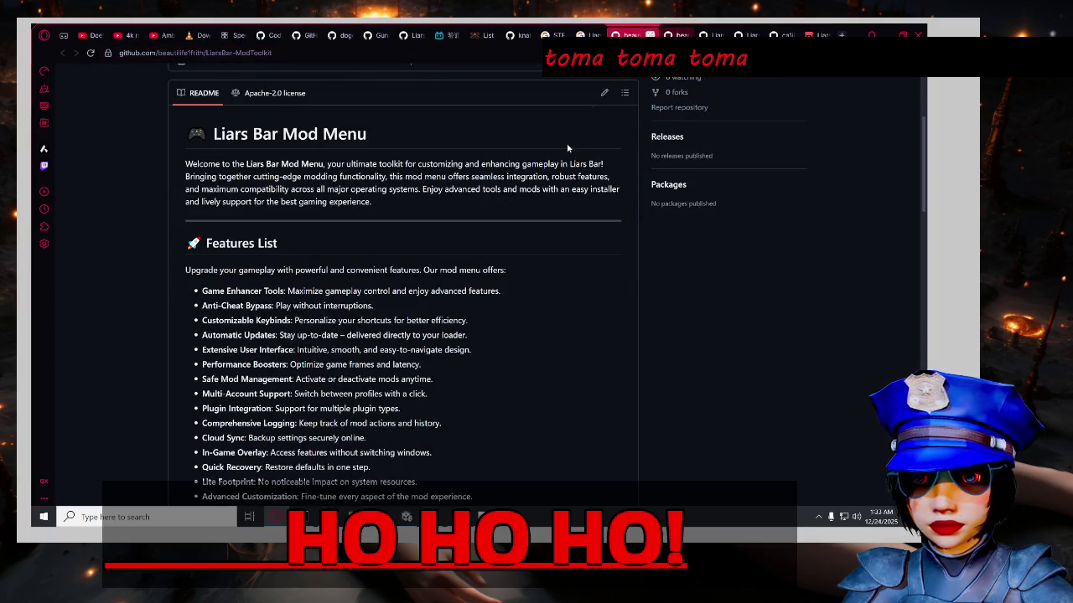
pyautogui.scroll(3, 466, 311)
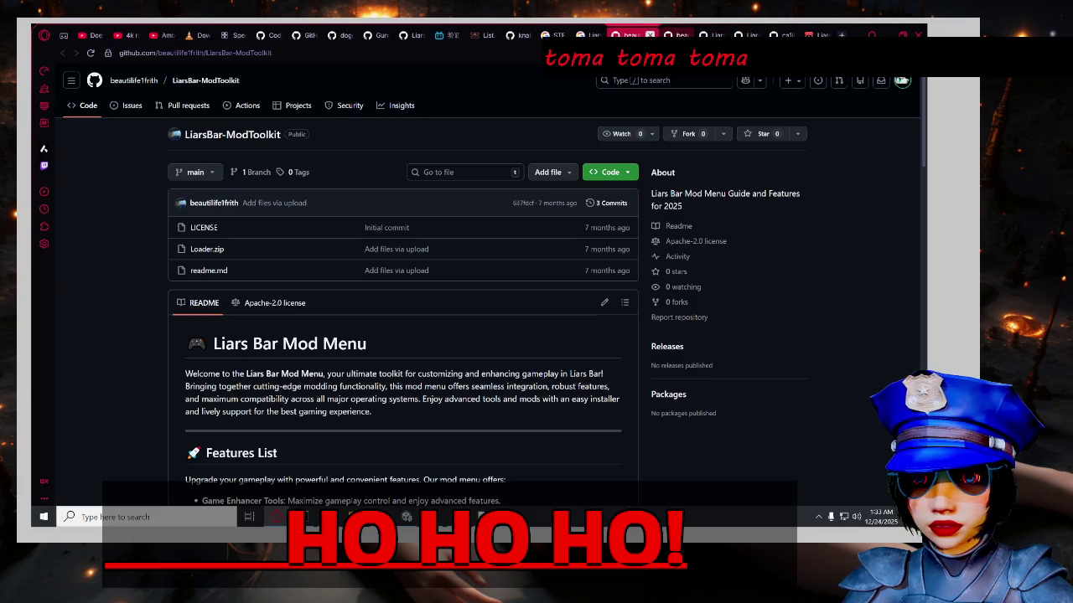
pyautogui.click(650, 34)
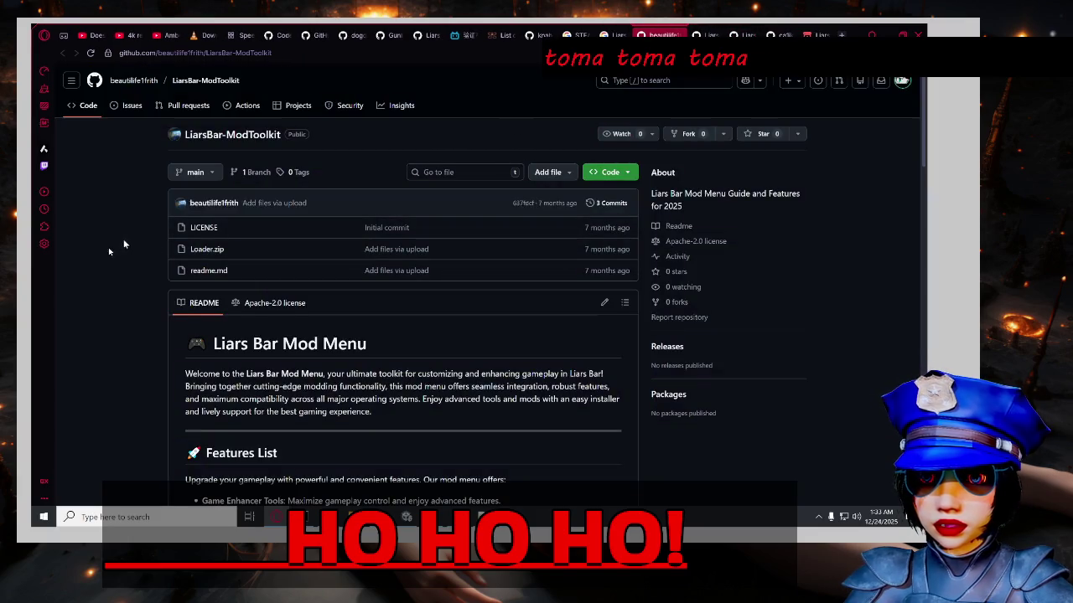
pyautogui.scroll(-4, 124, 244)
pyautogui.scroll(4, 119, 285)
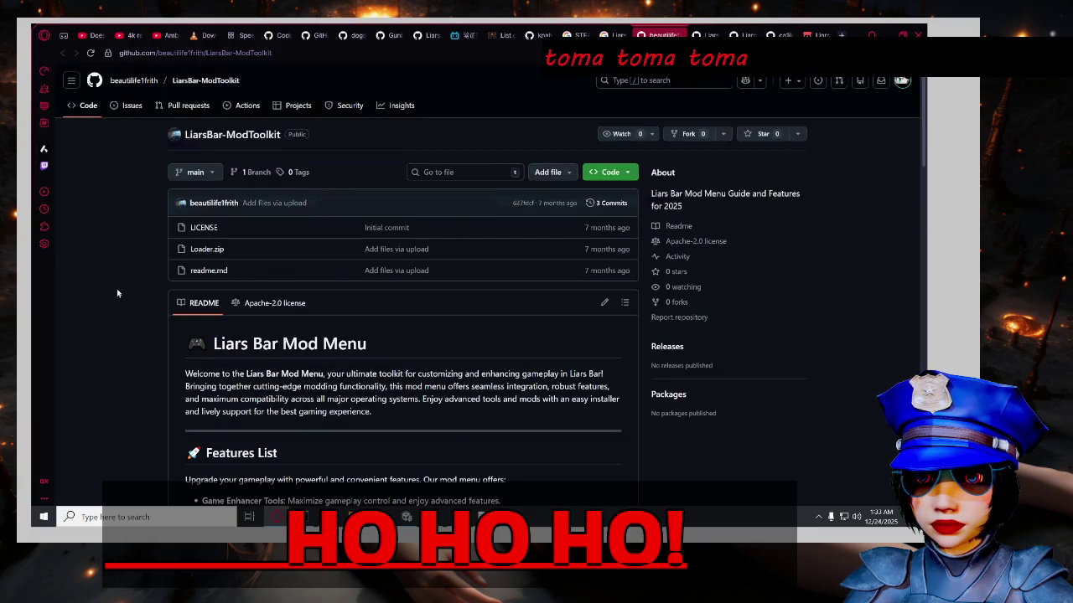
pyautogui.scroll(-5, 121, 292)
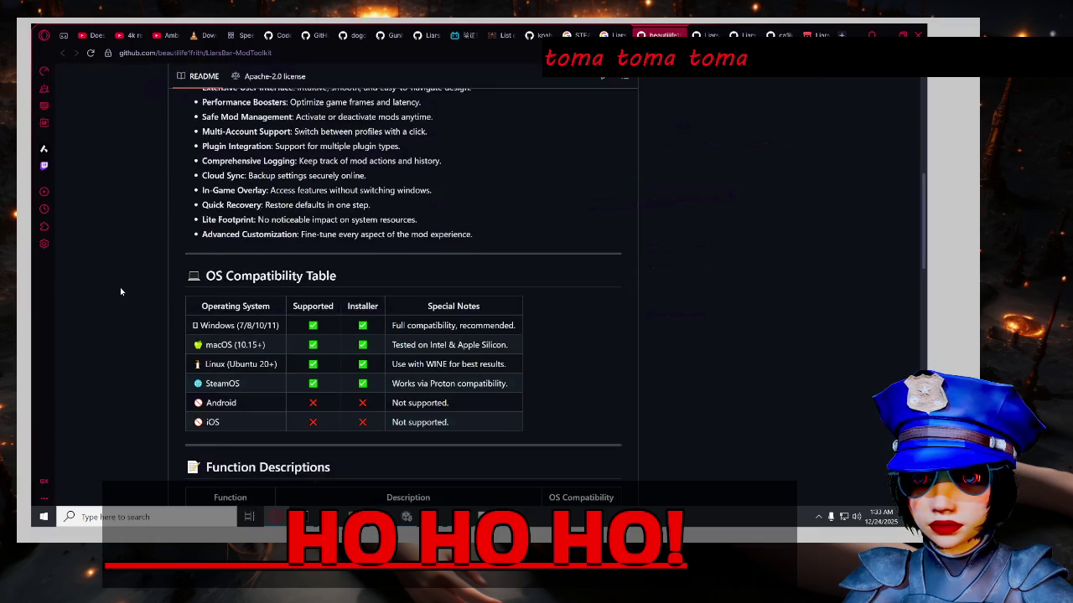
pyautogui.scroll(2, 121, 292)
pyautogui.scroll(-10, 100, 308)
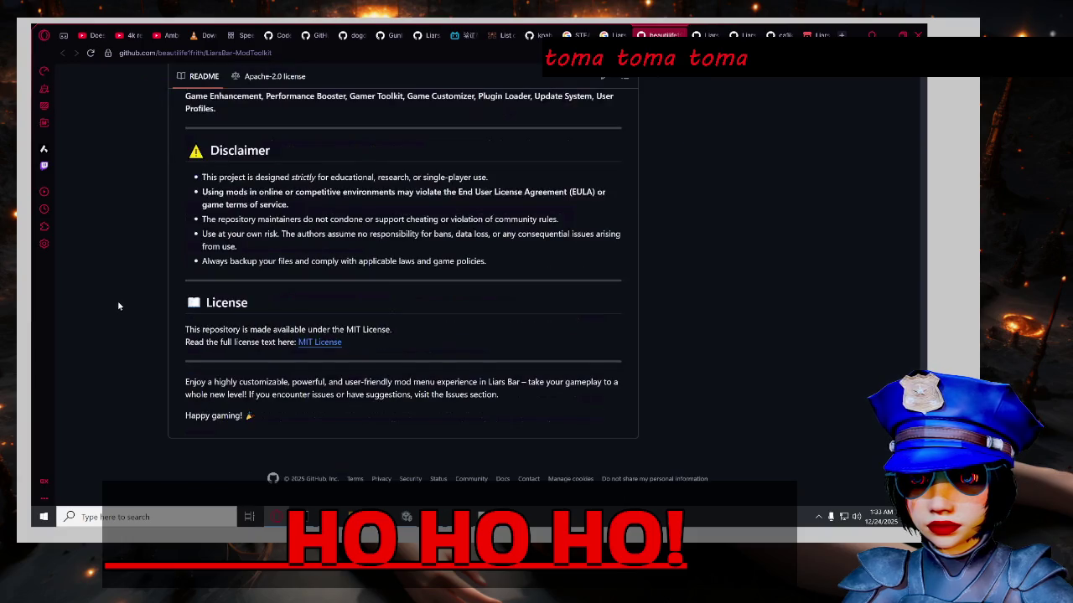
pyautogui.scroll(15, 118, 305)
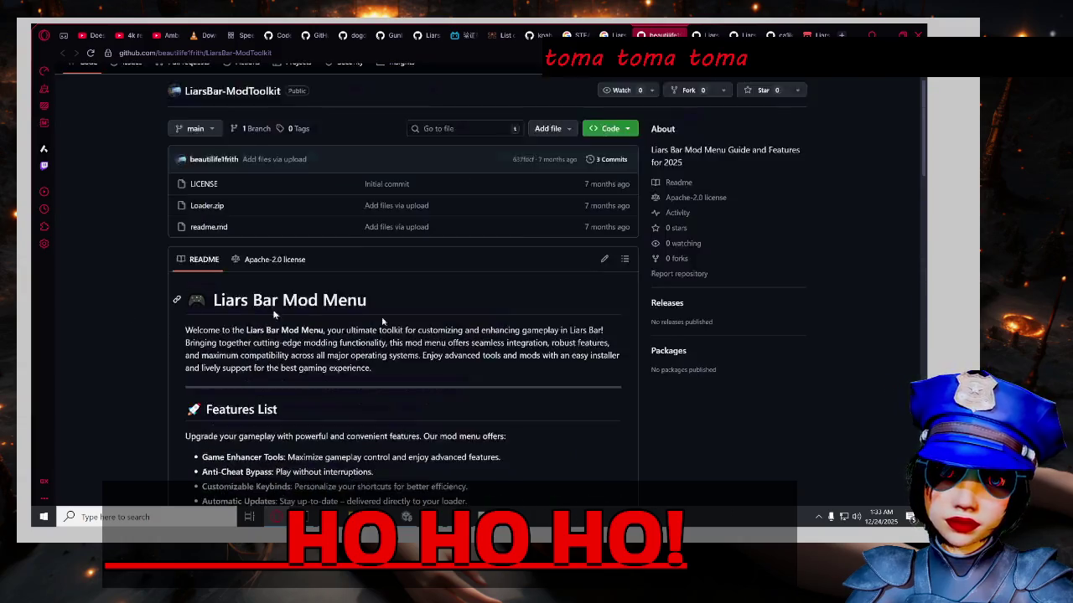
pyautogui.scroll(2, 383, 321)
# Switch to the Liars-Bar-Mods repository and scroll its README to the Setup Guide's mods_config.json example.
pyautogui.hotkey('alt', 'Left')
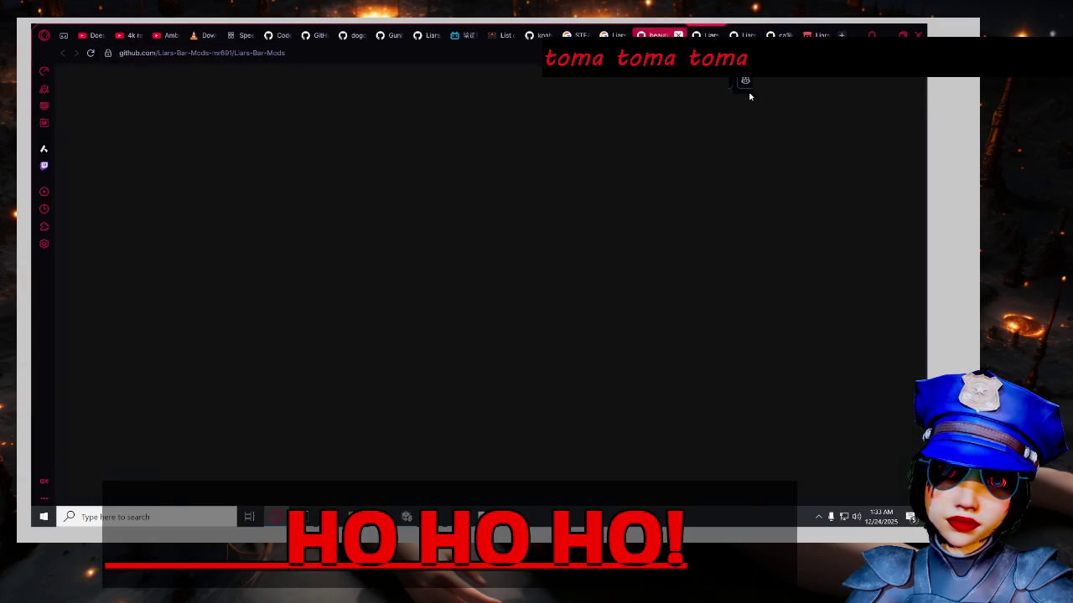
pyautogui.scroll(-1, 118, 385)
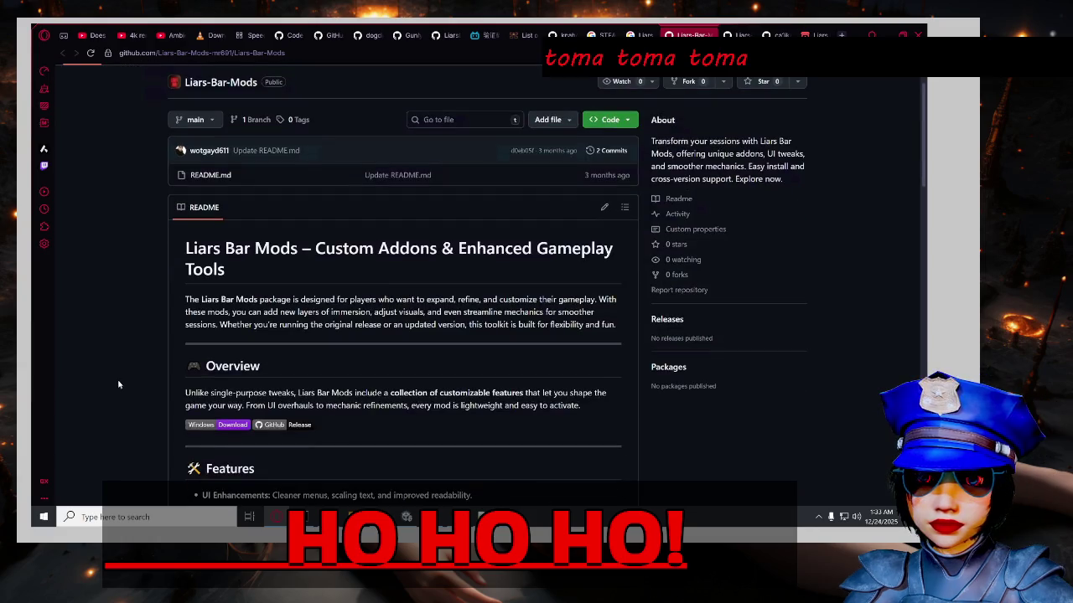
pyautogui.scroll(-3, 118, 385)
pyautogui.scroll(5, 130, 383)
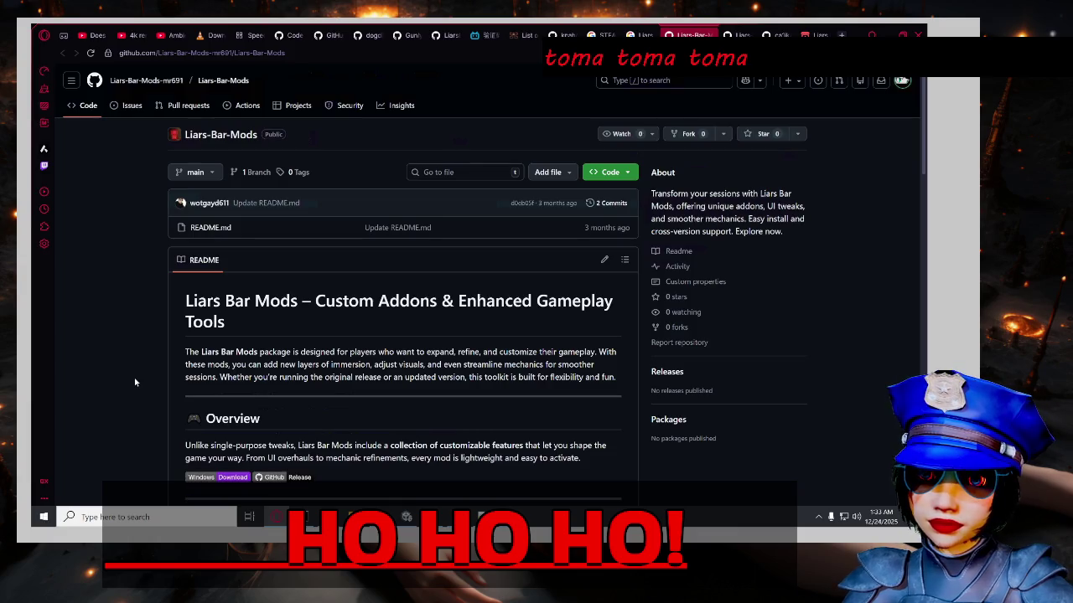
pyautogui.scroll(-3, 127, 383)
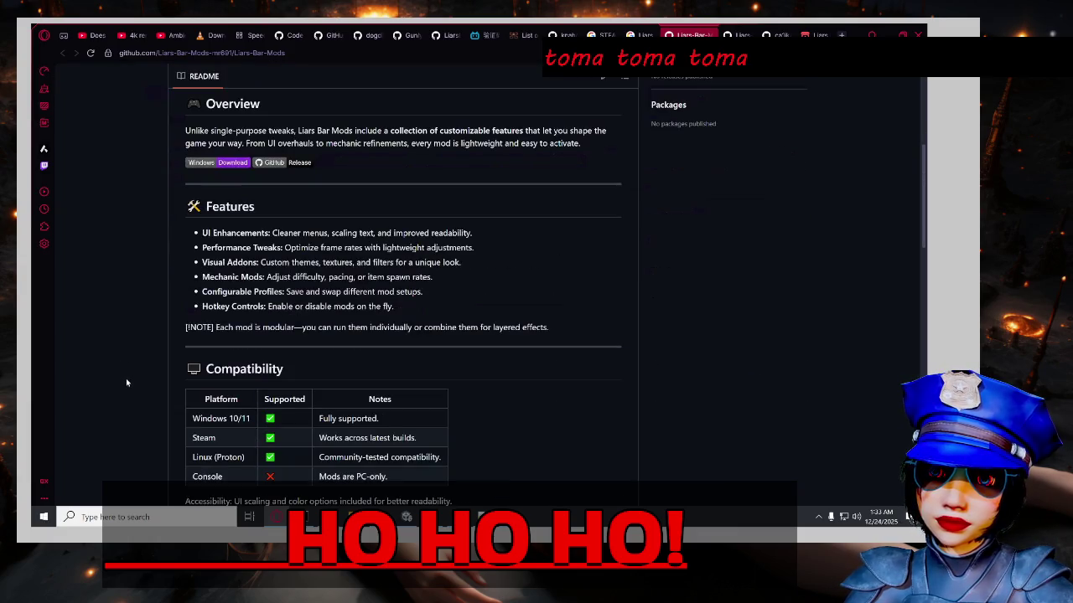
pyautogui.scroll(-1, 128, 383)
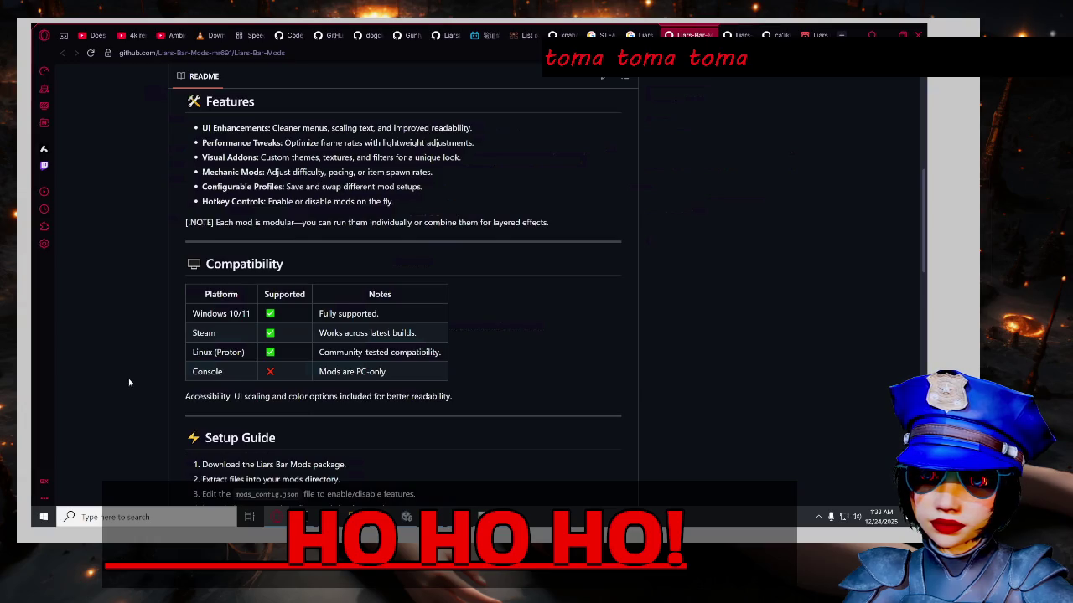
pyautogui.scroll(-1, 129, 383)
pyautogui.scroll(-2, 126, 382)
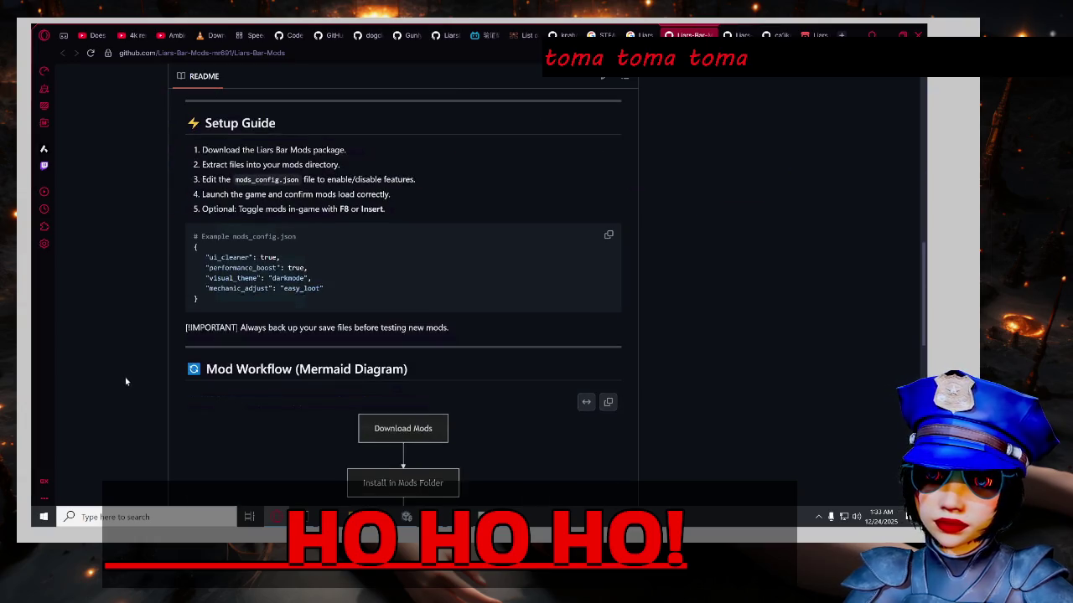
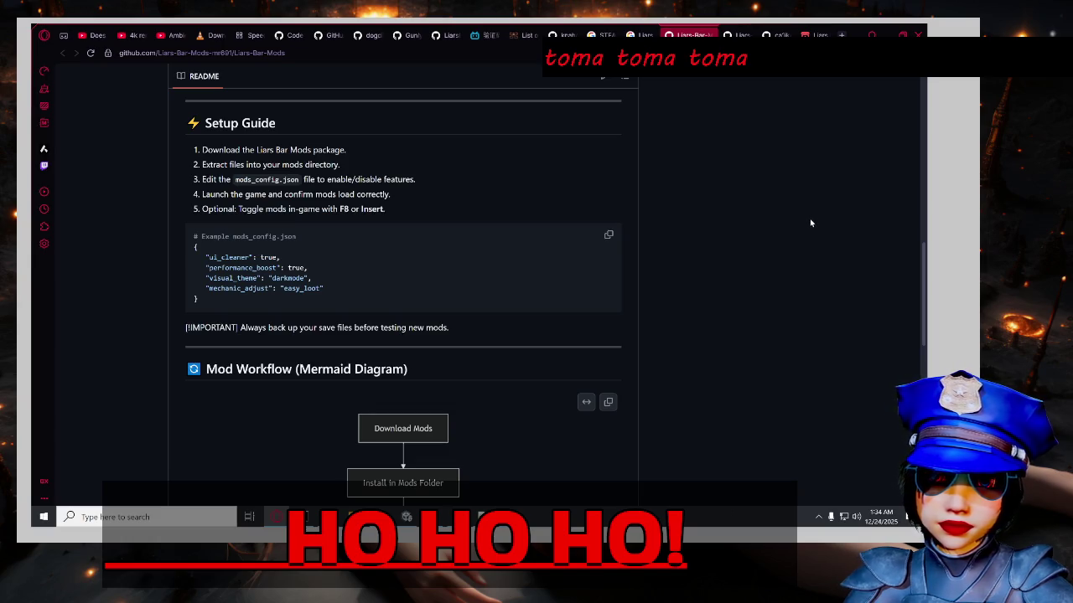
# Close the Liars Bar Mods setup guide tab.
pyautogui.scroll(-2, 818, 220)
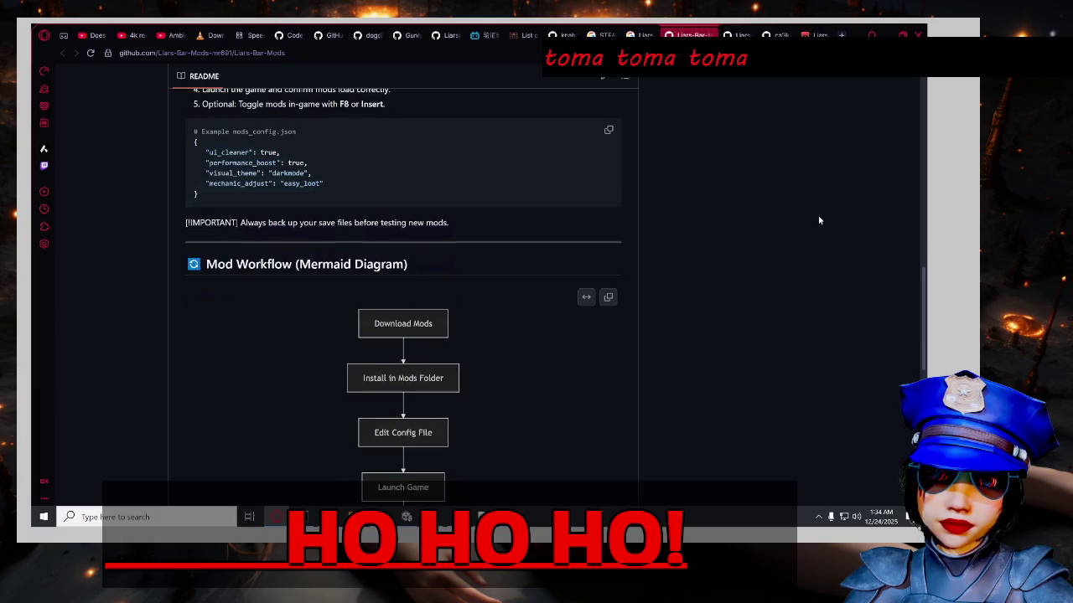
pyautogui.scroll(-2, 825, 220)
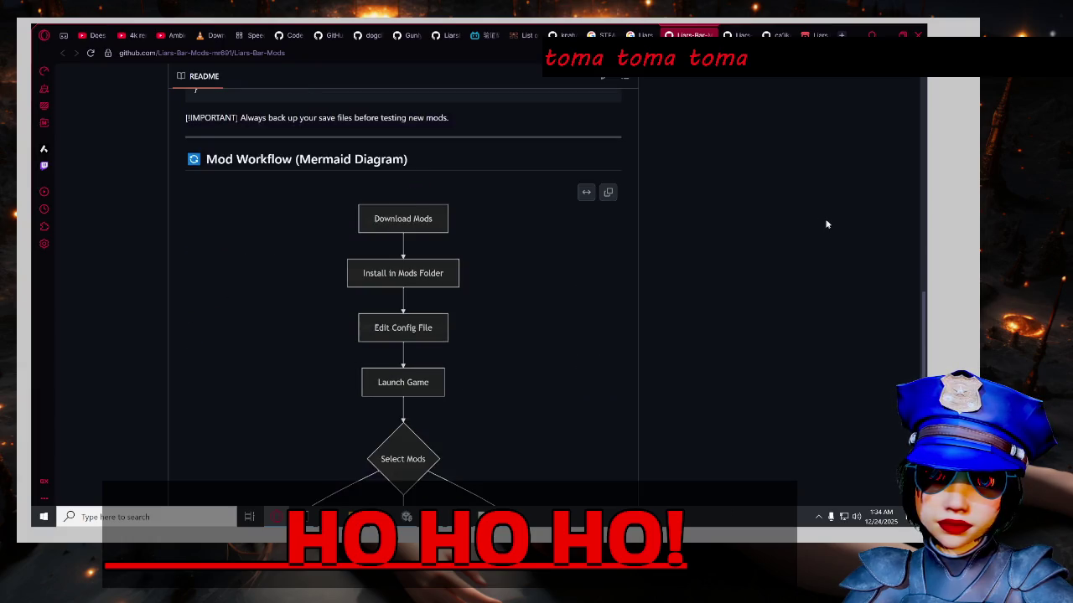
pyautogui.scroll(-2, 825, 219)
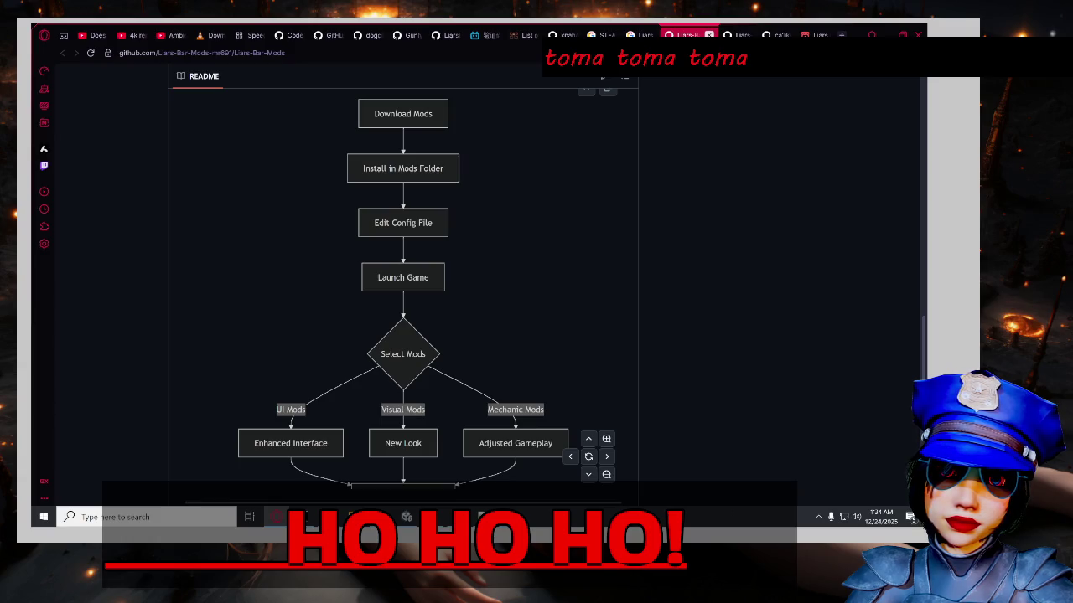
pyautogui.click(709, 35)
# Read down the .github repository's mods README, then return up to the file list.
pyautogui.scroll(-3, 92, 276)
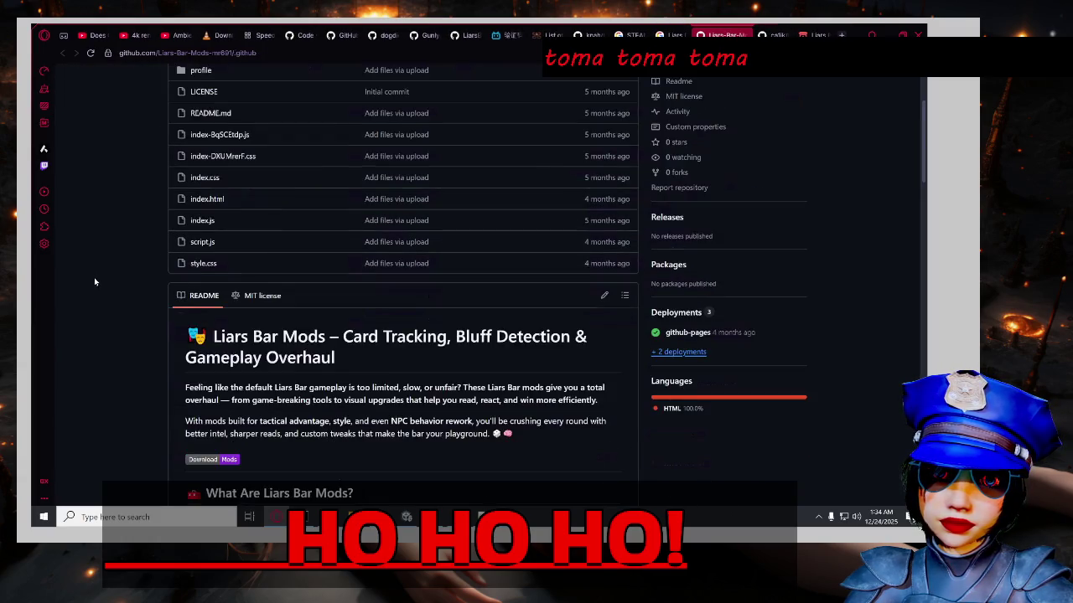
pyautogui.scroll(-3, 100, 285)
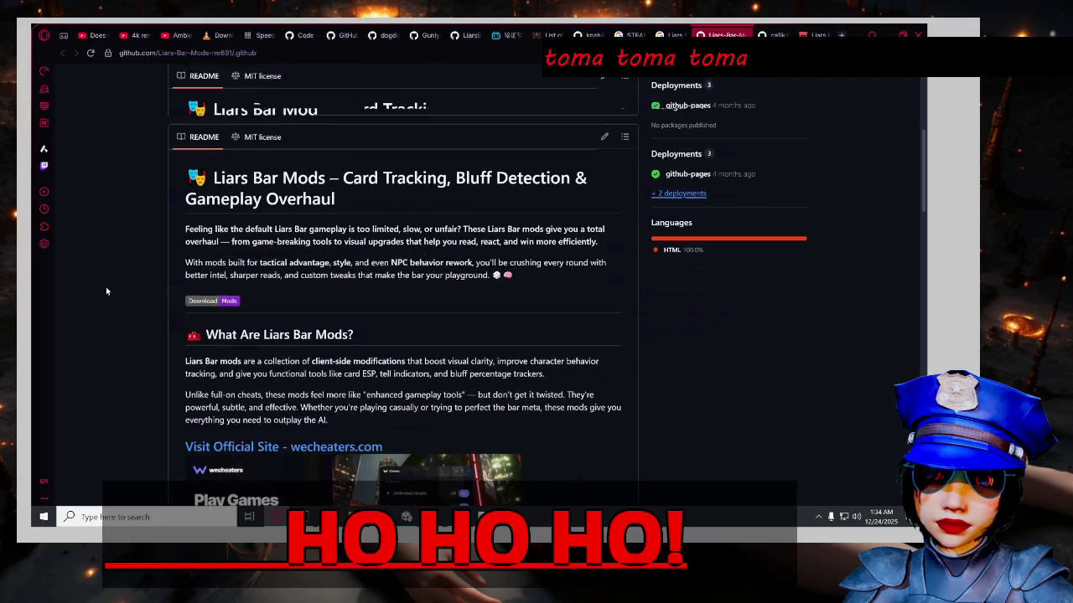
pyautogui.scroll(-3, 107, 290)
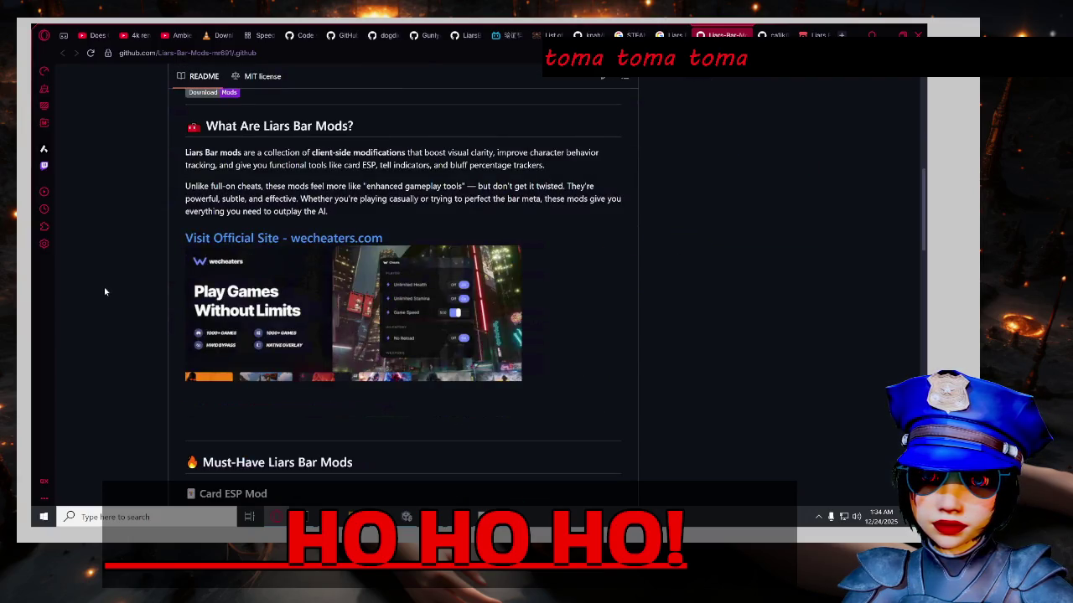
pyautogui.scroll(-2, 105, 292)
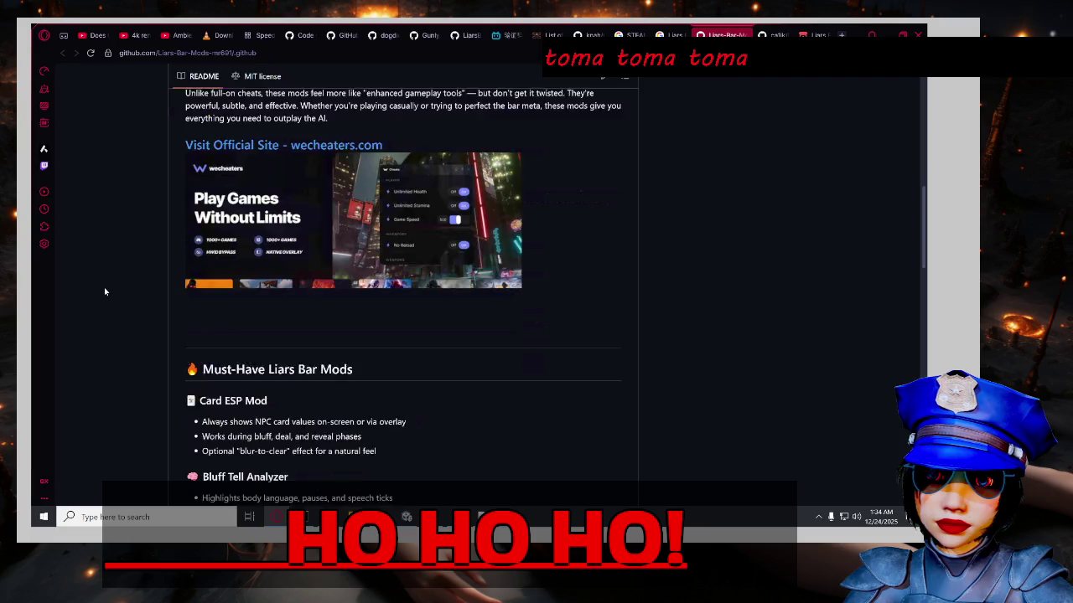
pyautogui.scroll(-2, 105, 292)
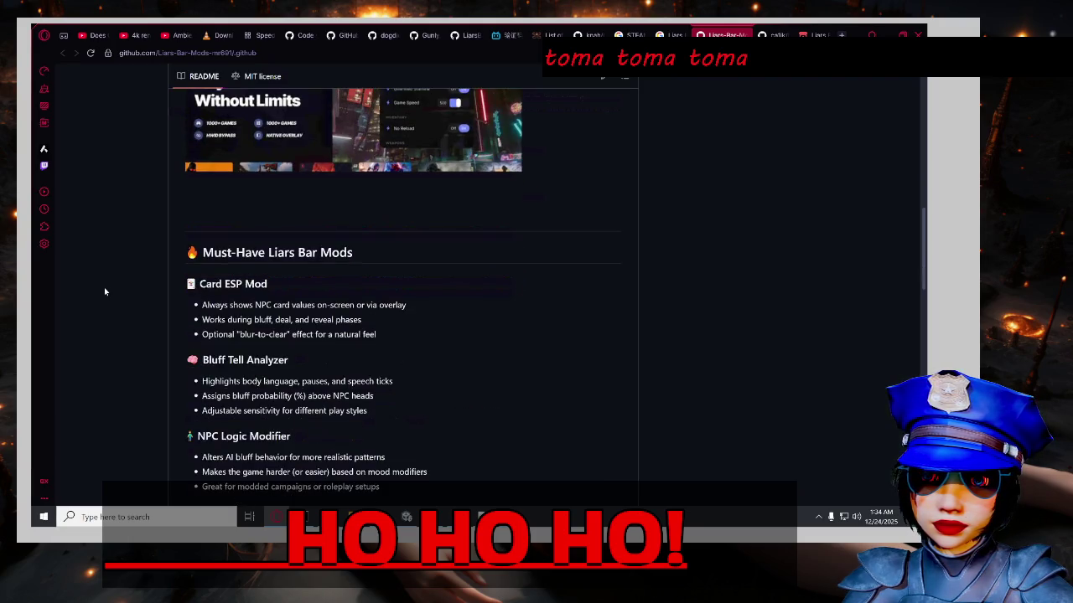
pyautogui.scroll(-4, 105, 292)
pyautogui.scroll(-6, 104, 289)
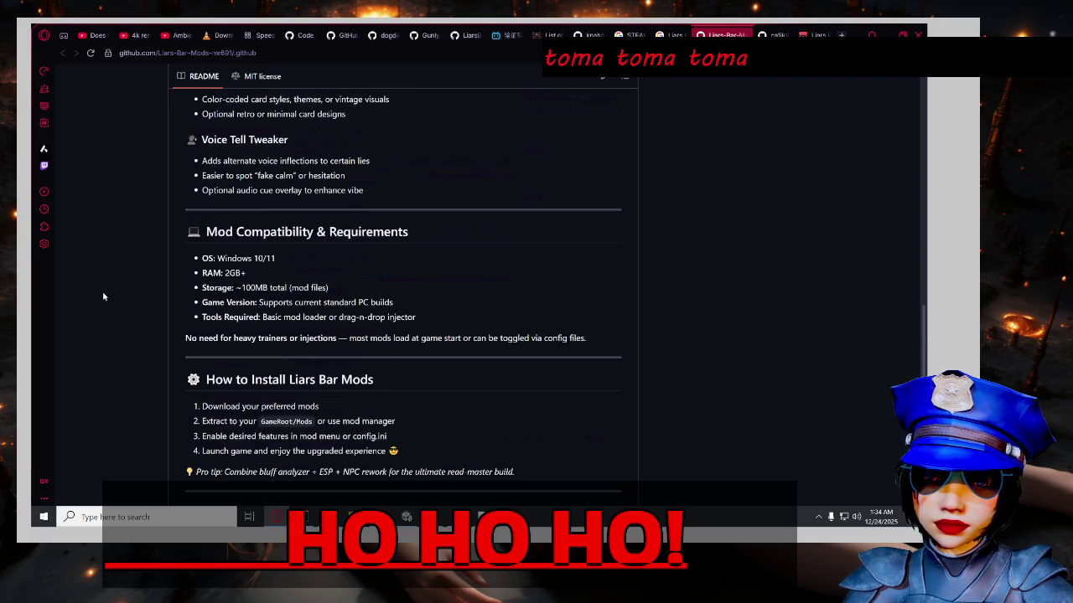
pyautogui.scroll(-8, 104, 297)
pyautogui.scroll(-3, 103, 298)
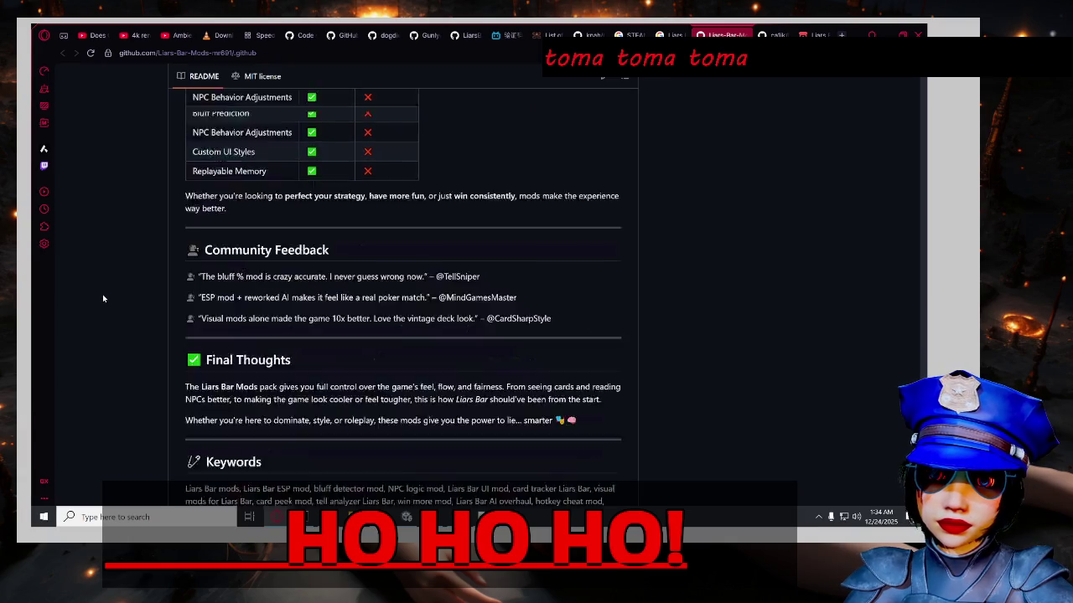
pyautogui.scroll(18, 106, 304)
pyautogui.scroll(10, 111, 305)
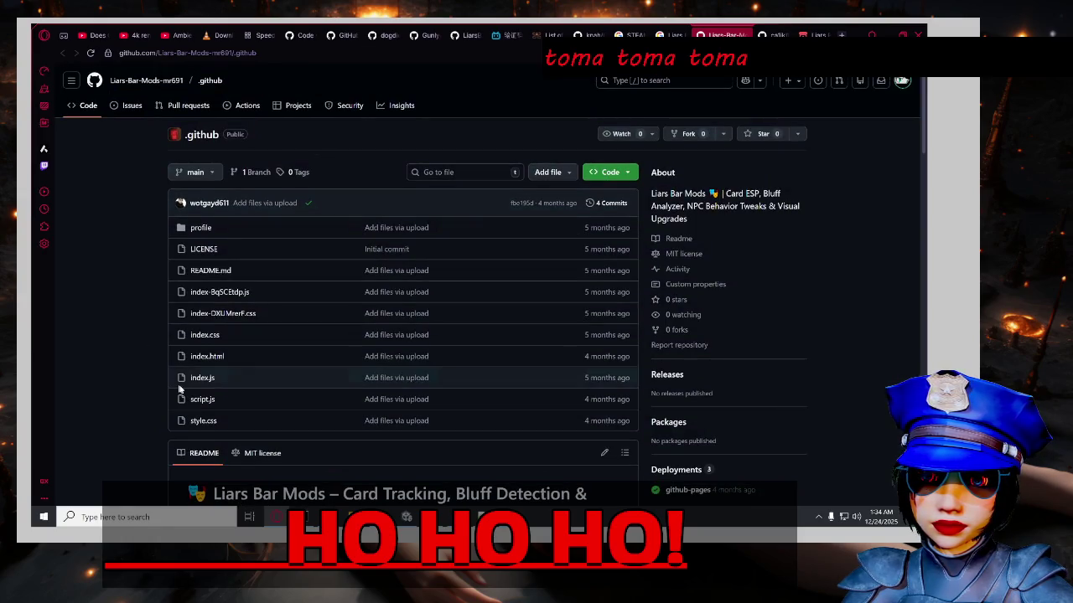
# Glance at the profile folder, close it, and accept YouTube's Continue watching prompt.
pyautogui.click(181, 223)
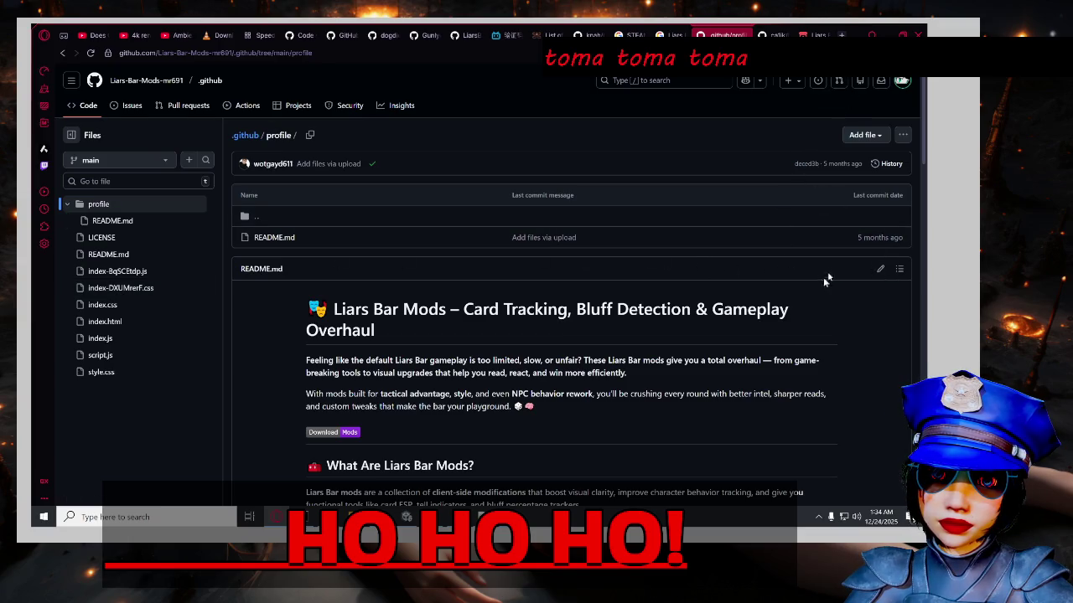
pyautogui.scroll(-1, 890, 294)
pyautogui.scroll(-3, 890, 293)
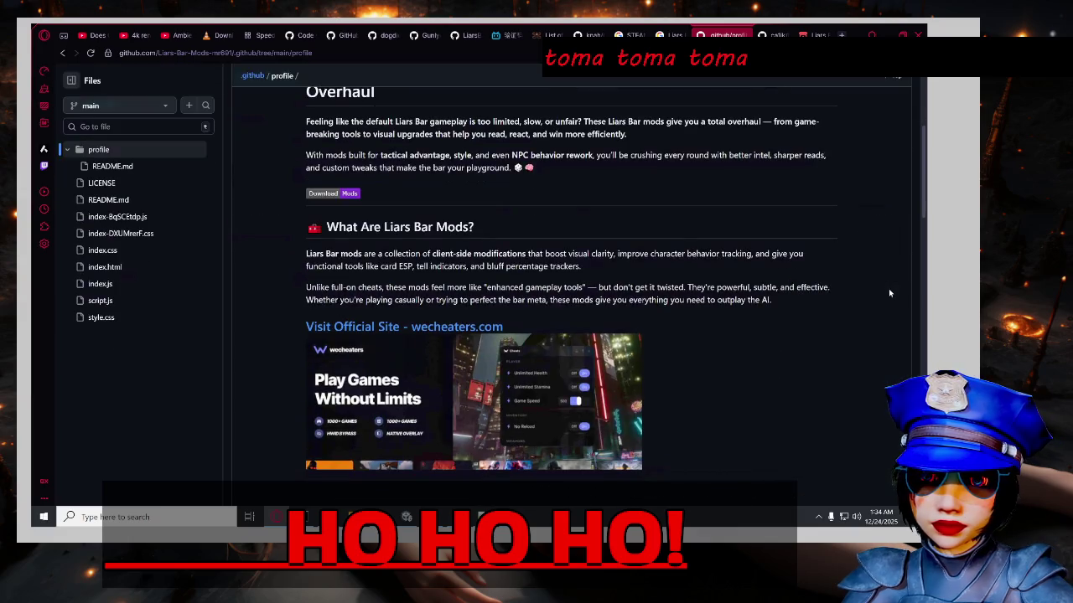
pyautogui.hotkey('ctrl', 'w')
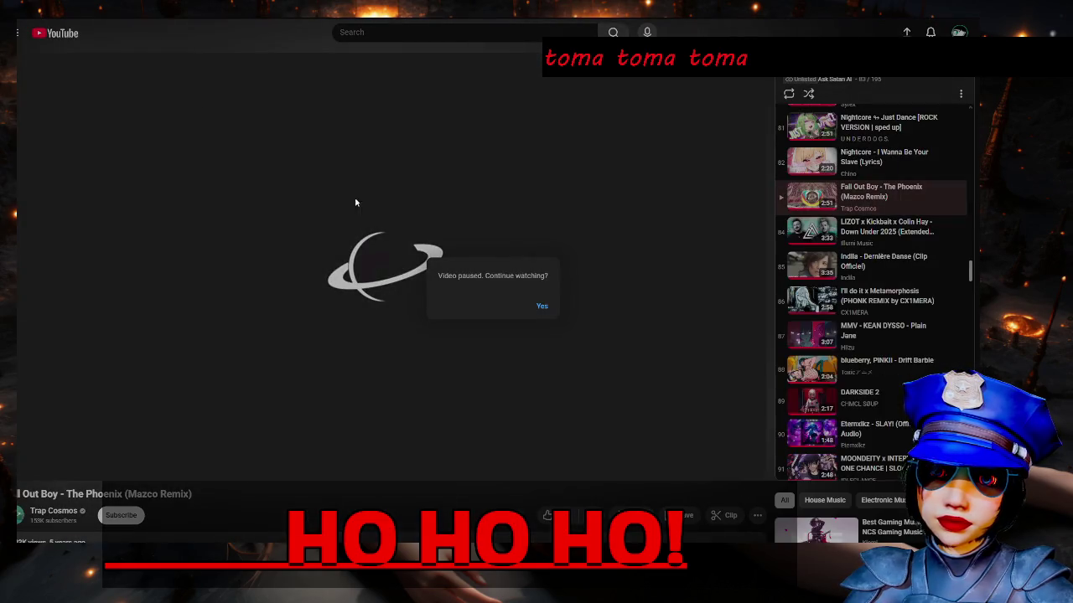
pyautogui.click(542, 306)
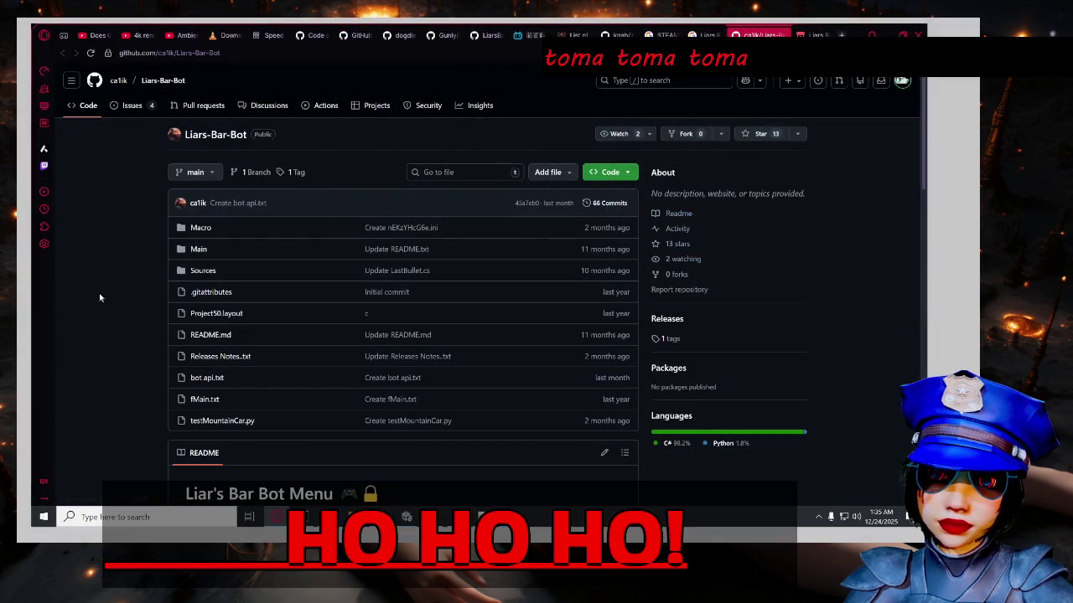
pyautogui.scroll(-4, 88, 296)
pyautogui.scroll(3, 105, 310)
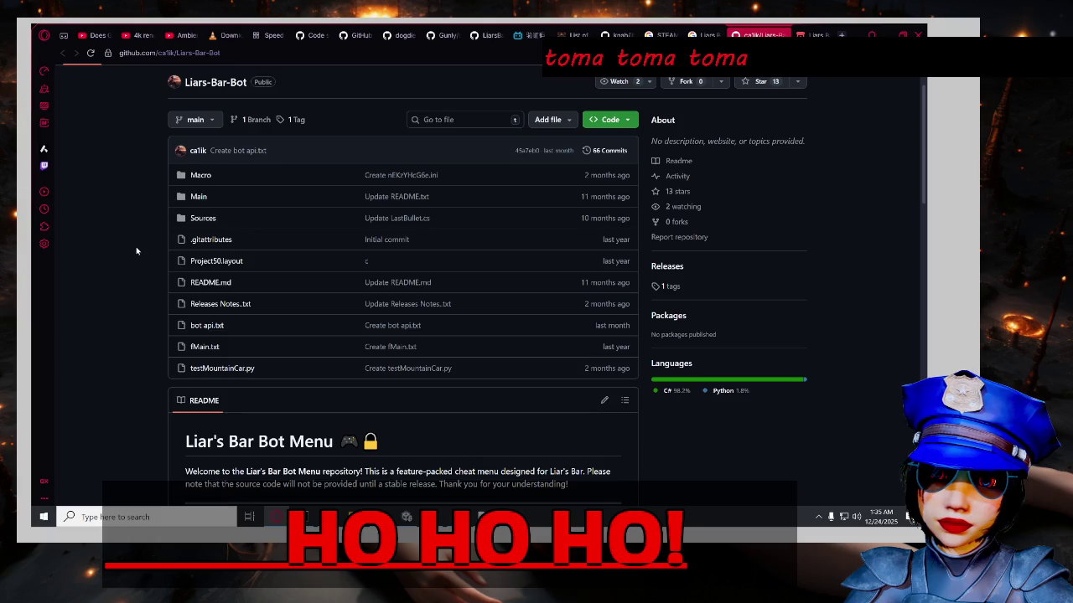
pyautogui.scroll(-4, 126, 252)
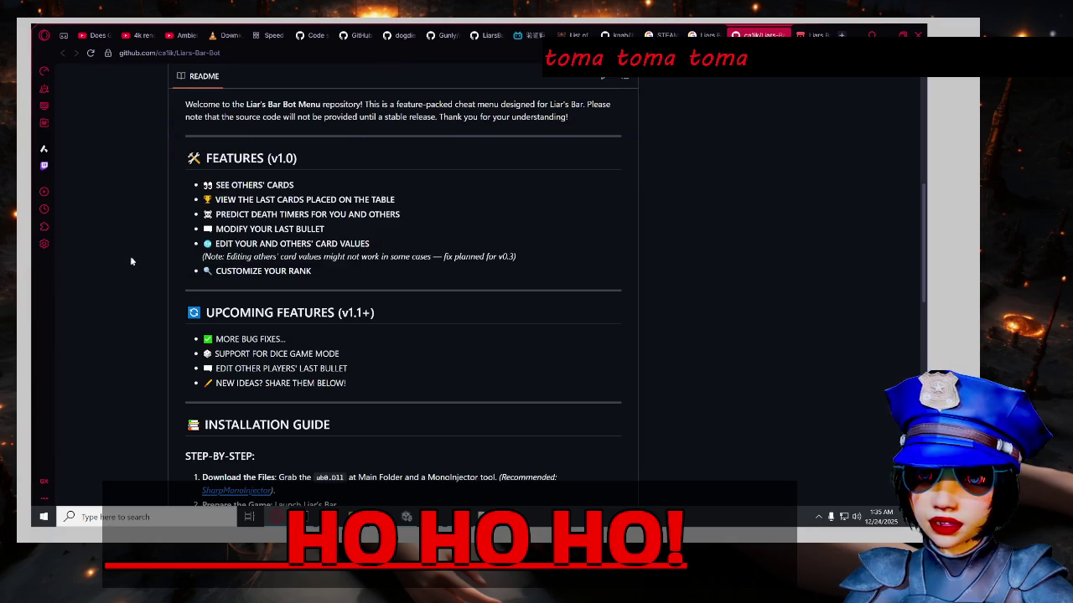
pyautogui.scroll(-5, 132, 266)
pyautogui.scroll(2, 133, 268)
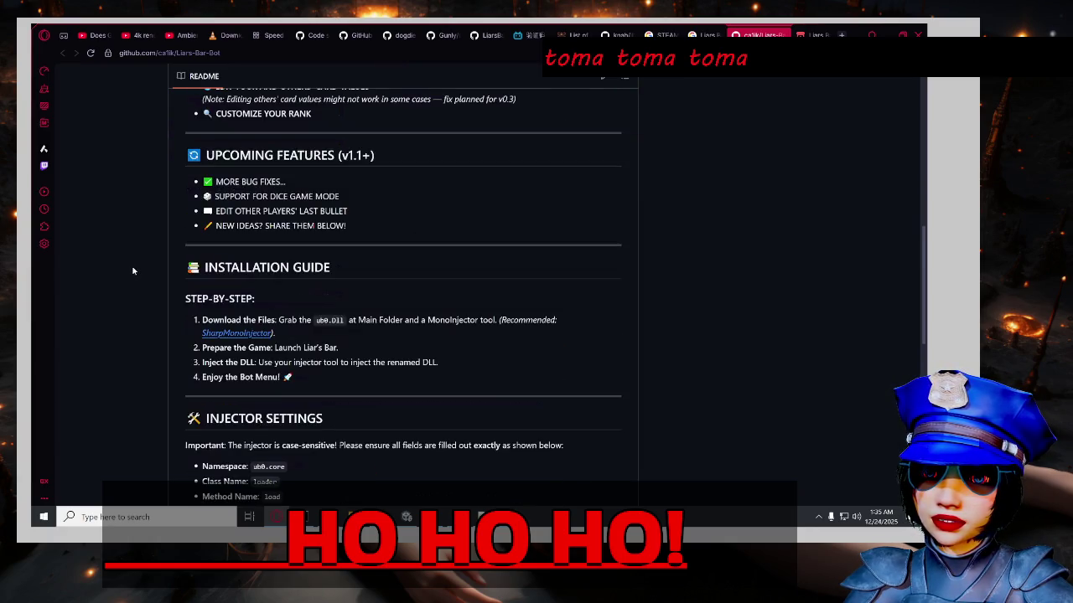
pyautogui.scroll(-1, 132, 271)
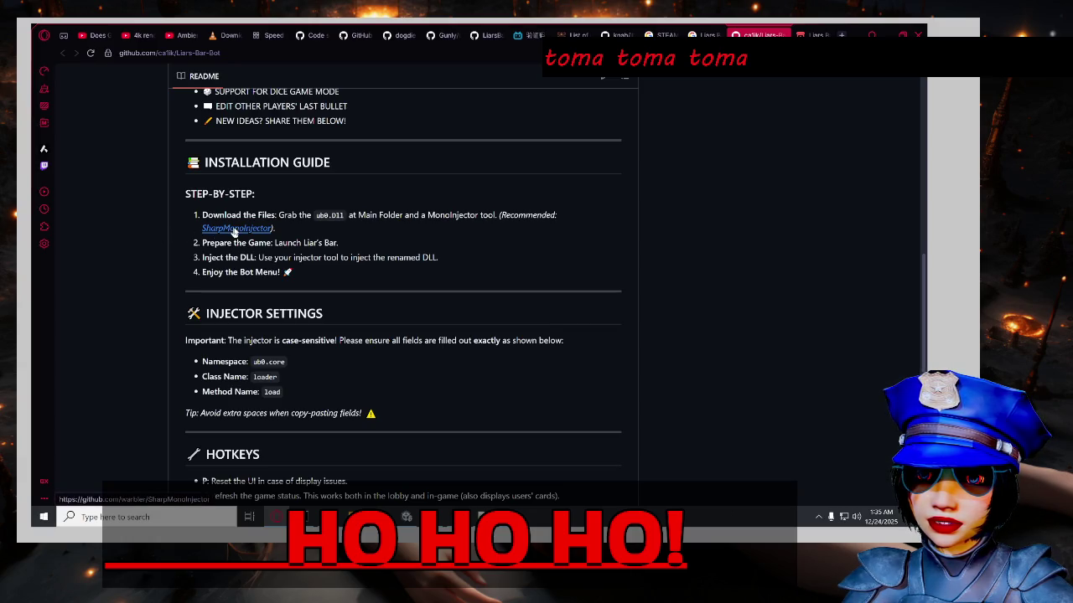
pyautogui.scroll(-2, 141, 234)
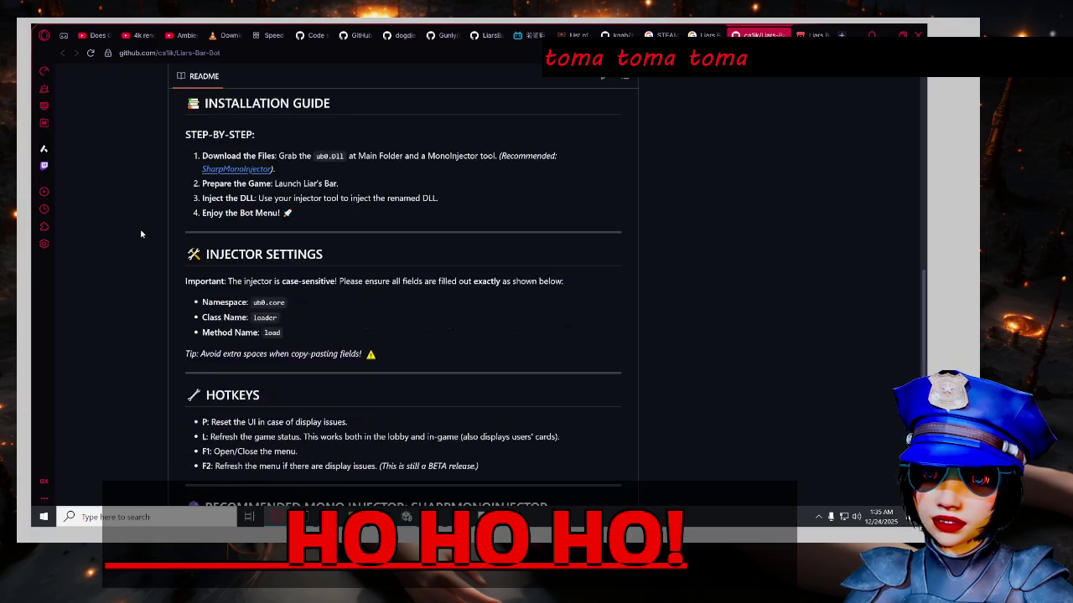
pyautogui.scroll(-1, 141, 234)
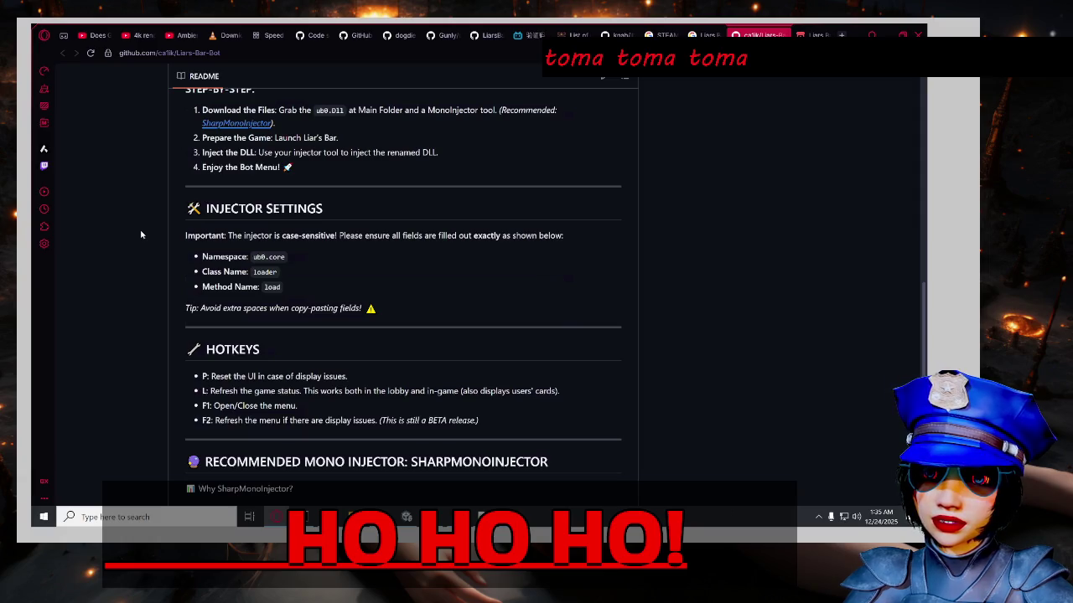
pyautogui.scroll(-2, 140, 235)
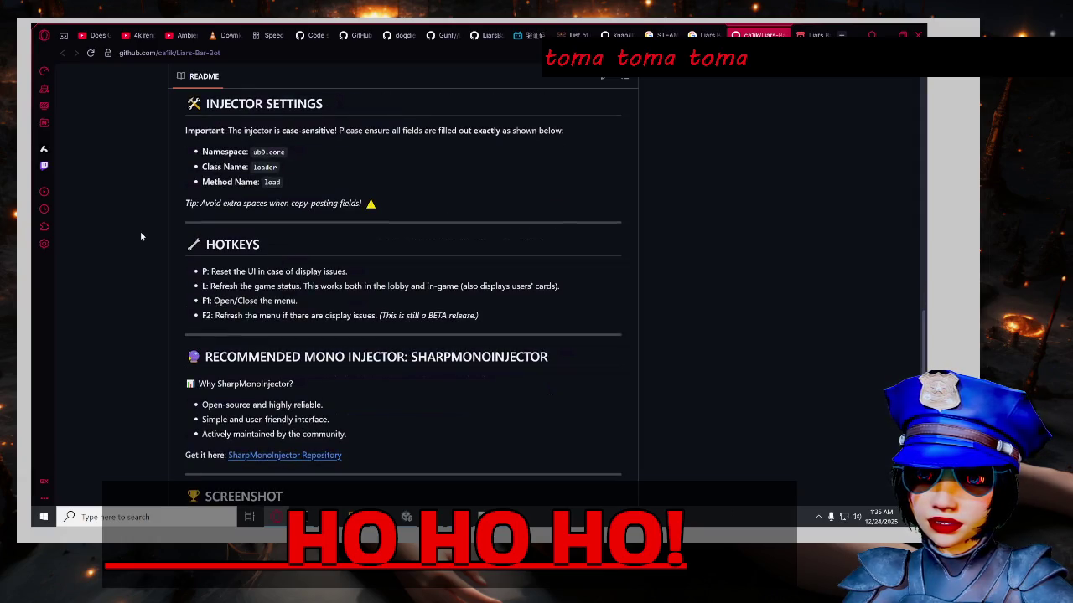
pyautogui.scroll(-2, 140, 237)
pyautogui.scroll(-2, 140, 236)
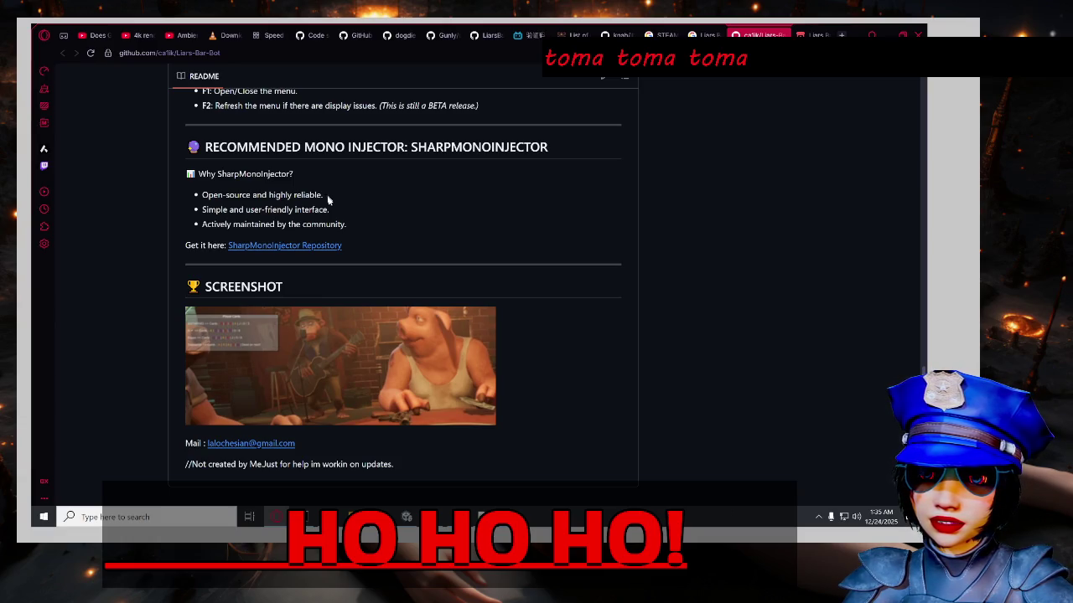
pyautogui.scroll(-1, 144, 246)
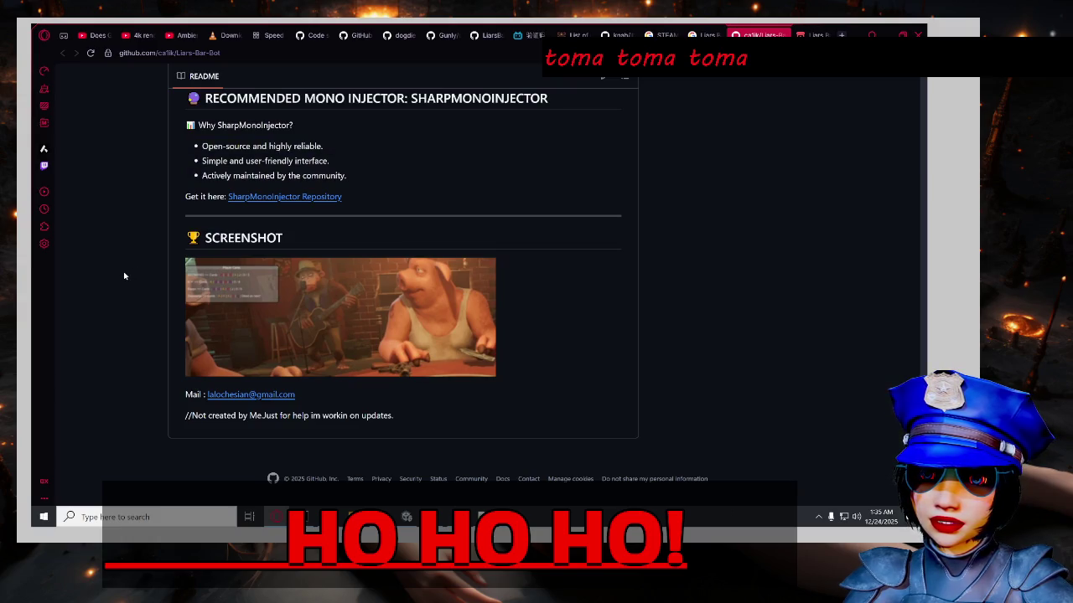
pyautogui.scroll(15, 123, 270)
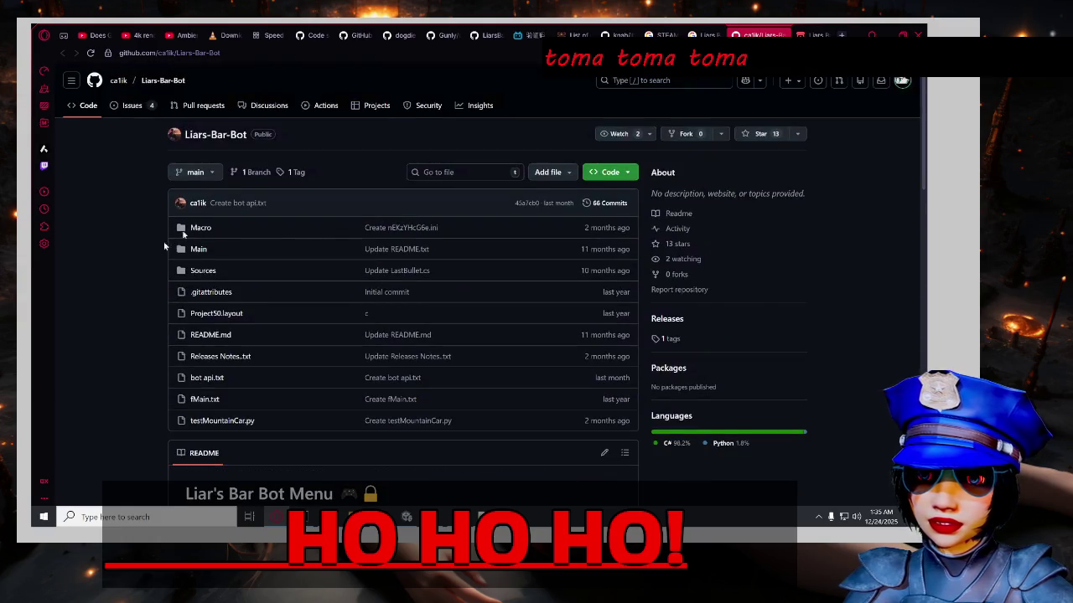
pyautogui.scroll(-2, 126, 248)
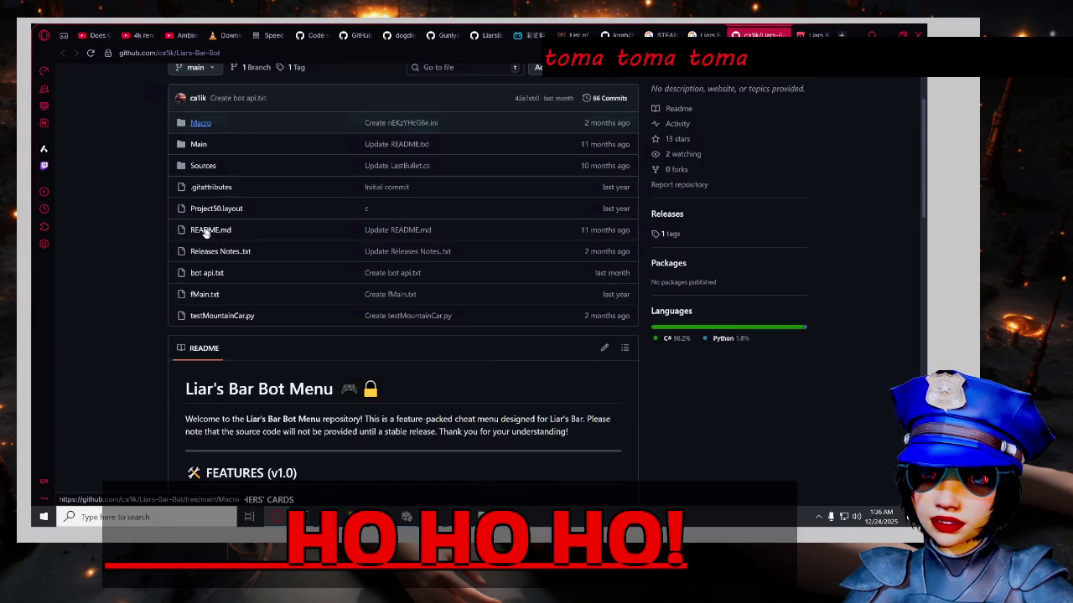
pyautogui.scroll(2, 126, 249)
# Open the Liars-Bar-Bot issues and read 'Does It Work With New Update??'.
pyautogui.click(132, 105)
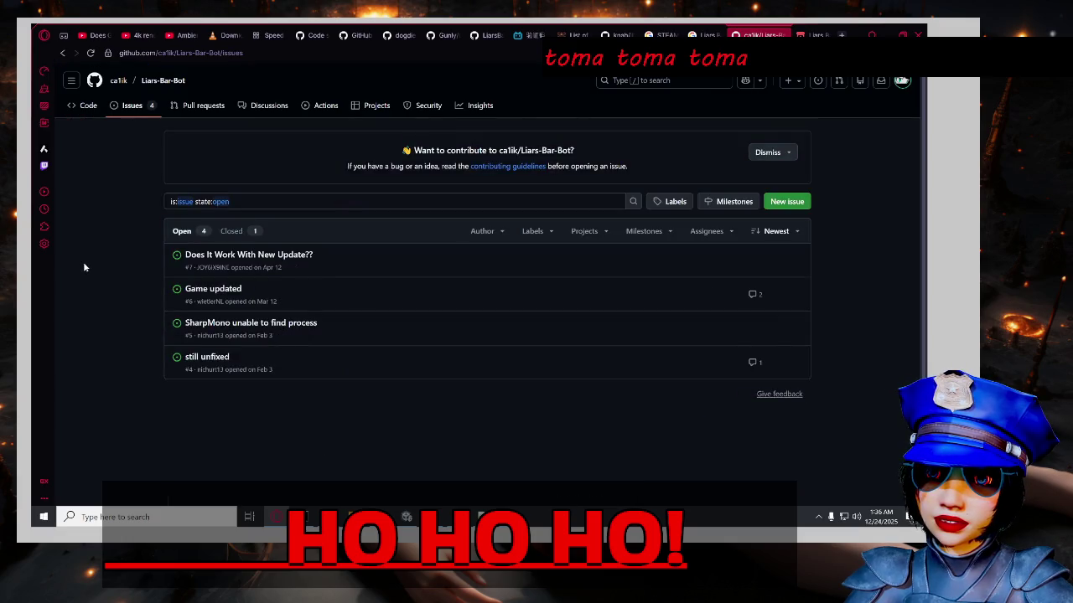
pyautogui.moveTo(283, 256)
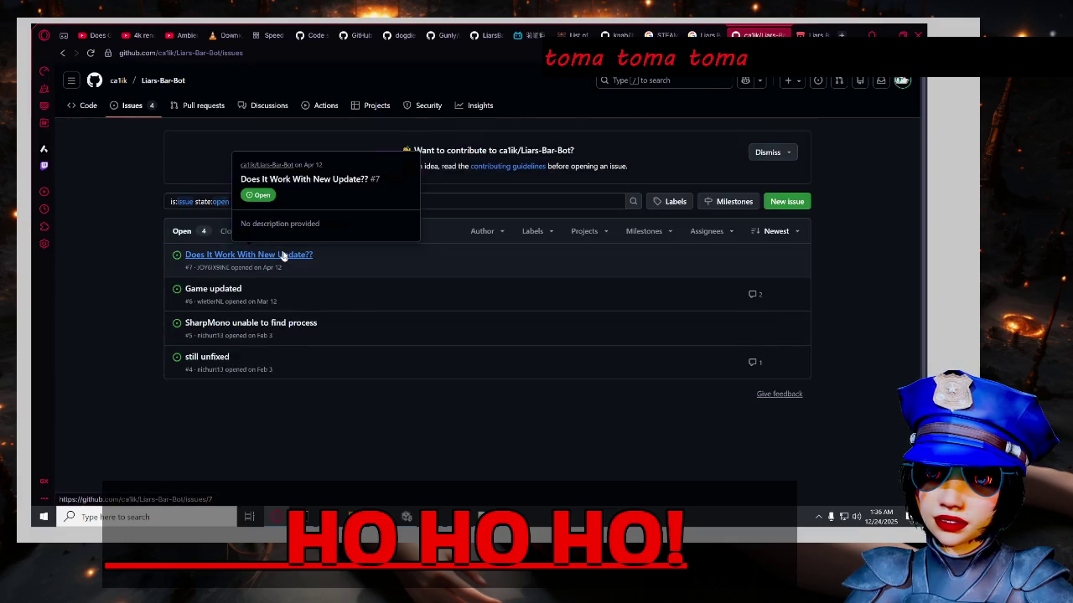
pyautogui.click(282, 256)
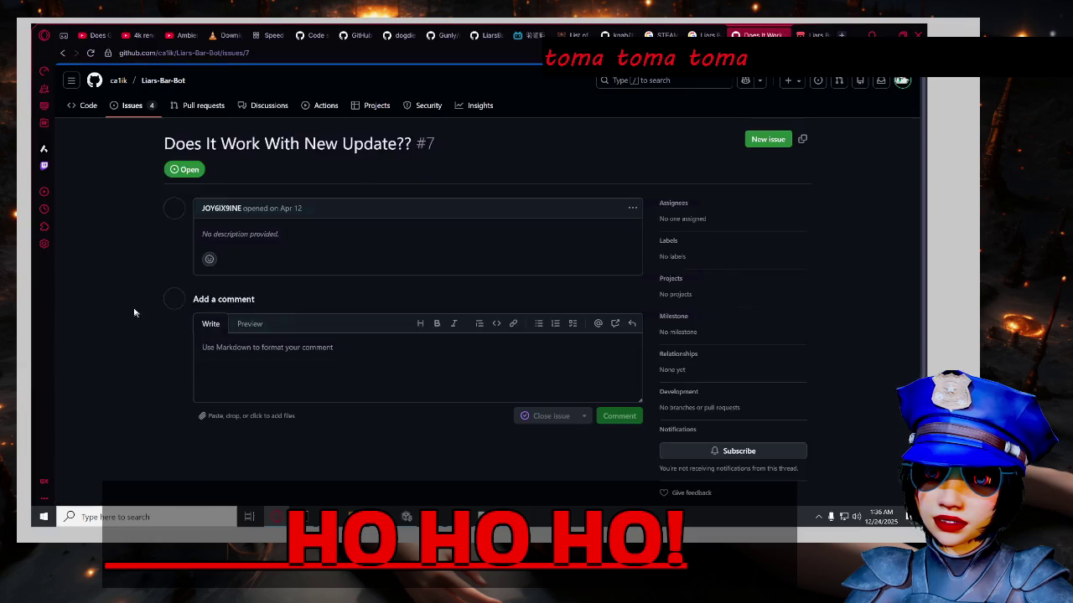
pyautogui.rightClick(481, 236)
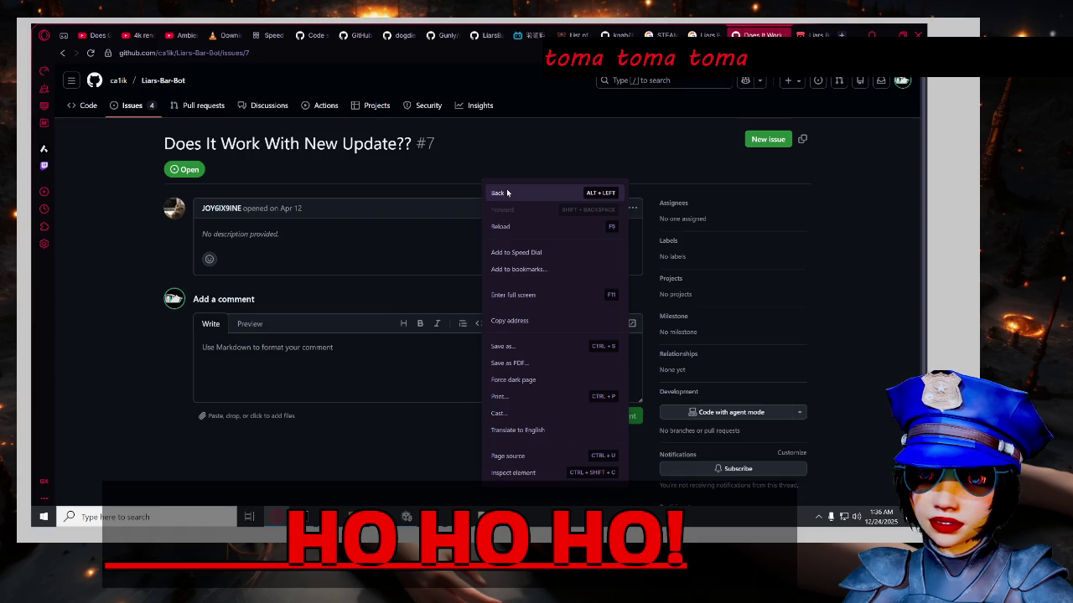
pyautogui.click(507, 193)
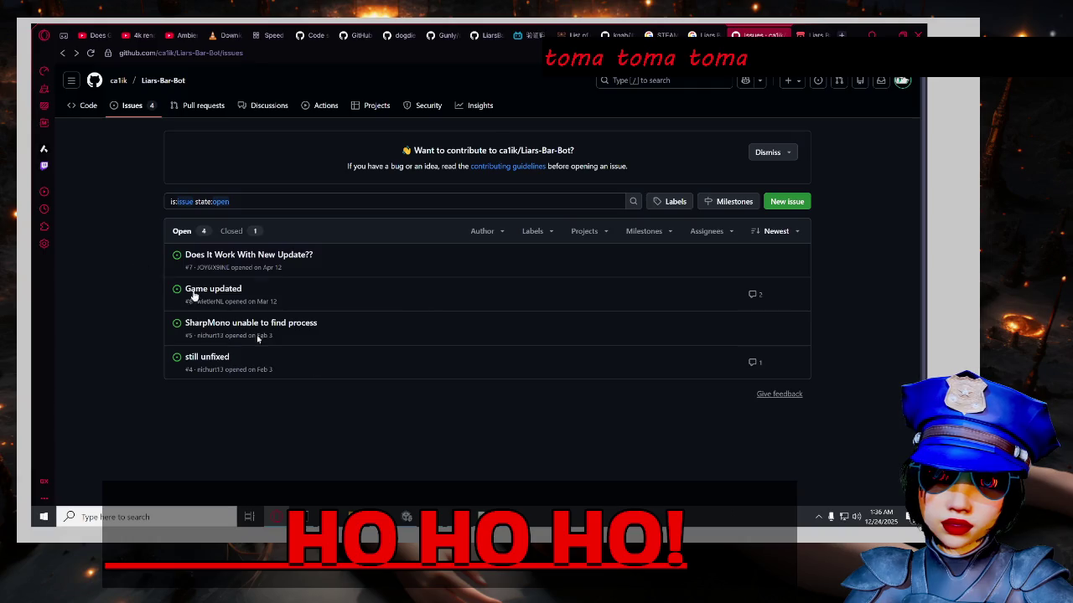
# Read the 'Game updated' issue and return to the issues list.
pyautogui.click(228, 290)
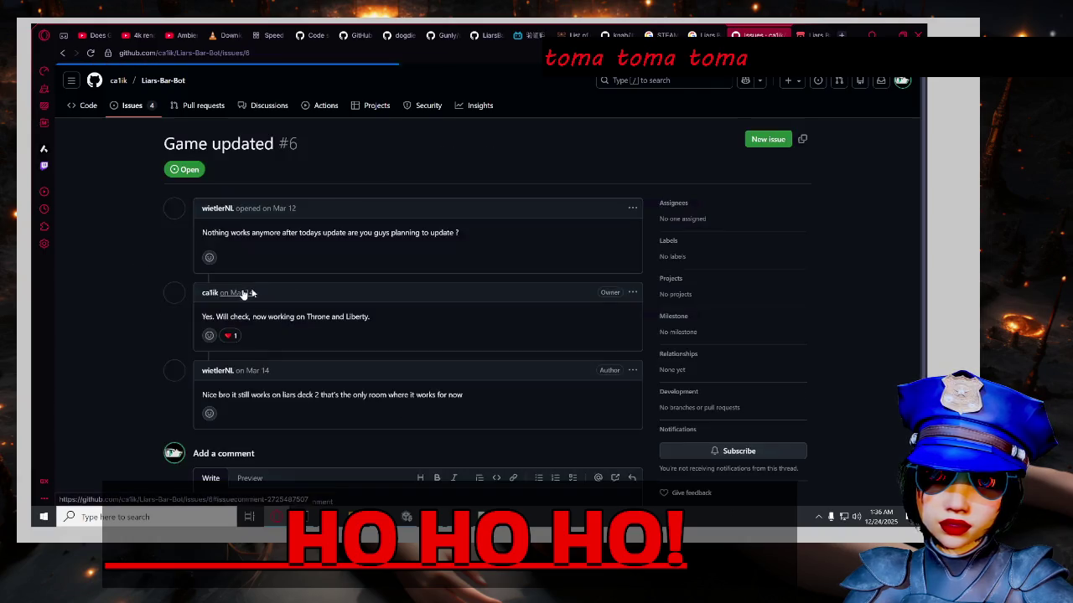
pyautogui.scroll(-1, 628, 339)
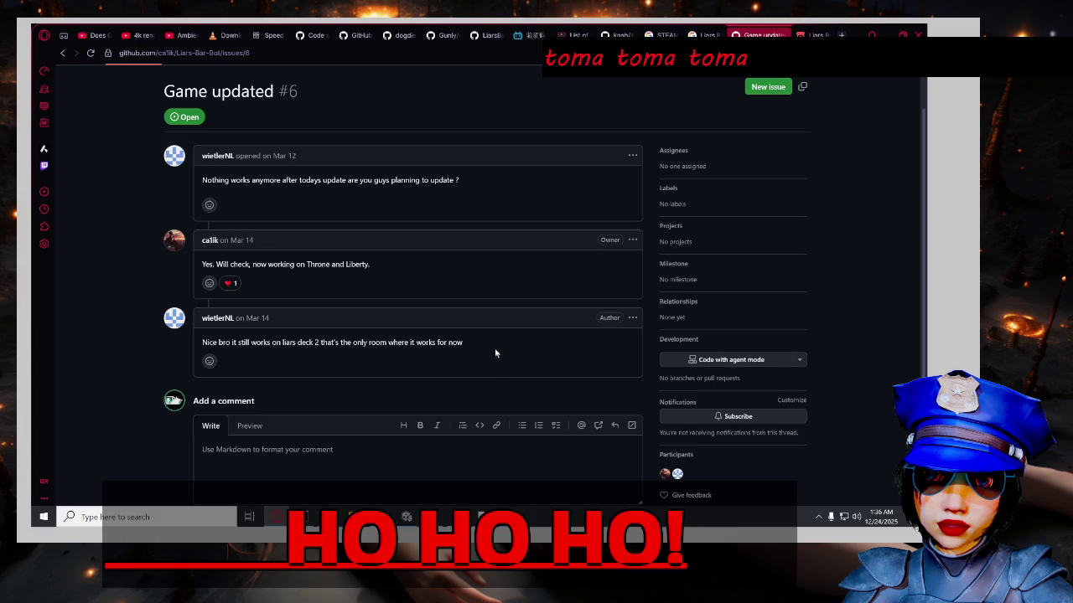
pyautogui.rightClick(531, 273)
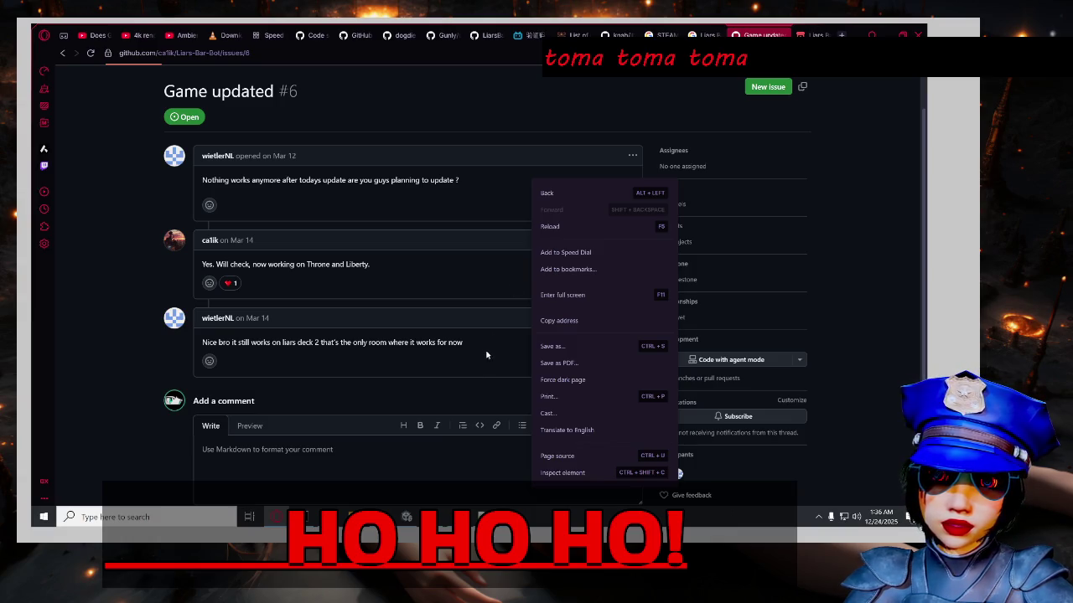
pyautogui.click(545, 194)
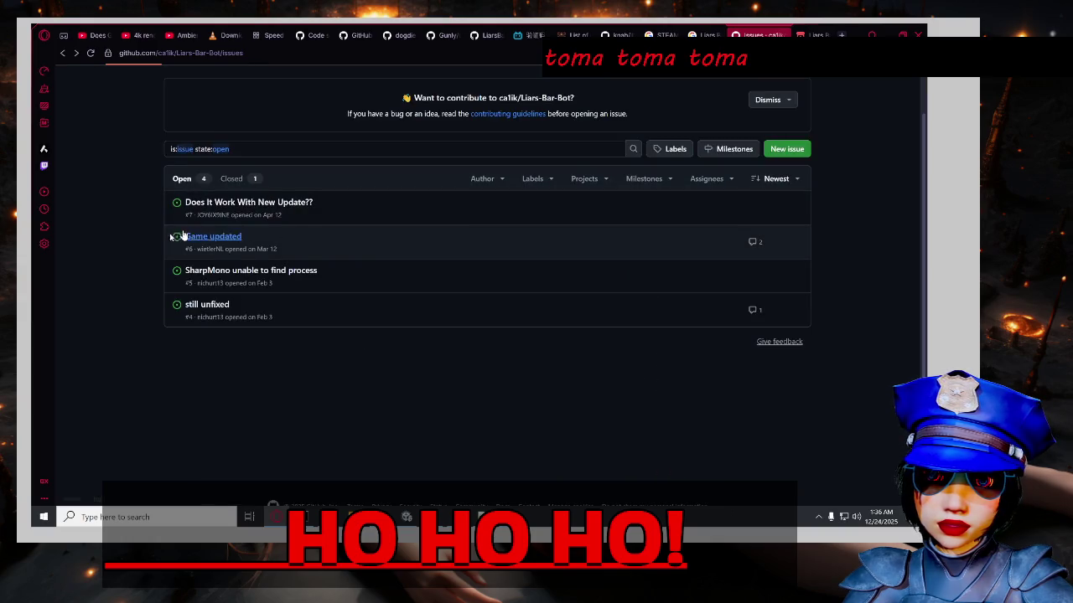
# View the closed issues, then go back to the repository's main Code page.
pyautogui.scroll(1, 305, 234)
pyautogui.click(231, 230)
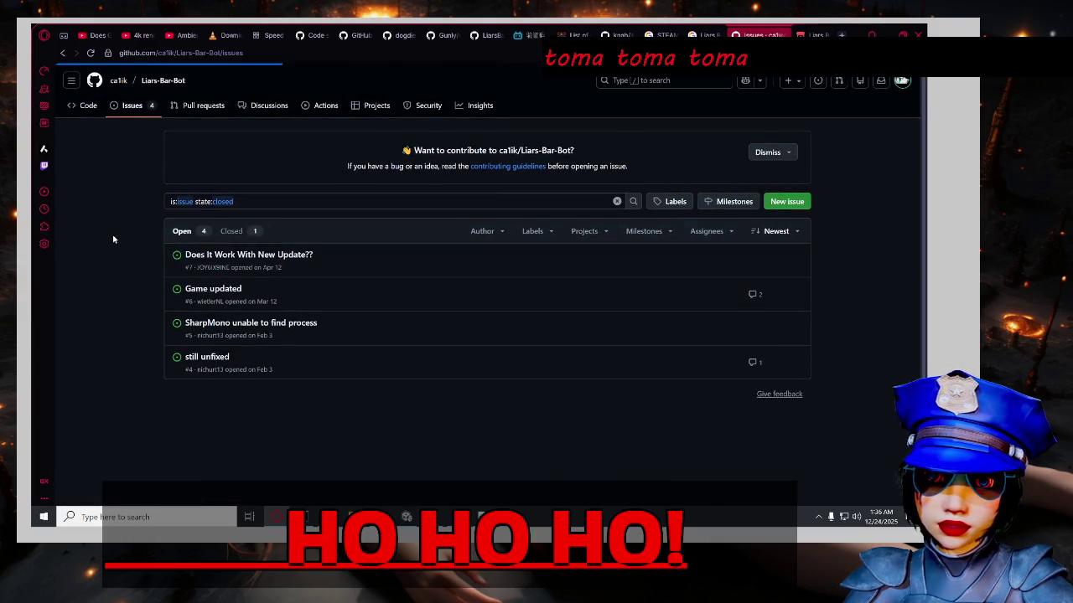
pyautogui.rightClick(615, 189)
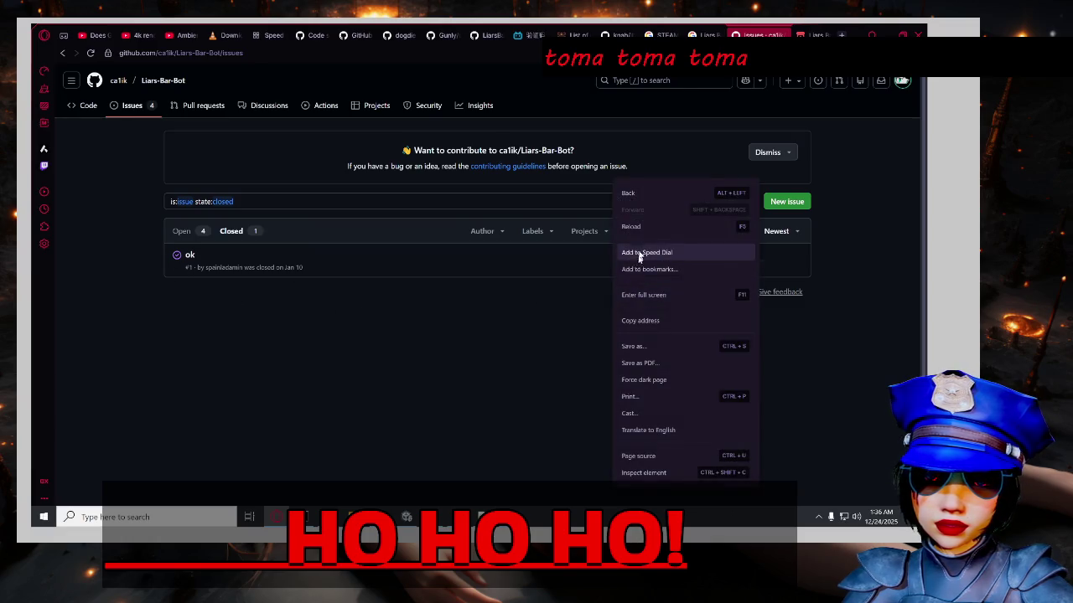
pyautogui.click(642, 201)
pyautogui.click(62, 52)
pyautogui.scroll(-1, 97, 164)
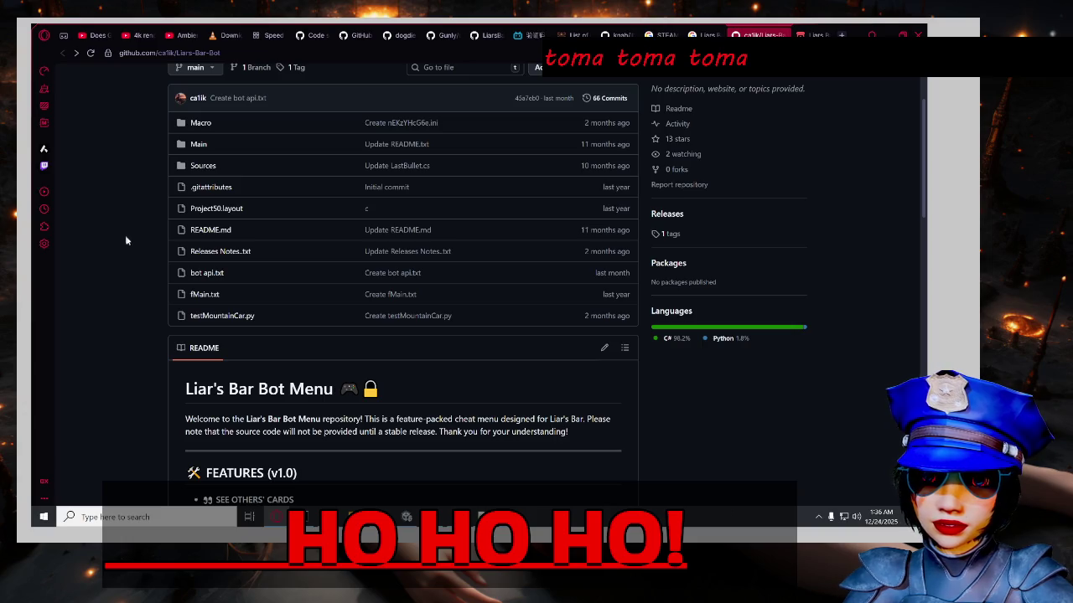
pyautogui.click(197, 277)
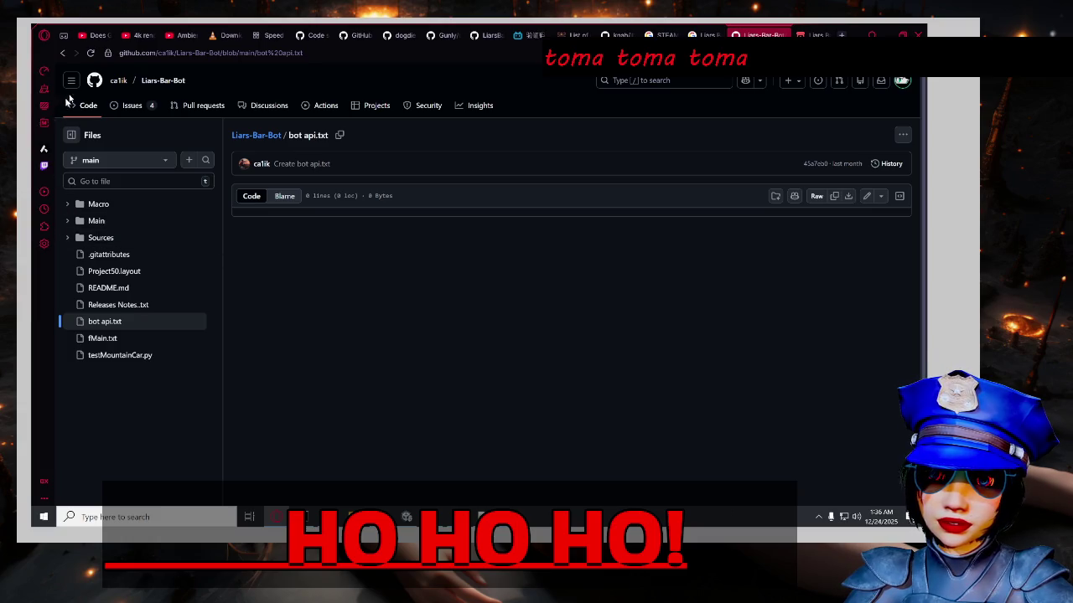
pyautogui.click(62, 52)
pyautogui.click(803, 36)
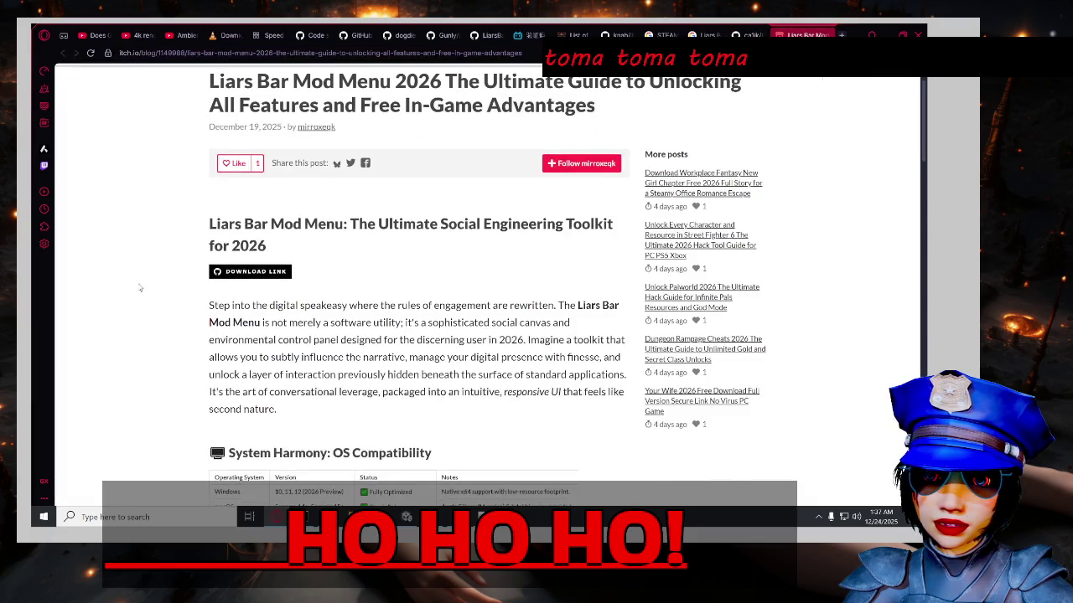
# Read the itch.io Liars Bar Mod Menu 2026 article to its MIT License, then close it.
pyautogui.scroll(-5, 143, 289)
pyautogui.scroll(-3, 145, 290)
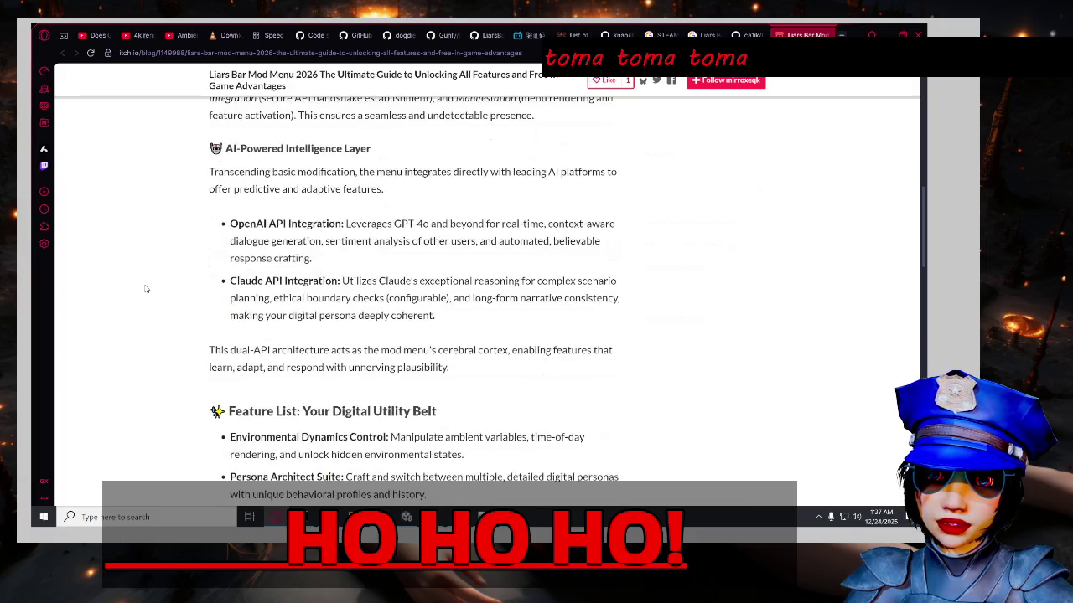
pyautogui.scroll(2, 145, 289)
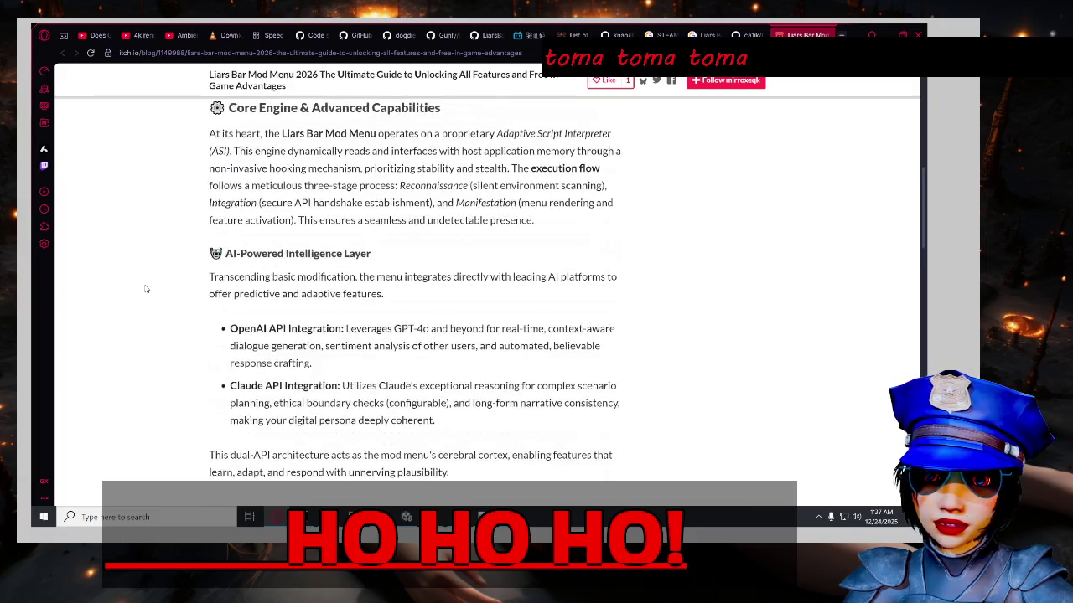
pyautogui.scroll(2, 148, 289)
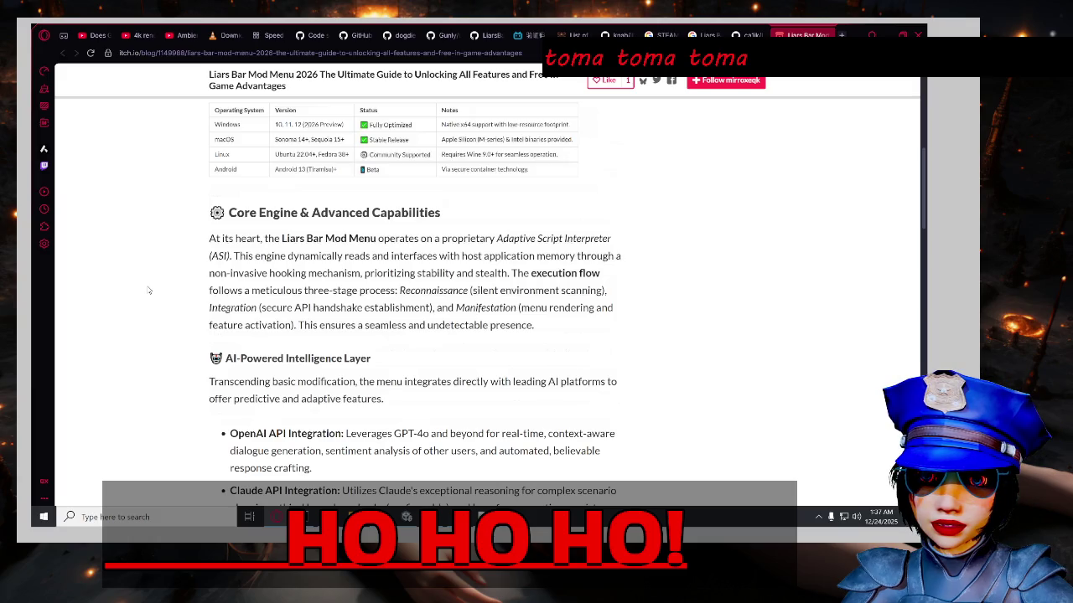
pyautogui.scroll(-5, 144, 292)
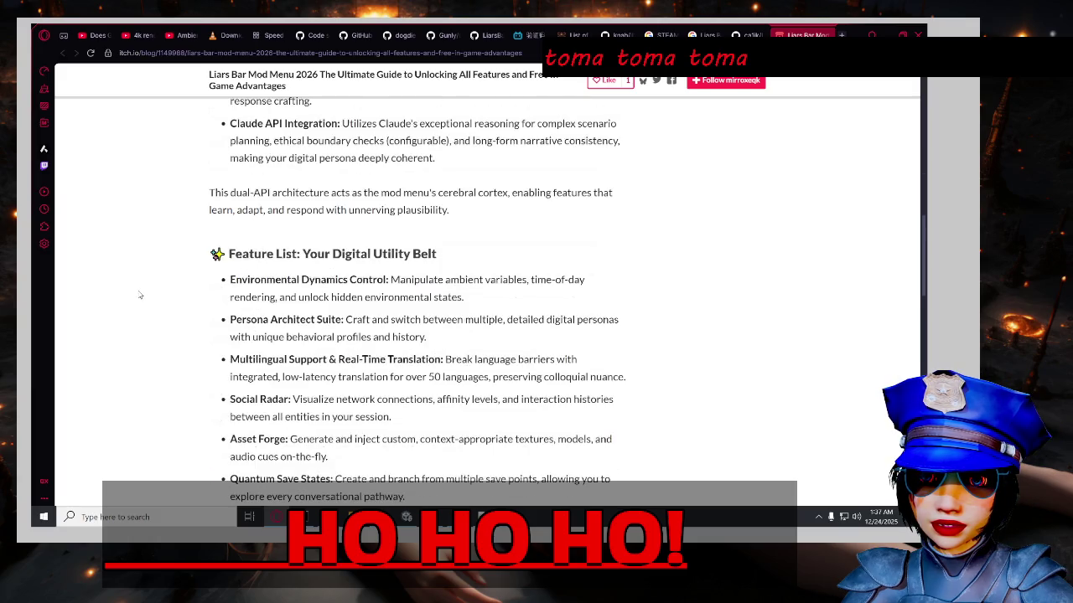
pyautogui.scroll(-1, 140, 295)
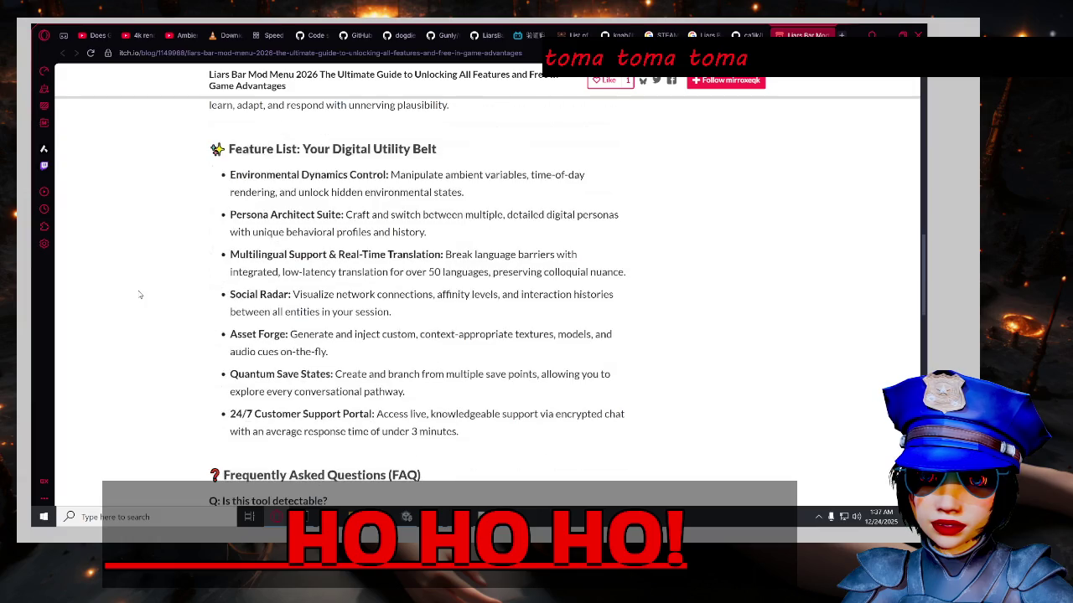
pyautogui.scroll(-3, 117, 300)
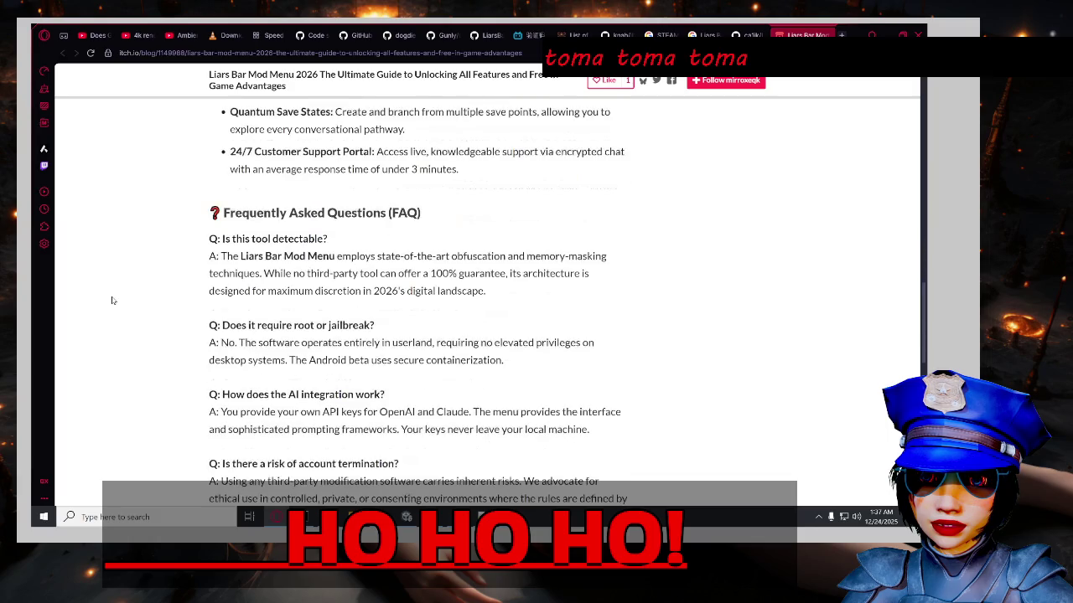
pyautogui.scroll(-1, 113, 300)
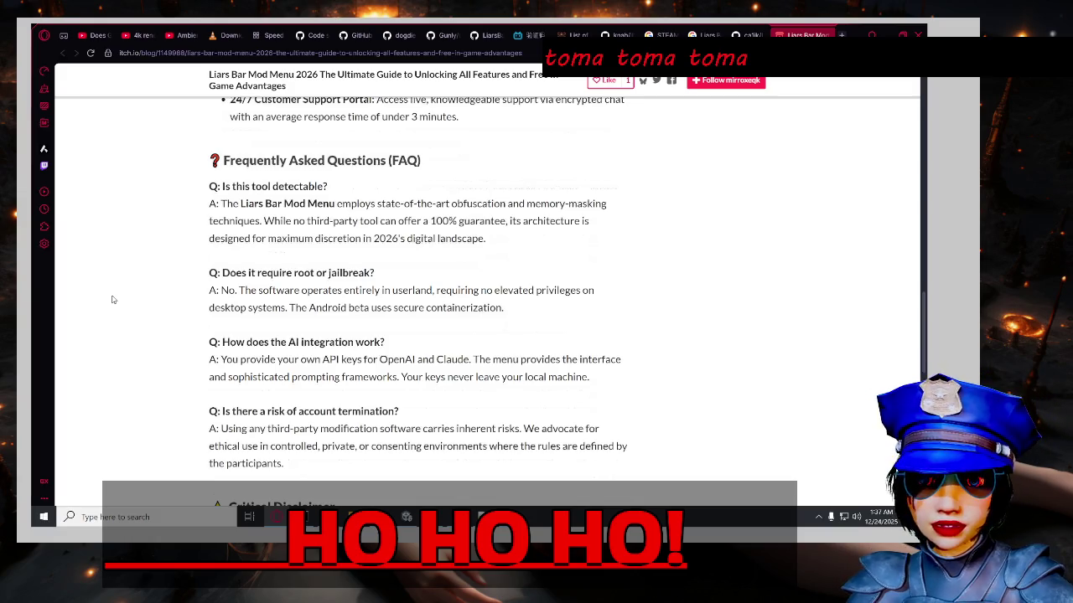
pyautogui.scroll(-1, 113, 299)
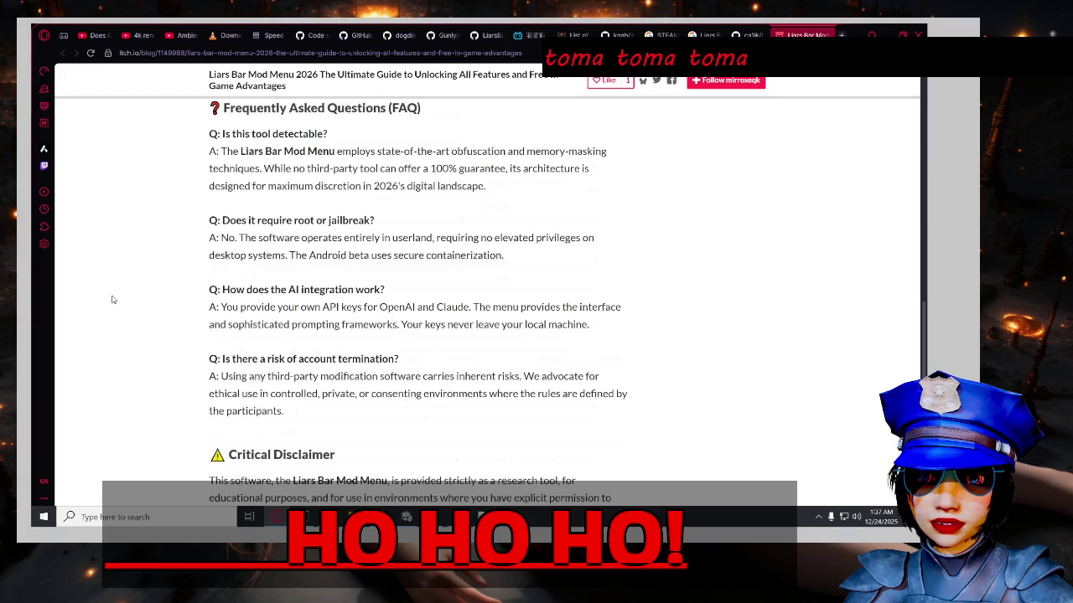
pyautogui.scroll(-10, 112, 299)
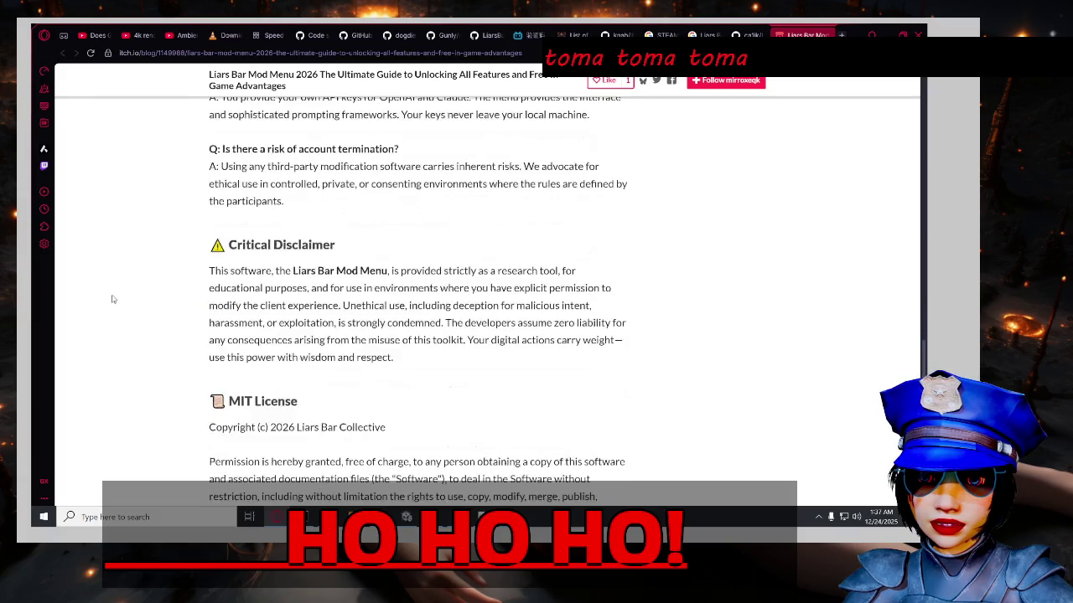
pyautogui.scroll(12, 119, 312)
pyautogui.scroll(-10, 120, 312)
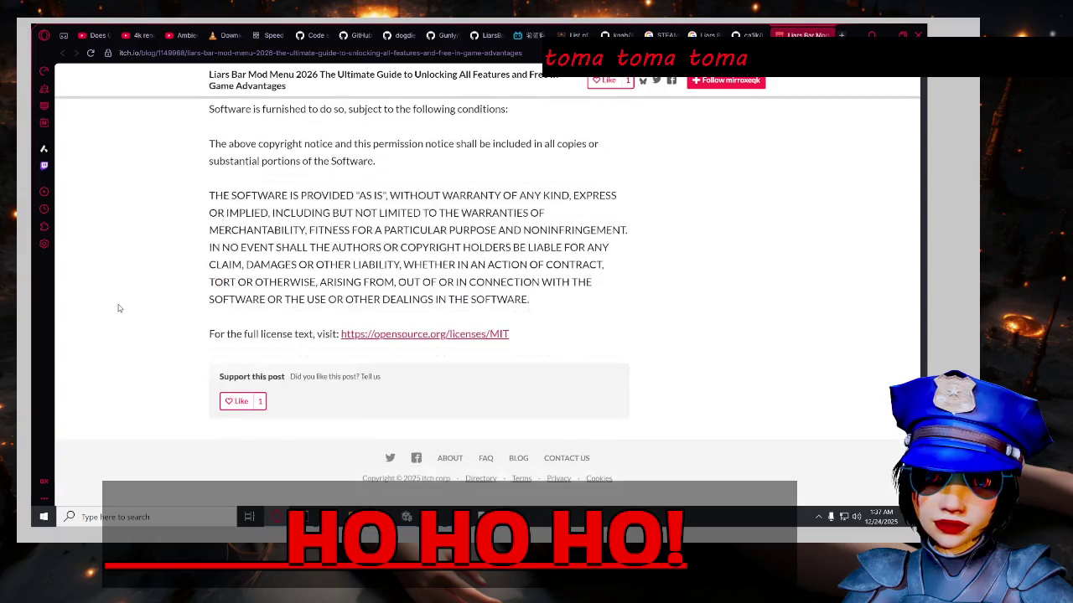
pyautogui.scroll(15, 119, 309)
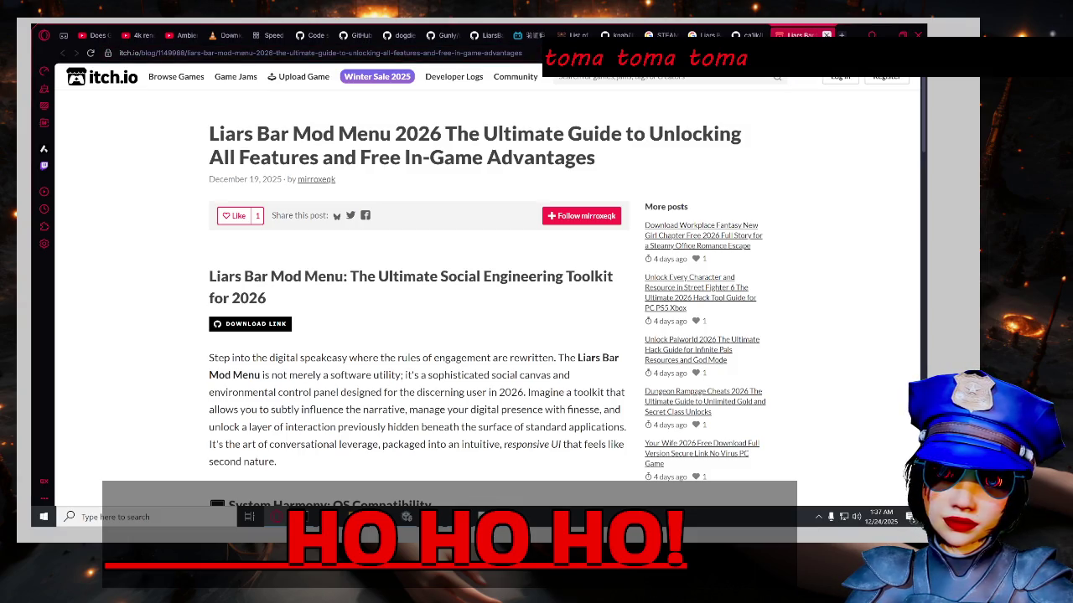
pyautogui.click(826, 34)
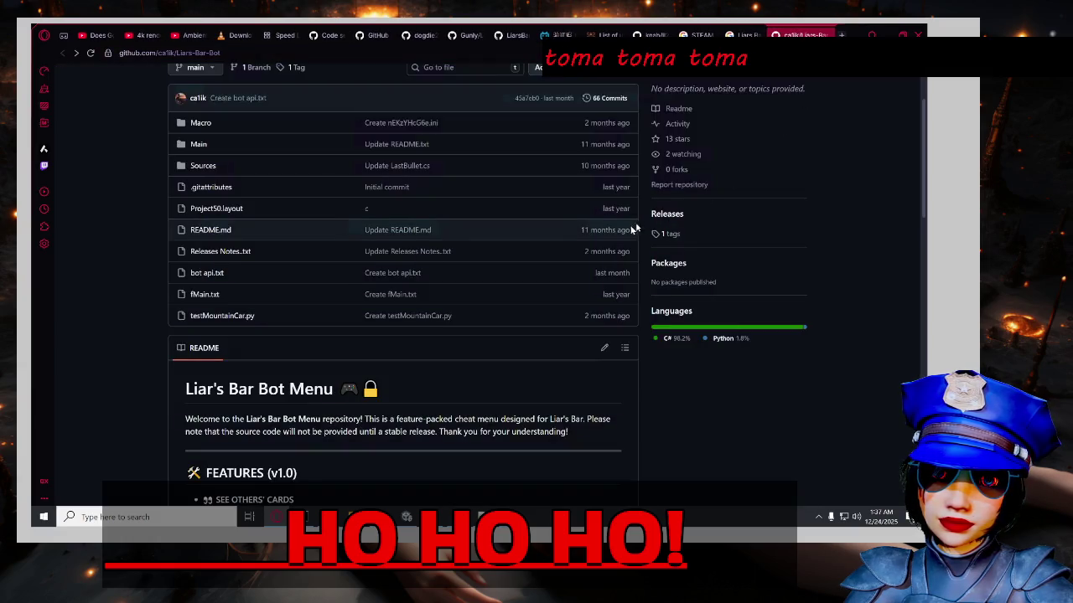
# Read the AI overview for 'STEAM LIAR'S BAR MOD BEPINEX STOP WORKING' down to key steps.
pyautogui.click(744, 34)
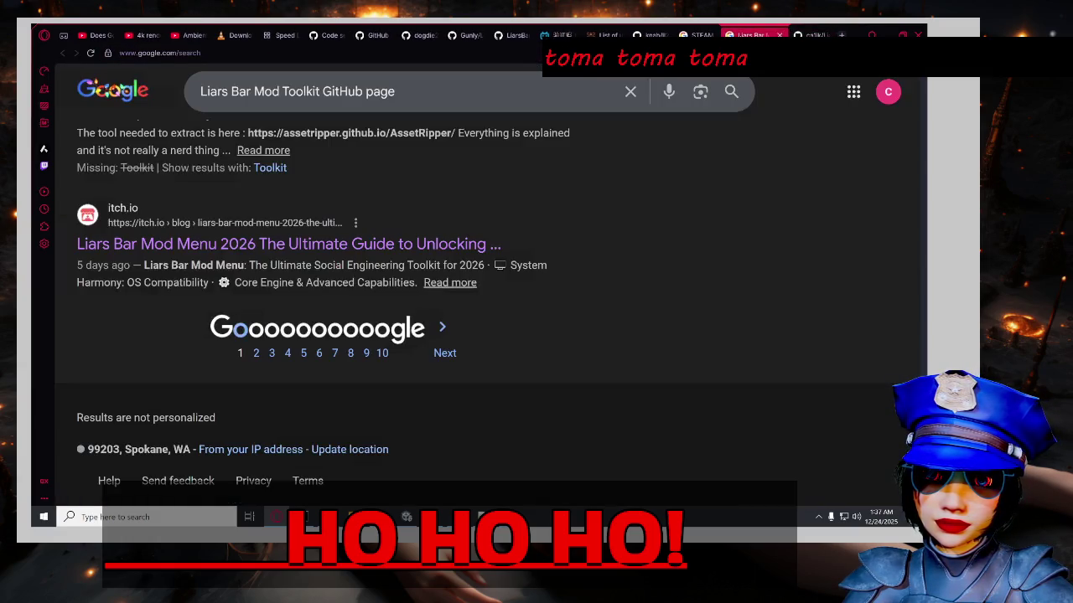
pyautogui.click(256, 353)
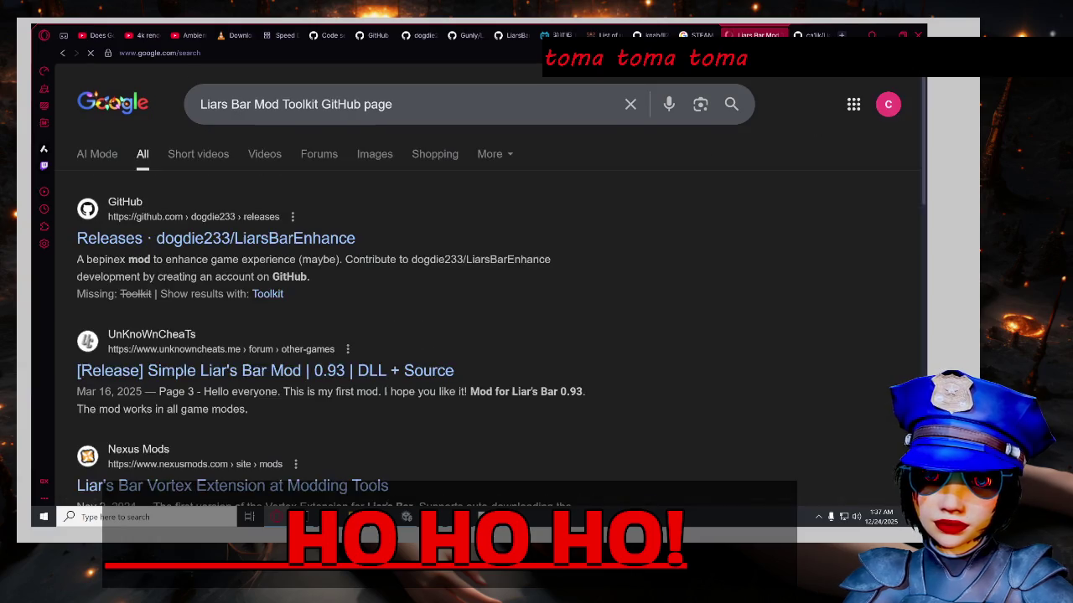
pyautogui.click(699, 35)
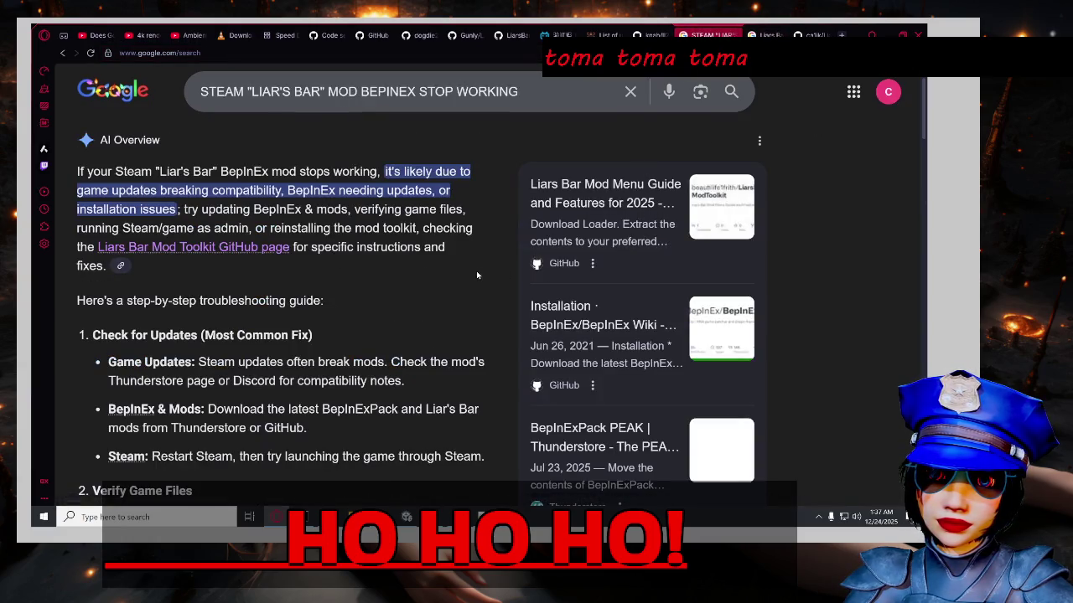
pyautogui.scroll(-2, 482, 275)
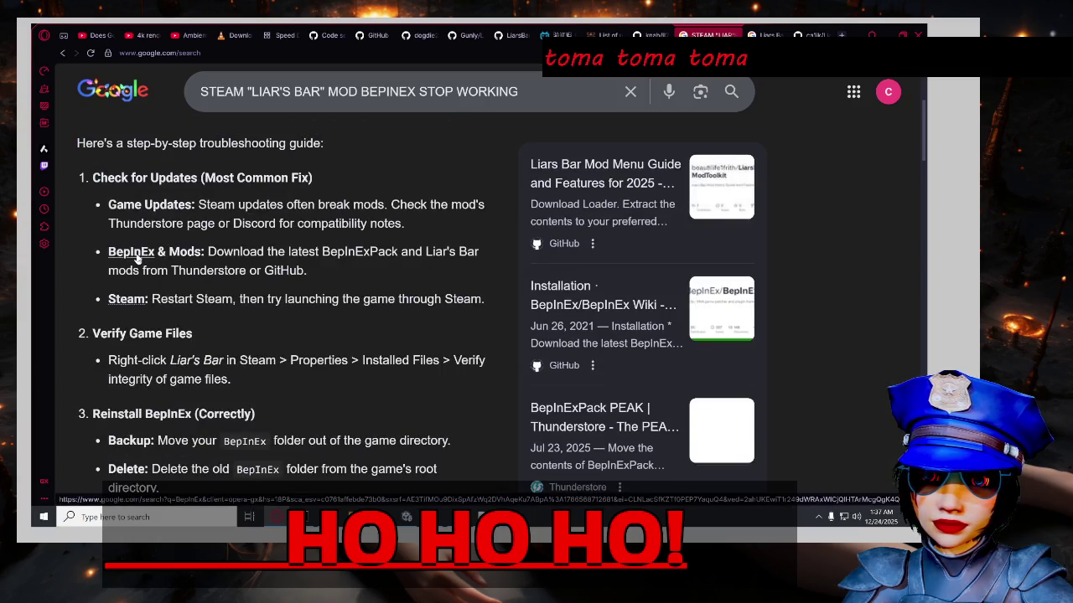
pyautogui.scroll(-2, 356, 312)
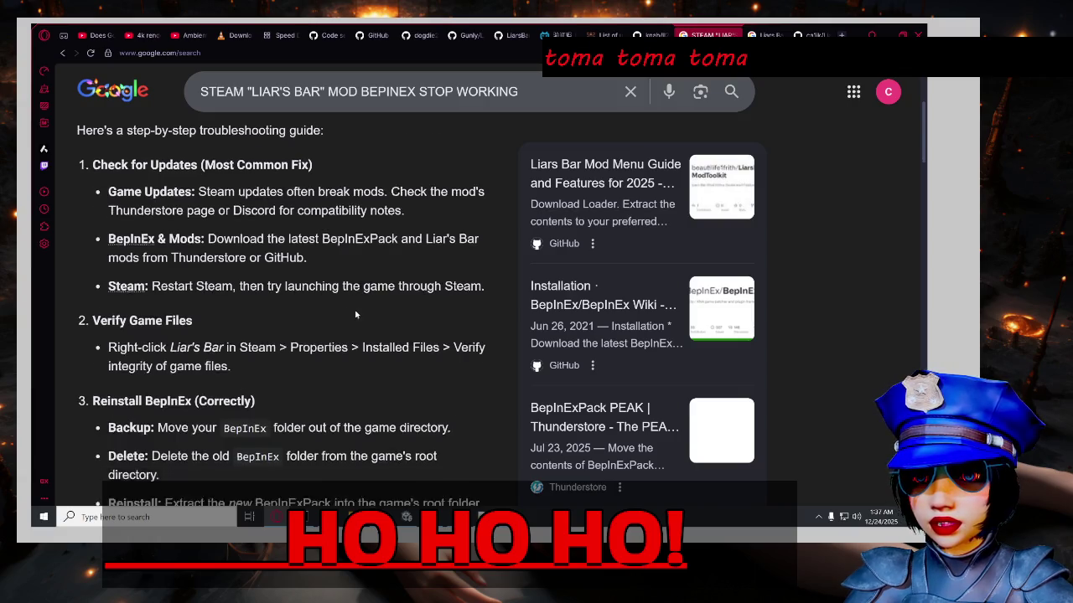
pyautogui.scroll(1, 367, 321)
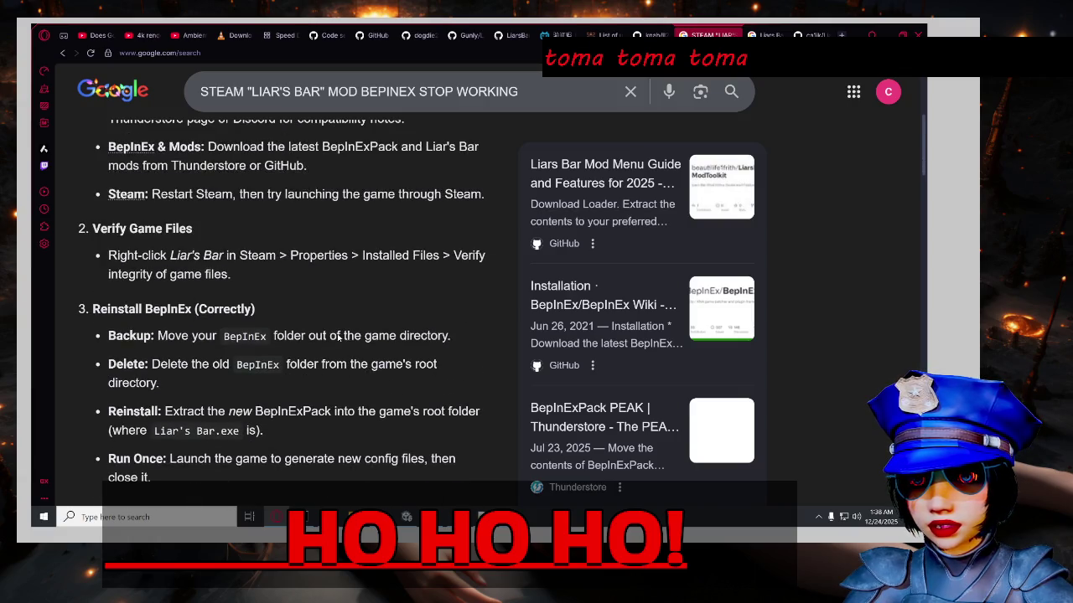
pyautogui.scroll(-2, 324, 311)
pyautogui.scroll(2, 299, 318)
pyautogui.scroll(-3, 285, 344)
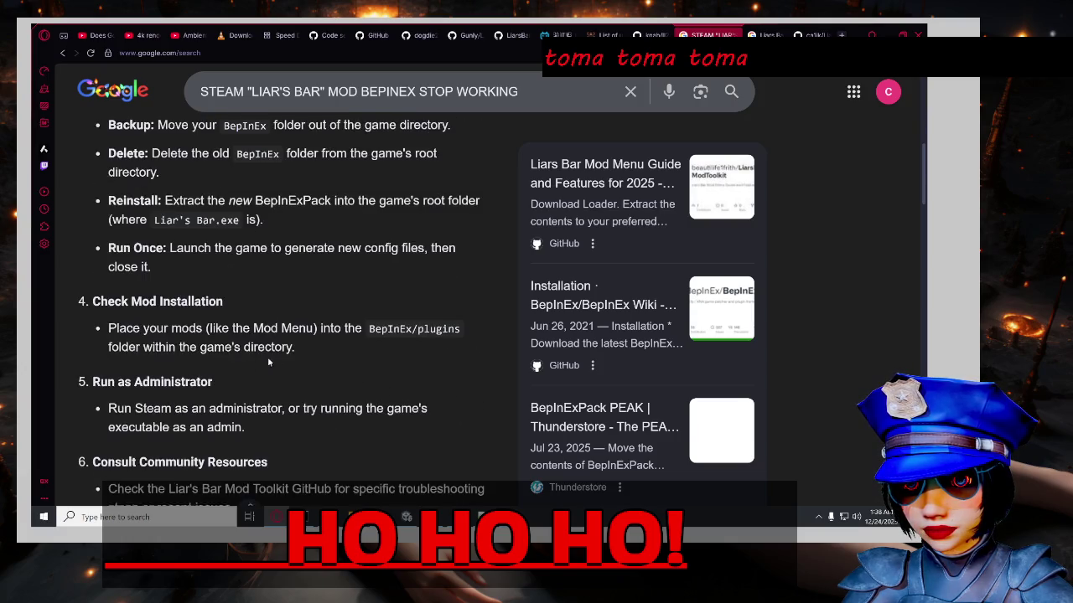
pyautogui.scroll(-3, 268, 362)
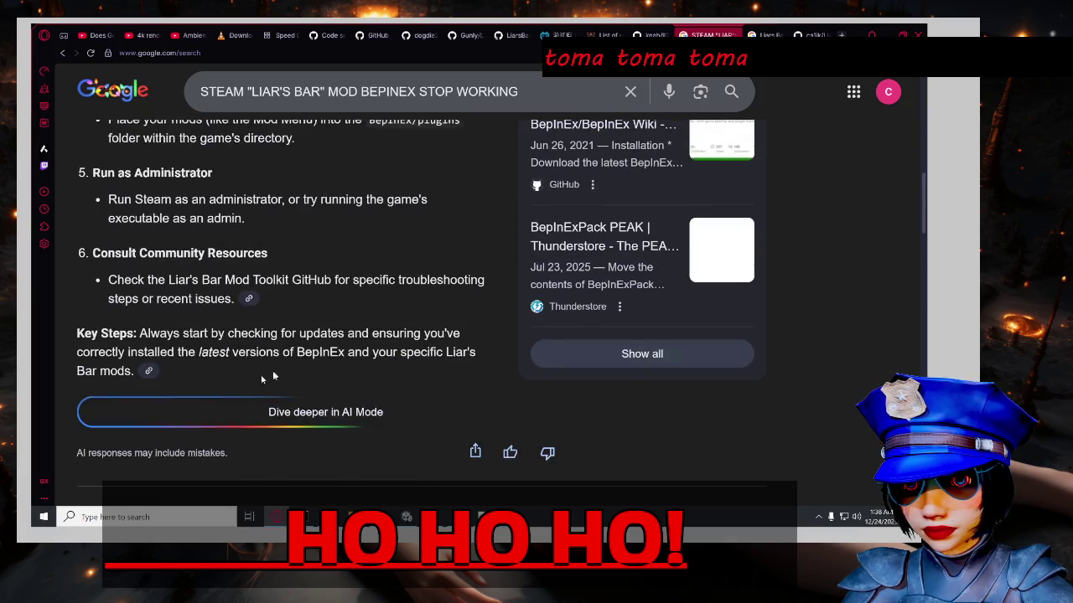
# Continue in AI Mode and draft the follow-up 'I have been using Bipenex'.
pyautogui.click(226, 417)
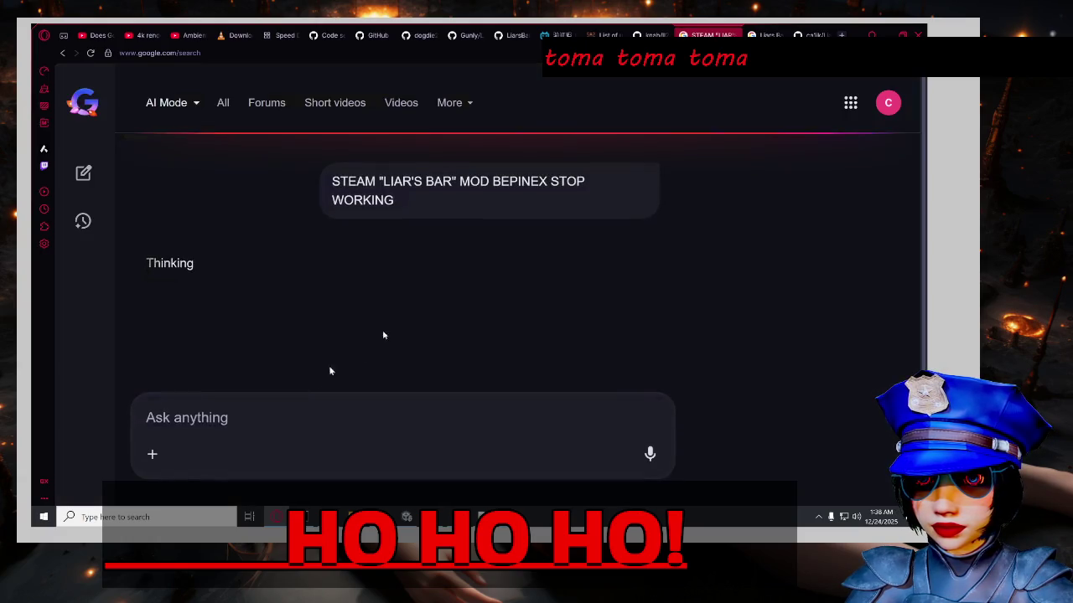
pyautogui.write('I have been using Bi')
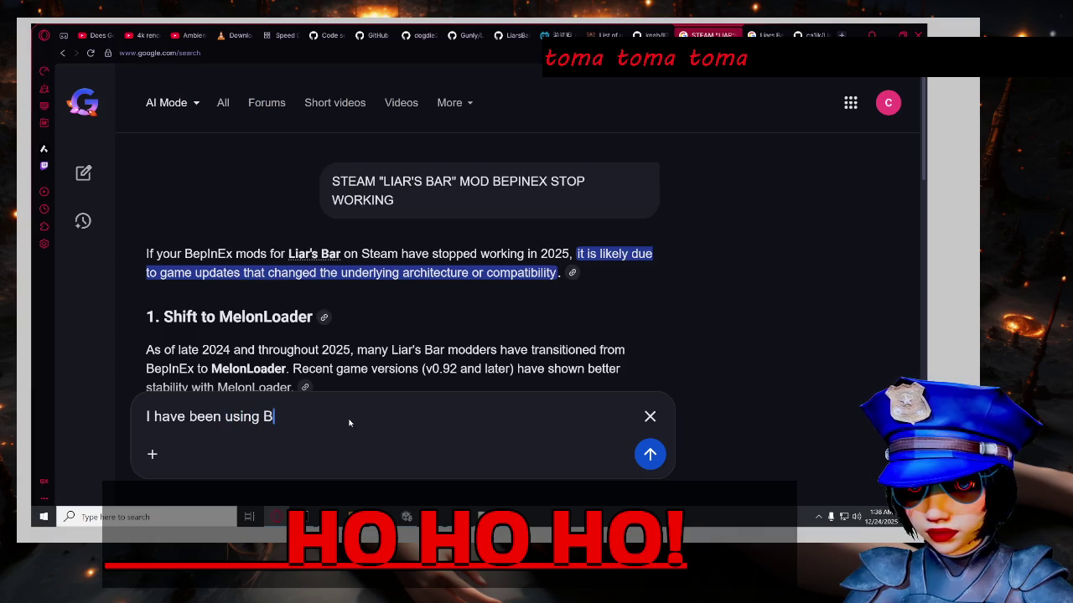
pyautogui.write('pen')
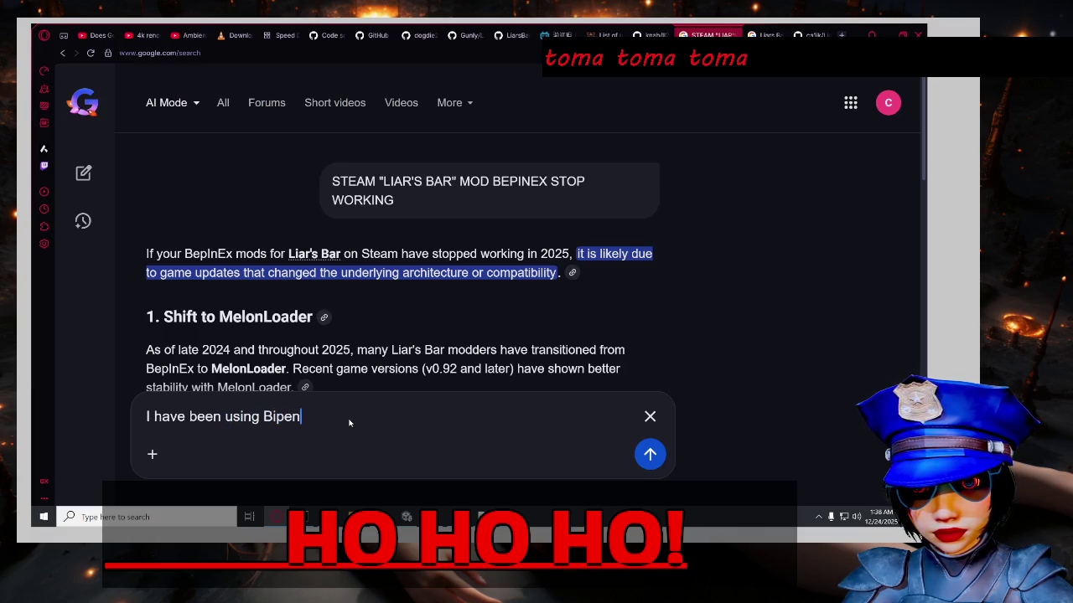
pyautogui.write('ex')
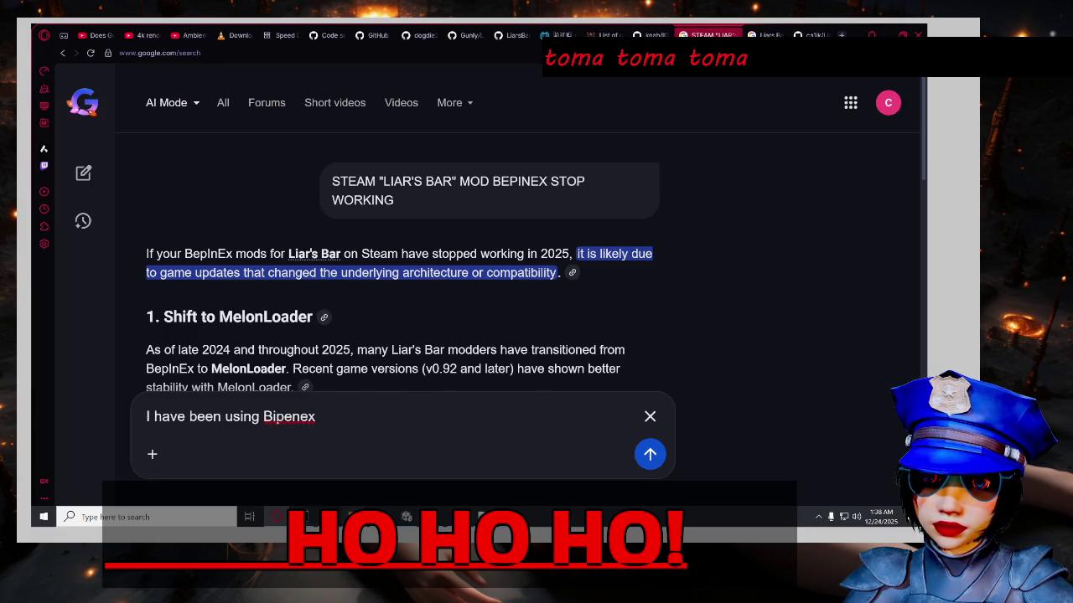
# Navigate from the config folder up to steamapps and back into Liar's Bar_Data.
pyautogui.moveTo(354, 517)
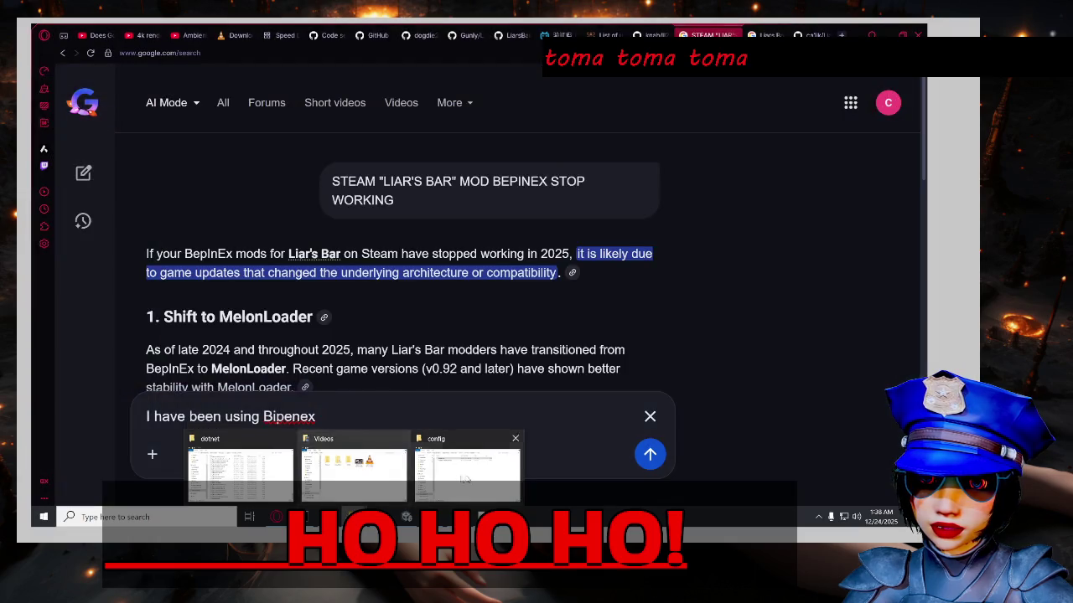
pyautogui.click(471, 494)
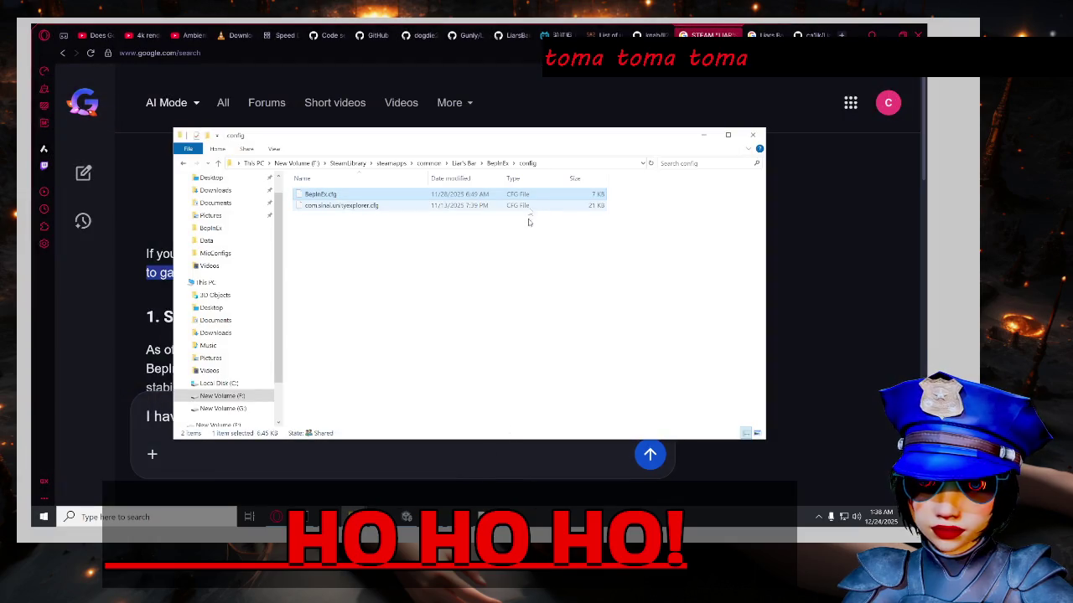
pyautogui.click(463, 164)
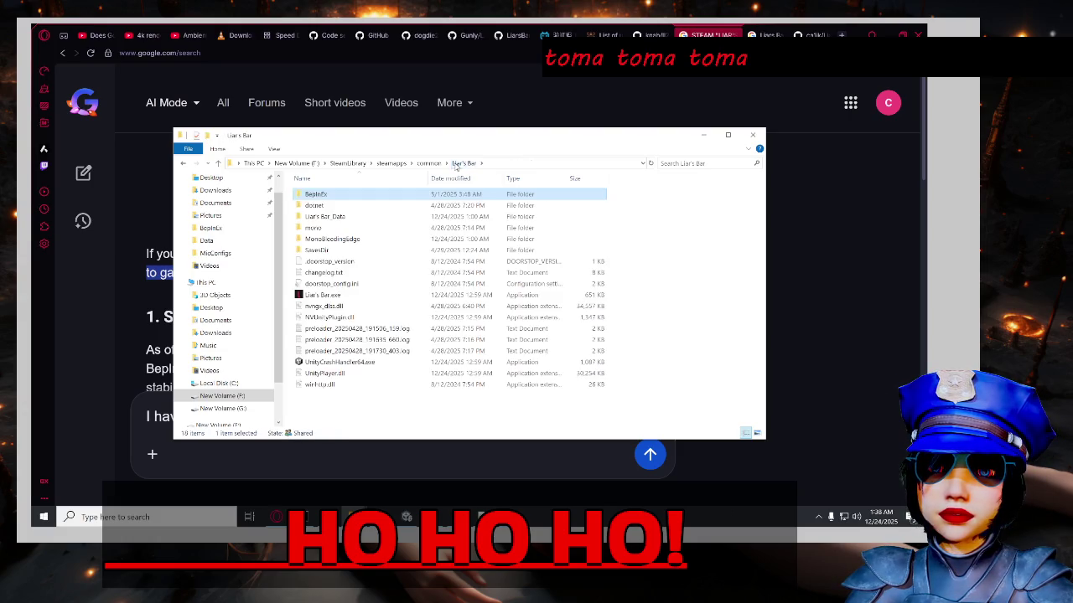
pyautogui.click(428, 164)
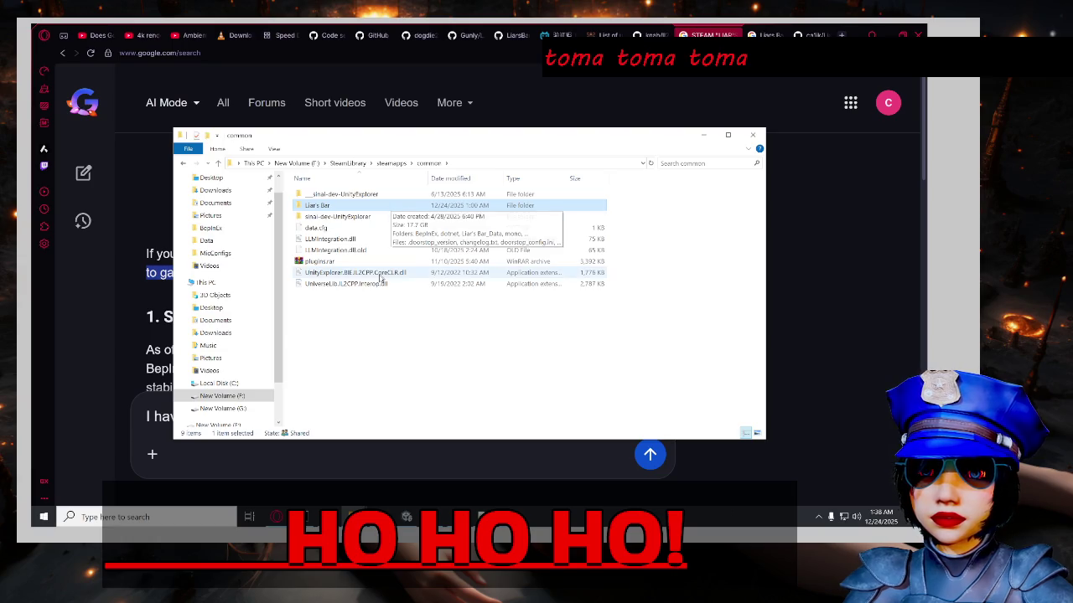
pyautogui.click(391, 163)
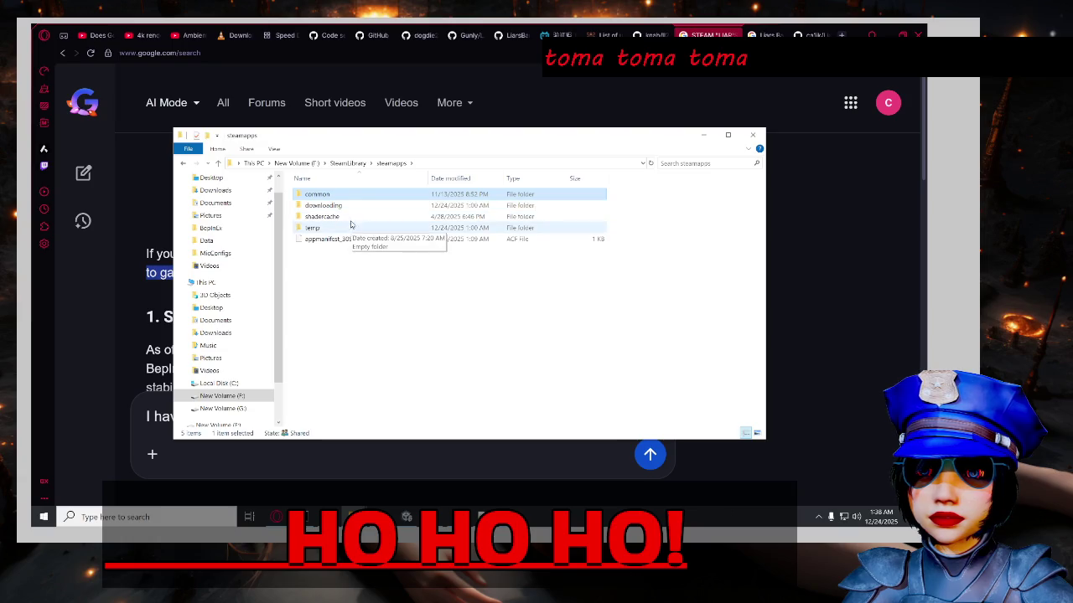
pyautogui.doubleClick(343, 196)
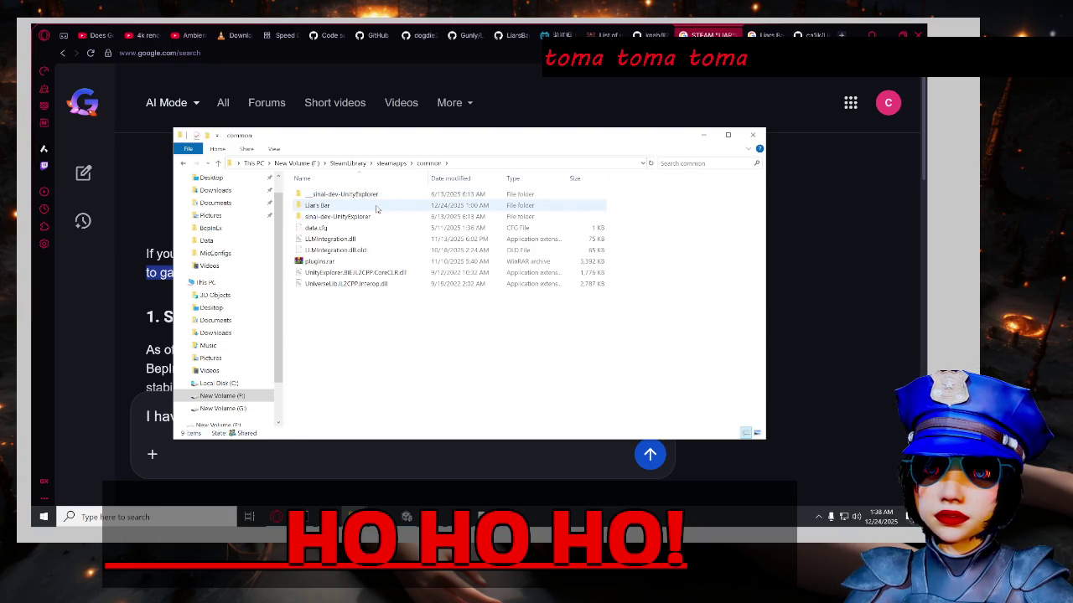
pyautogui.doubleClick(381, 206)
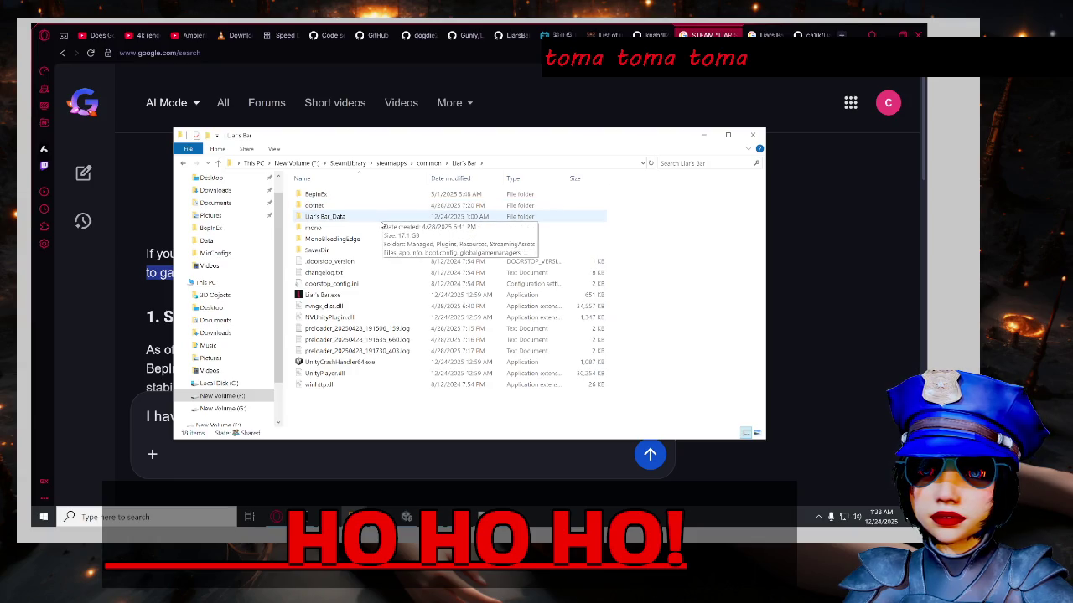
pyautogui.doubleClick(381, 221)
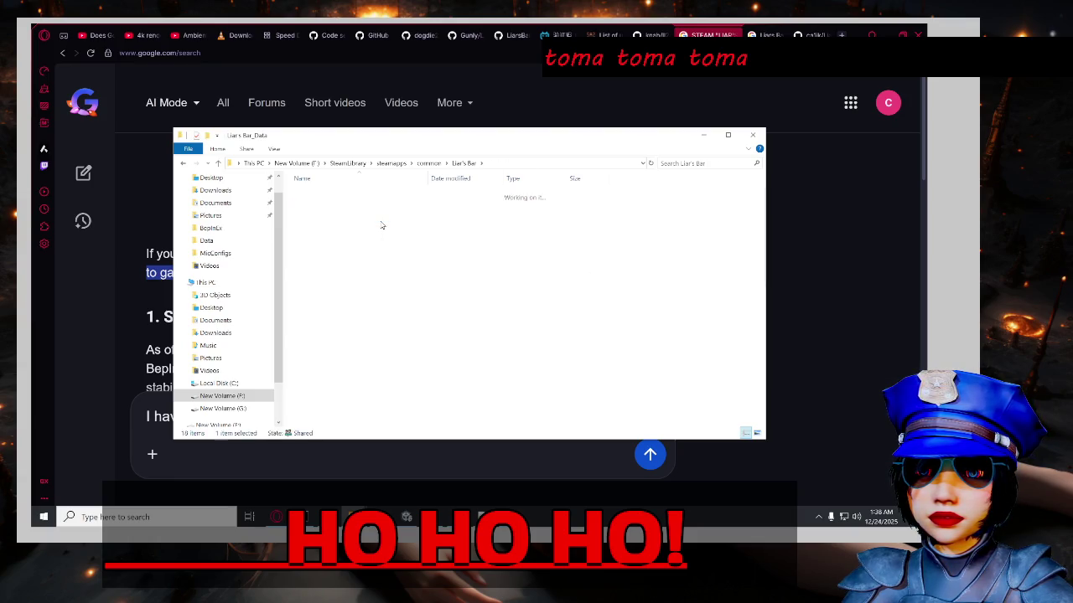
# Open boot.config to read its settings, then move the editor aside.
pyautogui.scroll(-10, 414, 327)
pyautogui.scroll(10, 417, 331)
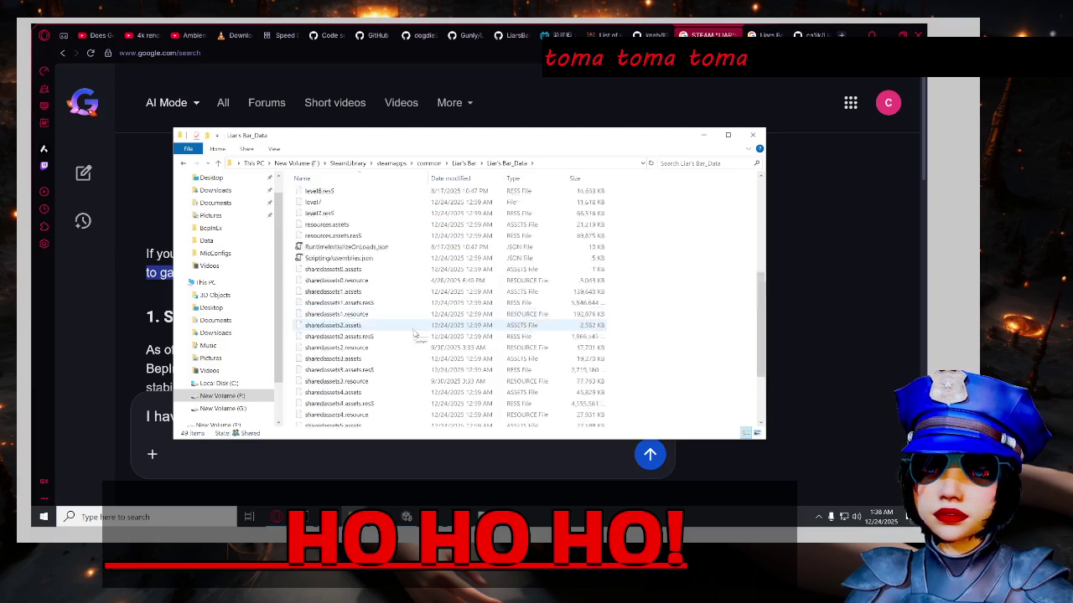
pyautogui.doubleClick(396, 251)
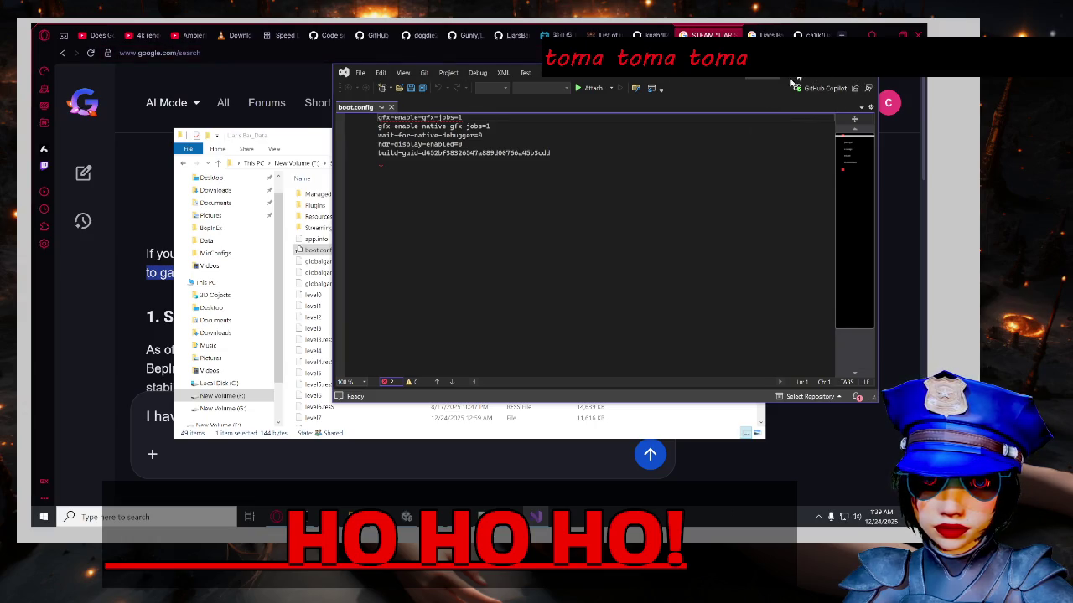
pyautogui.moveTo(795, 84); pyautogui.dragTo(347, 349)
pyautogui.click(504, 360)
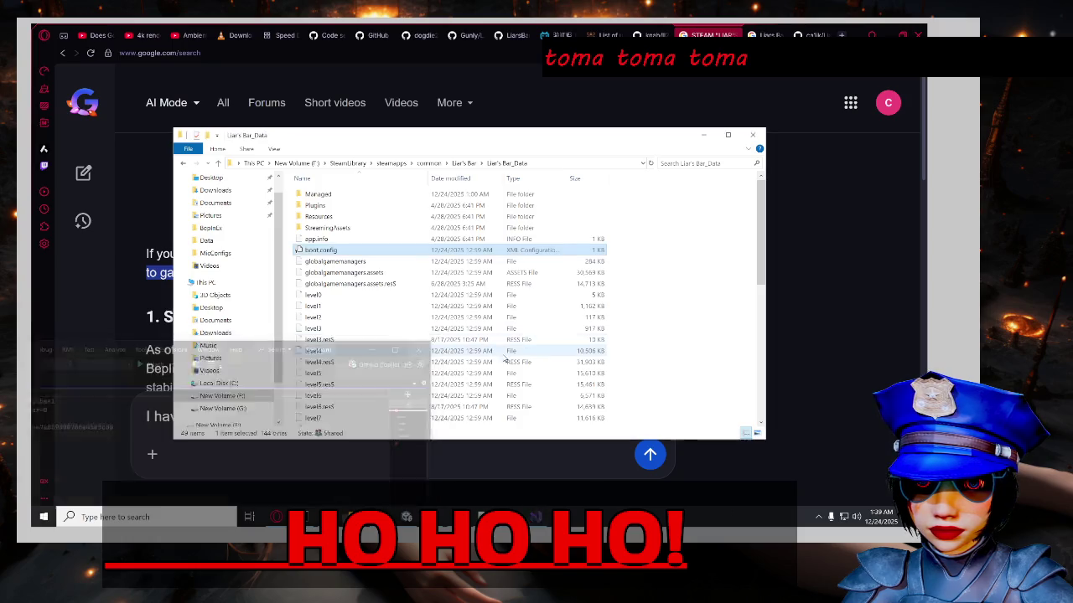
# Inspect the Resources and Managed folders, then return to the Liar's Bar folder and AI question.
pyautogui.doubleClick(436, 216)
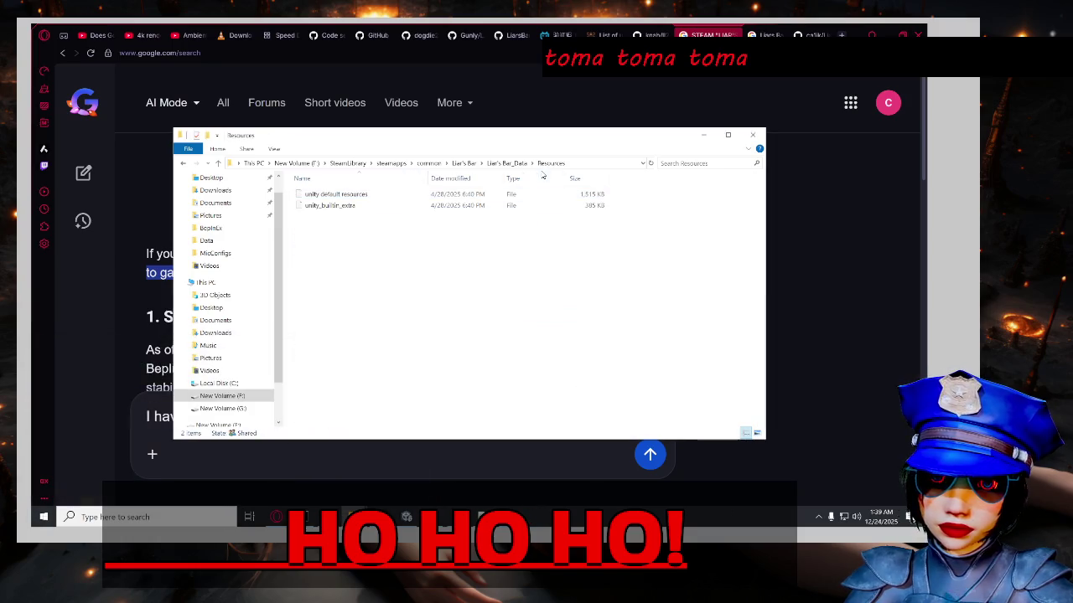
pyautogui.click(507, 163)
pyautogui.doubleClick(432, 196)
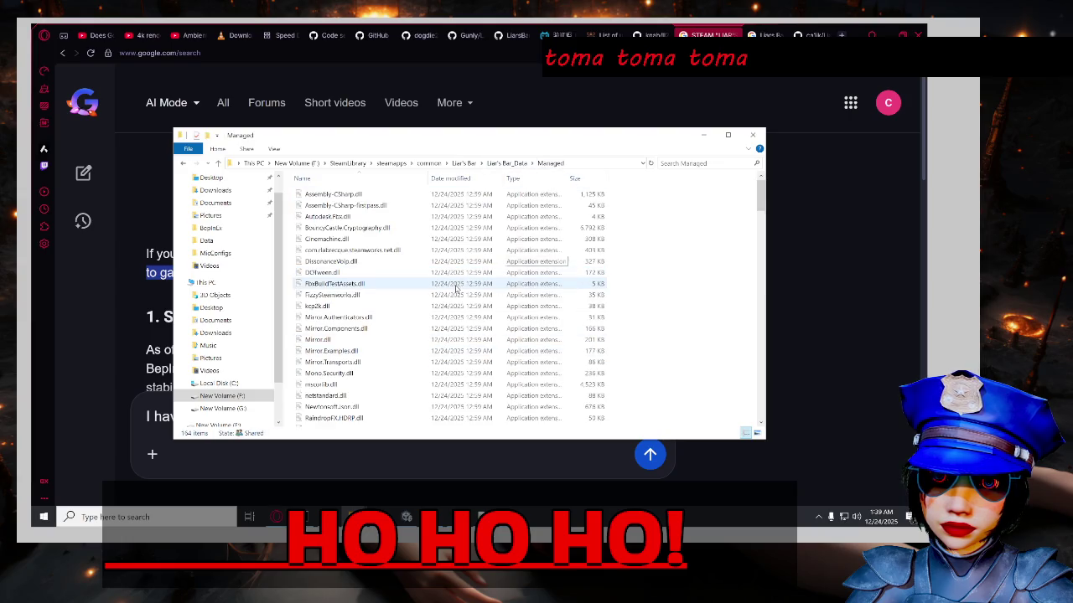
pyautogui.scroll(-15, 456, 290)
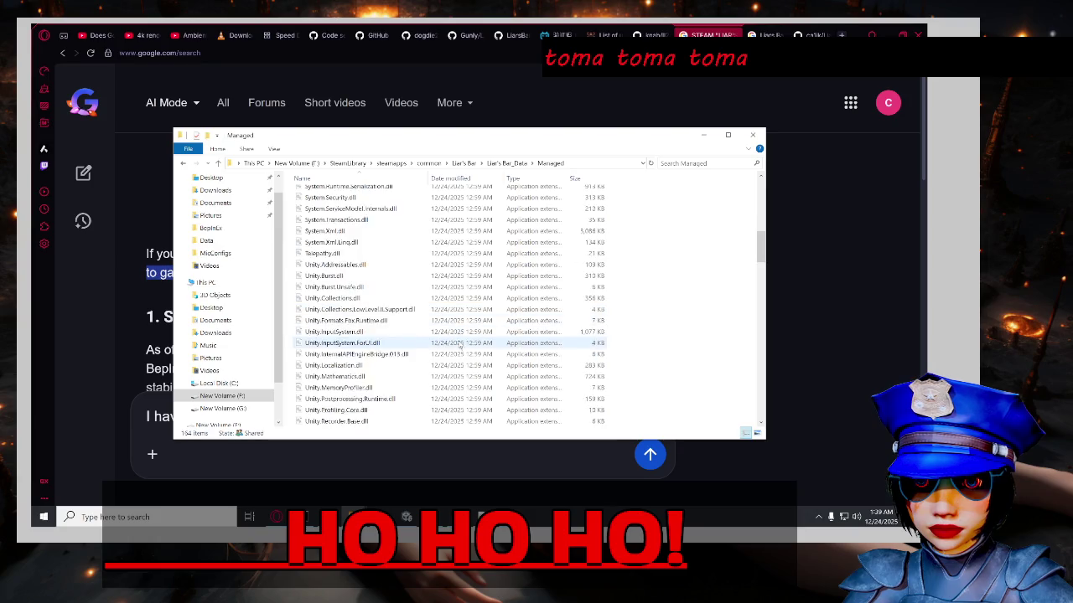
pyautogui.scroll(-10, 474, 350)
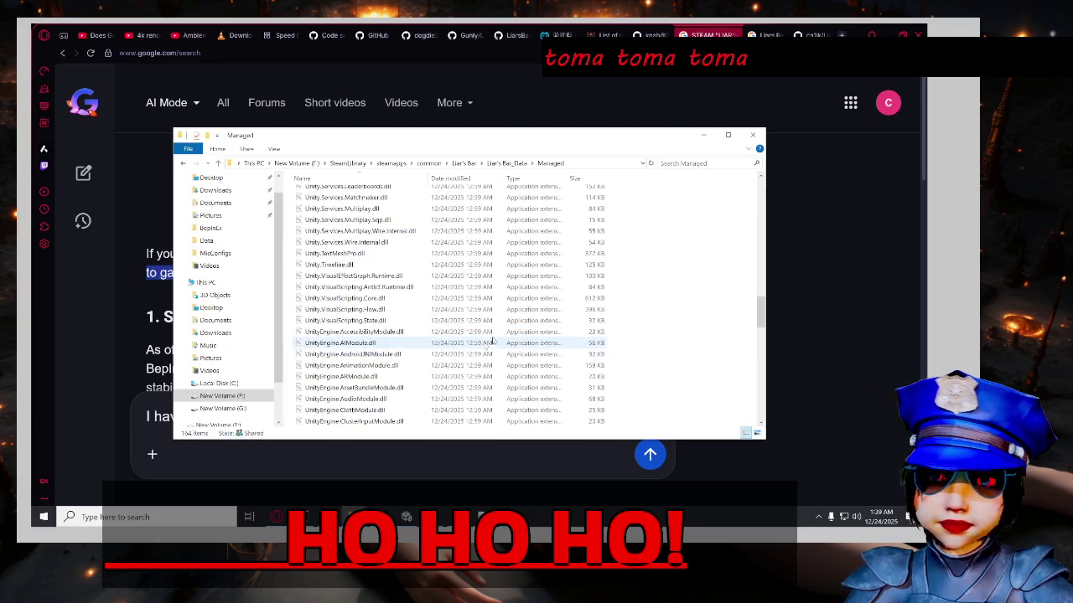
pyautogui.click(462, 164)
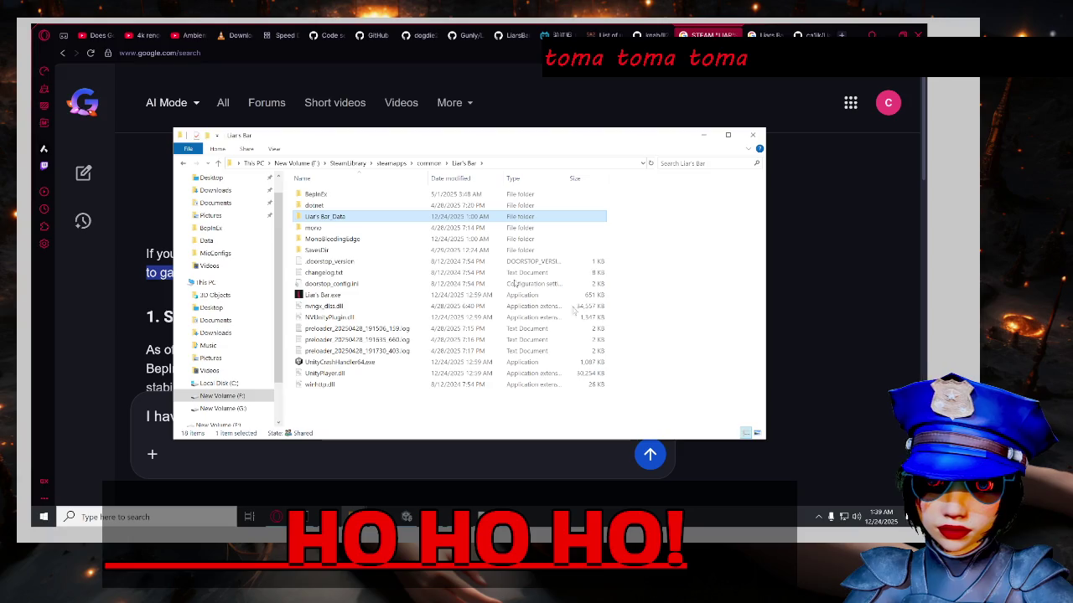
pyautogui.click(283, 457)
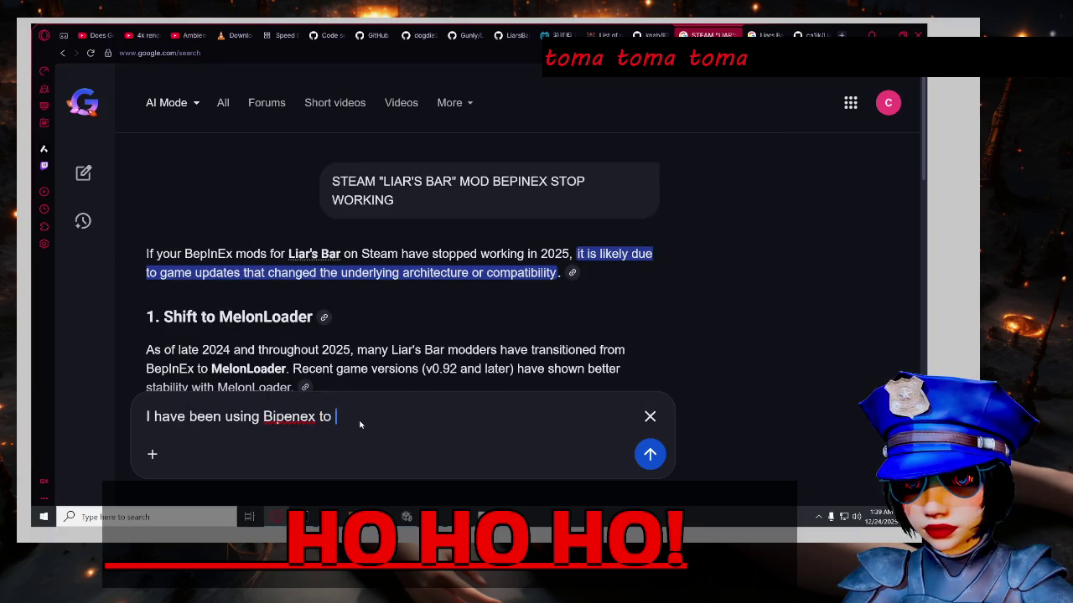
# Extend the question with 'mod a steam game (Liar's Bar)', correcting typos.
pyautogui.write('mod a')
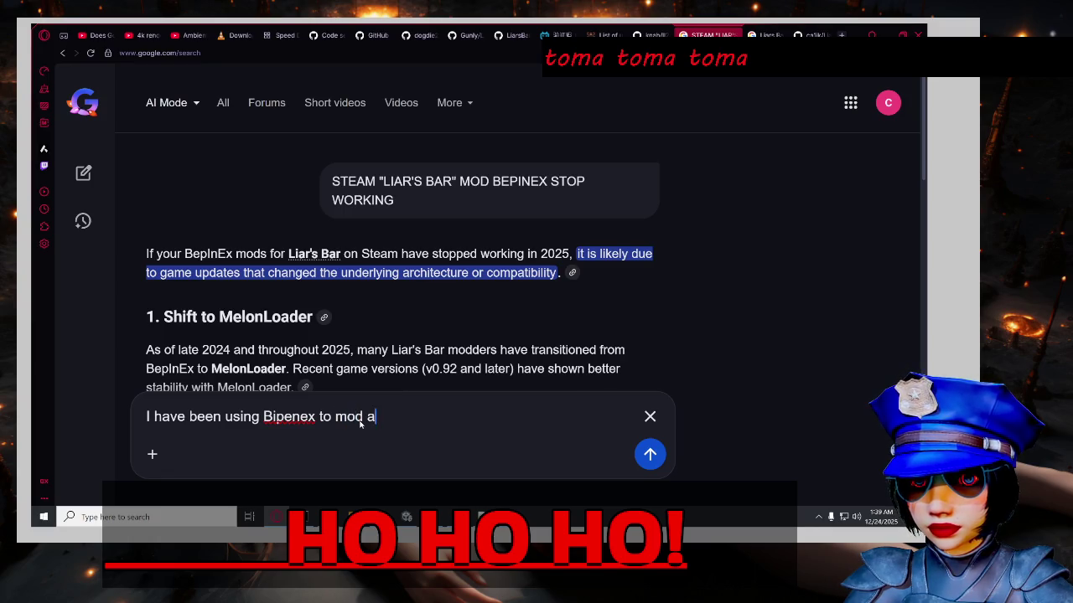
pyautogui.write(' steam gam')
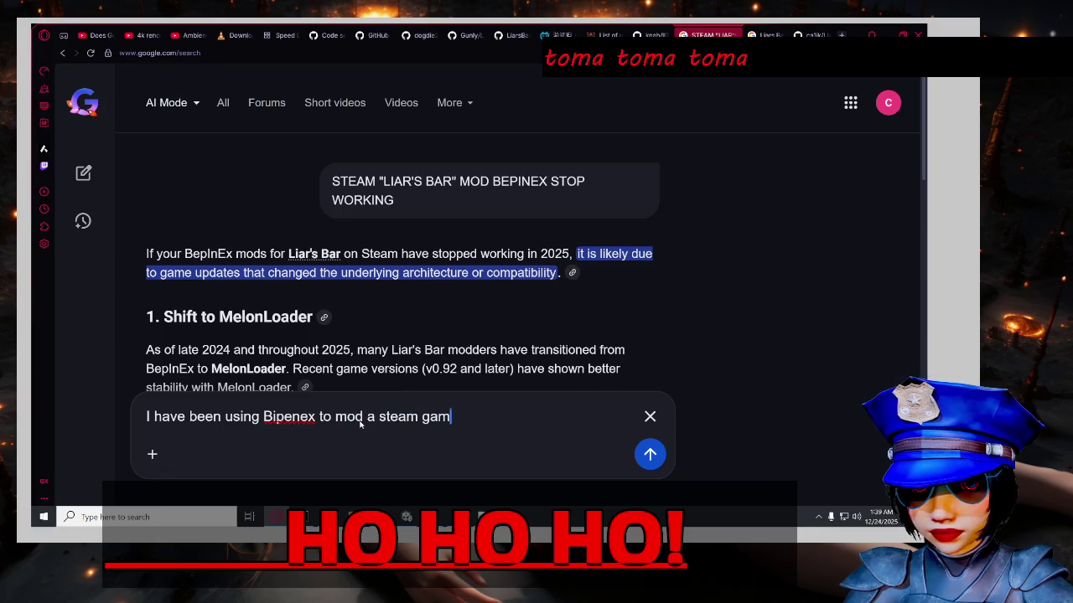
pyautogui.write("e ()Liar's b")
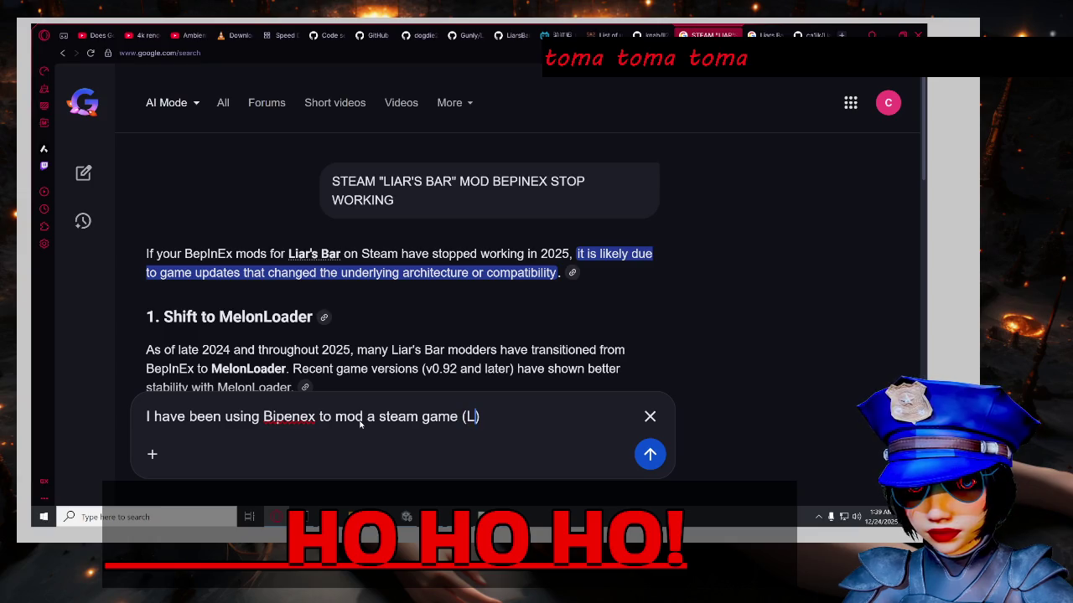
pyautogui.write('ar')
pyautogui.press('BackSpace')
pyautogui.press('BackSpace')
pyautogui.press('BackSpace')
pyautogui.write('Baer')
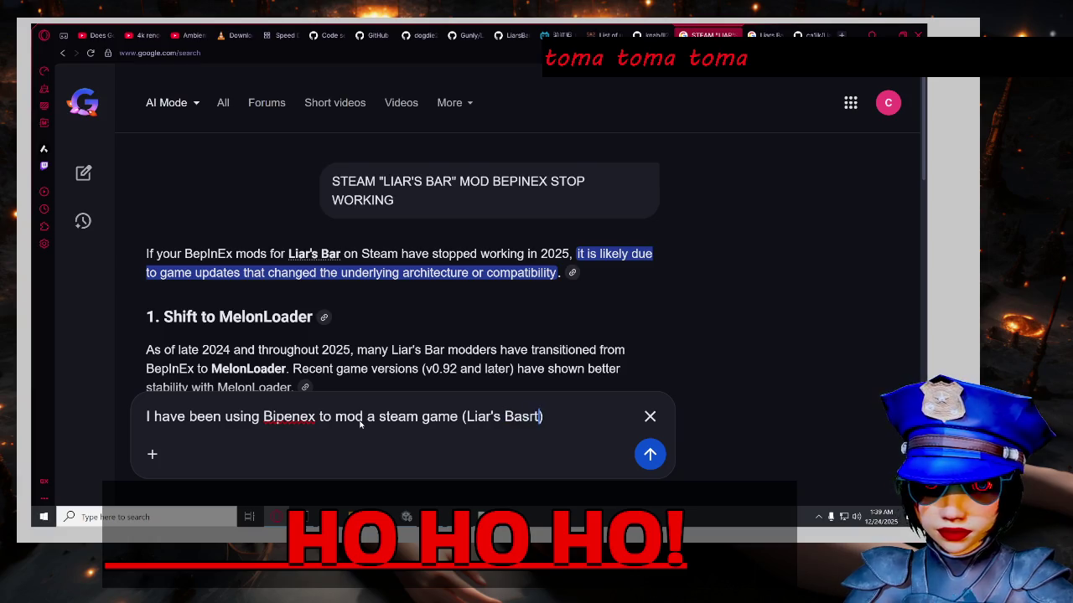
pyautogui.press('BackSpace')
pyautogui.press('BackSpace')
pyautogui.write('r / recently i')
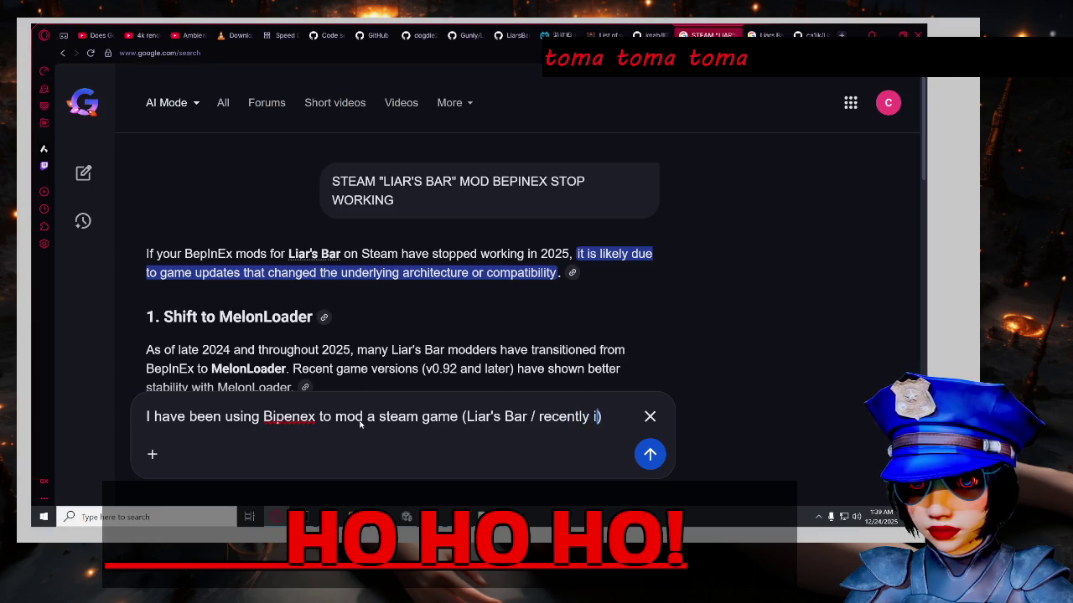
pyautogui.write('2')
pyautogui.press('BackSpace')
pyautogui.press('BackSpace')
pyautogui.press('BackSpace')
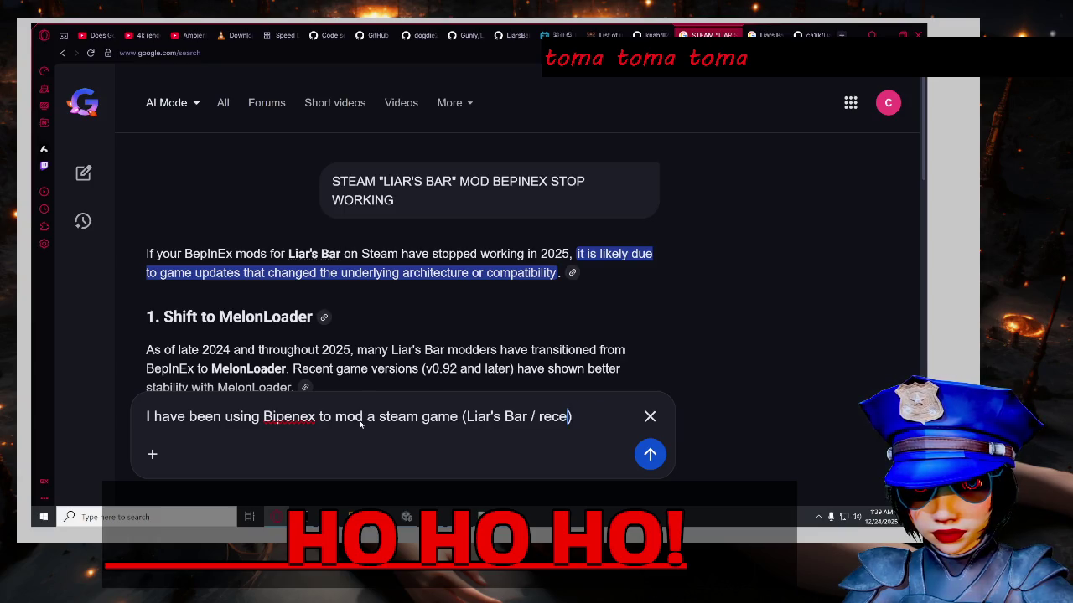
pyautogui.press('BackSpace')
pyautogui.press('BackSpace')
pyautogui.press('BackSpace')
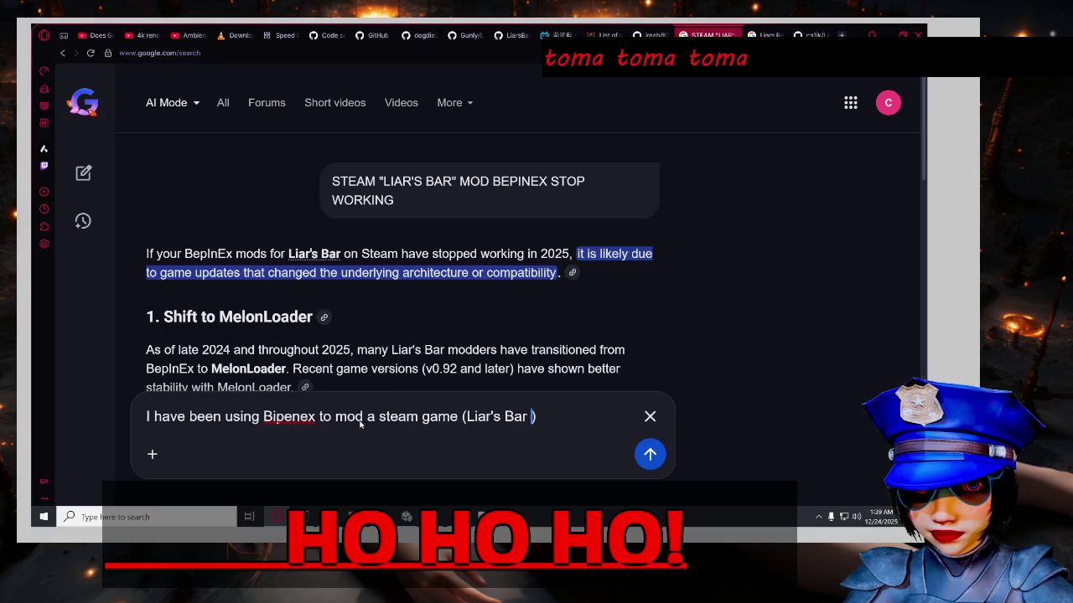
pyautogui.press('BackSpace')
# Finish with 'is not working after an update… must I inject something', submit, and pause the music.
pyautogui.press('End')
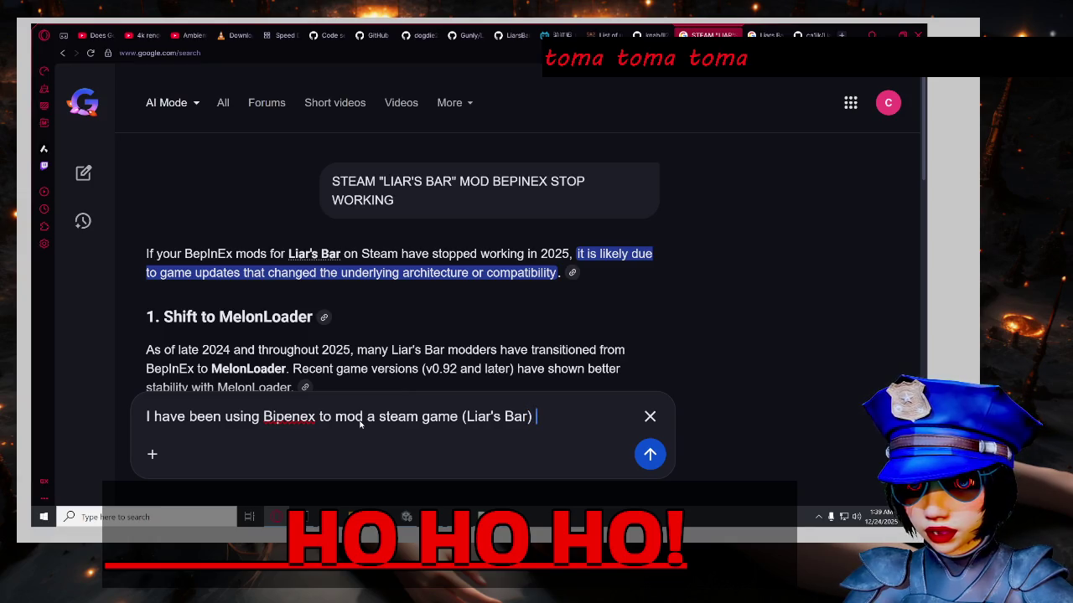
pyautogui.write('is not working afg')
pyautogui.press('BackSpace')
pyautogui.write('ter an updat')
pyautogui.write('forget ')
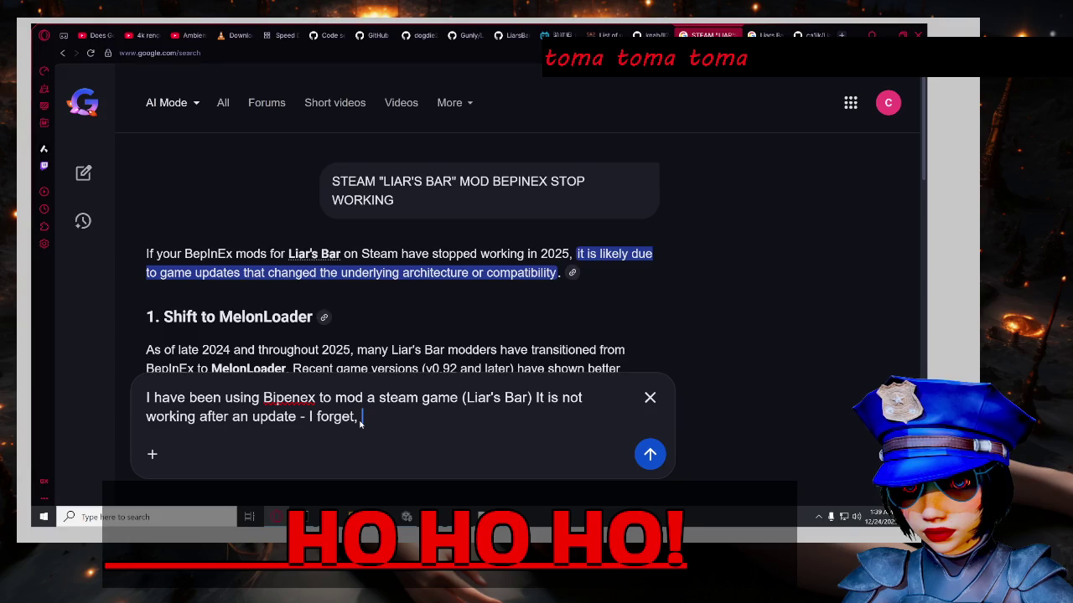
pyautogui.write(' must I ')
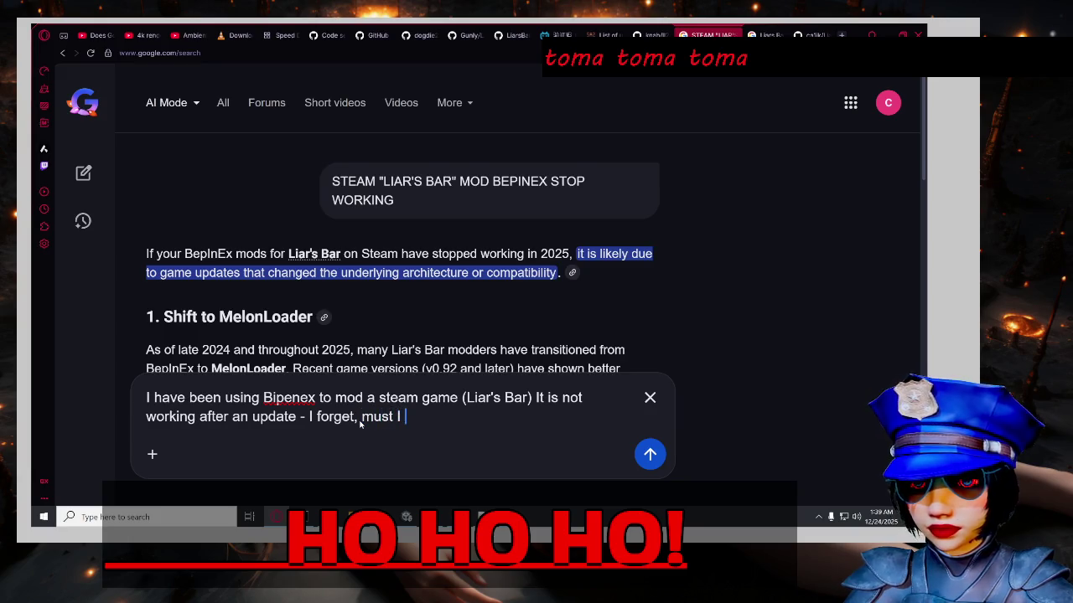
pyautogui.write('inject ')
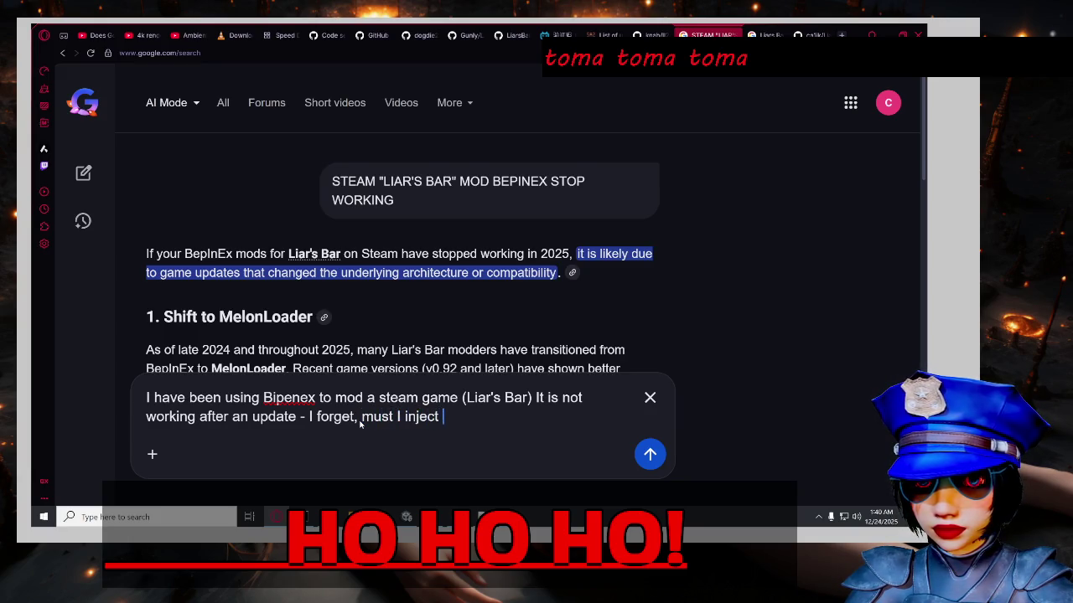
pyautogui.write('something into the ')
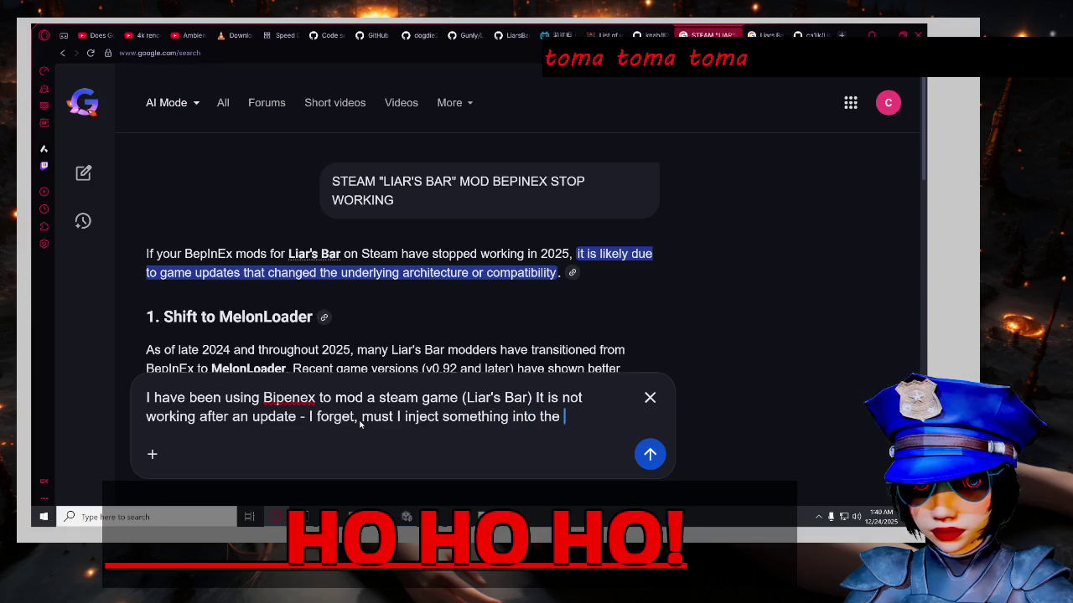
pyautogui.write('new files or')
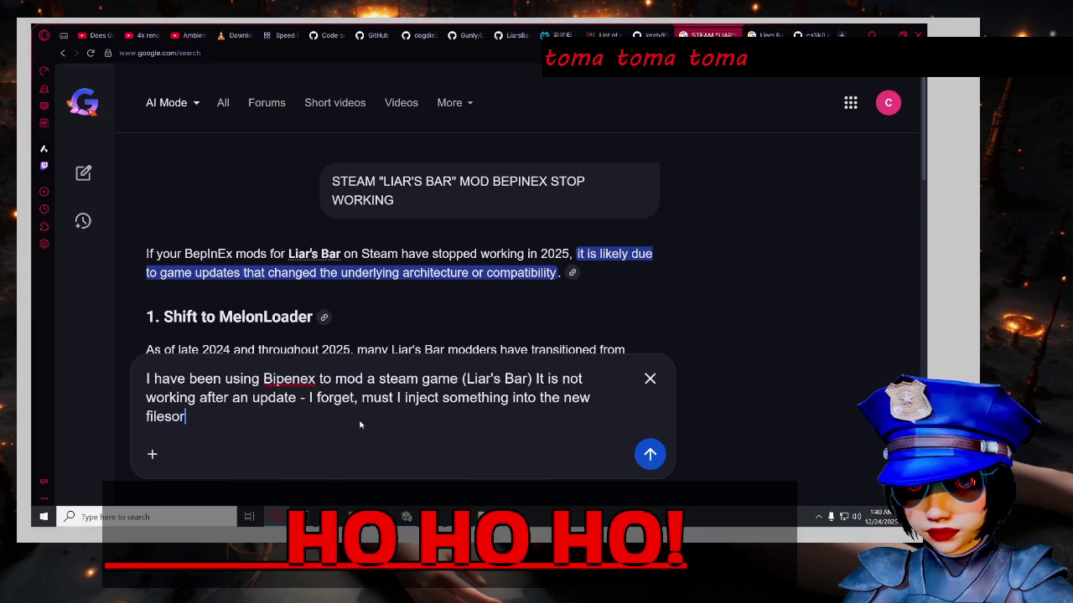
pyautogui.write(' something')
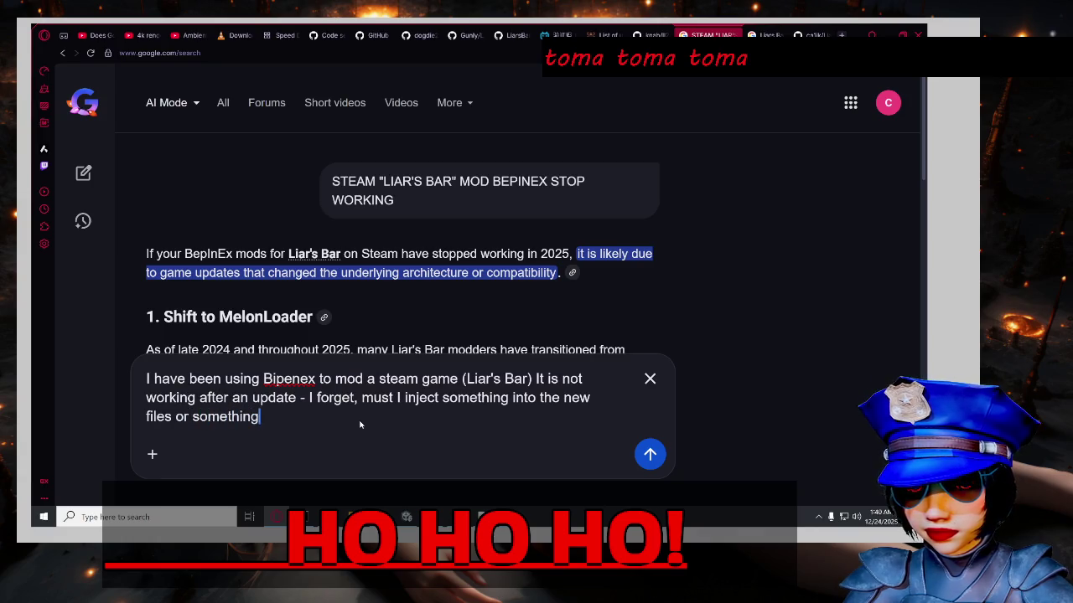
pyautogui.write(' like that ?')
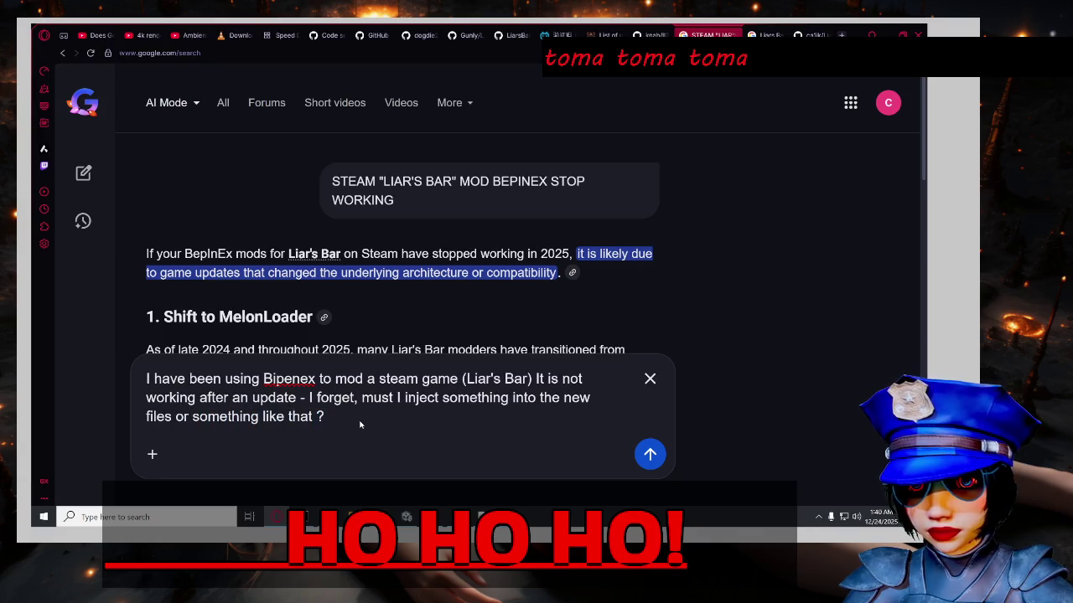
pyautogui.press('Return')
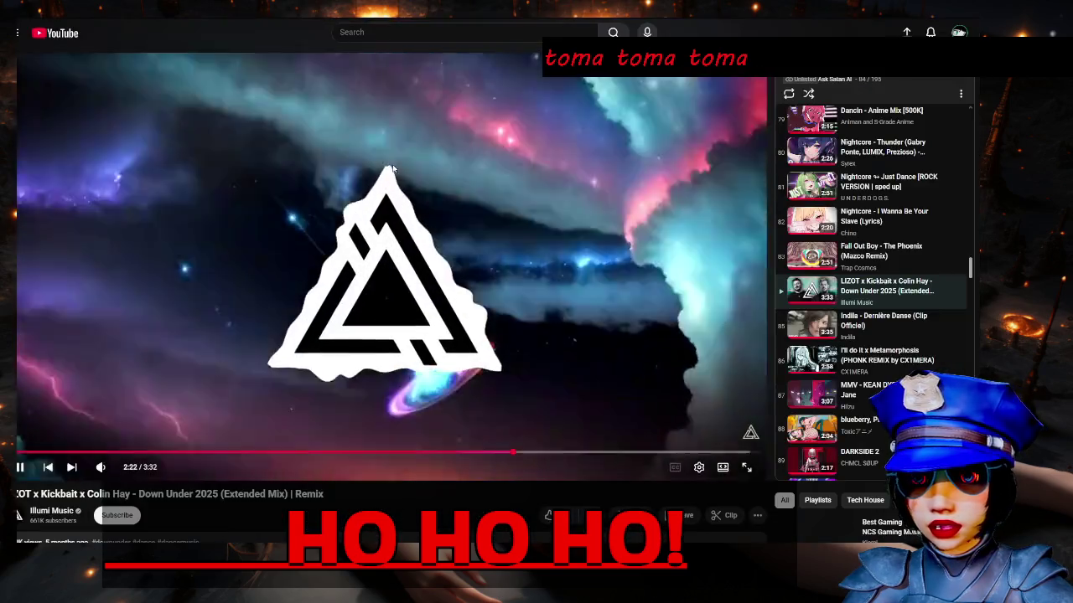
pyautogui.click(310, 192)
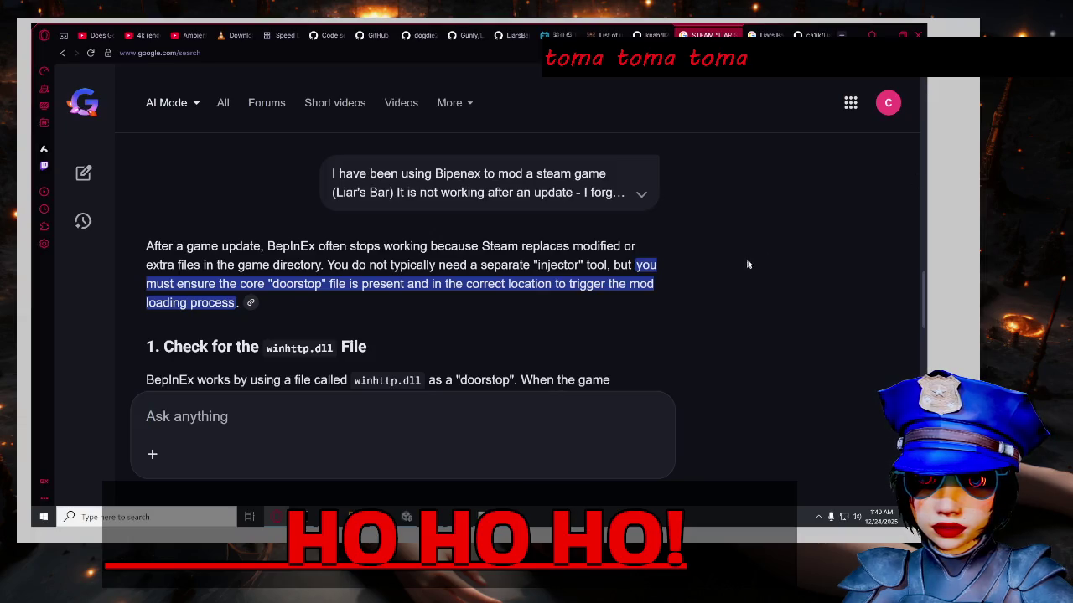
pyautogui.scroll(-2, 753, 263)
pyautogui.scroll(-7, 754, 265)
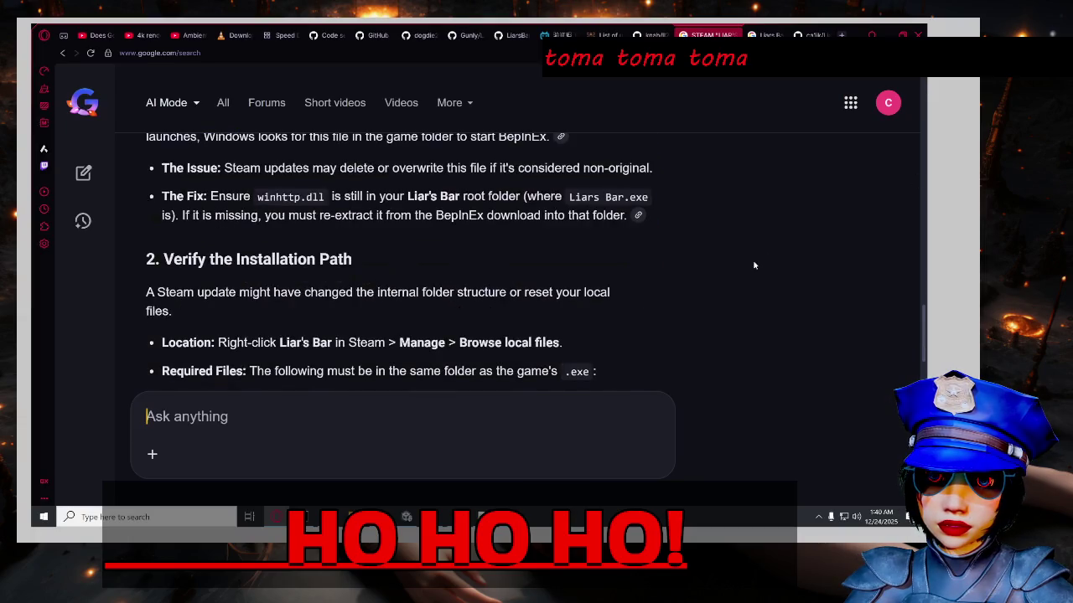
pyautogui.scroll(-3, 754, 265)
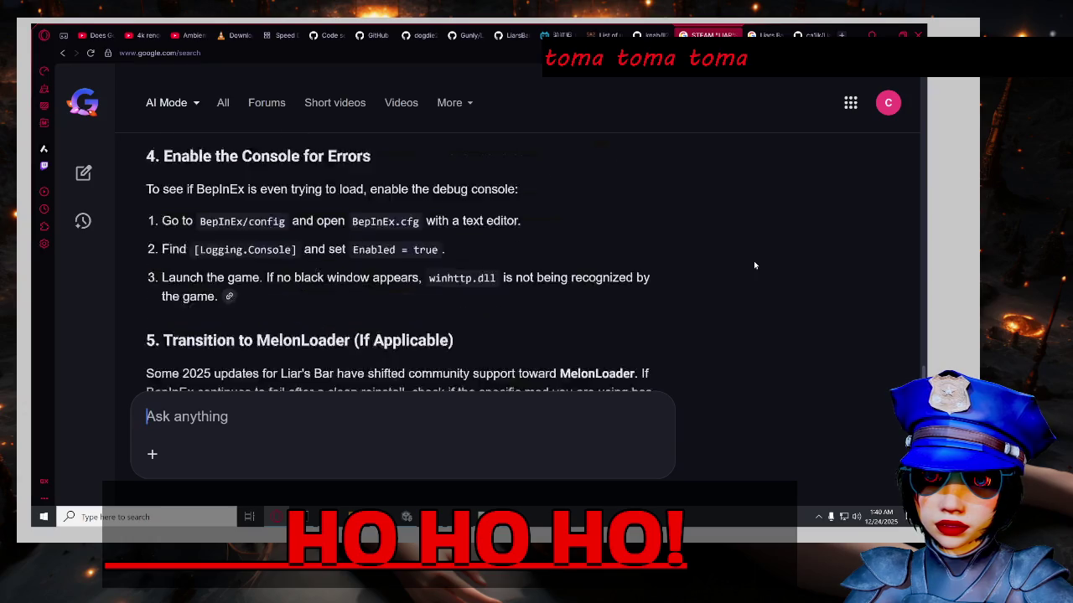
pyautogui.scroll(-5, 754, 264)
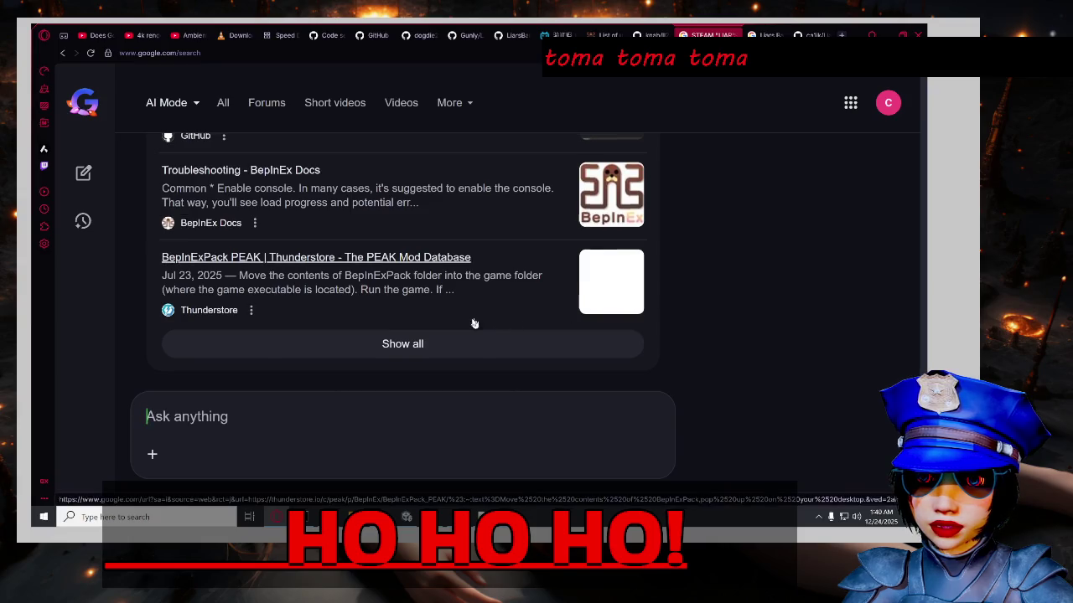
pyautogui.scroll(8, 540, 312)
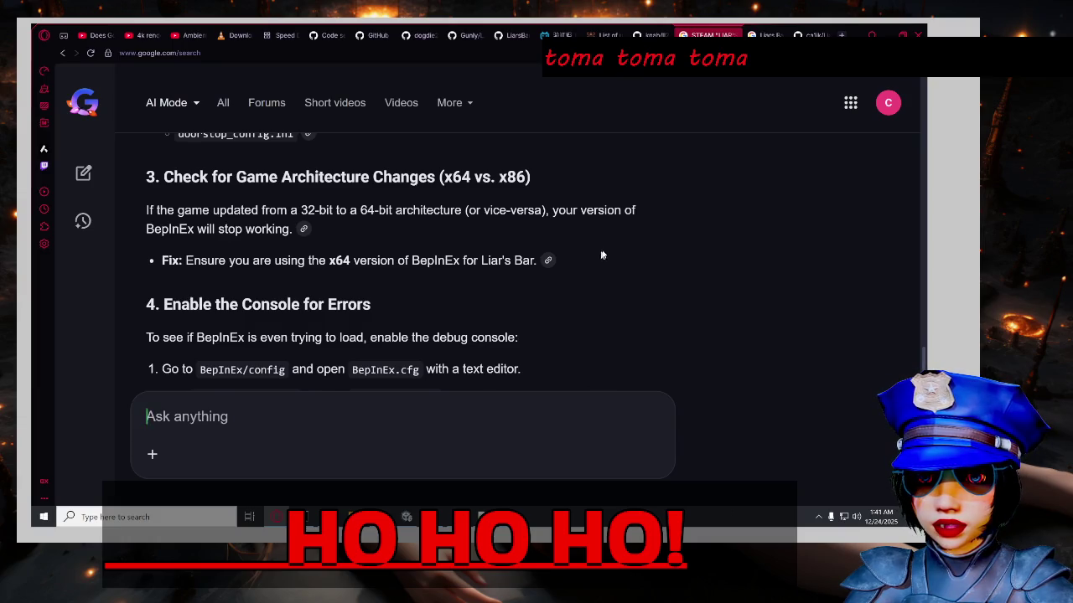
pyautogui.scroll(-2, 601, 256)
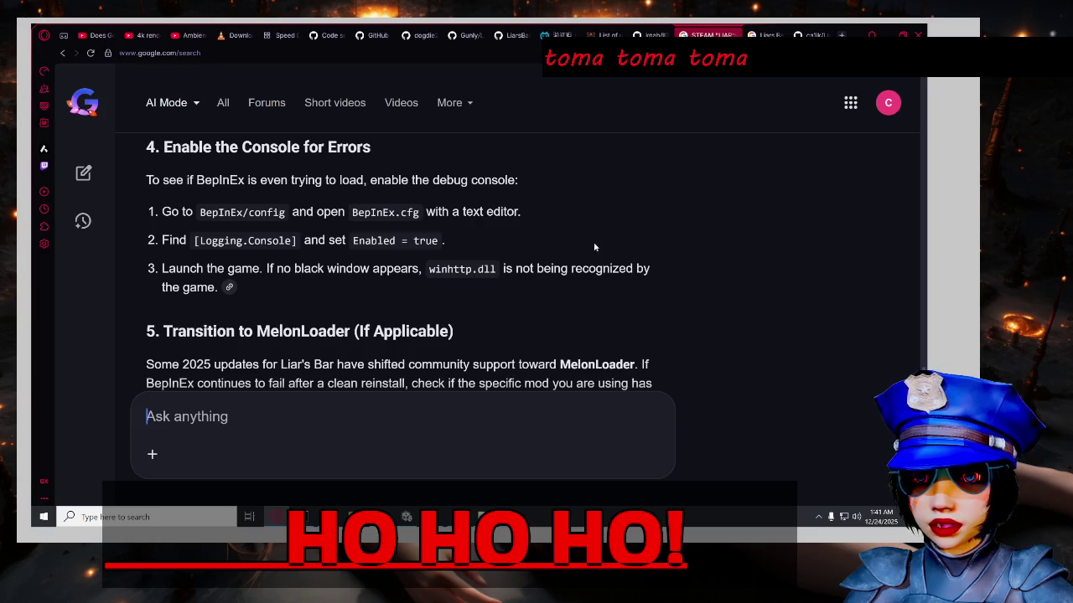
pyautogui.doubleClick(462, 271)
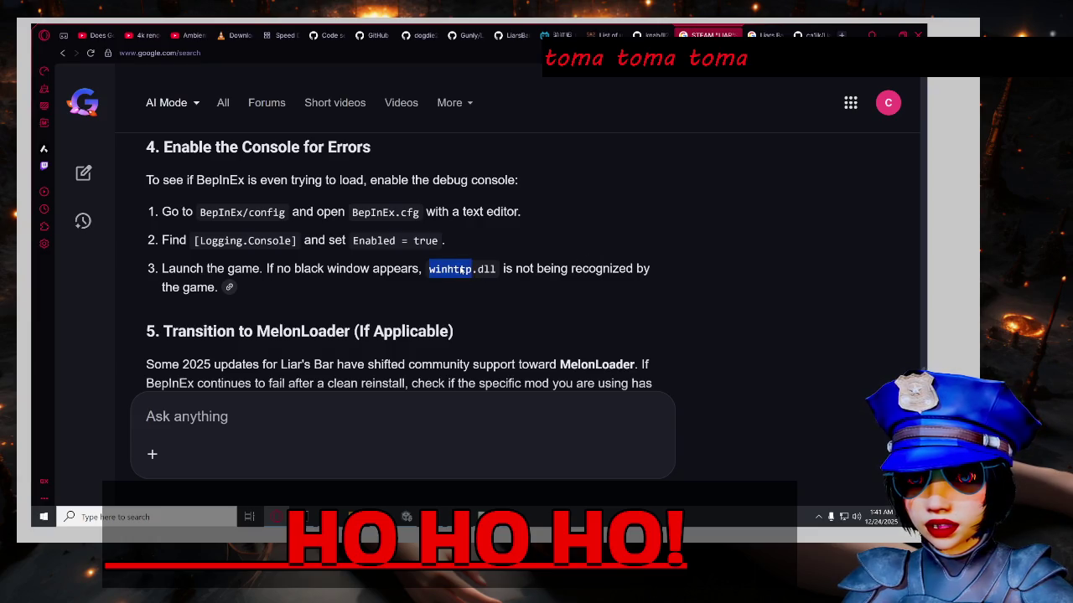
pyautogui.click(536, 275)
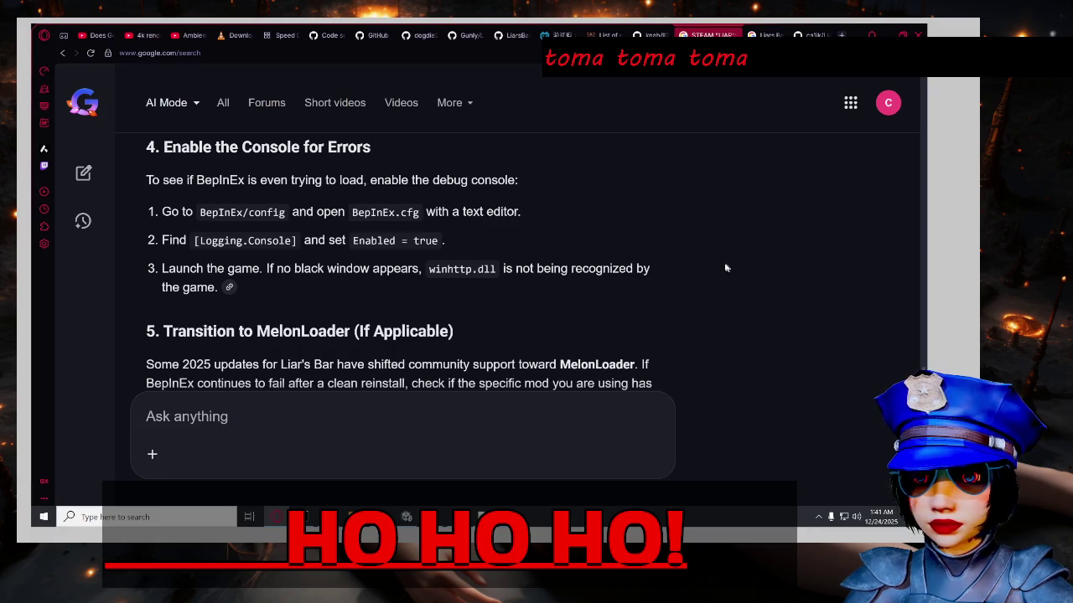
pyautogui.scroll(2, 678, 246)
pyautogui.scroll(3, 637, 248)
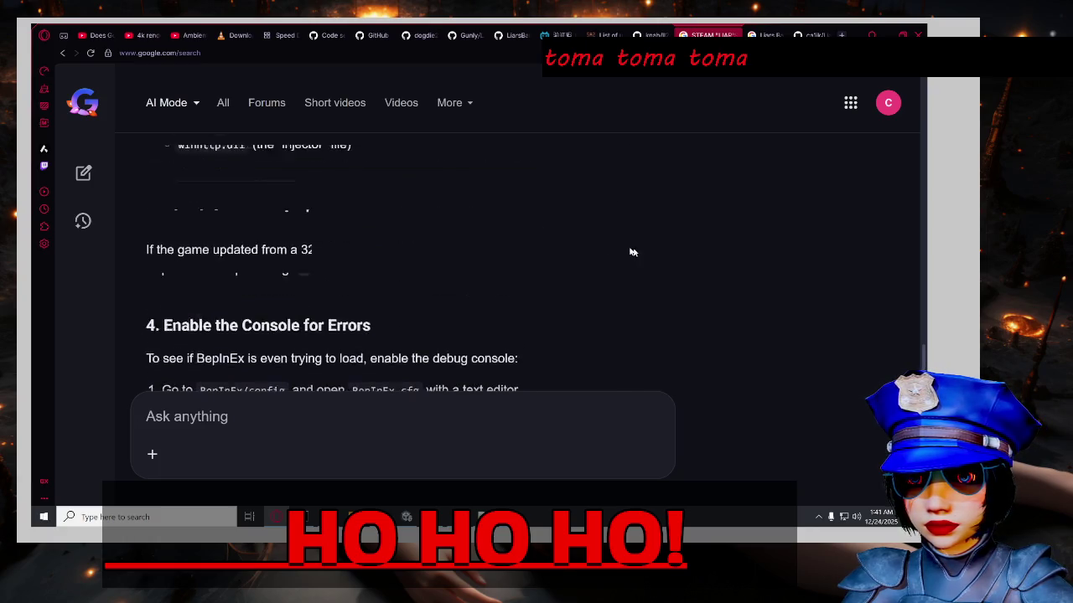
pyautogui.scroll(2, 612, 239)
pyautogui.scroll(3, 604, 237)
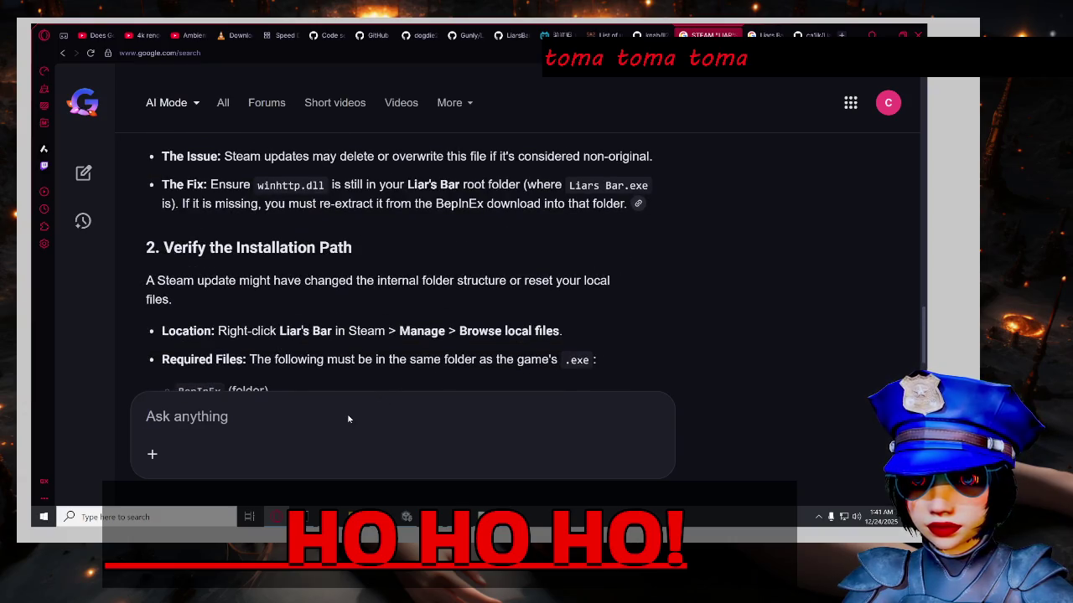
pyautogui.write('yes ')
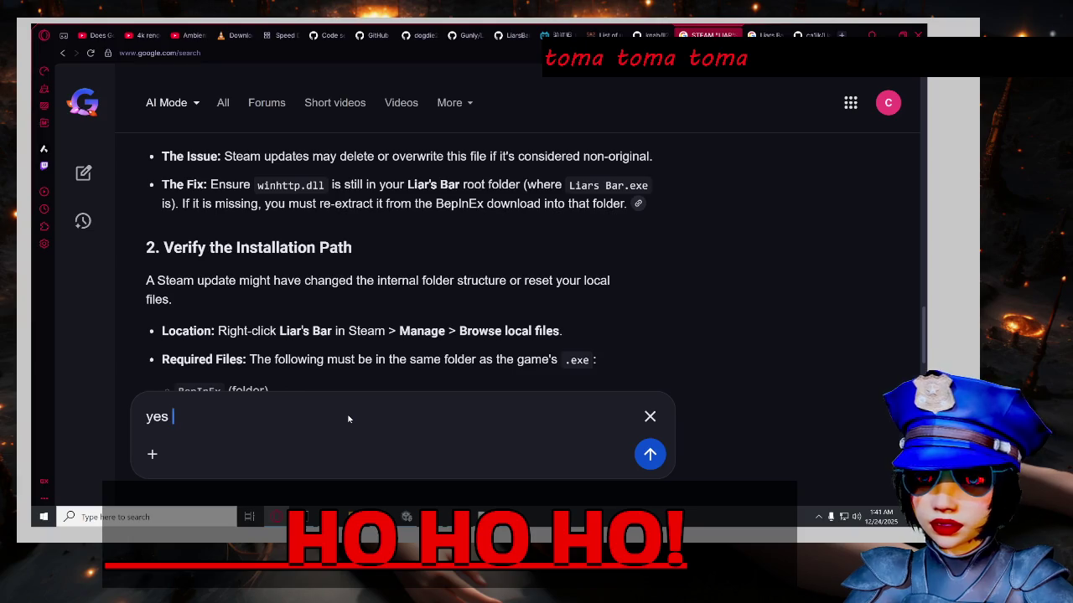
pyautogui.write('bipenex')
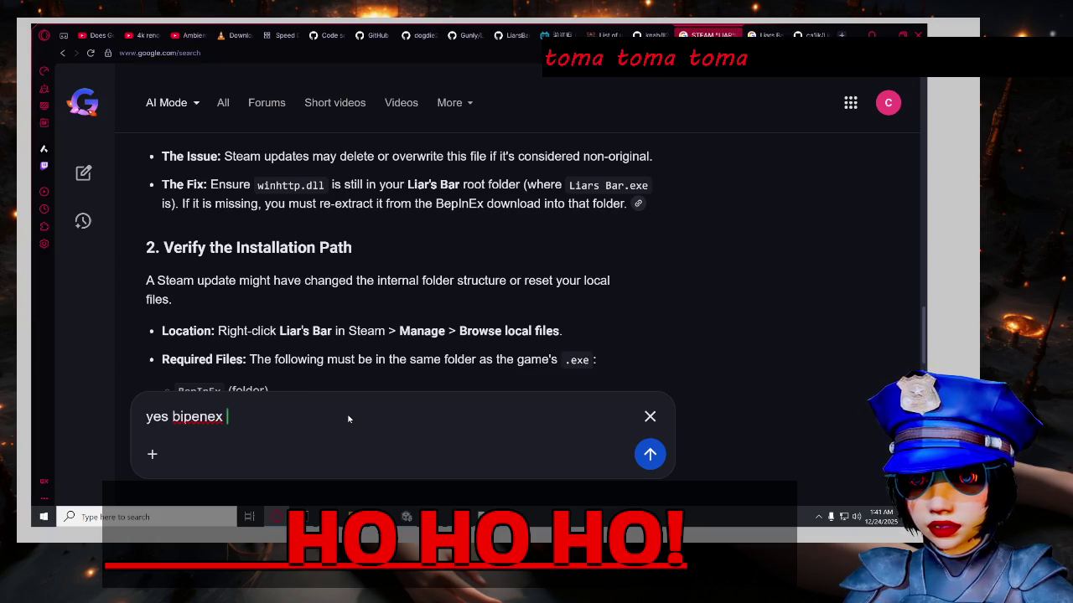
# Highlight 'winhttp.dll' in the AI Mode answer above the drafted reply.
pyautogui.scroll(1, 506, 349)
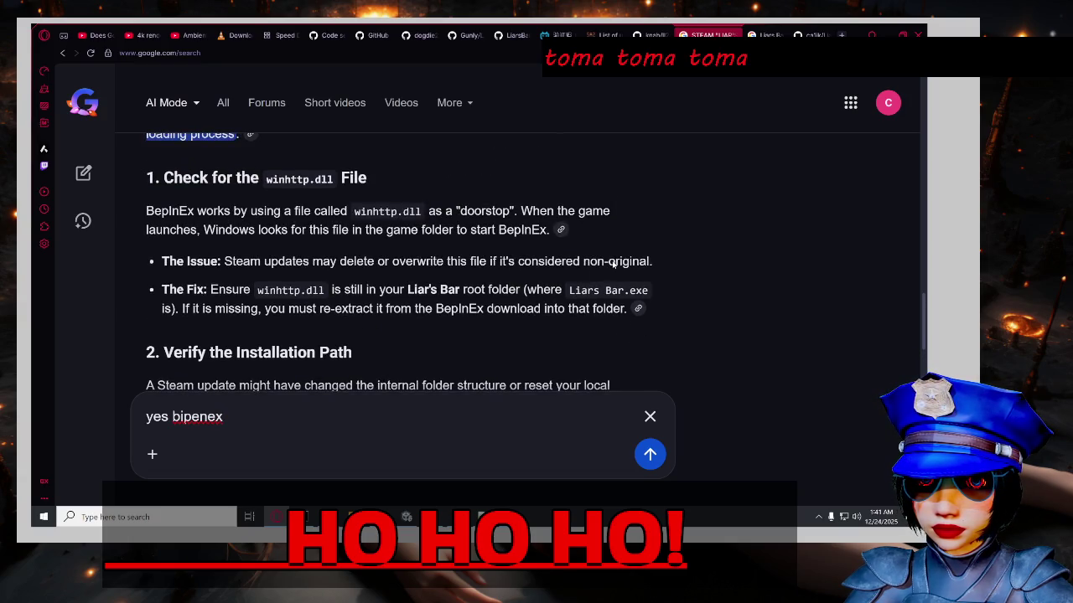
pyautogui.doubleClick(387, 211)
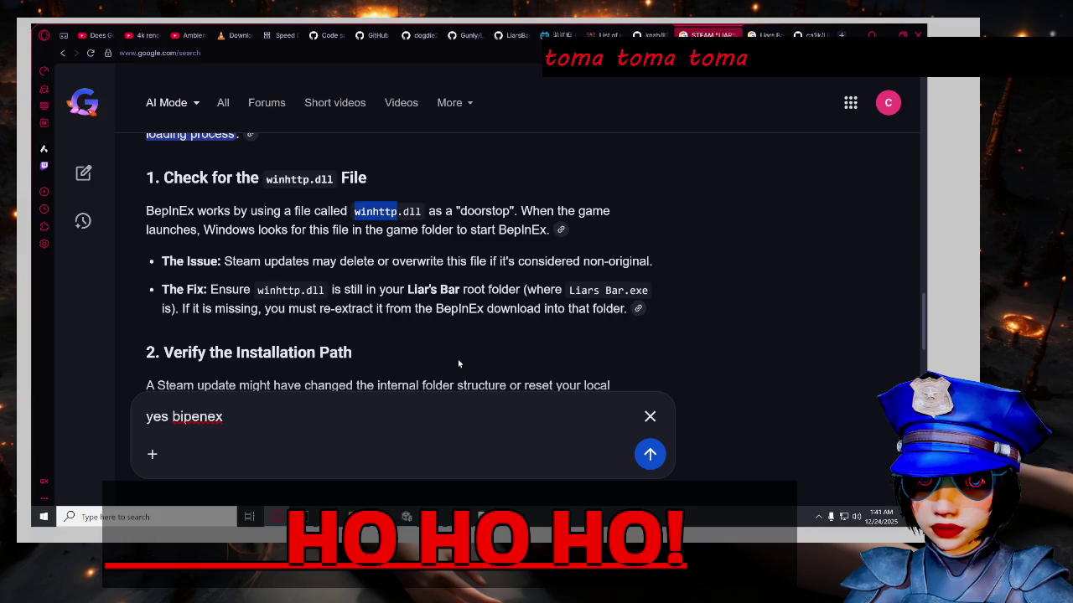
pyautogui.scroll(-1, 458, 363)
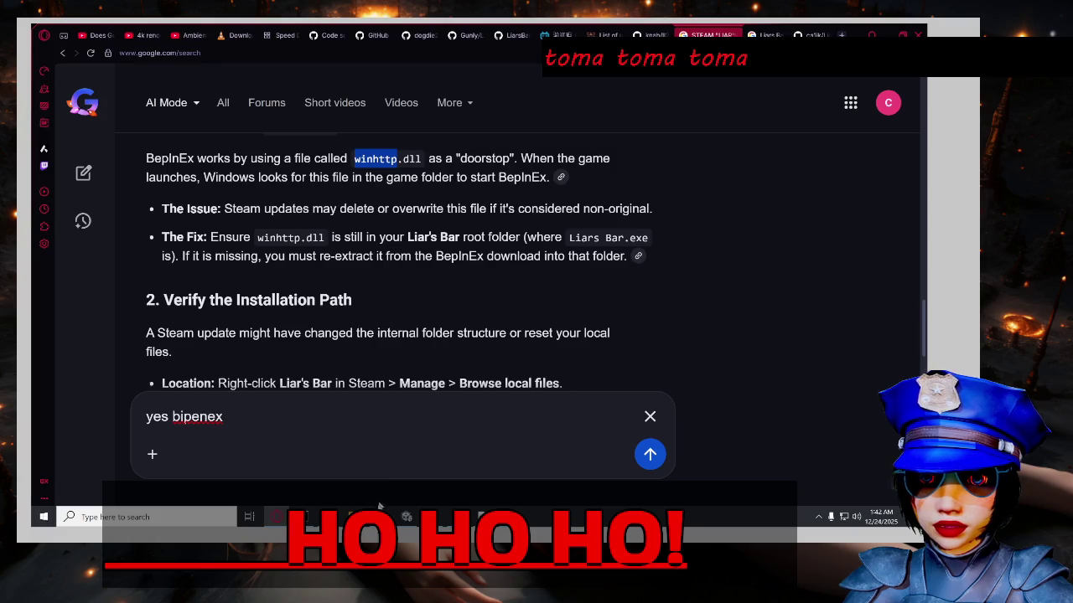
pyautogui.moveTo(407, 514)
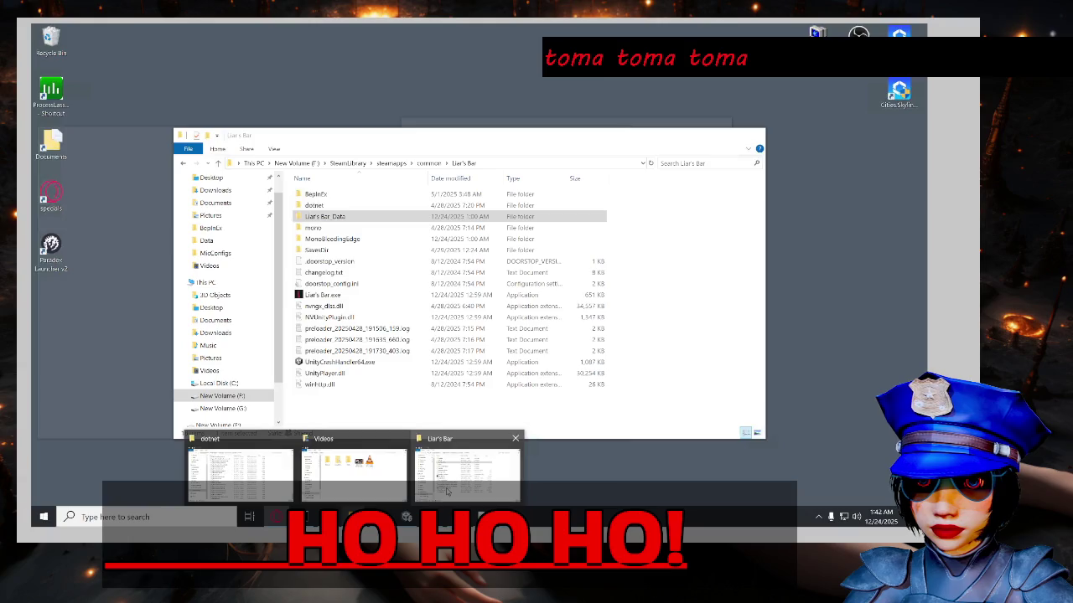
# Open the Properties of winhttp.dll in the Liar's Bar game folder.
pyautogui.click(447, 492)
pyautogui.click(395, 422)
pyautogui.click(340, 388)
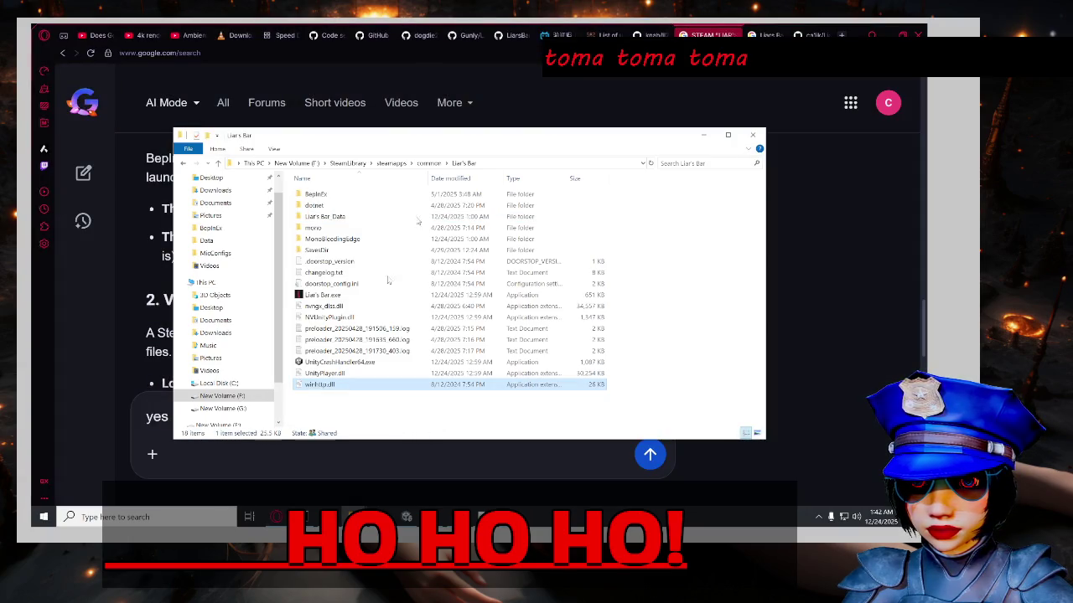
pyautogui.rightClick(361, 387)
pyautogui.click(402, 378)
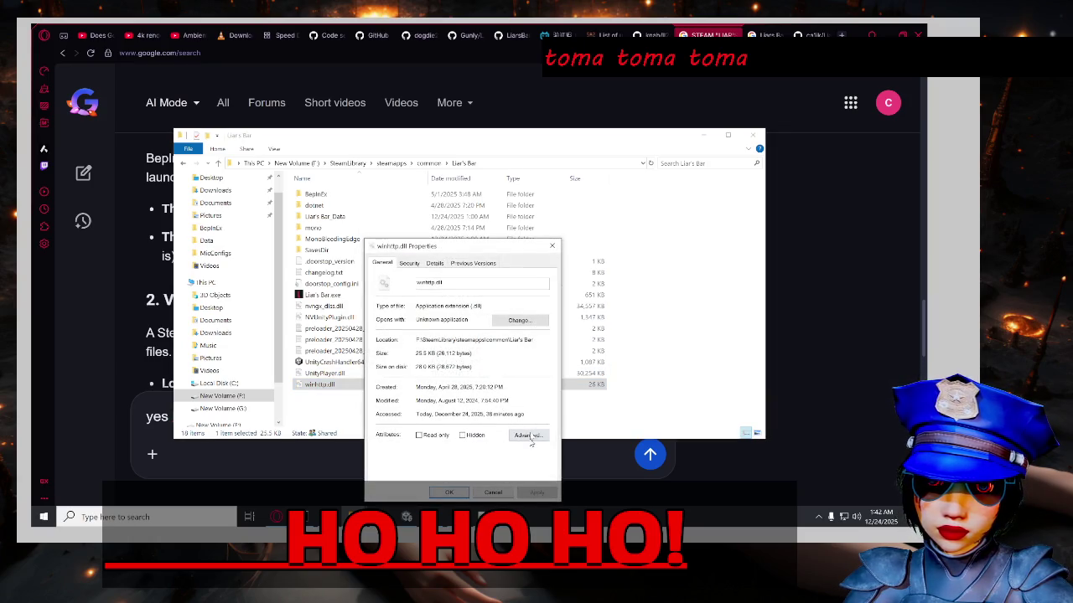
pyautogui.moveTo(424, 247)
pyautogui.mouseDown()
pyautogui.moveTo(635, 183)
pyautogui.moveTo(749, 183)
pyautogui.moveTo(560, 111)
pyautogui.moveTo(475, 138)
pyautogui.mouseUp()
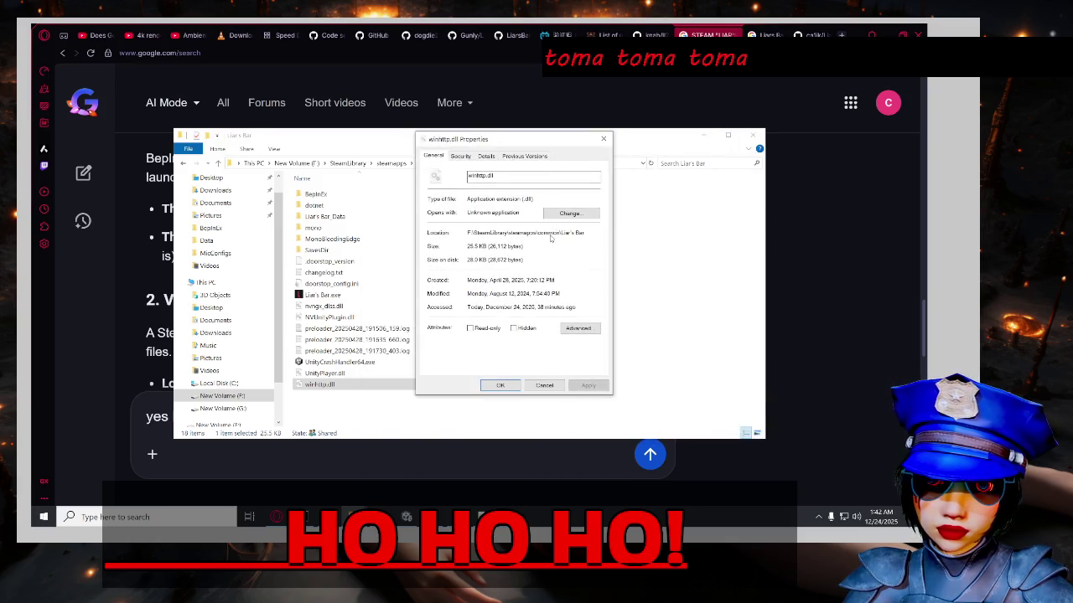
# Review winhttp.dll's Security permissions for each group, plus its Details and Previous Versions.
pyautogui.click(462, 157)
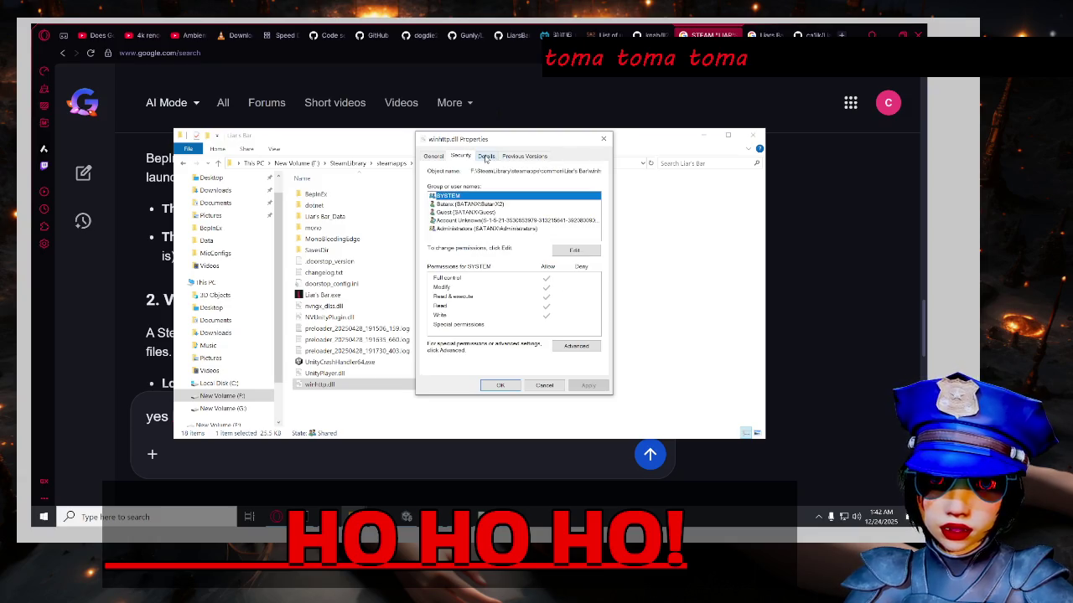
pyautogui.moveTo(481, 209); pyautogui.dragTo(474, 221)
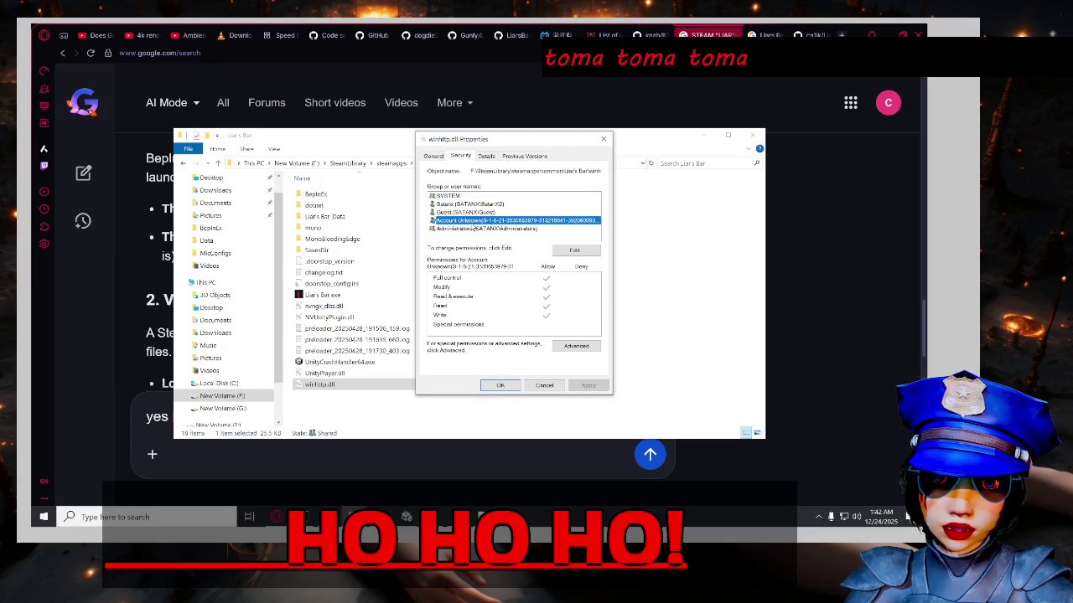
pyautogui.click(486, 157)
pyautogui.click(525, 157)
pyautogui.click(439, 158)
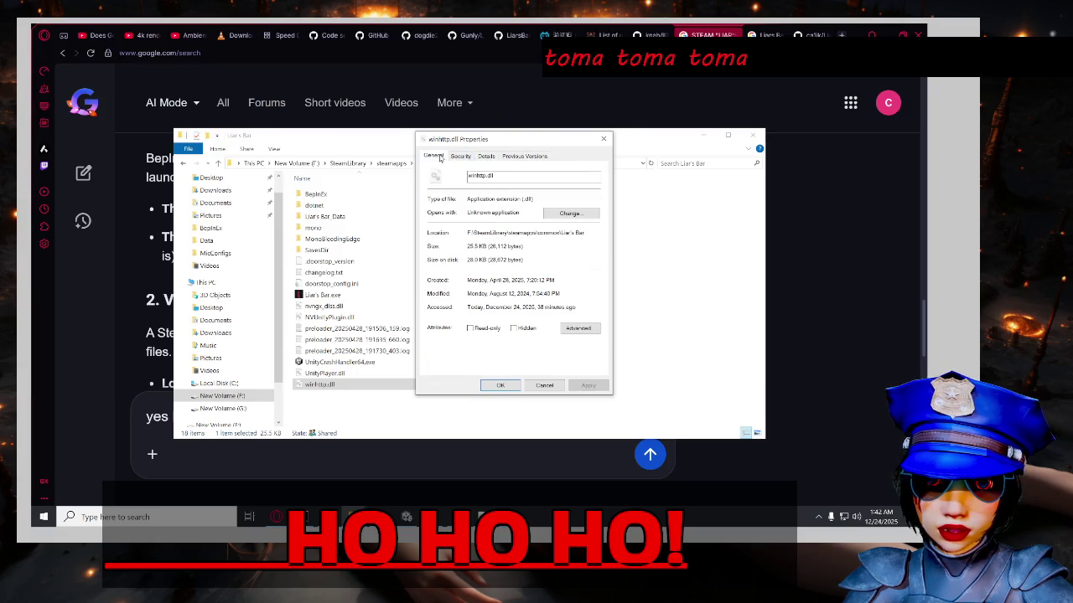
pyautogui.click(463, 157)
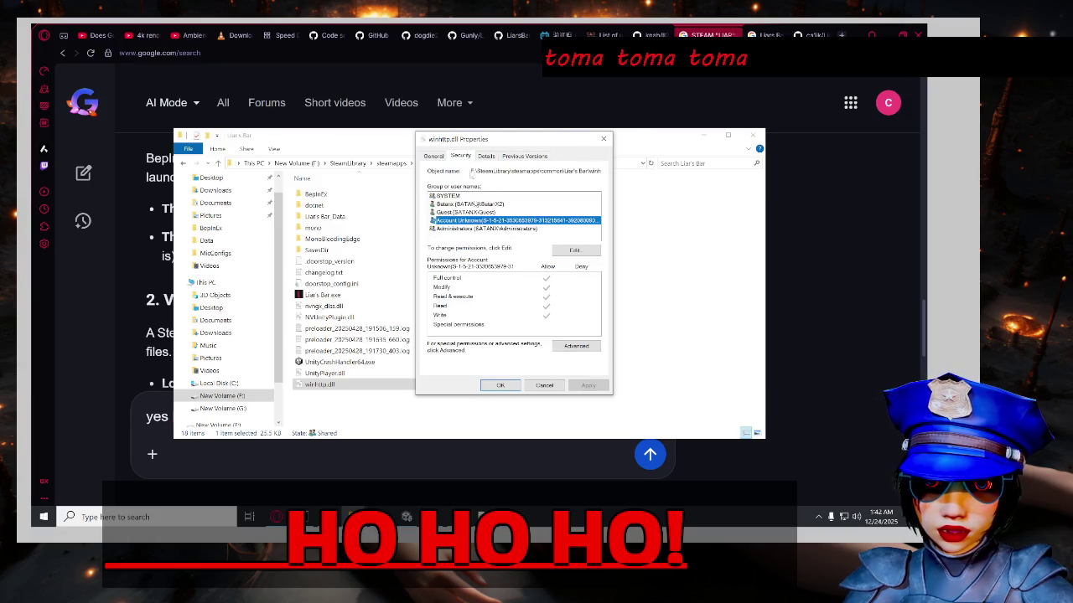
pyautogui.click(476, 213)
pyautogui.click(476, 228)
pyautogui.click(463, 204)
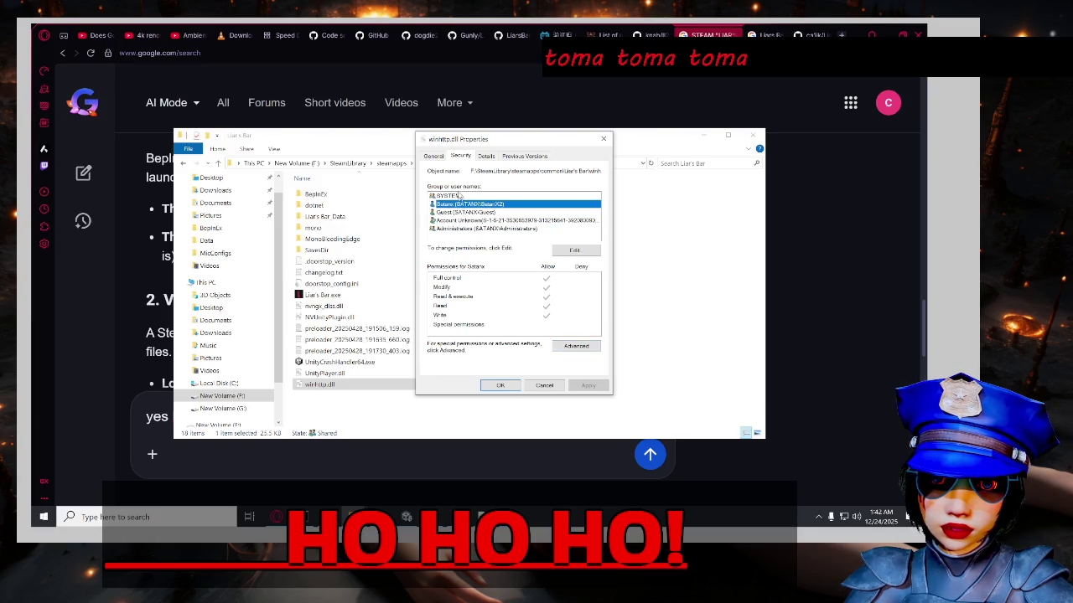
pyautogui.click(461, 196)
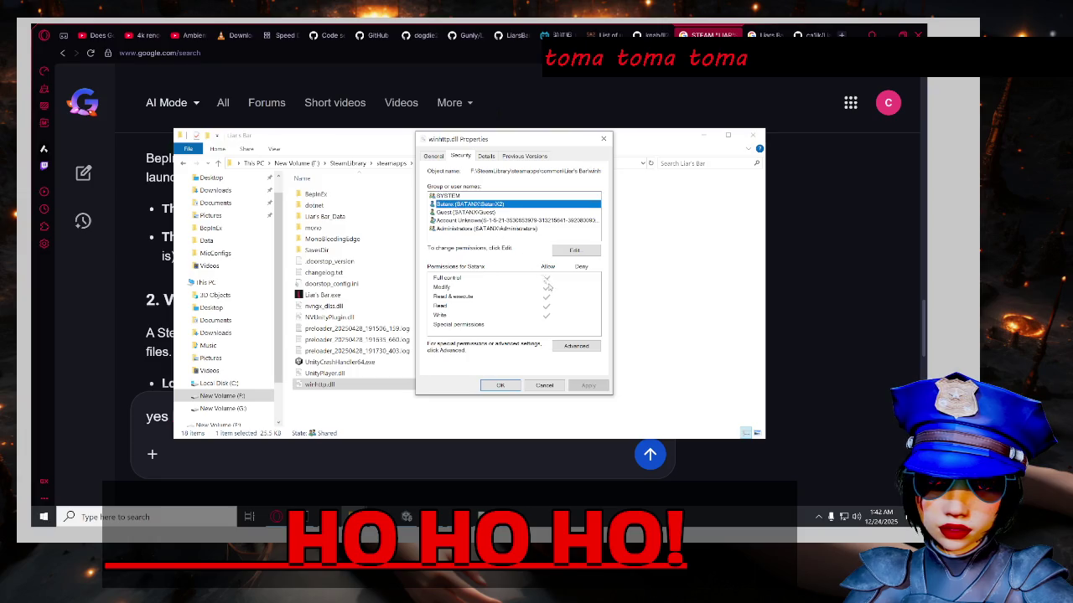
# Check the advanced security settings, close Properties, and bring the AI answer back.
pyautogui.click(572, 345)
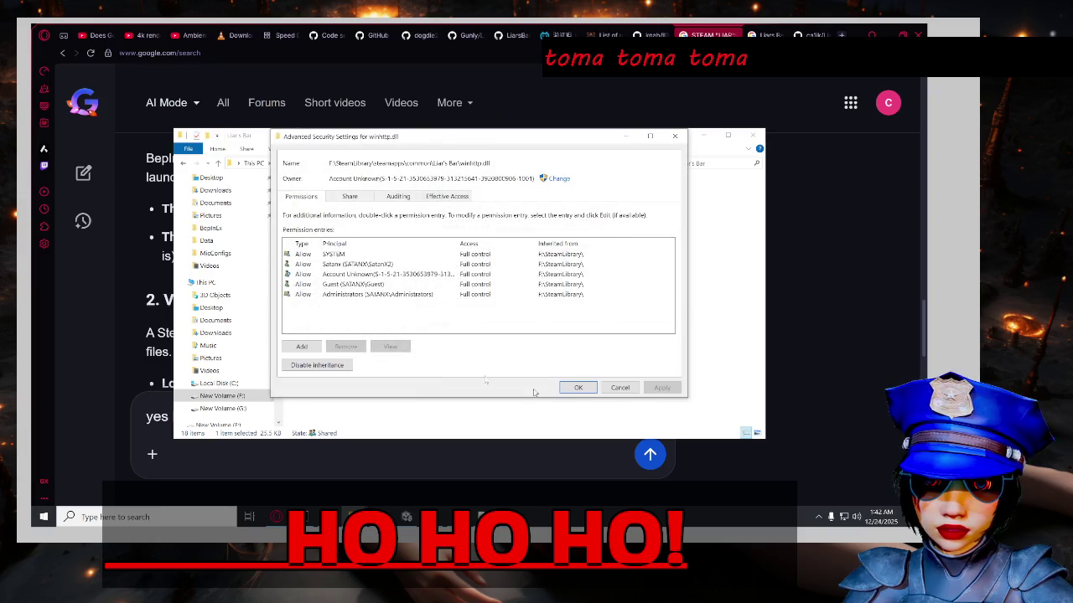
pyautogui.click(616, 388)
pyautogui.click(488, 158)
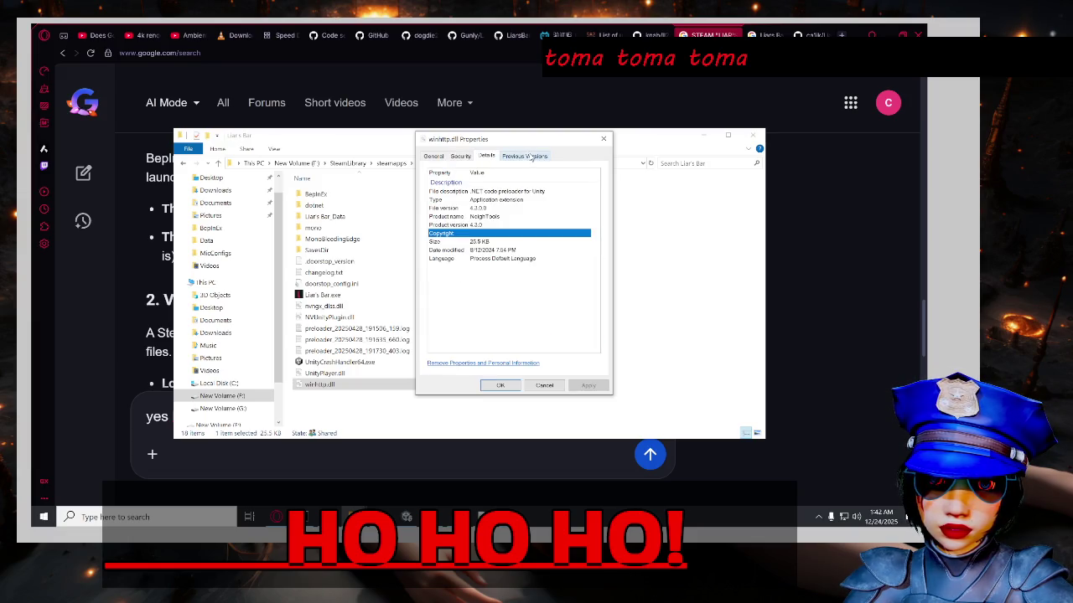
pyautogui.click(528, 157)
pyautogui.click(500, 386)
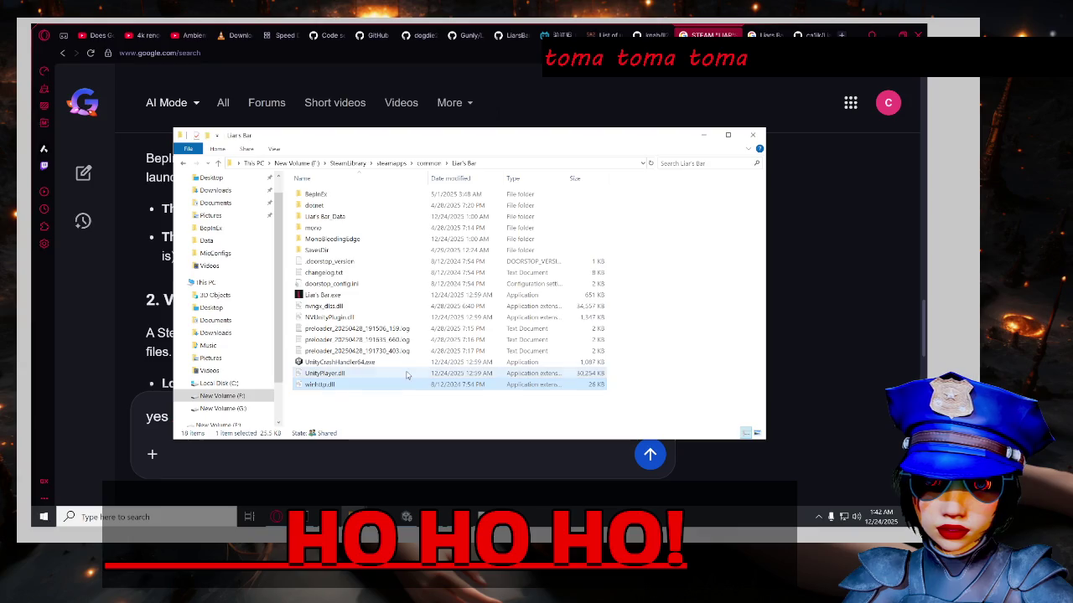
pyautogui.click(334, 468)
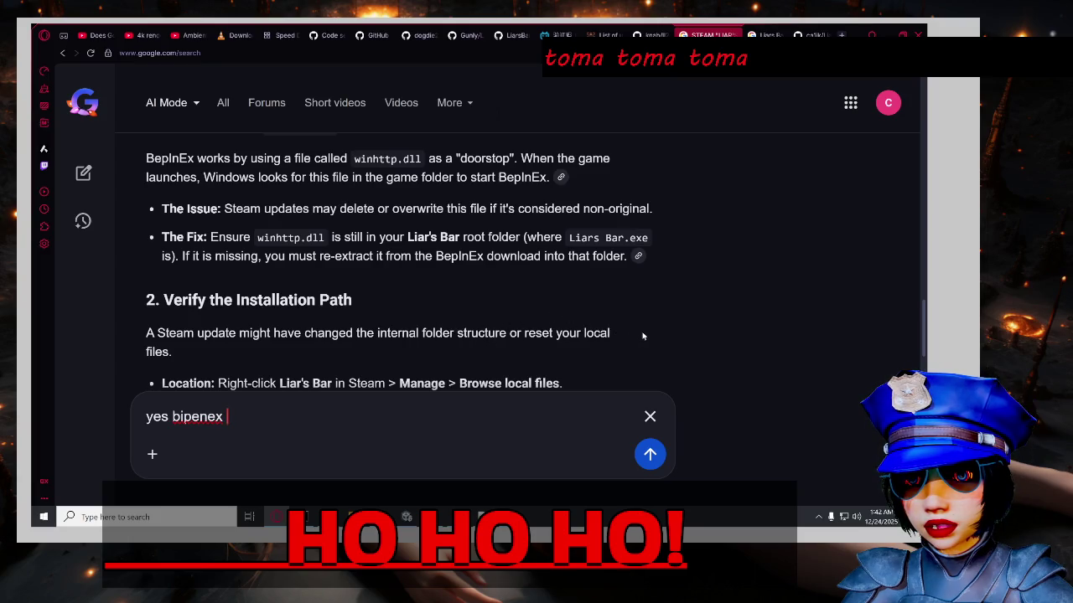
# Scroll the AI answer to its list of files needed beside the .exe and highlight 'winhttp'.
pyautogui.scroll(1, 646, 339)
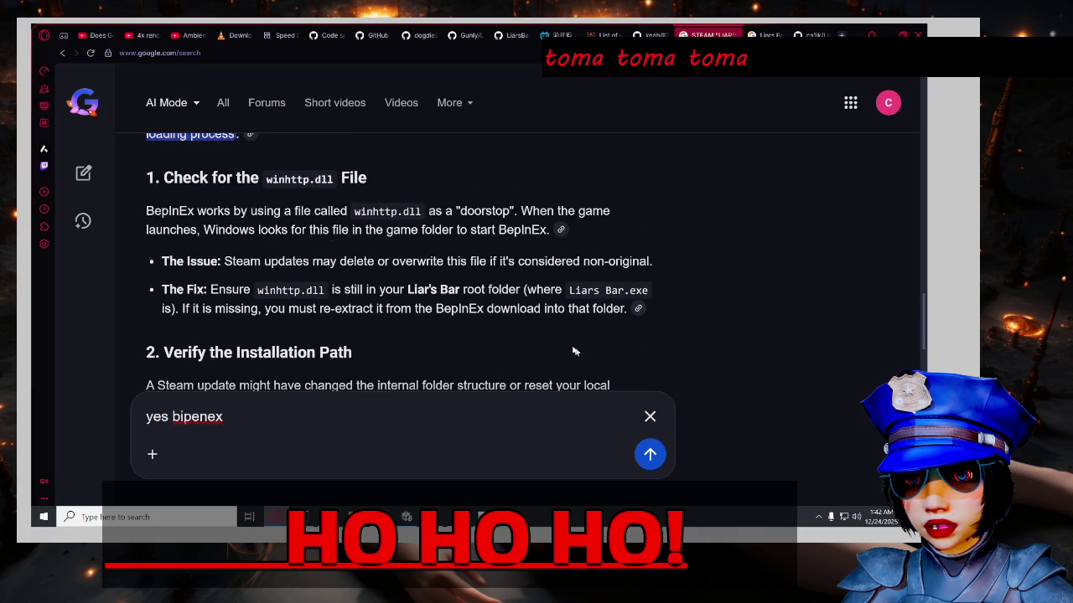
pyautogui.scroll(-2, 566, 345)
pyautogui.scroll(-2, 569, 343)
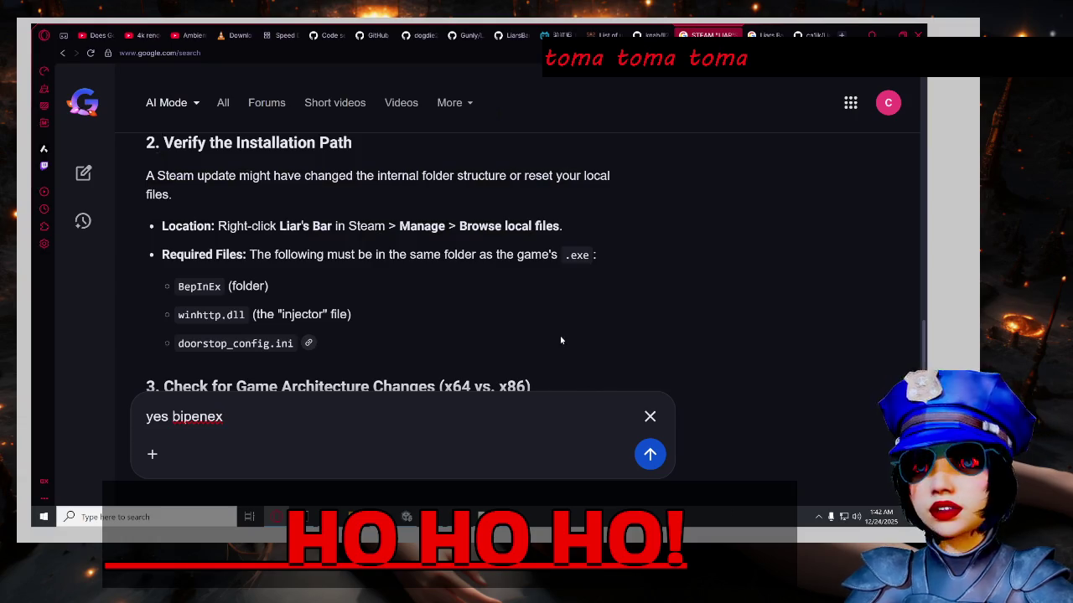
pyautogui.doubleClick(198, 314)
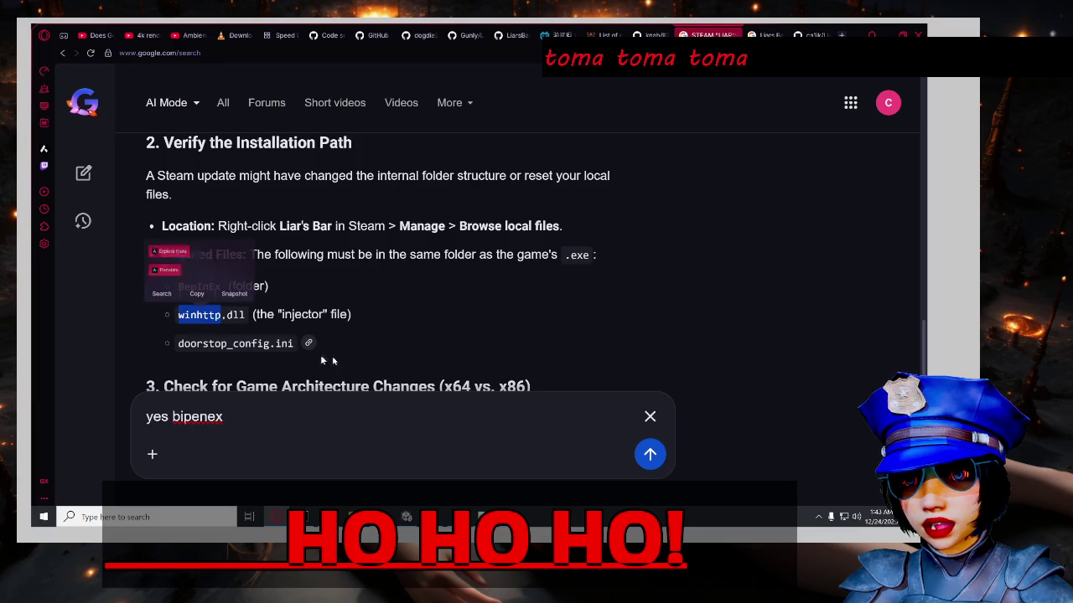
# Bring the Liar's Bar game folder window back in front of Google AI Mode.
pyautogui.click(408, 355)
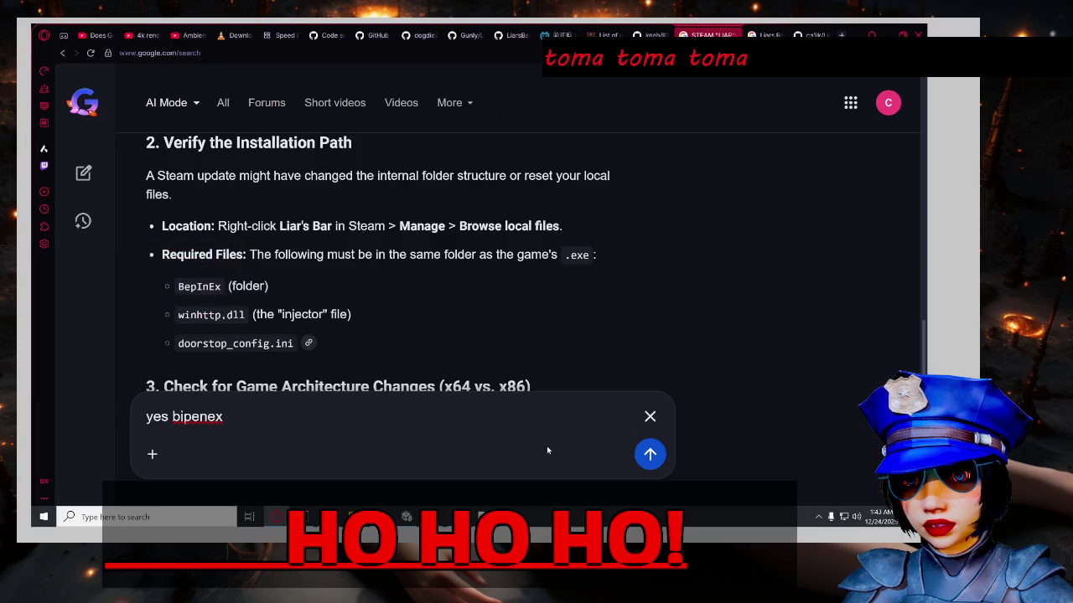
pyautogui.moveTo(356, 516)
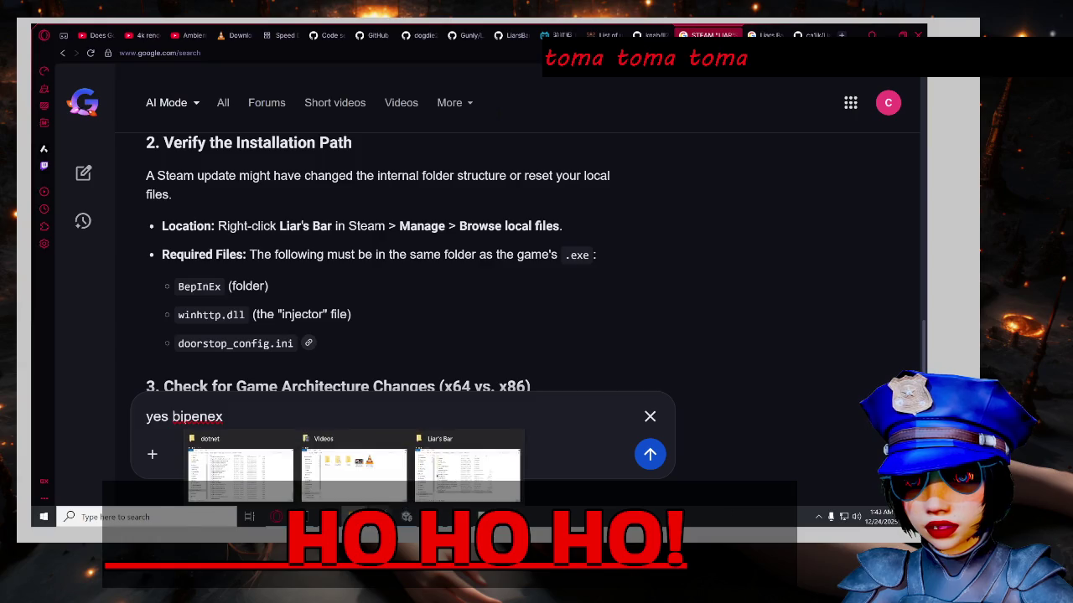
pyautogui.click(474, 481)
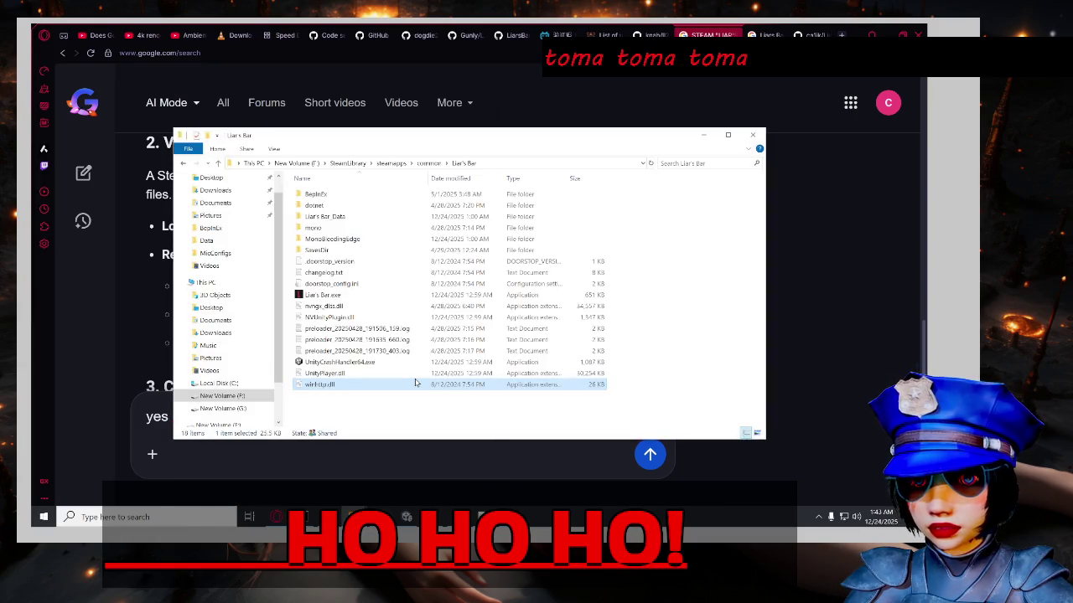
# Open doorstop_config.ini from the Liar's Bar folder with Edit with Notepad++.
pyautogui.click(411, 306)
pyautogui.click(400, 295)
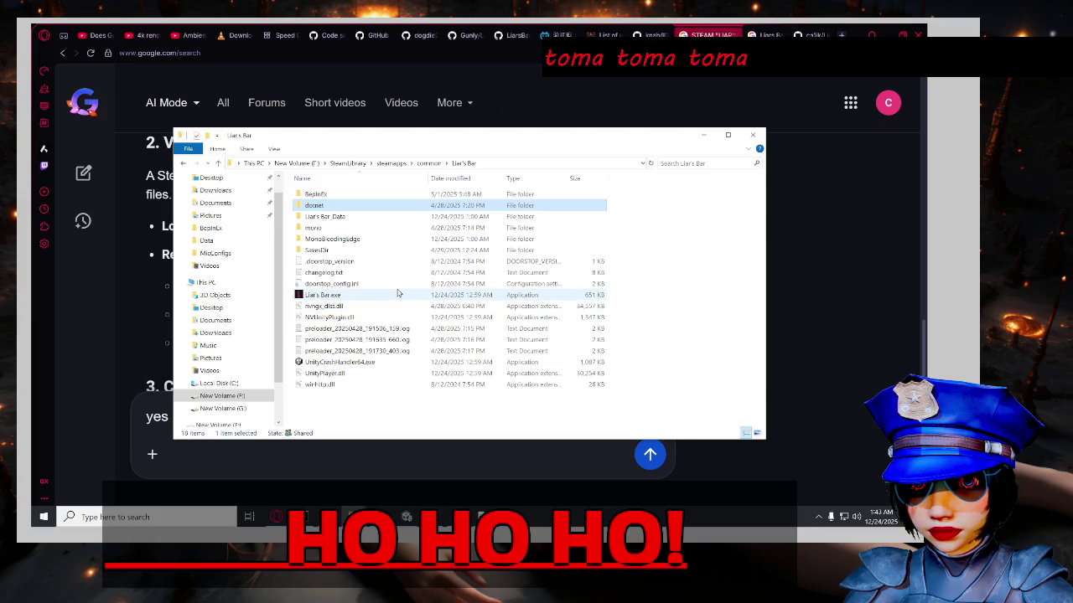
pyautogui.click(395, 286)
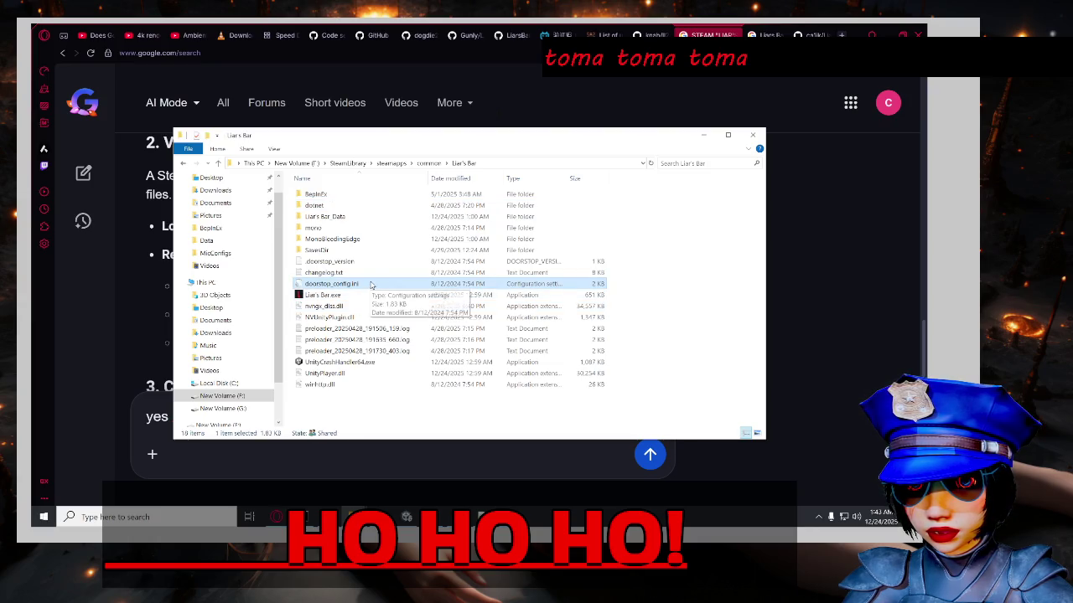
pyautogui.rightClick(371, 284)
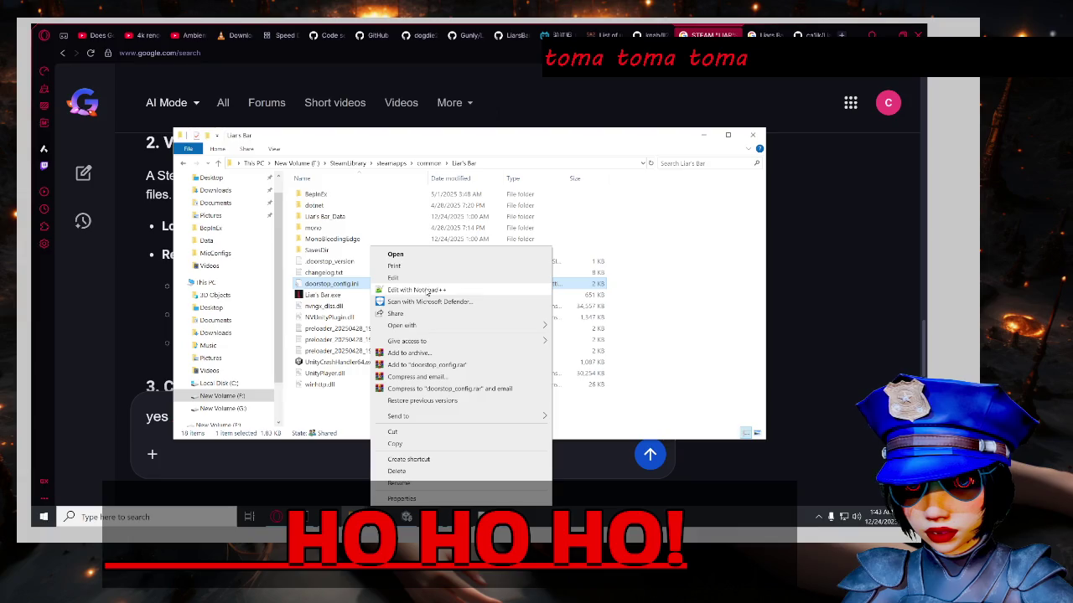
pyautogui.click(427, 291)
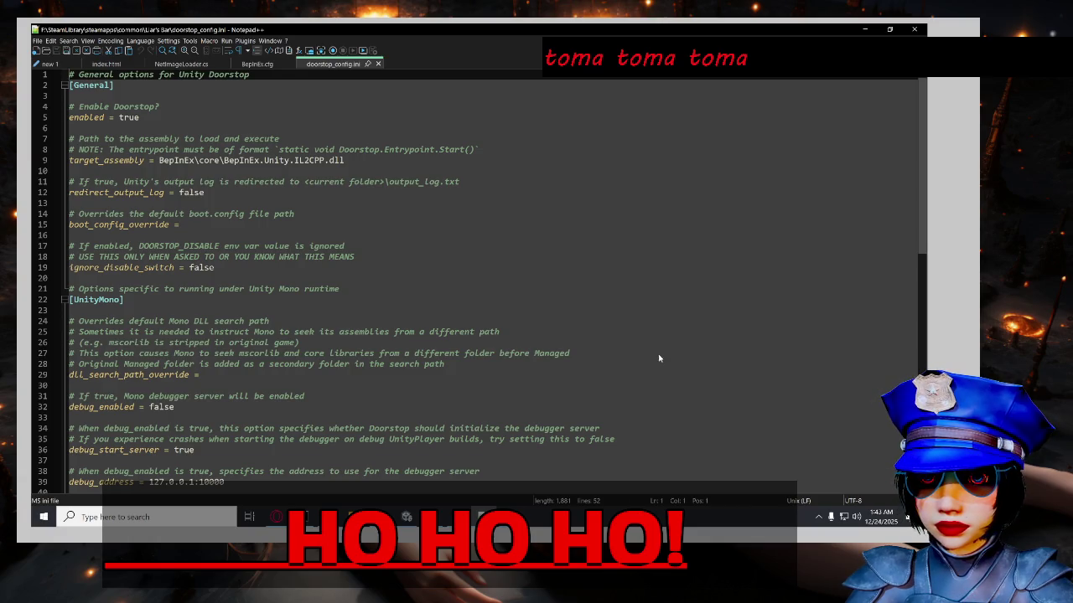
# Scroll doorstop_config.ini down to the [Il2Cpp] section ending with corlib_dir = dotnet at line 52.
pyautogui.scroll(-3, 665, 354)
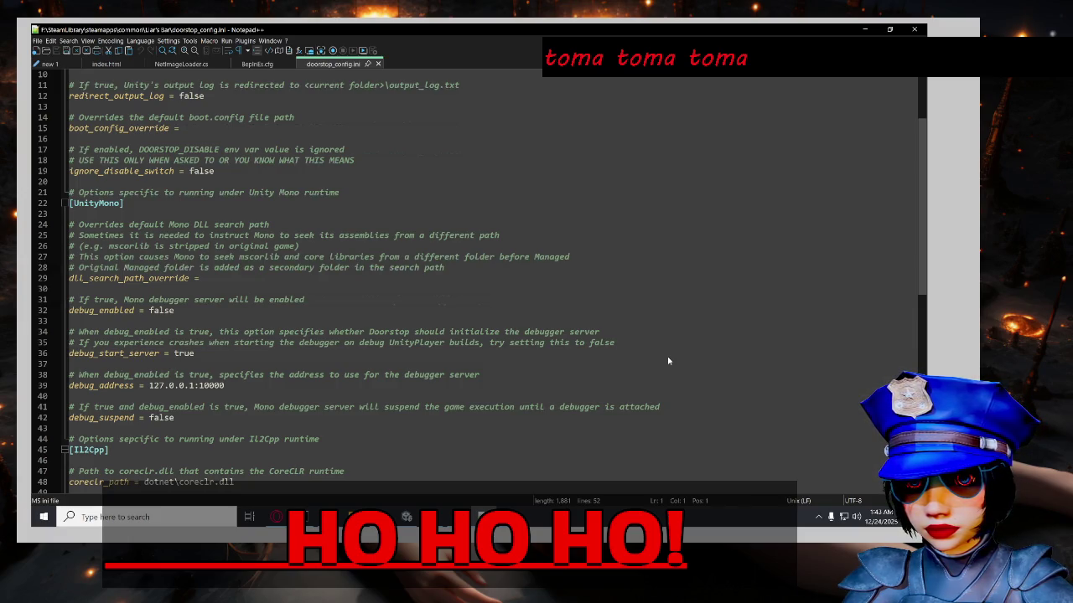
pyautogui.scroll(-2, 668, 361)
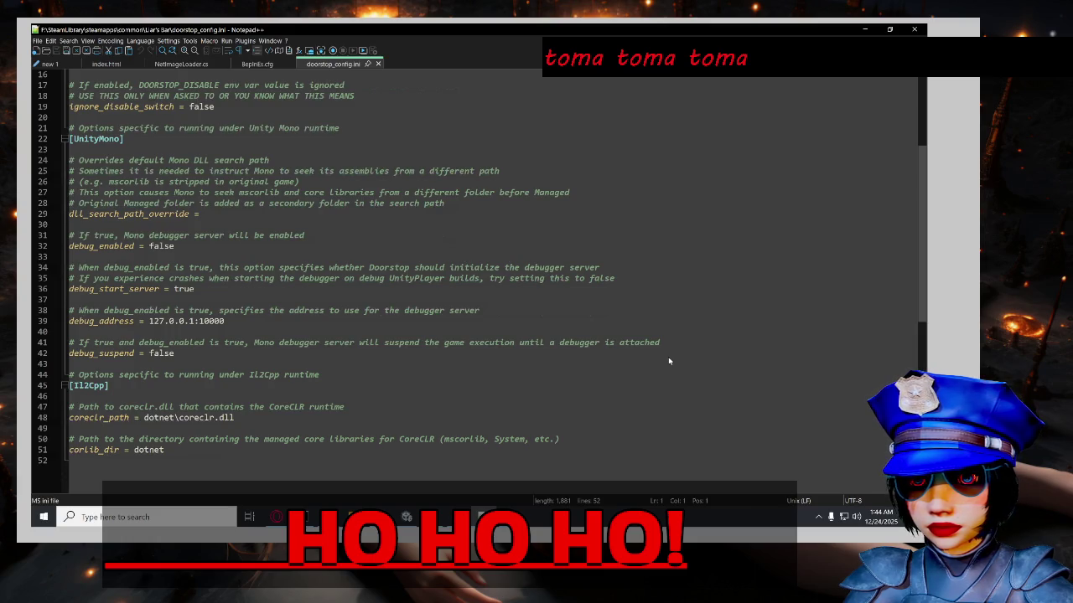
pyautogui.scroll(-1, 668, 360)
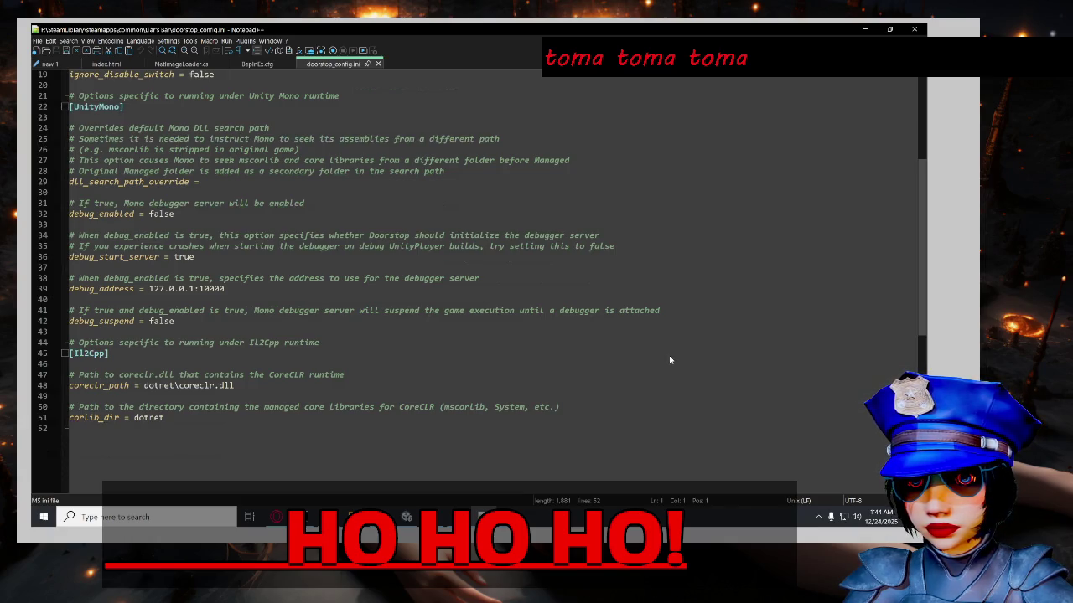
pyautogui.scroll(-2, 671, 360)
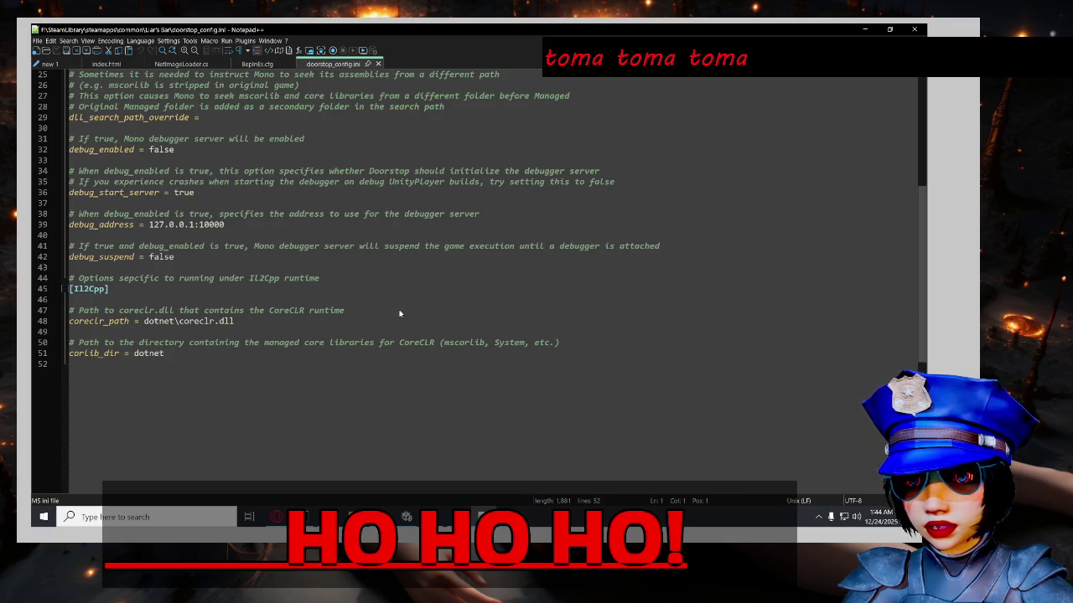
pyautogui.click(484, 517)
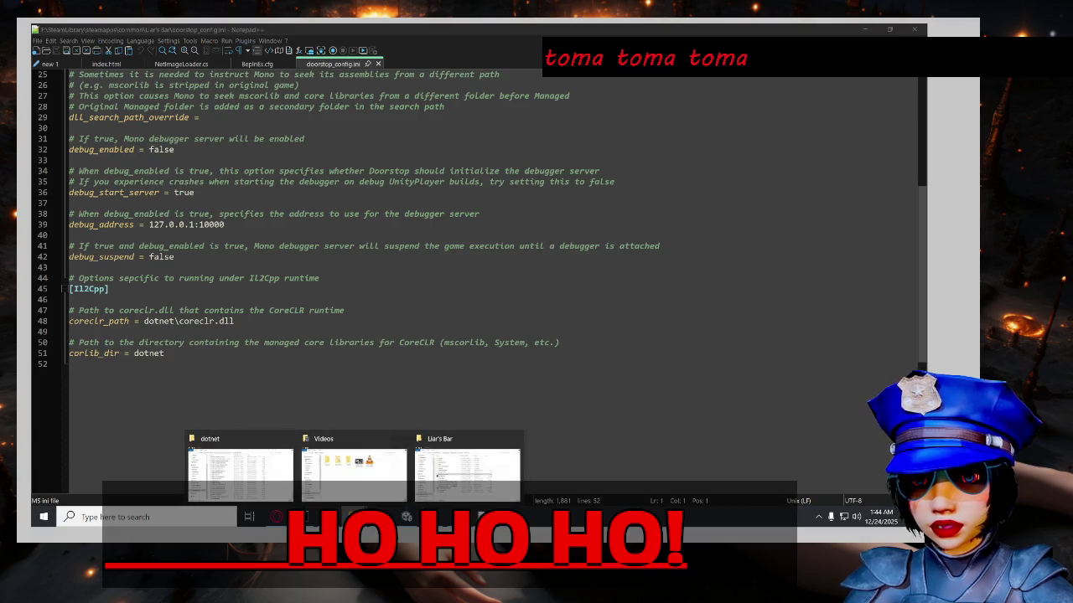
pyautogui.click(467, 466)
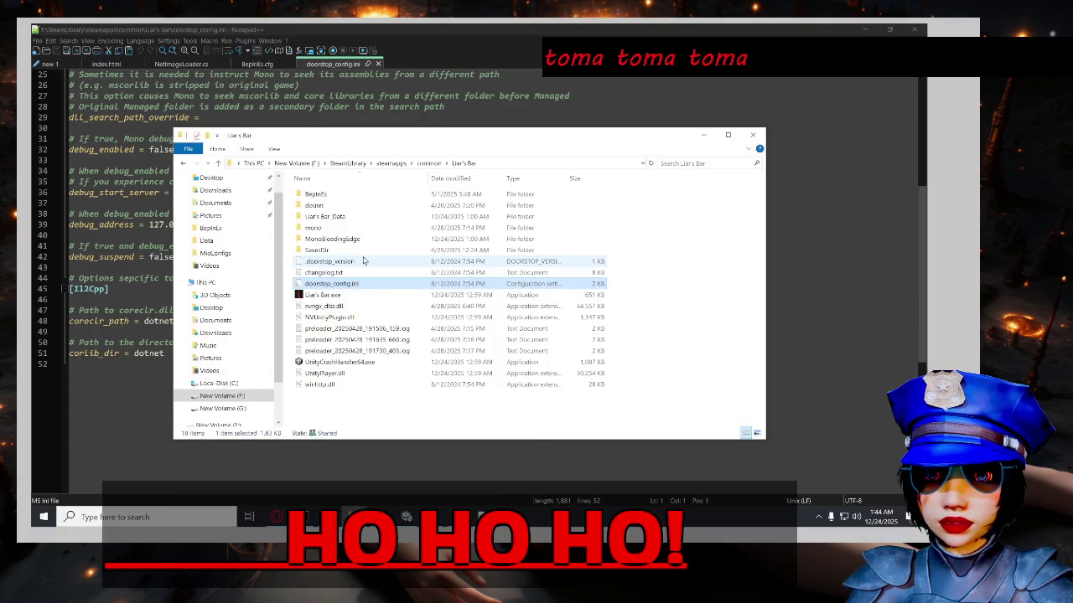
pyautogui.moveTo(343, 133)
pyautogui.mouseDown()
pyautogui.moveTo(636, 127)
pyautogui.moveTo(498, 90)
pyautogui.mouseUp()
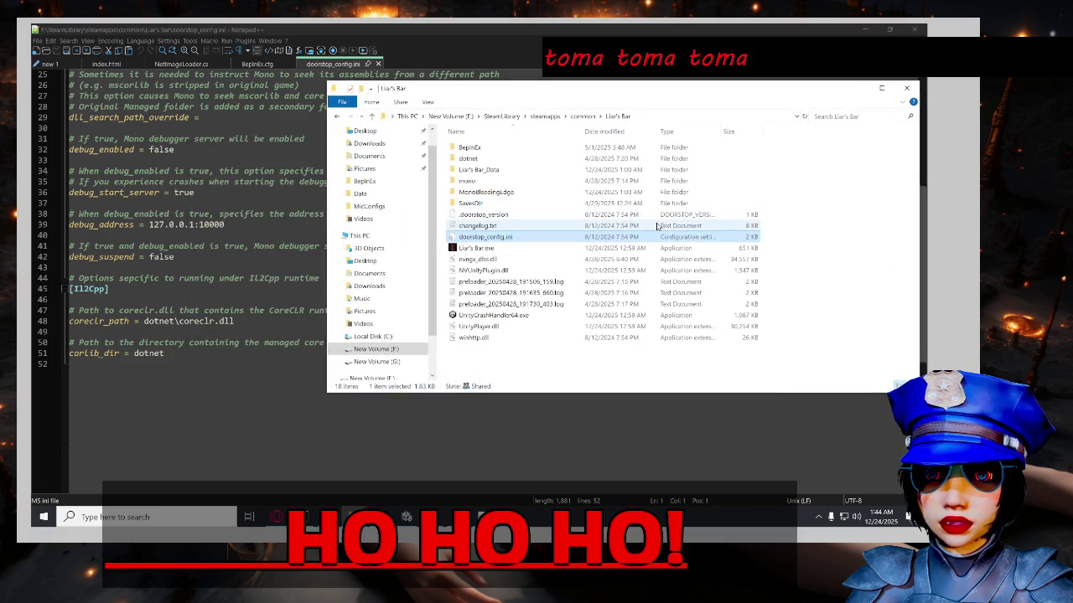
pyautogui.doubleClick(544, 159)
pyautogui.click(566, 179)
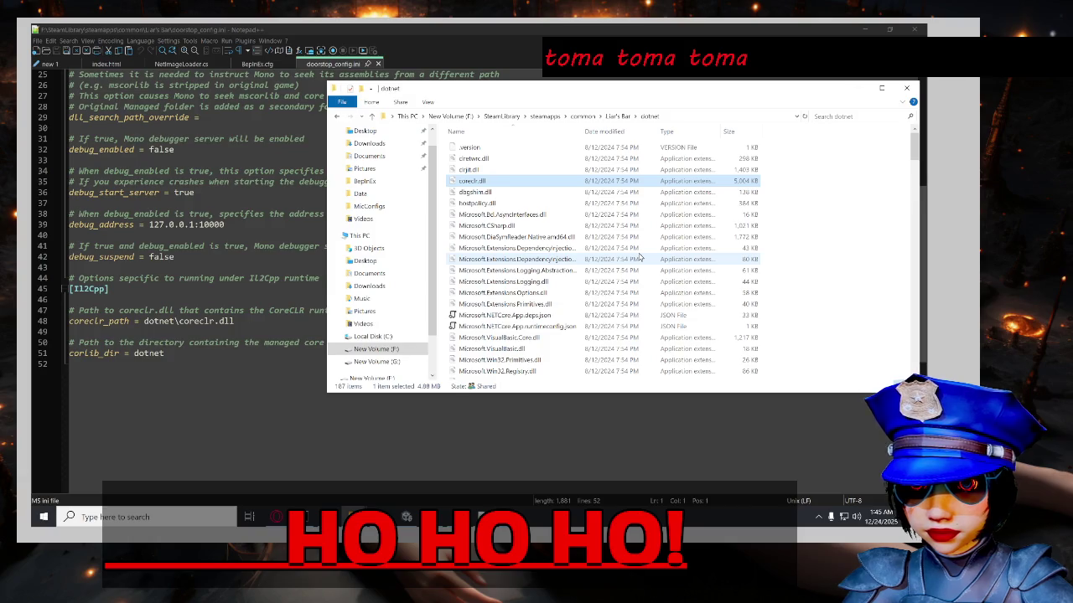
pyautogui.click(379, 413)
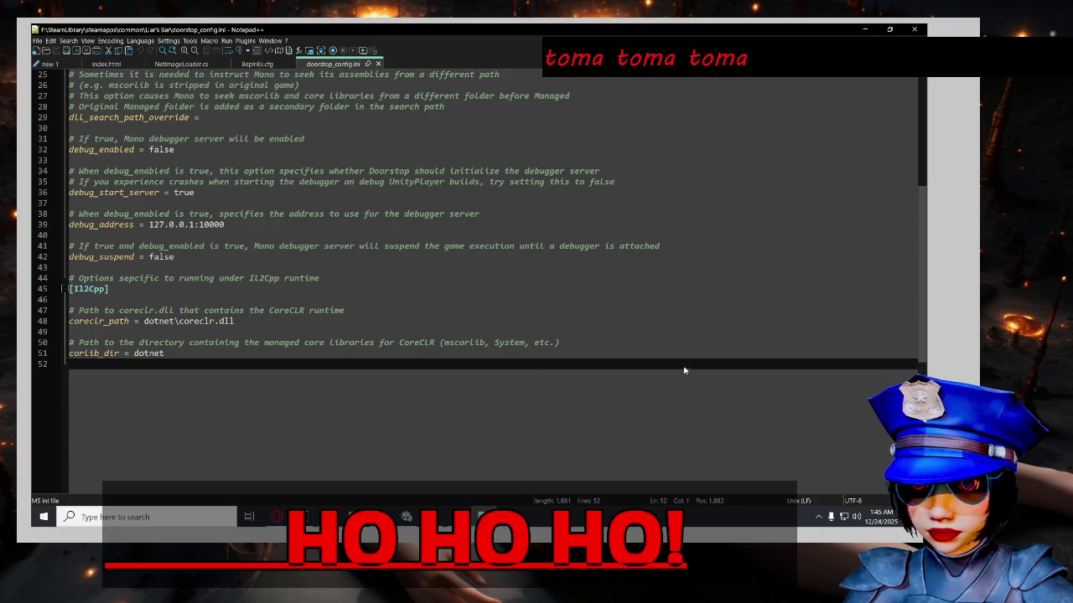
# Close doorstop_config.ini and change BepInEx.cfg's EnableAssemblyCache value from true to false.
pyautogui.scroll(8, 685, 368)
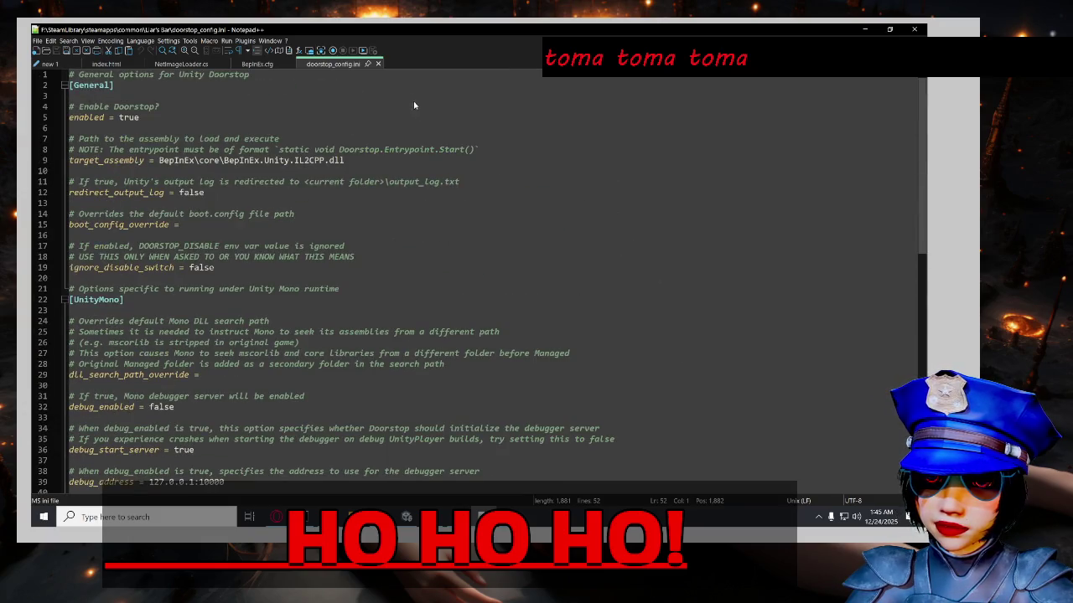
pyautogui.click(378, 65)
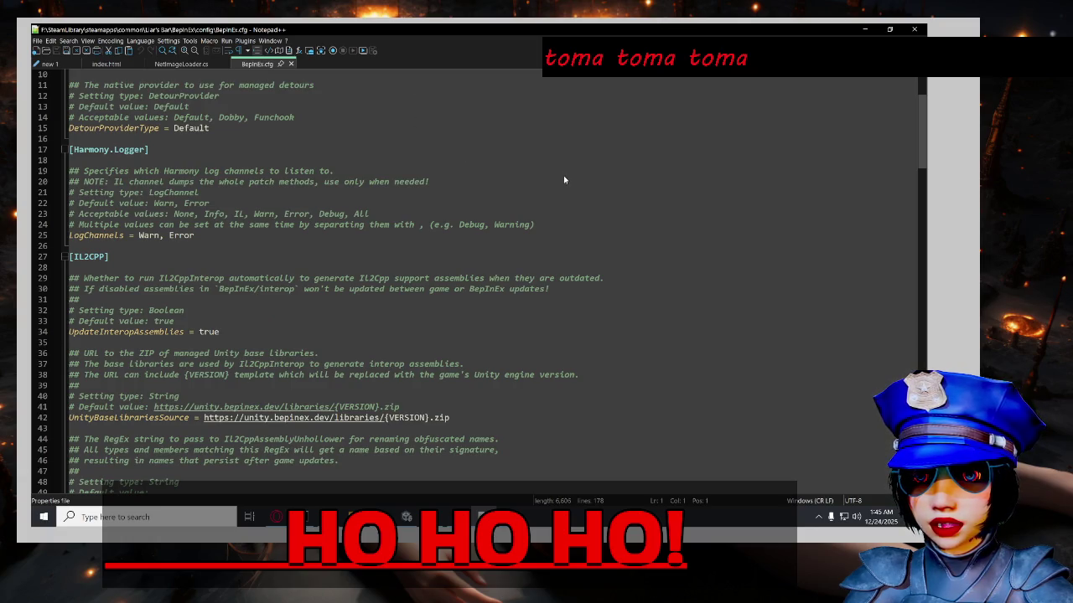
pyautogui.scroll(3, 597, 204)
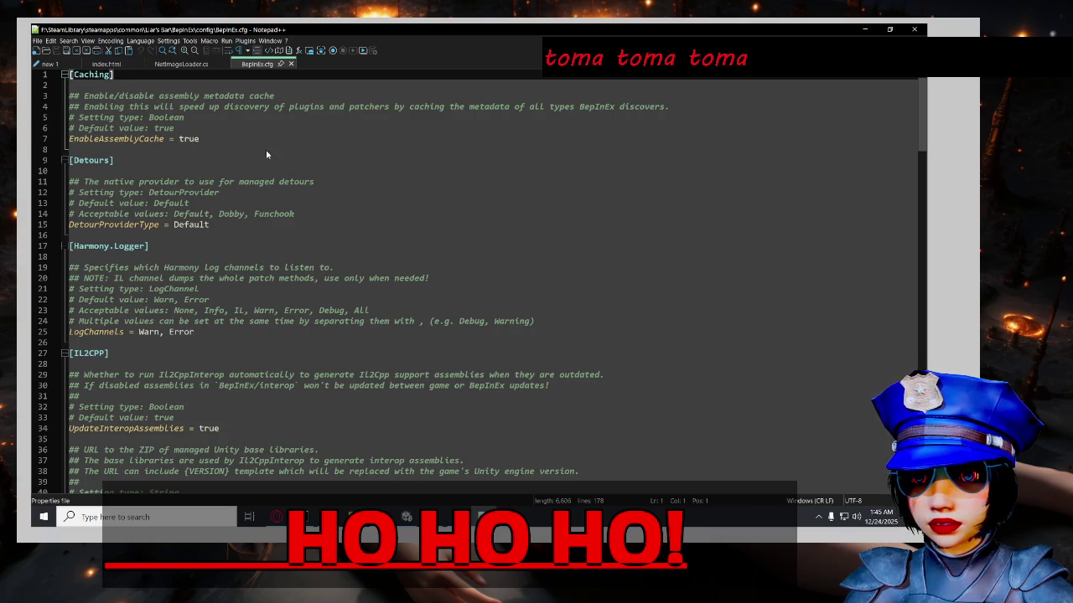
pyautogui.doubleClick(189, 138)
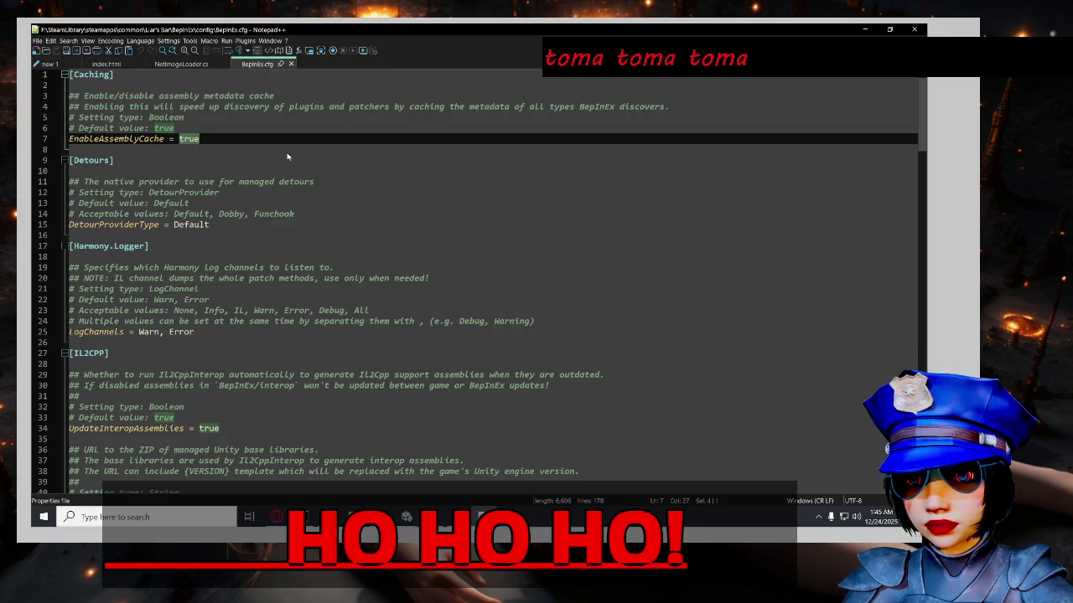
pyautogui.write('false')
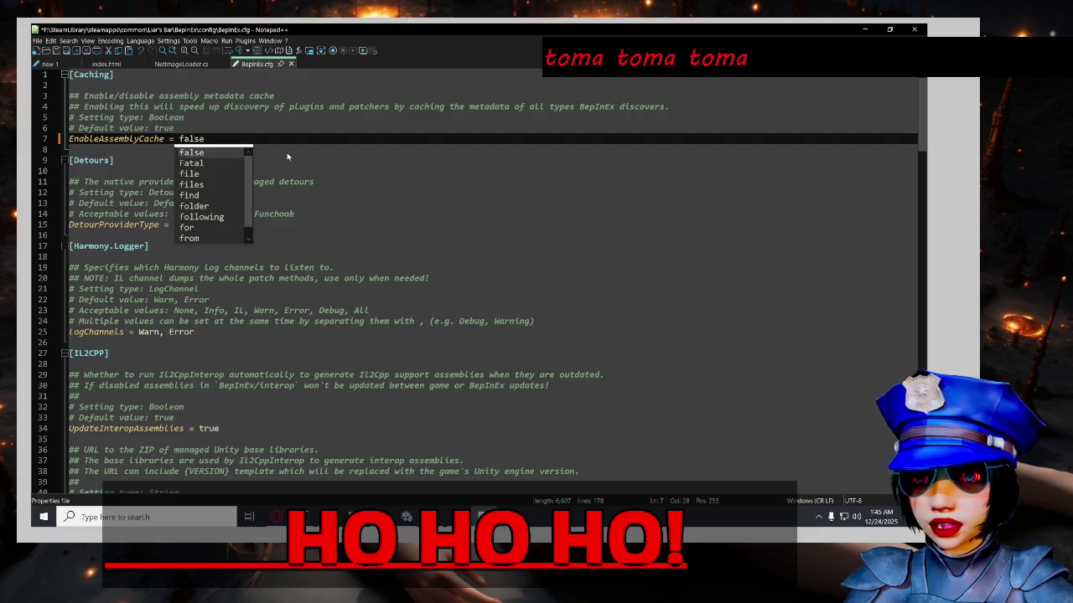
pyautogui.click(419, 171)
pyautogui.click(427, 186)
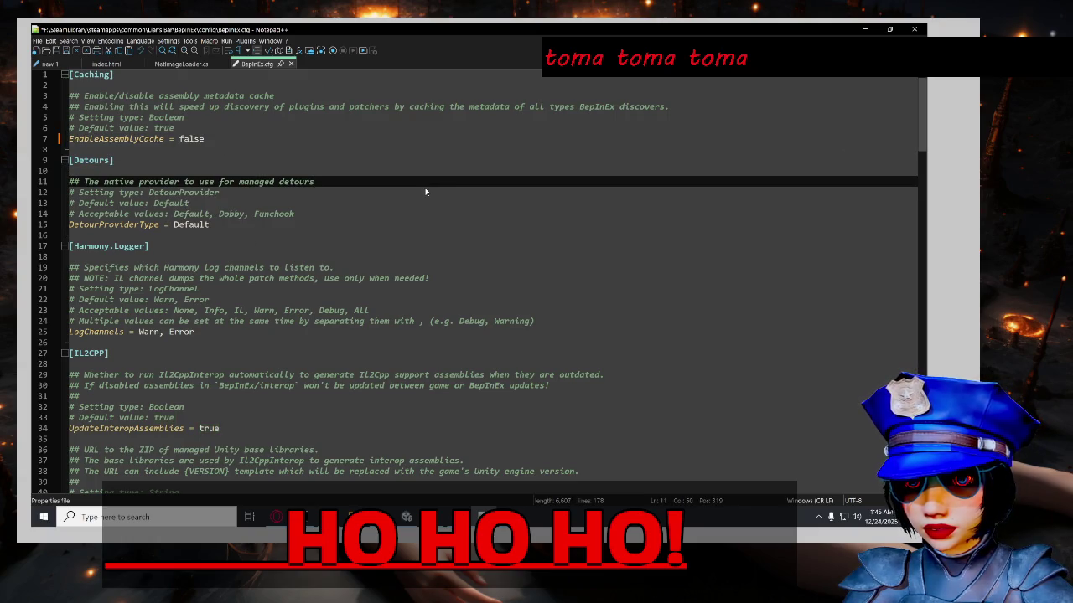
# Save the edited BepInEx.cfg with Ctrl+S.
pyautogui.hotkey('ctrl', 's')
pyautogui.press('Return')
pyautogui.click(411, 218)
pyautogui.scroll(-6, 473, 225)
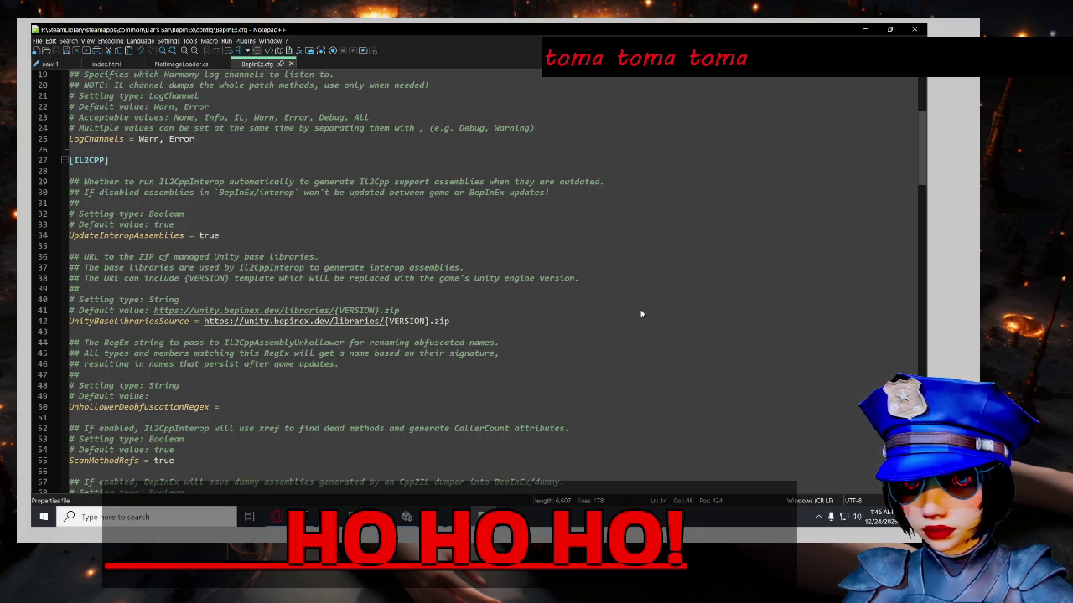
pyautogui.scroll(-2, 650, 316)
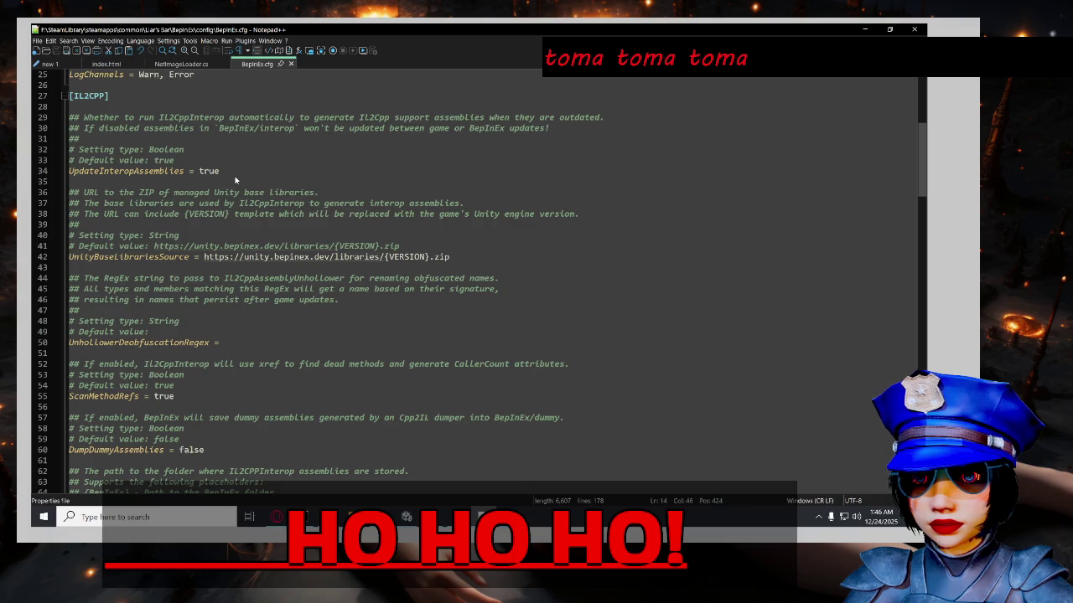
pyautogui.scroll(-3, 236, 179)
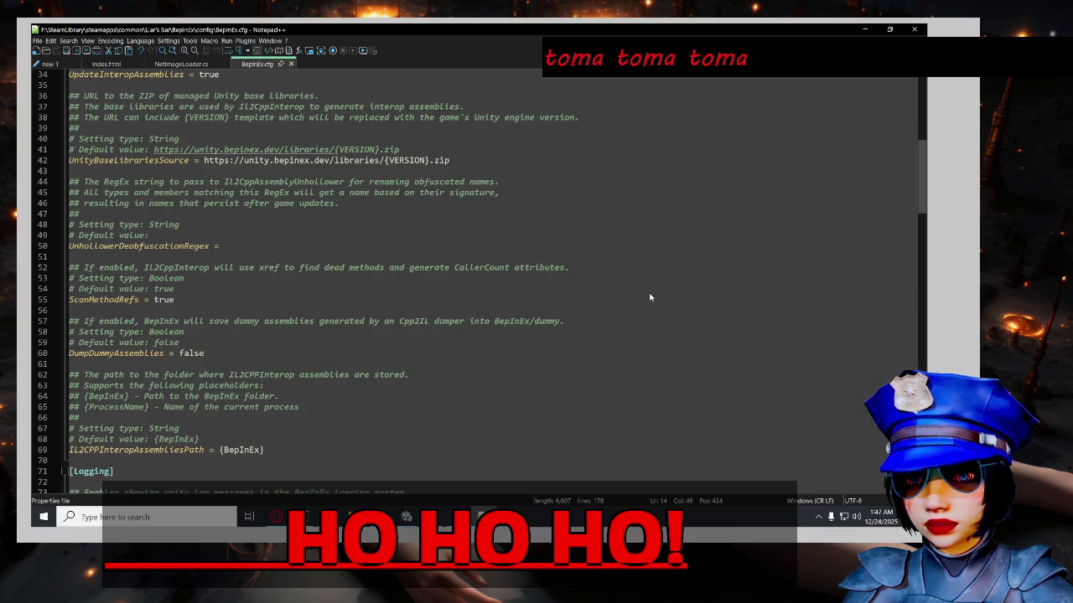
pyautogui.scroll(-4, 615, 313)
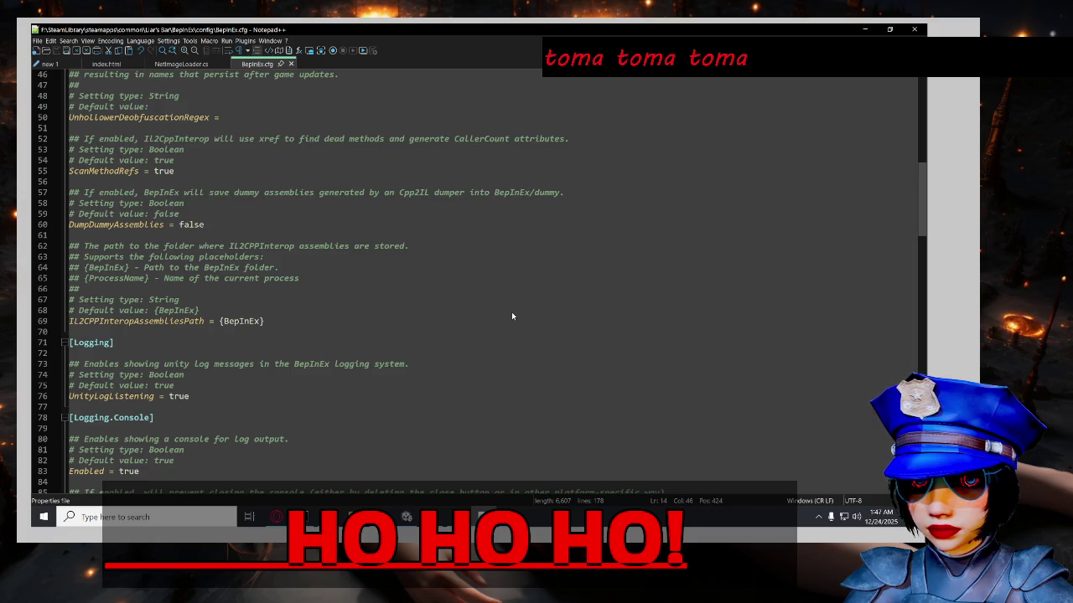
pyautogui.scroll(-2, 512, 316)
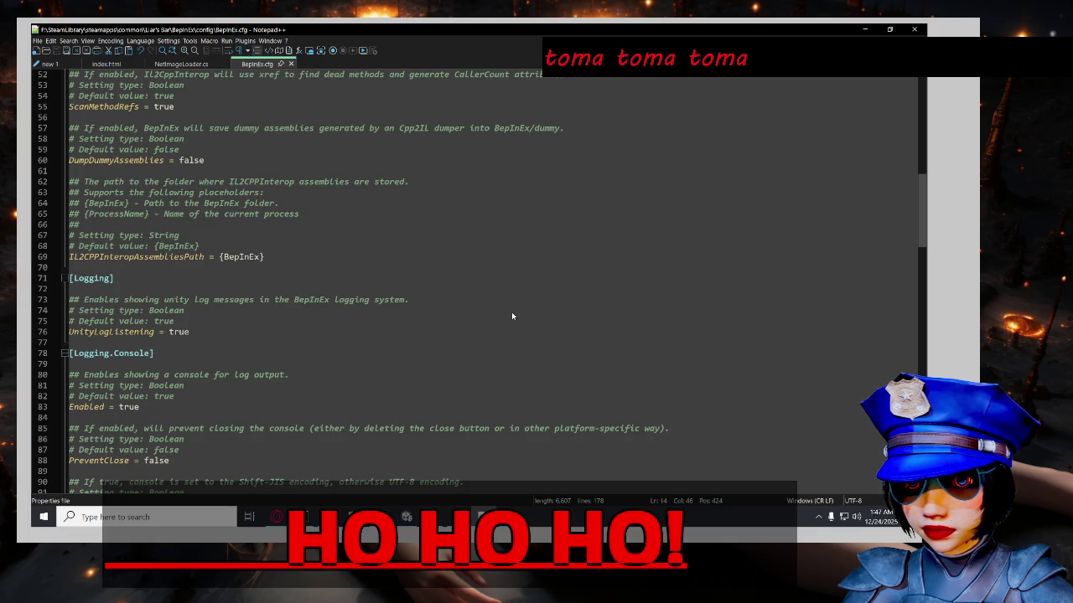
pyautogui.scroll(-2, 512, 315)
pyautogui.scroll(-2, 515, 319)
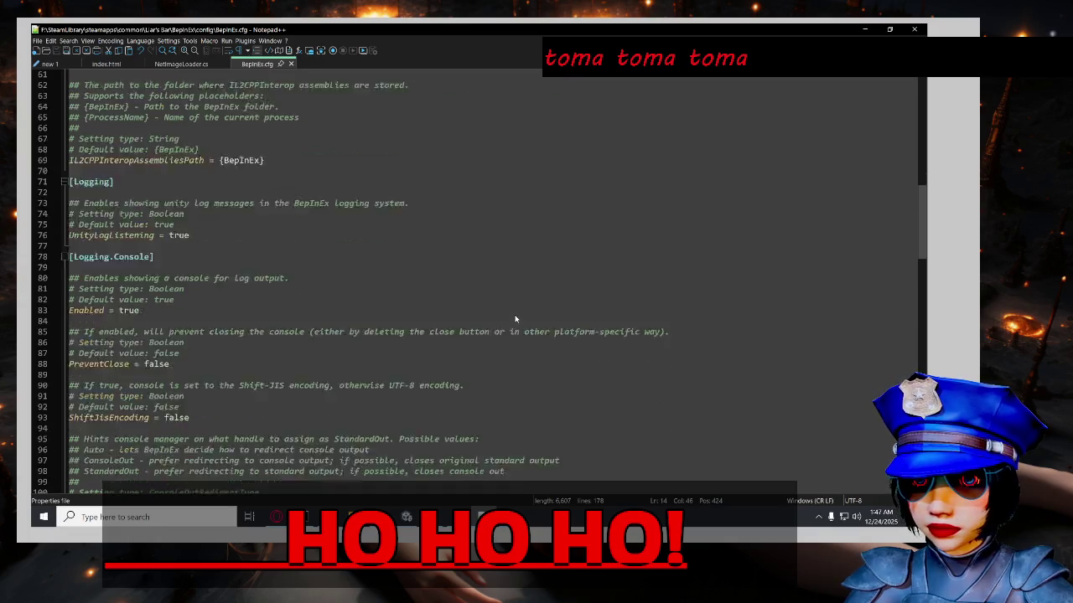
pyautogui.scroll(2, 518, 318)
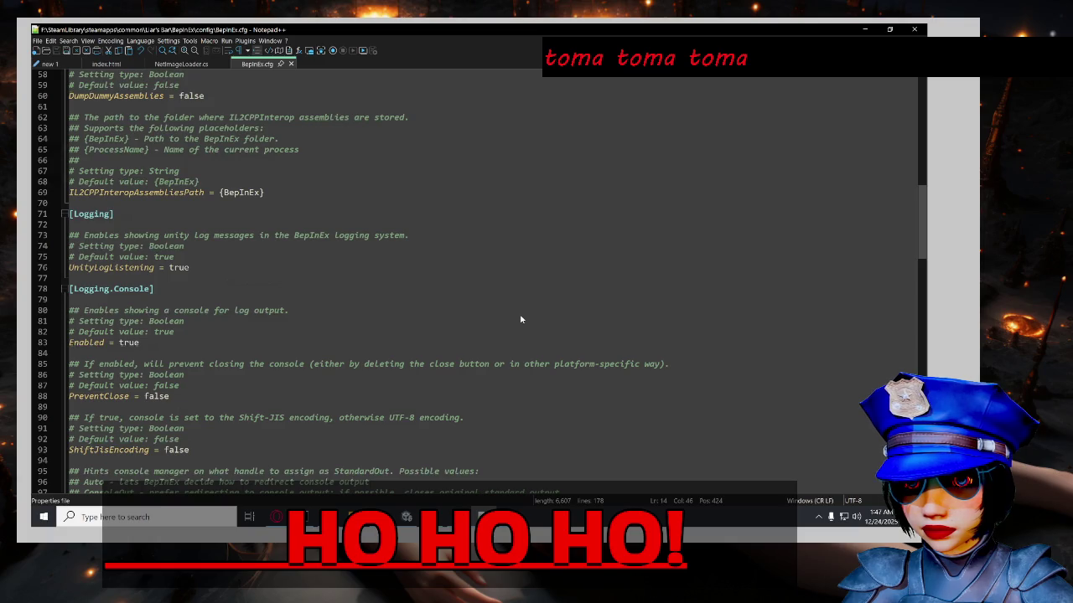
pyautogui.scroll(-6, 521, 319)
pyautogui.scroll(-5, 525, 315)
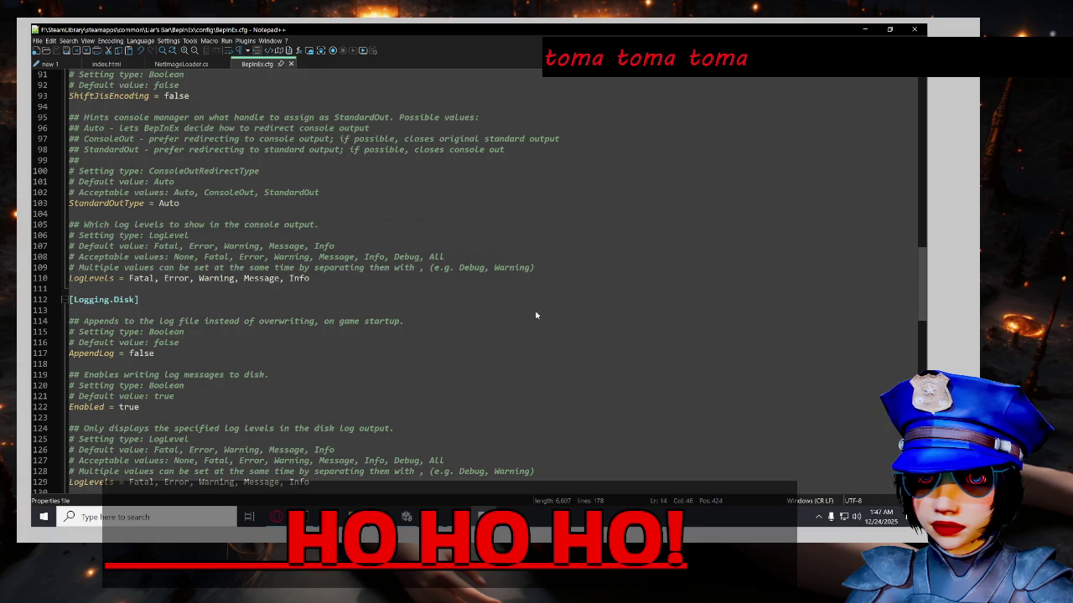
pyautogui.scroll(-8, 537, 320)
pyautogui.scroll(4, 541, 321)
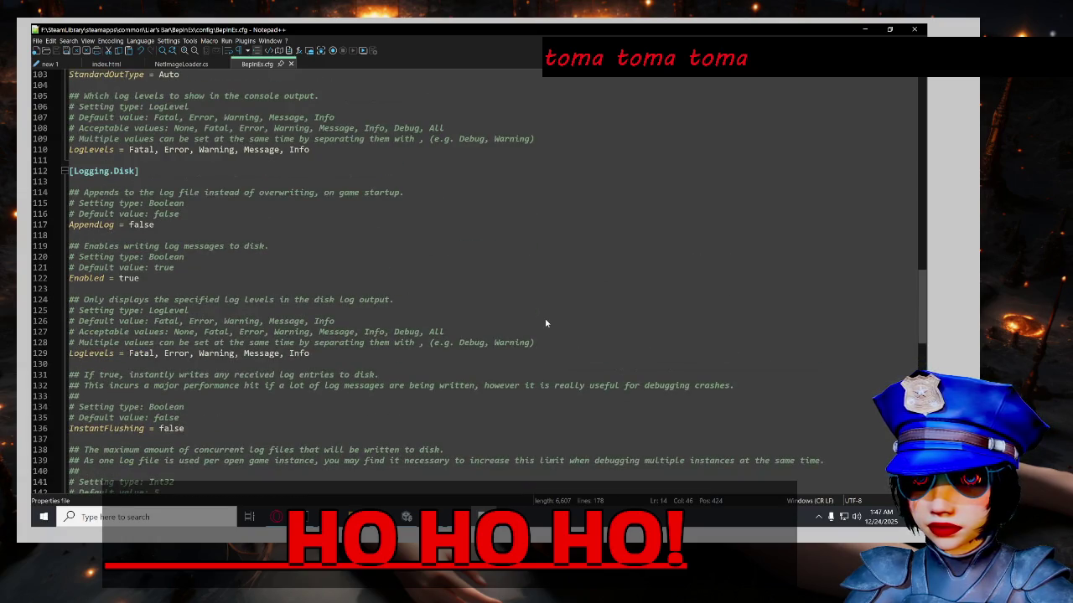
pyautogui.scroll(-16, 546, 322)
pyautogui.scroll(3, 547, 317)
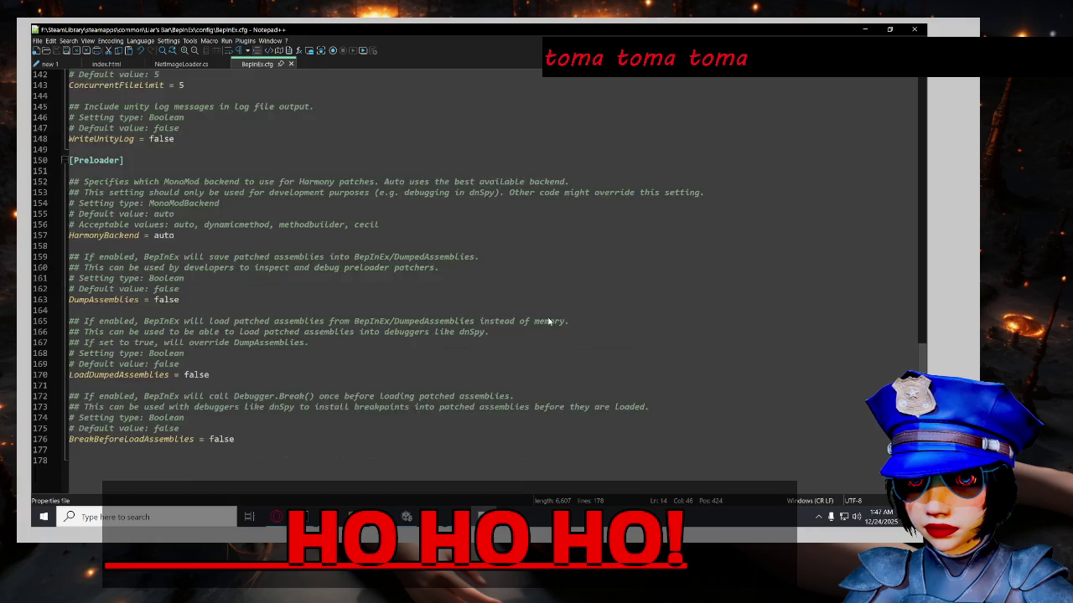
pyautogui.scroll(1, 549, 321)
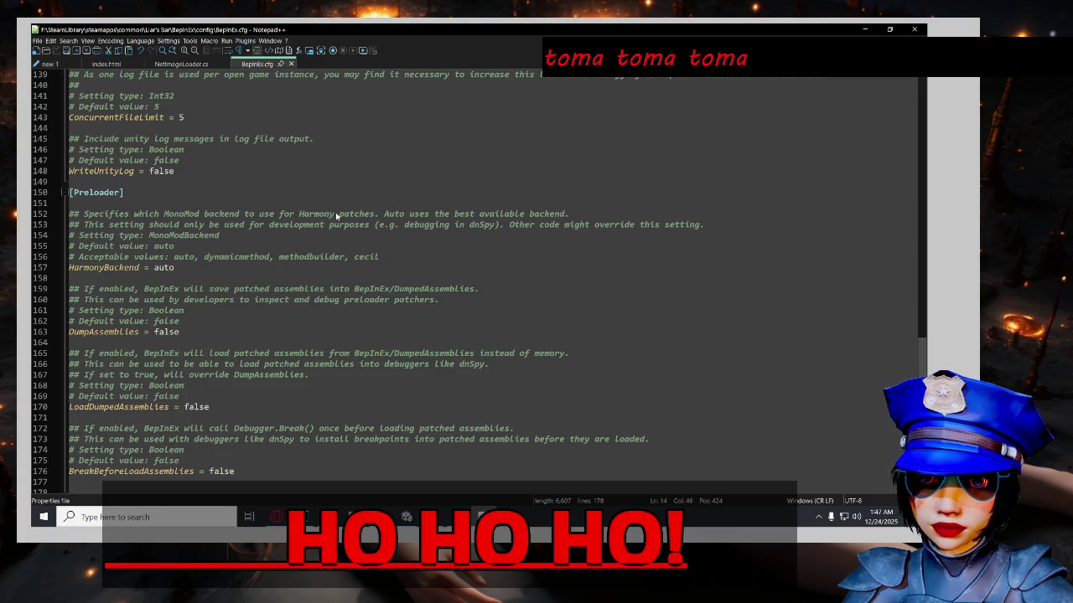
pyautogui.moveTo(353, 517)
pyautogui.click(435, 471)
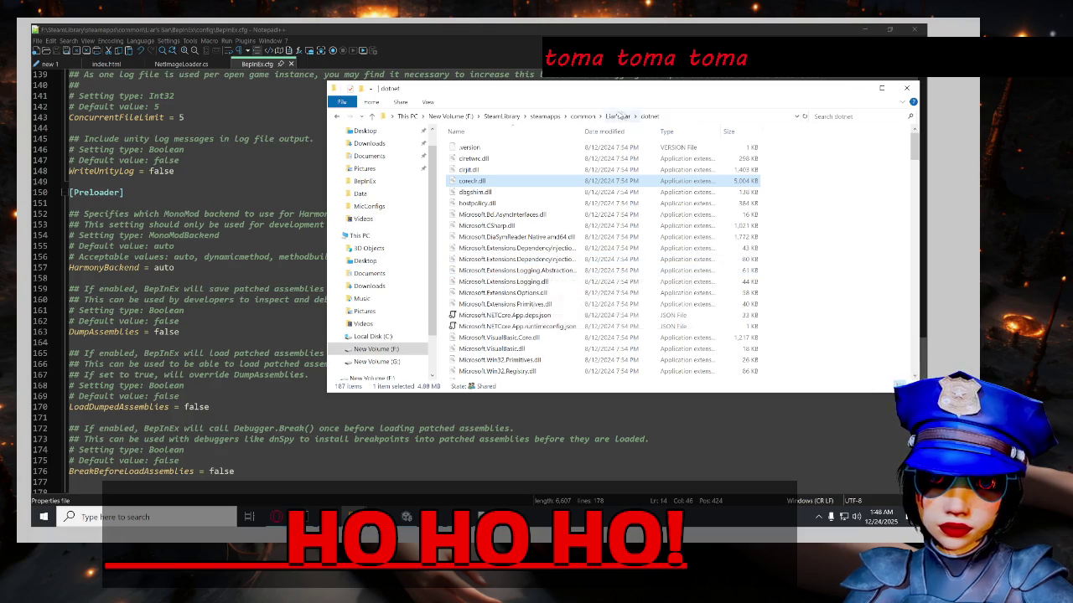
# Go up to the Liar's Bar folder and launch Liar's Bar.exe.
pyautogui.click(620, 116)
pyautogui.doubleClick(519, 248)
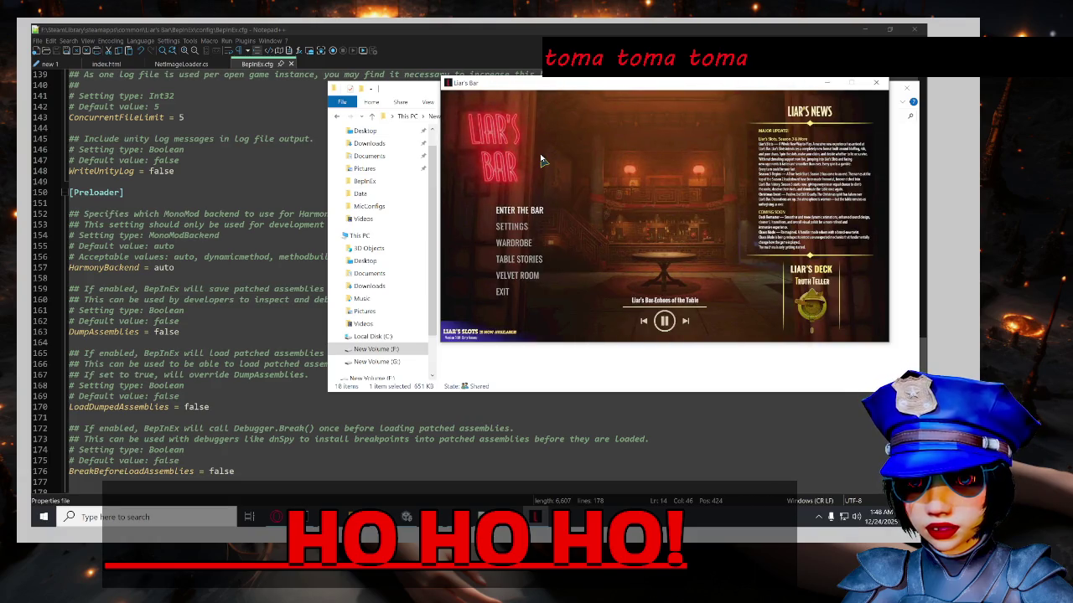
# Toggle the Liar's Bar game window from the taskbar, finally putting it away to reveal the folder.
pyautogui.click(540, 517)
pyautogui.click(543, 517)
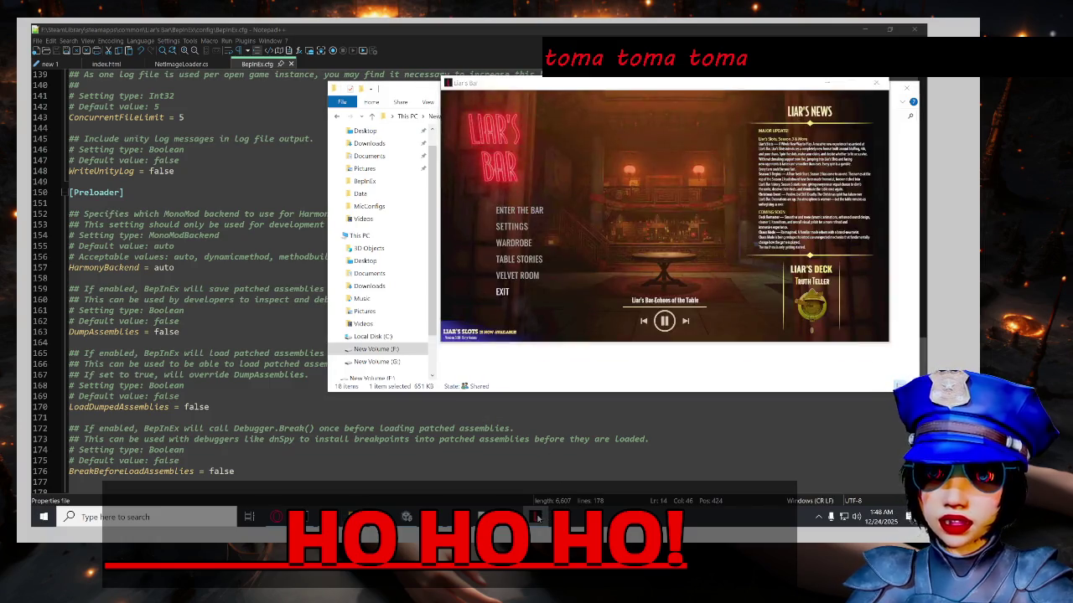
pyautogui.click(539, 518)
pyautogui.click(538, 518)
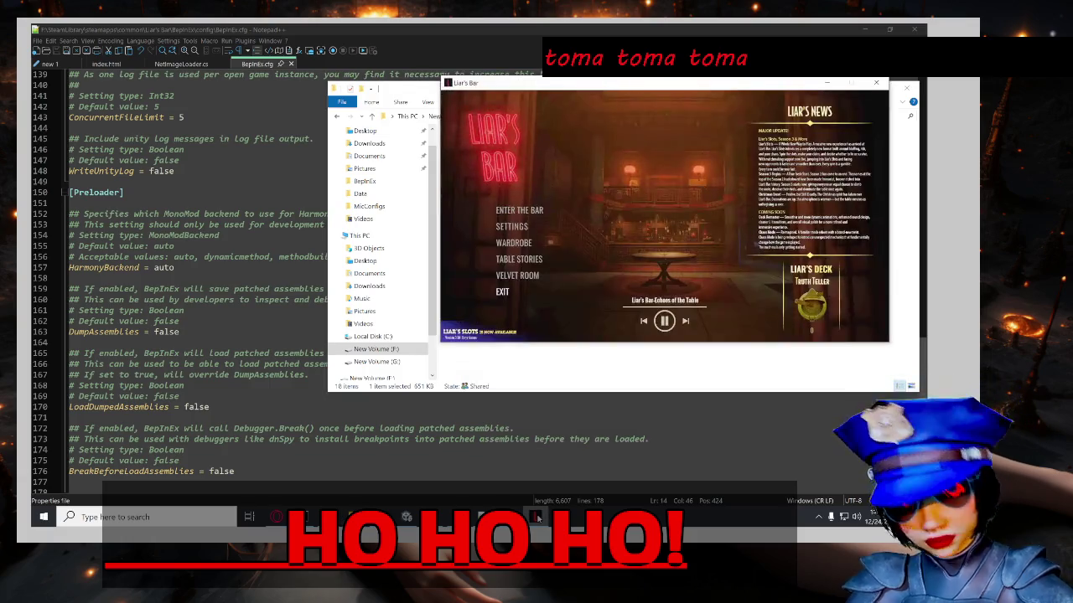
pyautogui.click(539, 518)
pyautogui.click(538, 518)
pyautogui.click(539, 518)
pyautogui.click(539, 518)
pyautogui.click(539, 518)
pyautogui.click(539, 518)
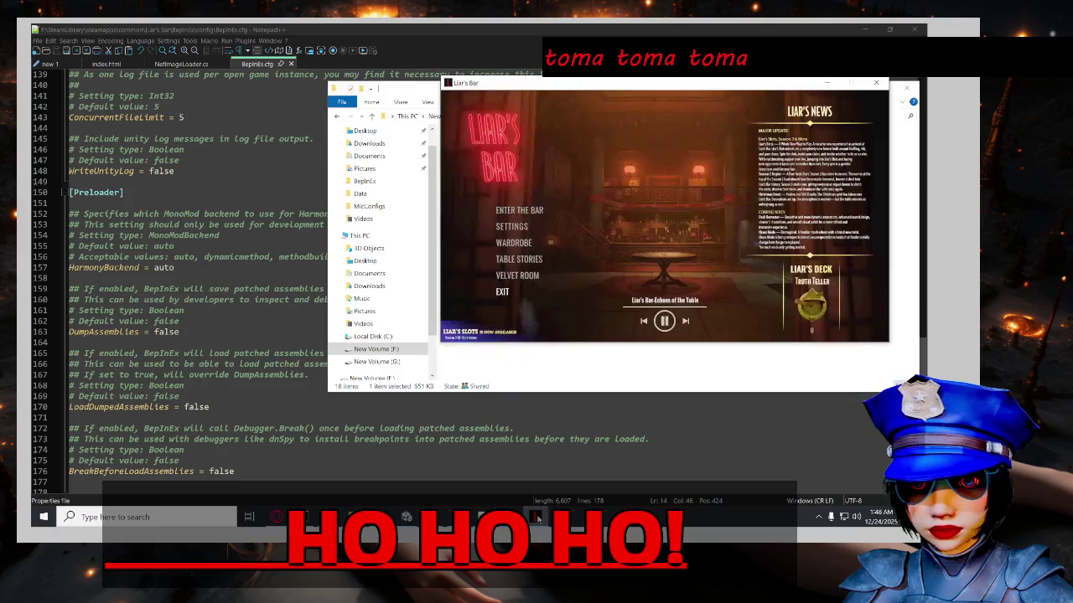
pyautogui.click(539, 518)
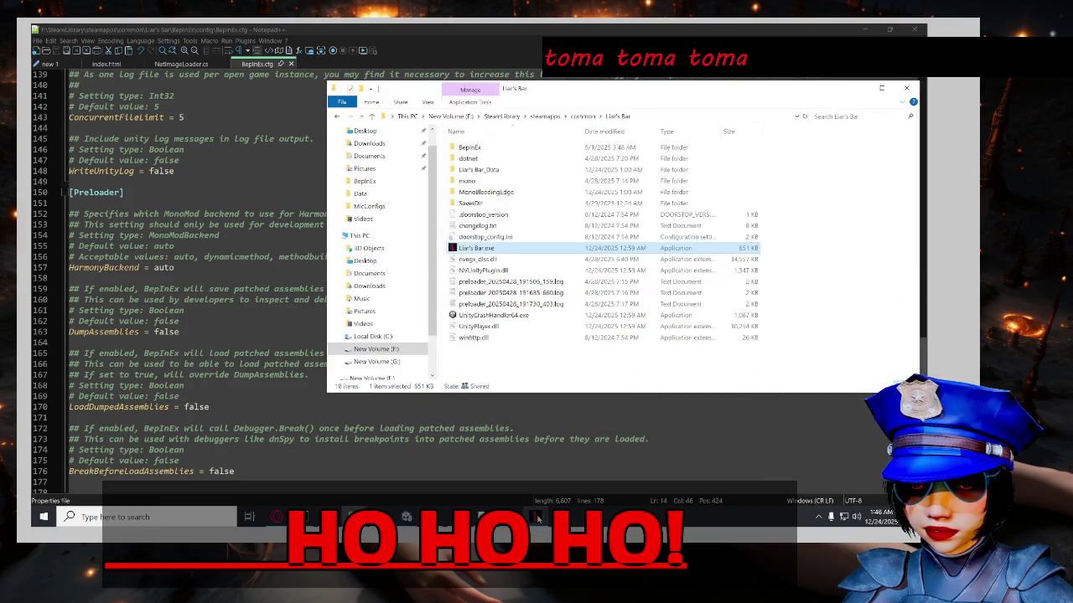
pyautogui.click(538, 518)
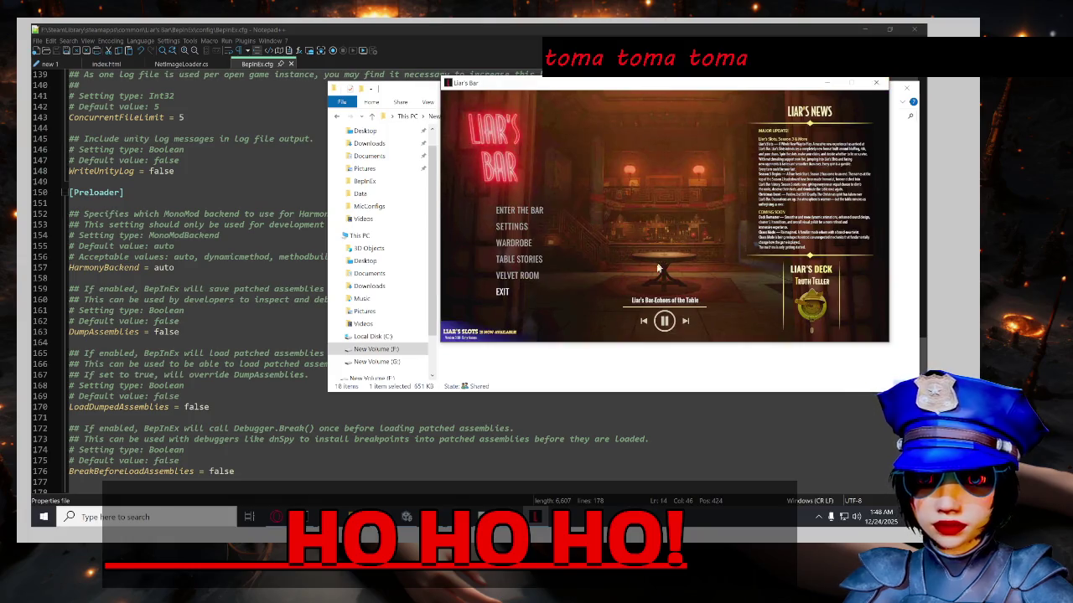
pyautogui.click(872, 88)
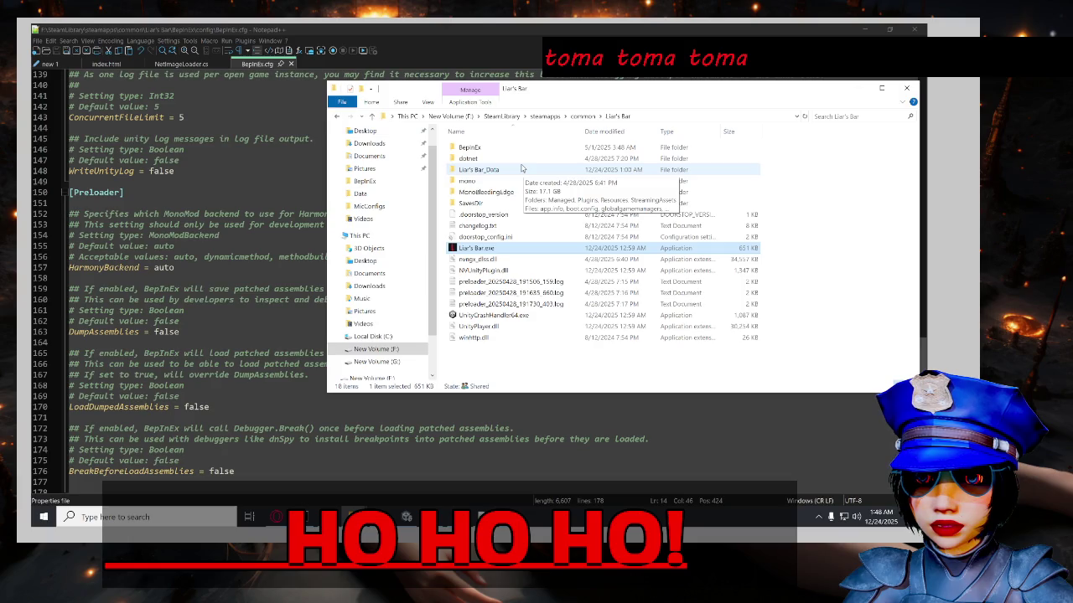
# Inspect the Liar's Bar_Data, mono and MonoBleedingEdge folders, returning to the game folder each time.
pyautogui.doubleClick(521, 168)
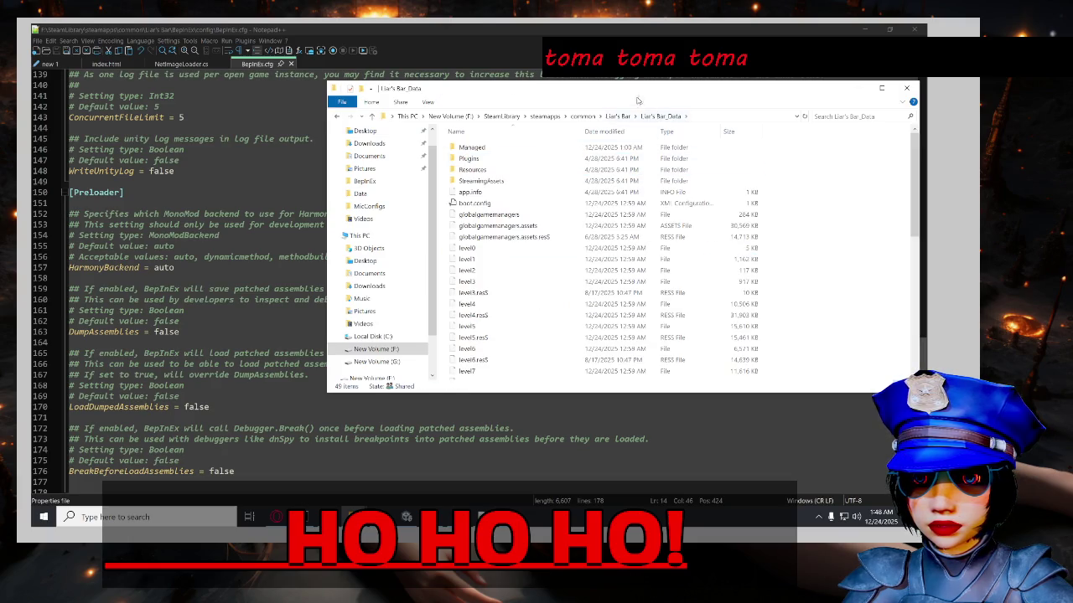
pyautogui.click(619, 117)
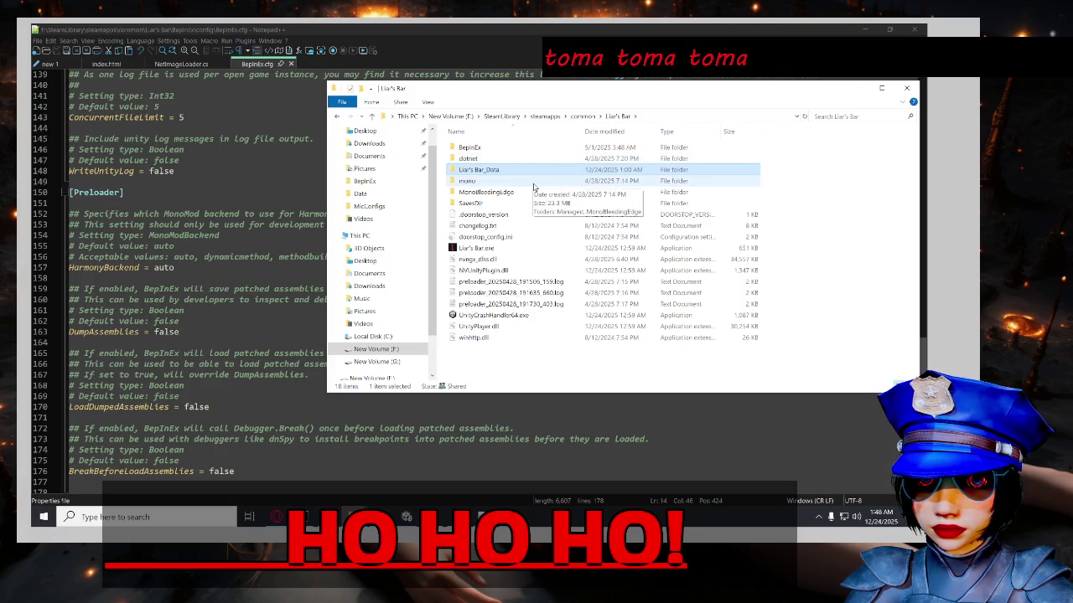
pyautogui.doubleClick(528, 181)
pyautogui.click(618, 116)
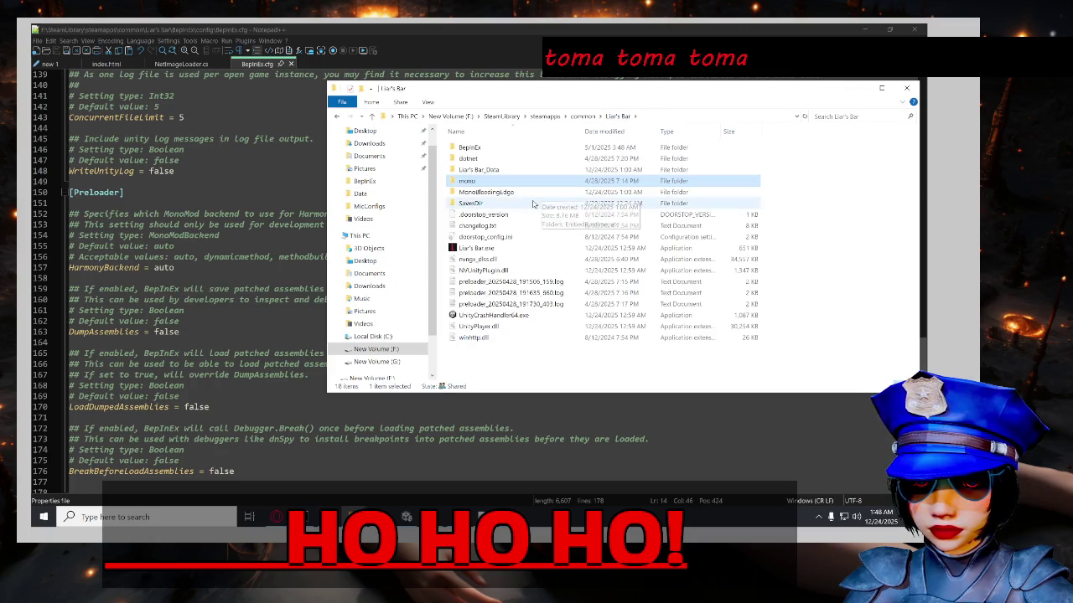
pyautogui.doubleClick(536, 193)
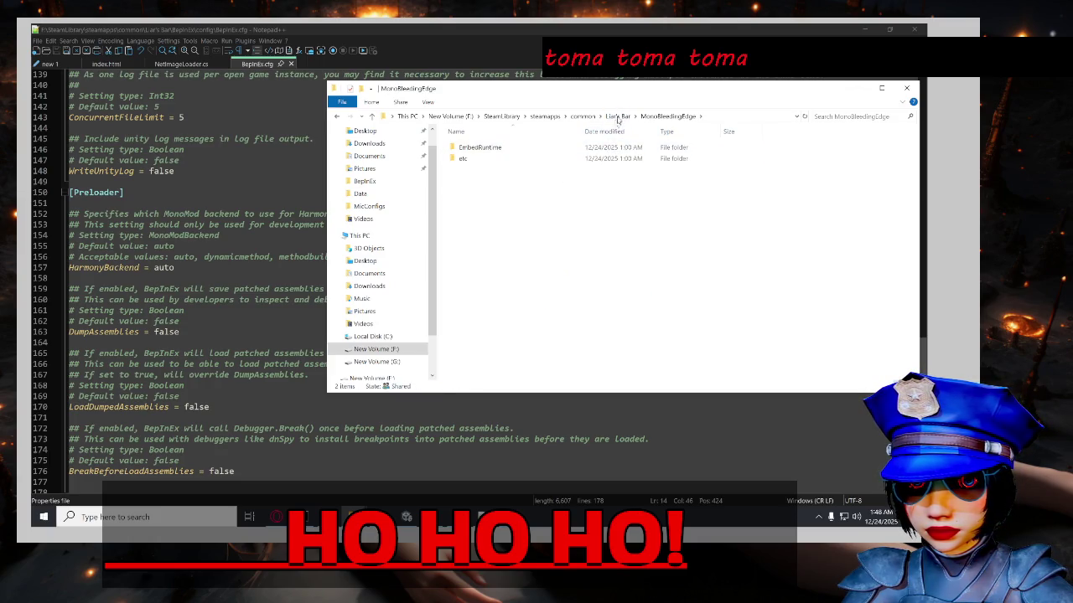
pyautogui.click(618, 116)
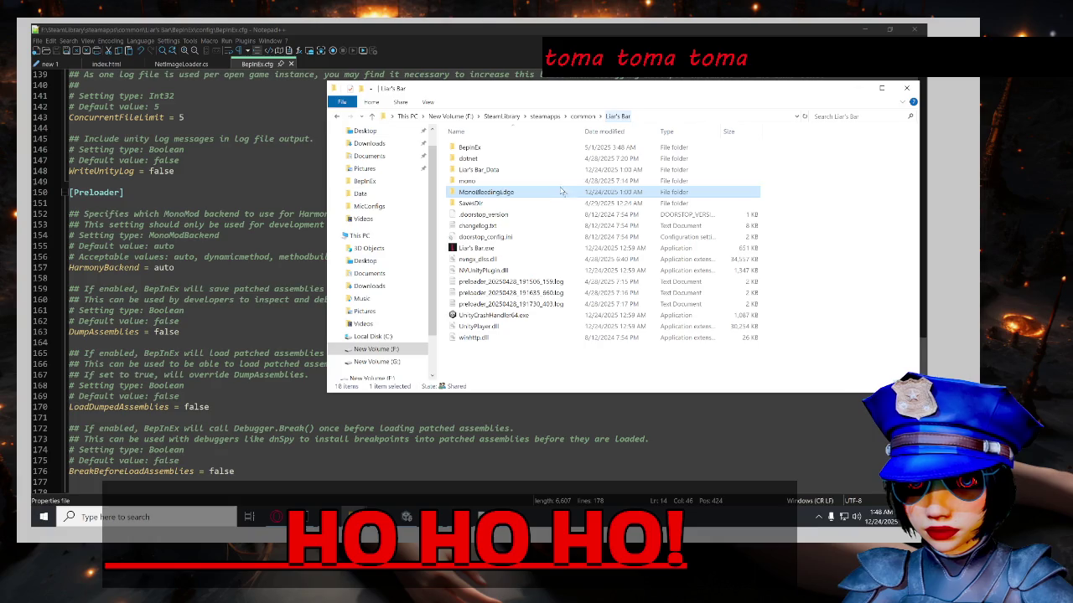
# Open BepInEx and check its patchers, plugins and cache subfolders.
pyautogui.doubleClick(544, 148)
pyautogui.doubleClick(547, 203)
pyautogui.click(652, 117)
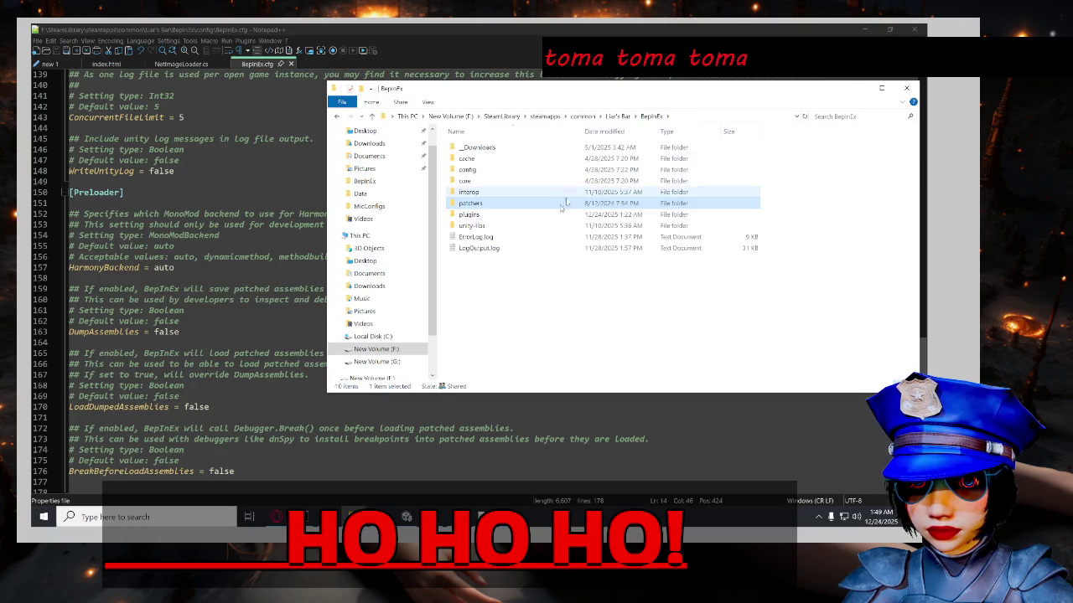
pyautogui.doubleClick(553, 215)
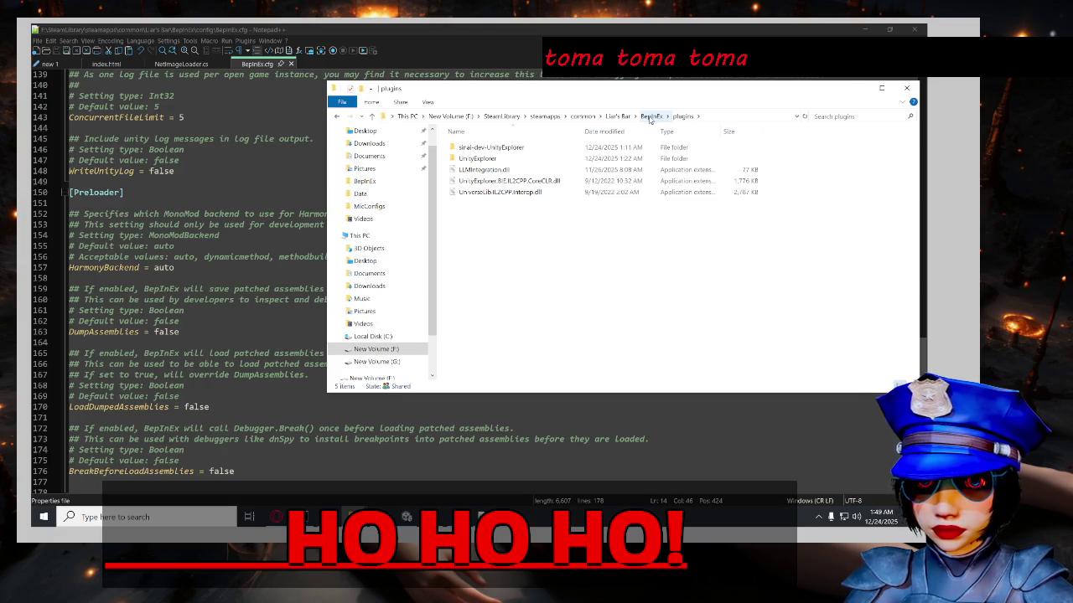
pyautogui.click(649, 117)
pyautogui.doubleClick(631, 149)
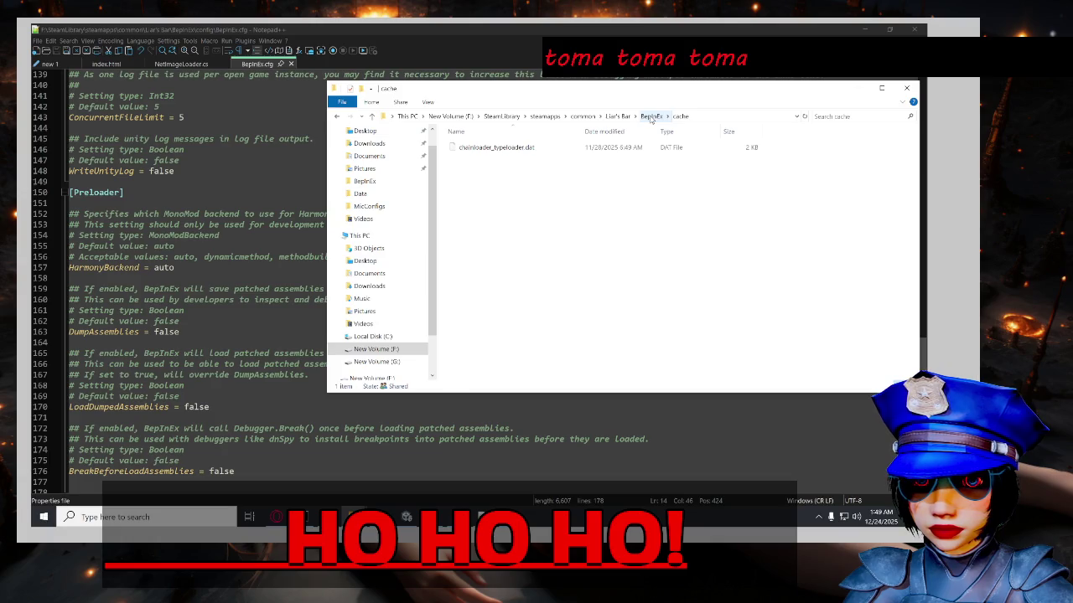
pyautogui.click(651, 118)
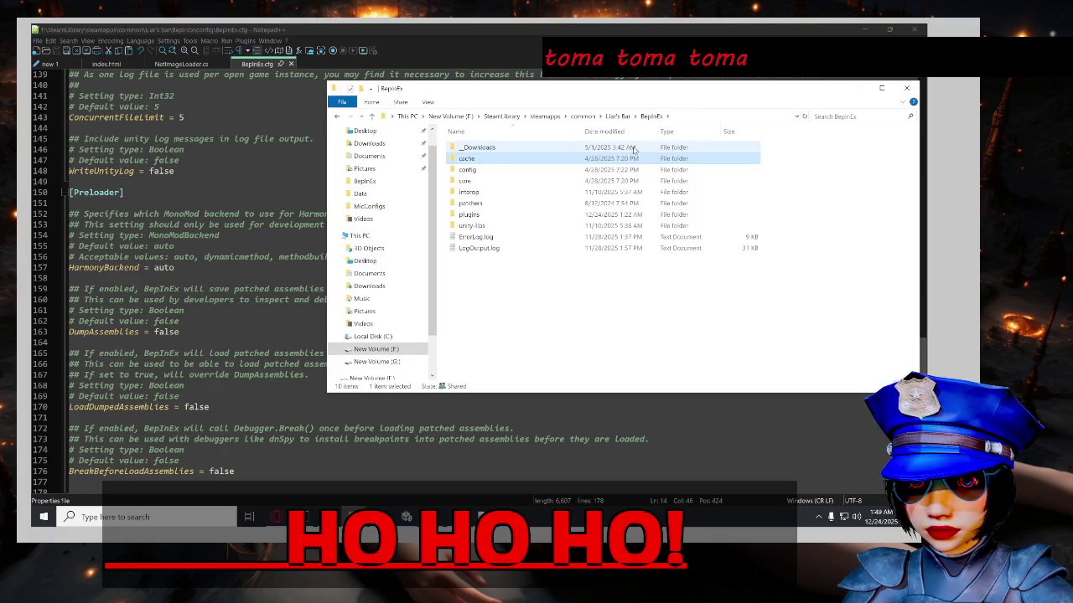
# Open BepInEx's _Downloads folder, widen the Name column, and open unityexplorer_bie6.zip.
pyautogui.doubleClick(633, 147)
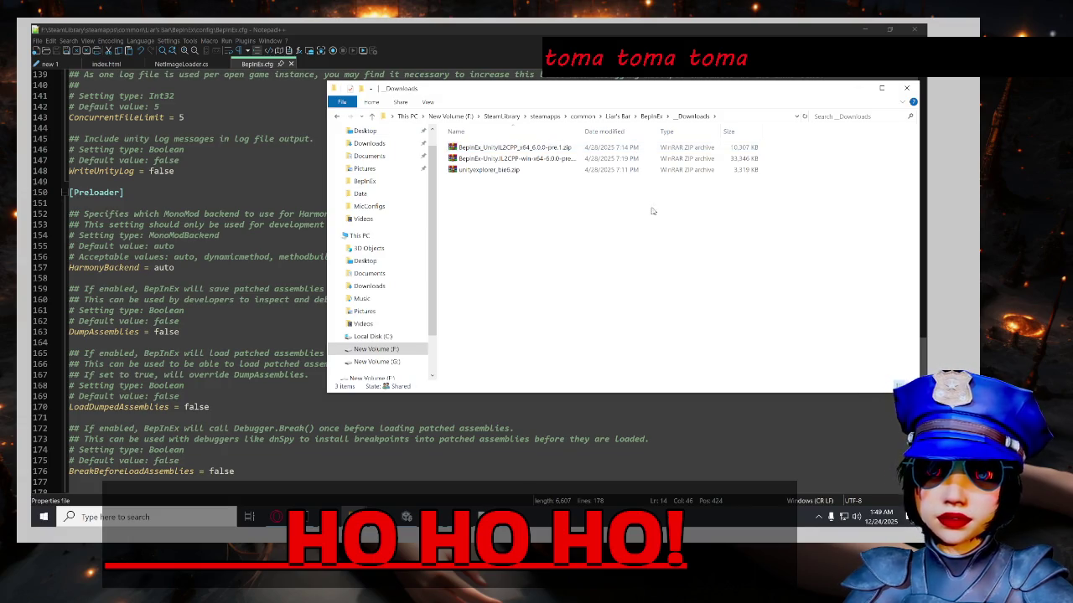
pyautogui.moveTo(583, 127); pyautogui.dragTo(620, 128)
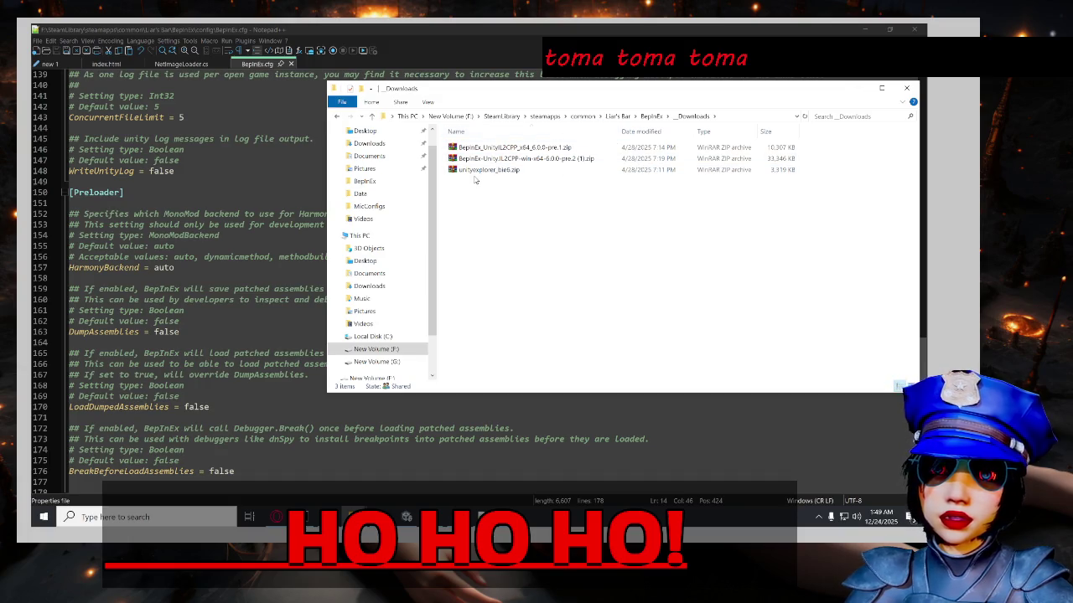
pyautogui.doubleClick(467, 172)
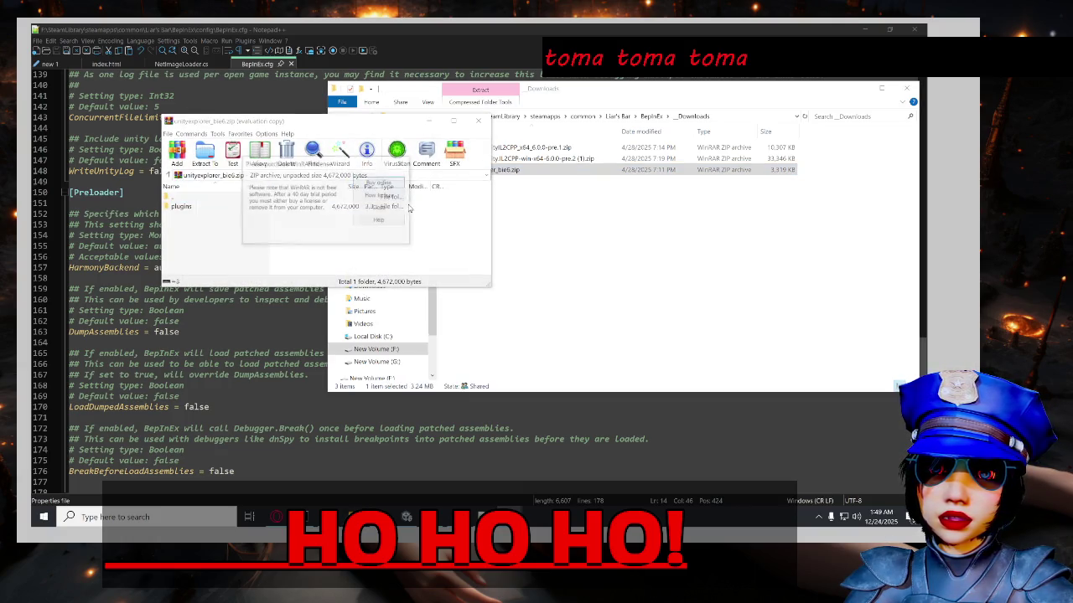
# Browse the UnityExplorer archive's plugins and sinai-dev-UnityExplorer folders, then close it.
pyautogui.click(396, 209)
pyautogui.click(346, 208)
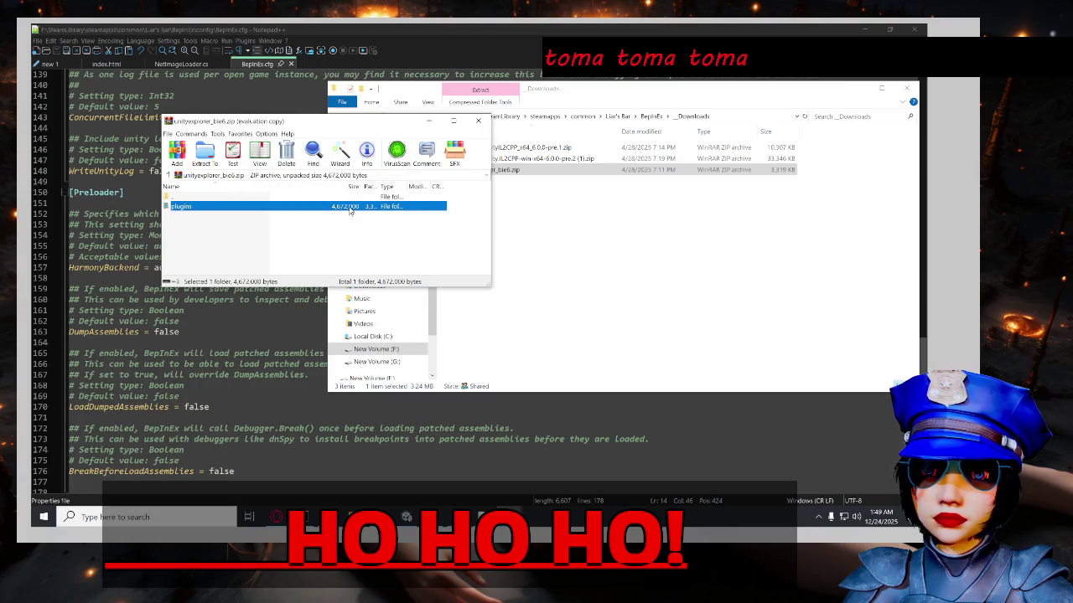
pyautogui.doubleClick(345, 209)
pyautogui.doubleClick(334, 209)
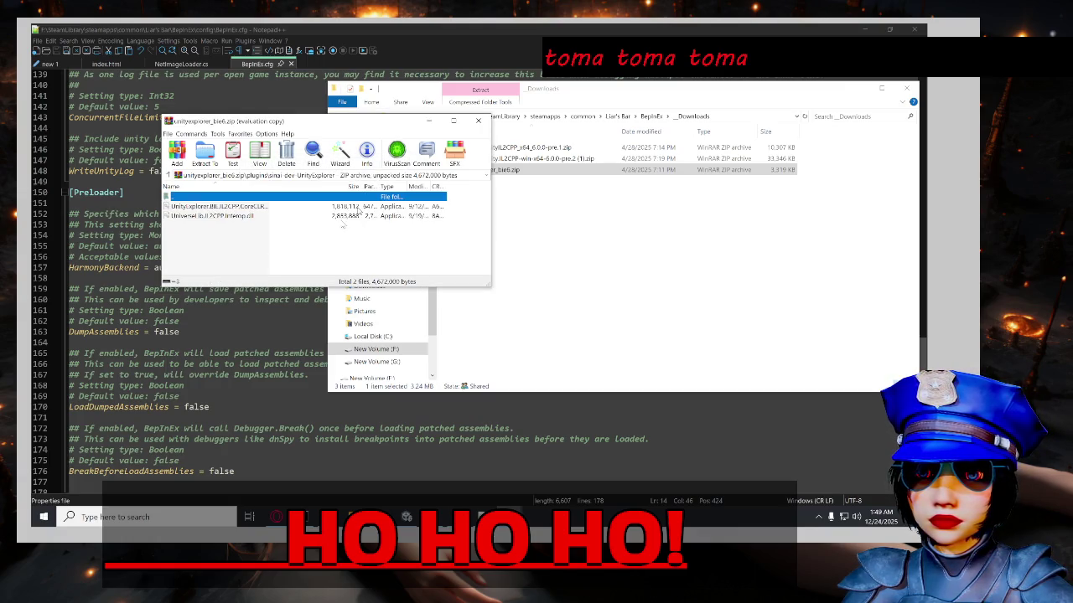
pyautogui.click(479, 121)
# Open the BepInEx-Unity.IL2CPP-win-x64-6.0.0-pre.2 zip, dismissing the licence reminder.
pyautogui.doubleClick(501, 159)
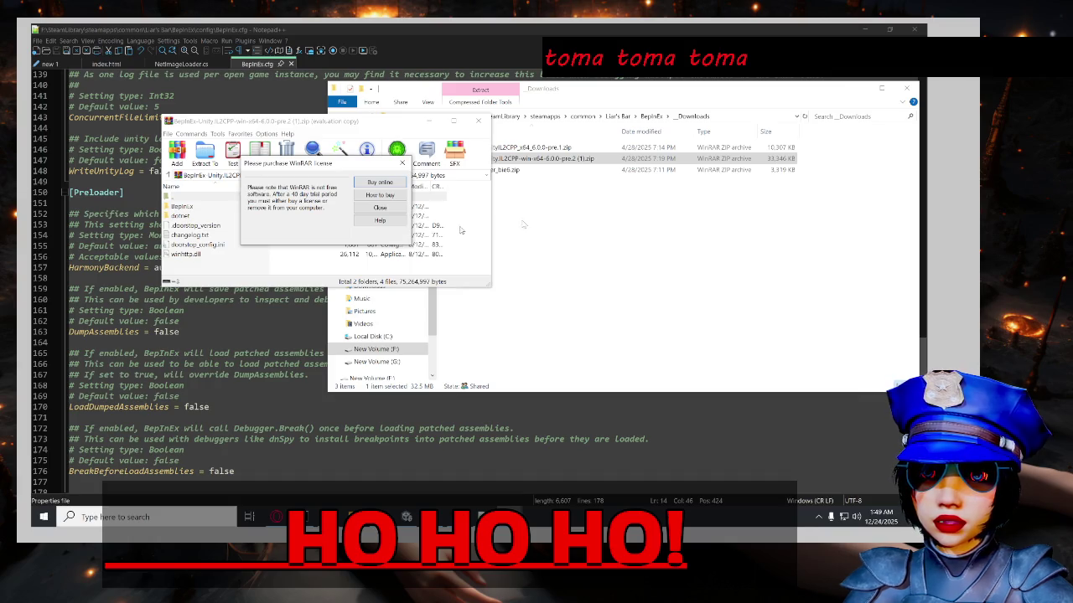
pyautogui.click(379, 208)
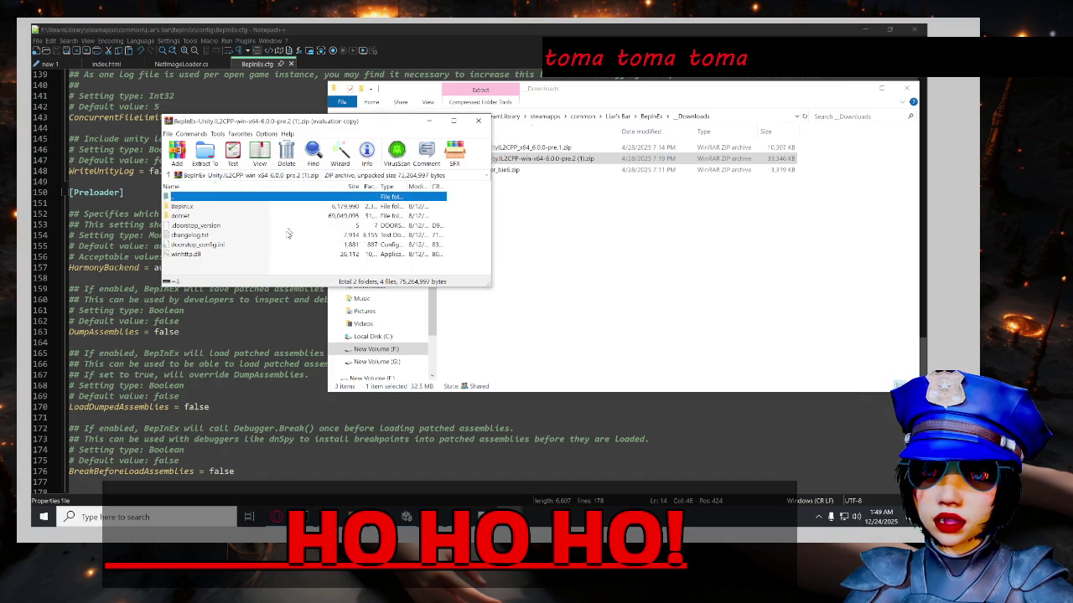
pyautogui.click(627, 247)
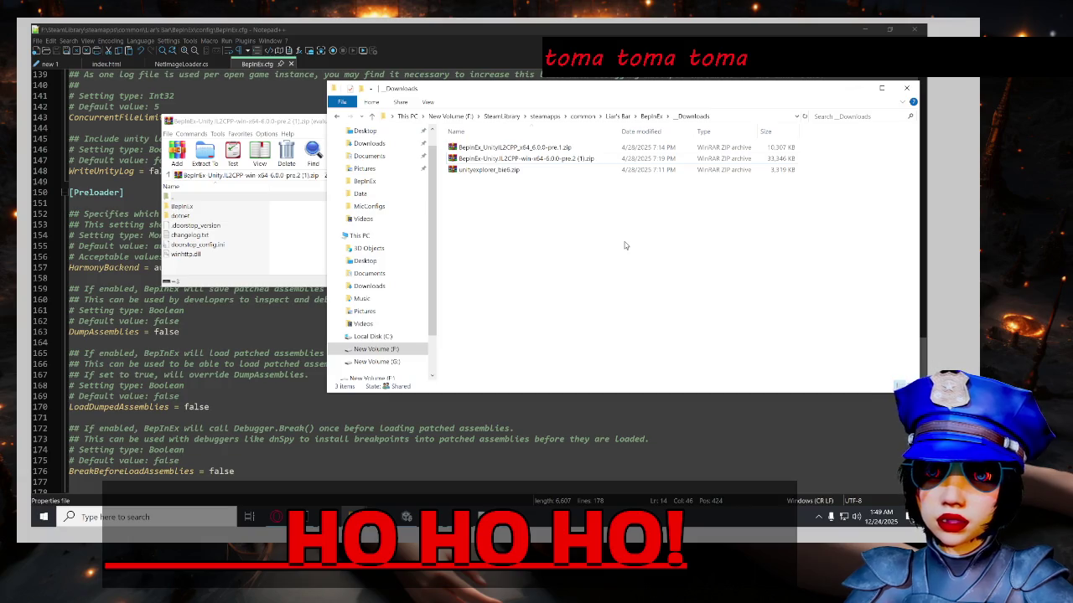
# View the archive's dotnet folder (187 files), move WinRAR aside, and navigate Explorer to steamapps\common.
pyautogui.doubleClick(240, 218)
pyautogui.scroll(-7, 260, 244)
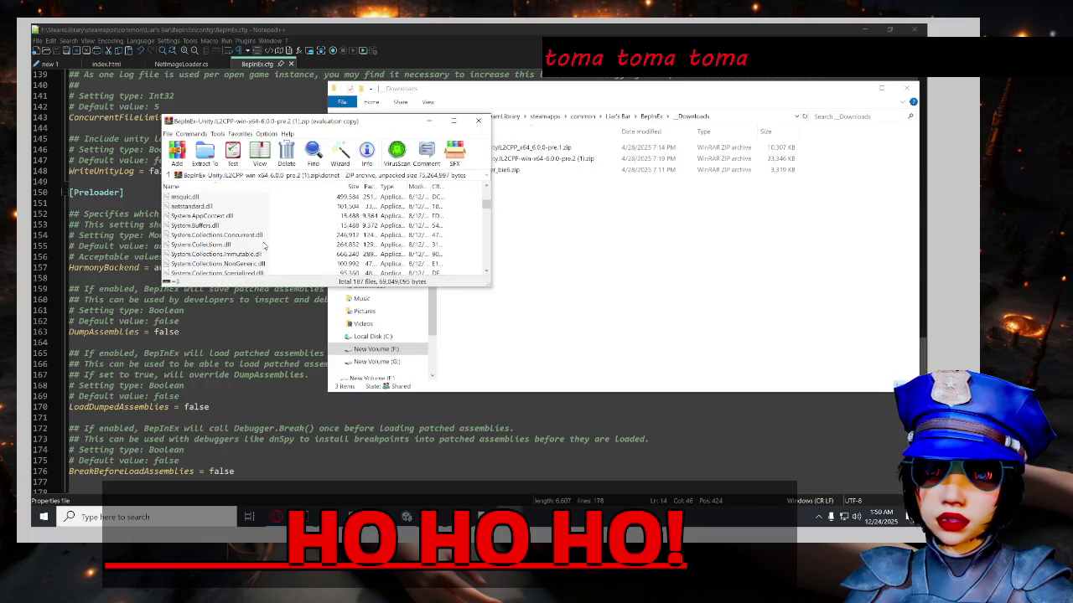
pyautogui.scroll(-10, 268, 247)
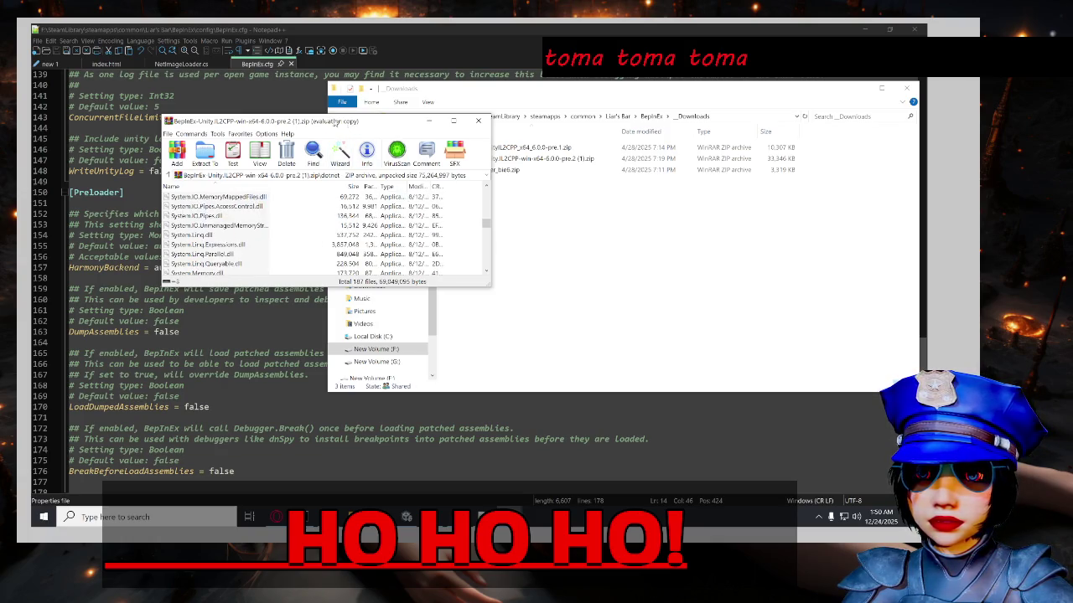
pyautogui.moveTo(350, 123); pyautogui.dragTo(231, 102)
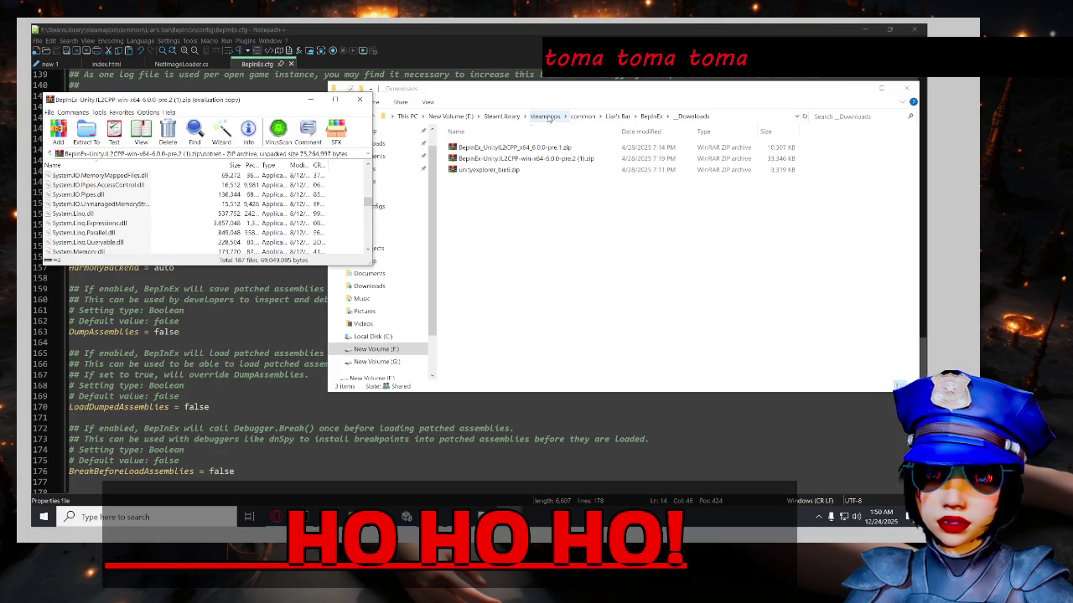
pyautogui.click(548, 119)
pyautogui.doubleClick(524, 146)
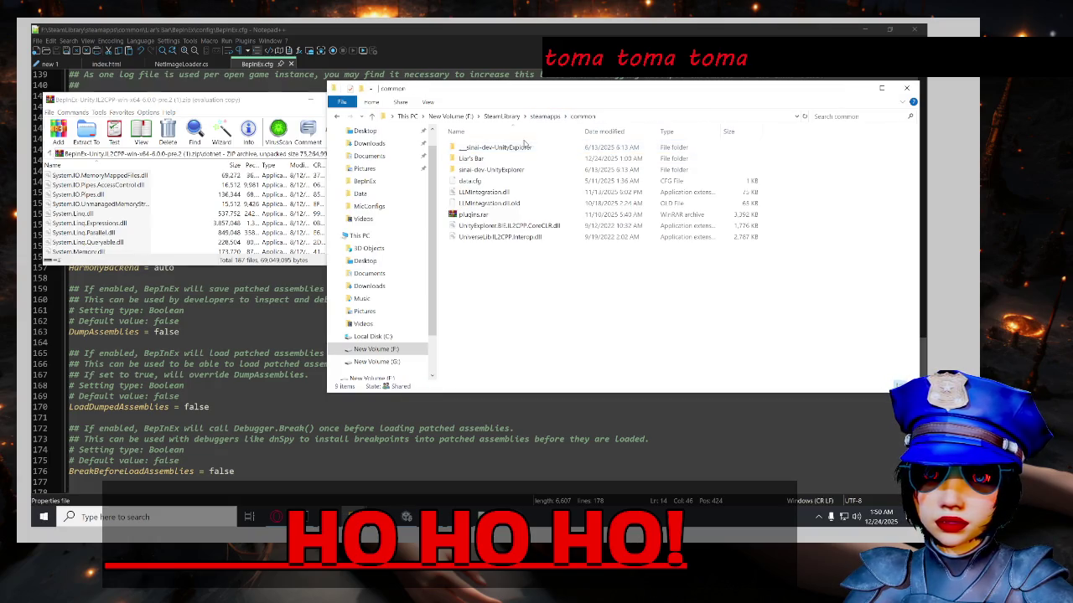
# Open the Liar's Bar game folder in File Explorer.
pyautogui.click(566, 162)
pyautogui.doubleClick(566, 163)
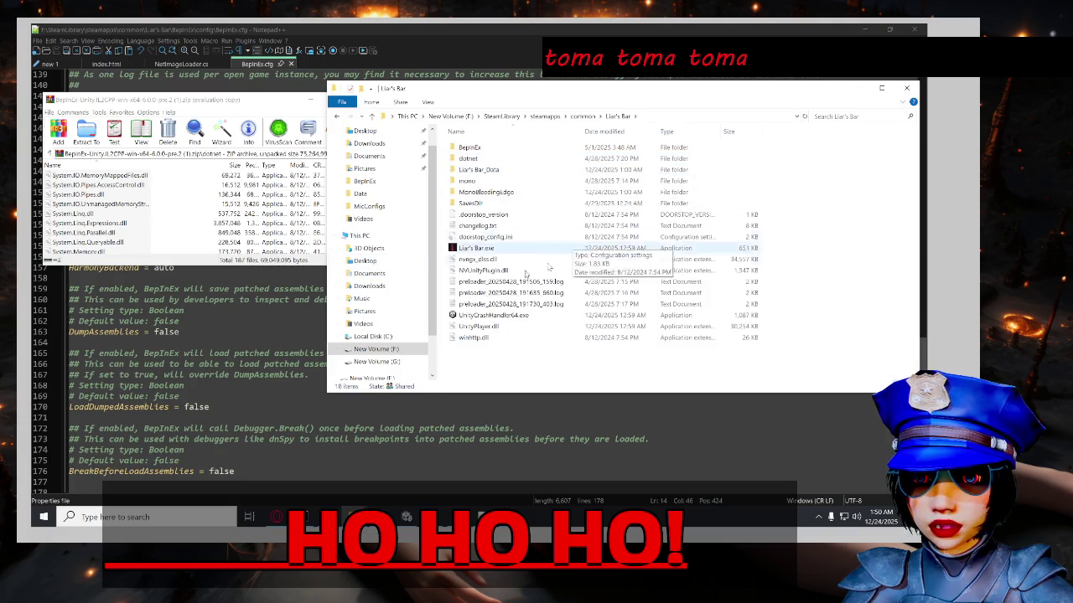
pyautogui.scroll(15, 97, 208)
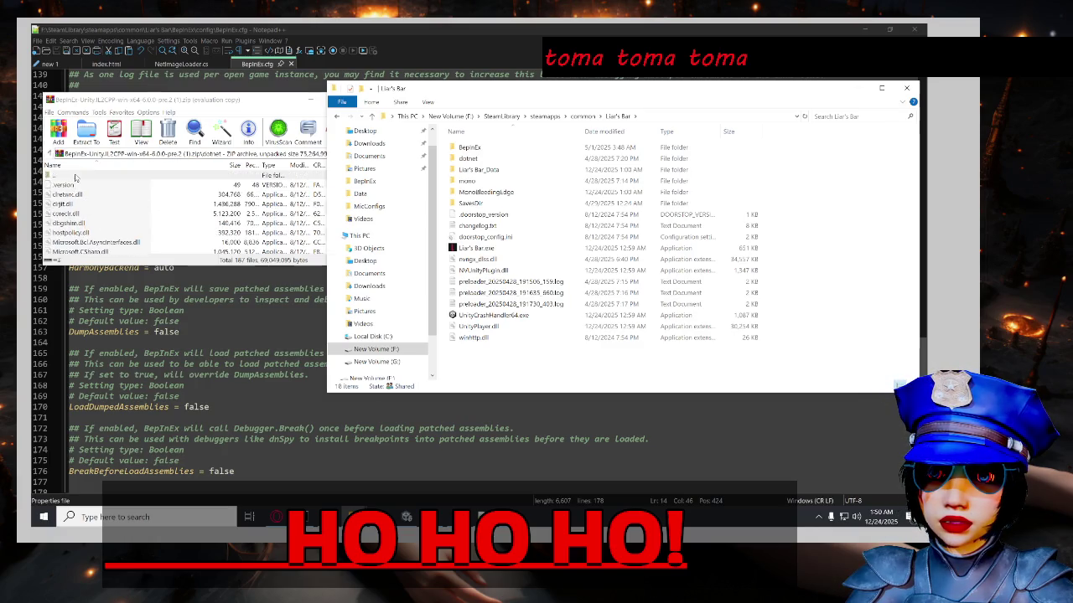
# Select dotnet through winhttp.dll at the archive's top level in WinRAR.
pyautogui.doubleClick(72, 176)
pyautogui.click(90, 234)
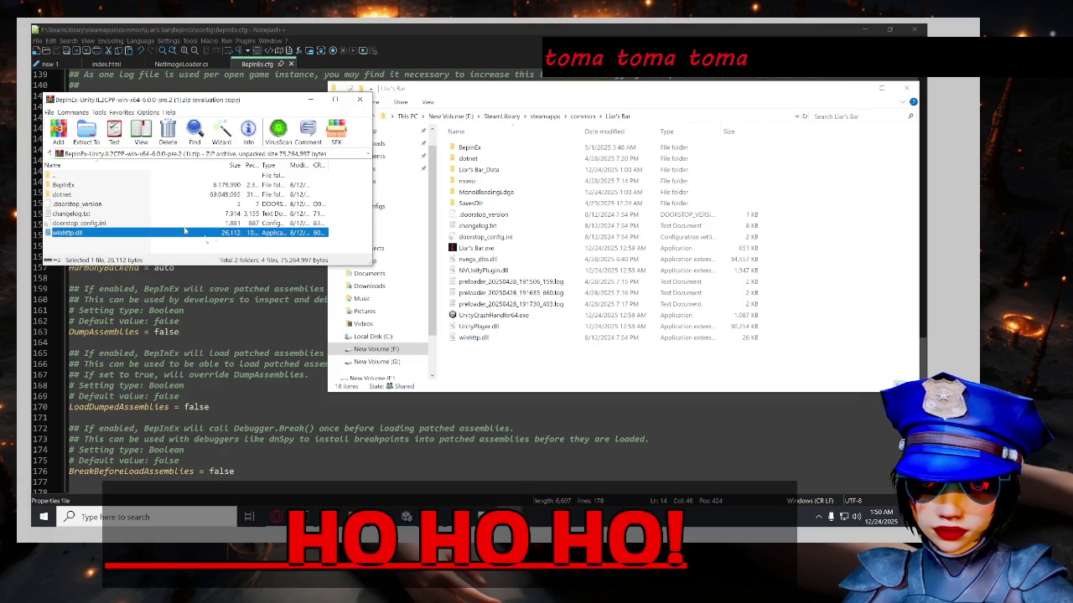
pyautogui.keyDown('shift'); pyautogui.click(101, 195); pyautogui.keyUp('shift')
# Move the archive's dotnet folder and loader files into the Liar's Bar folder, replacing existing files.
pyautogui.moveTo(77, 194)
pyautogui.mouseDown()
pyautogui.moveTo(441, 252)
pyautogui.moveTo(597, 260)
pyautogui.moveTo(635, 362)
pyautogui.moveTo(577, 371)
pyautogui.mouseUp()
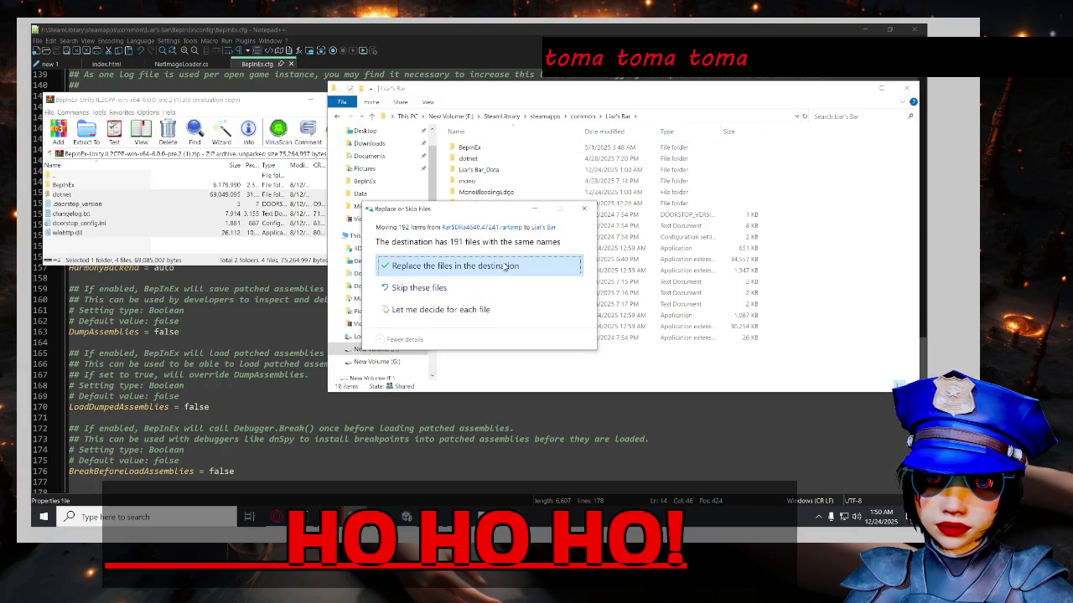
pyautogui.click(504, 267)
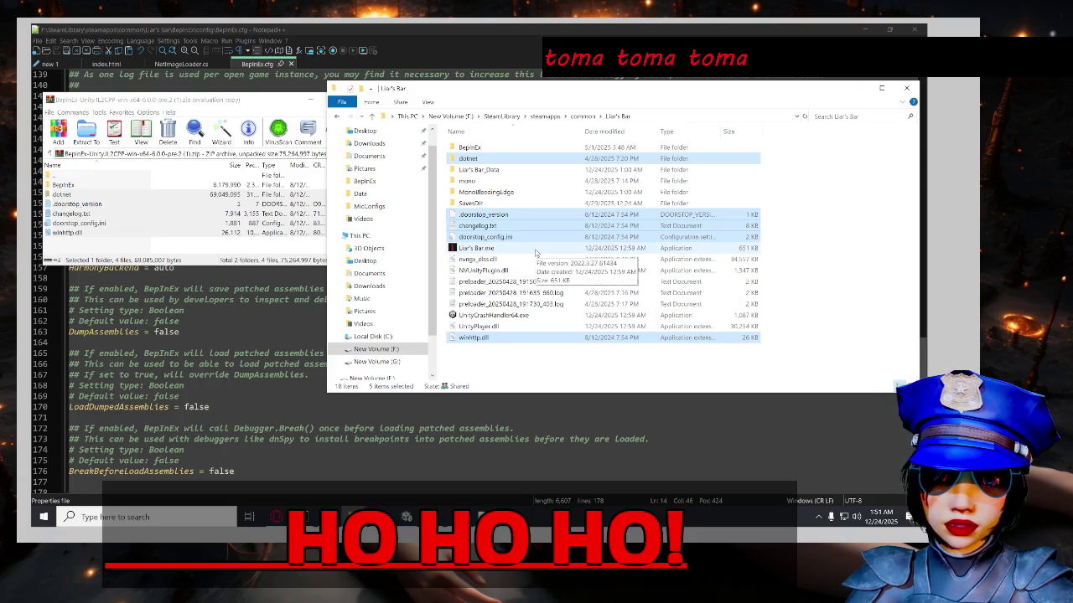
# Relaunch Liar's Bar.exe to its main menu, leave the game, and close the WinRAR window.
pyautogui.doubleClick(537, 249)
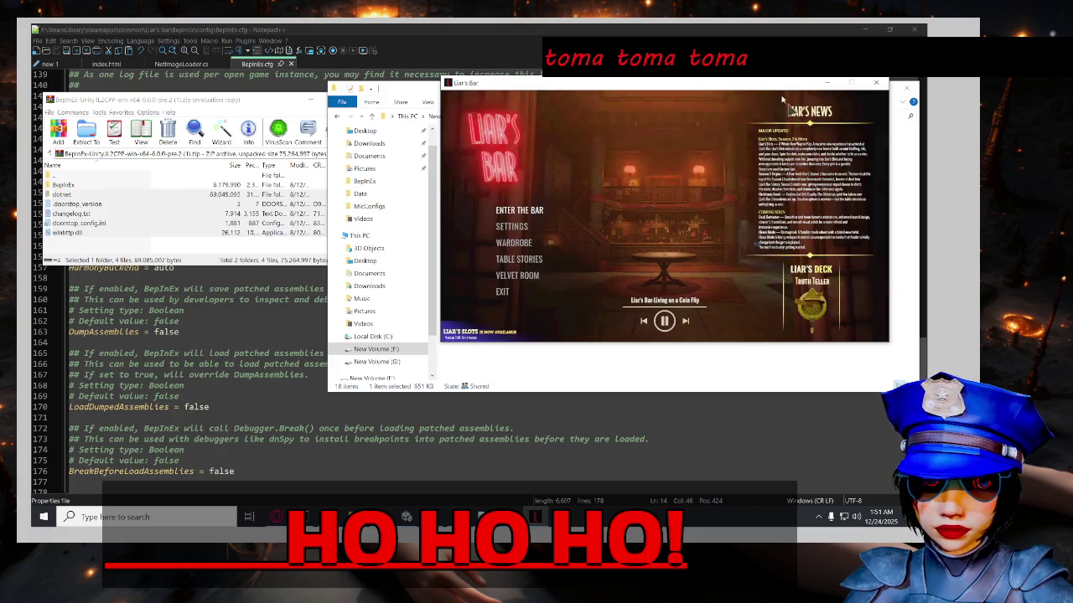
pyautogui.moveTo(758, 89)
pyautogui.mouseDown()
pyautogui.moveTo(434, 97)
pyautogui.moveTo(440, 123)
pyautogui.mouseUp()
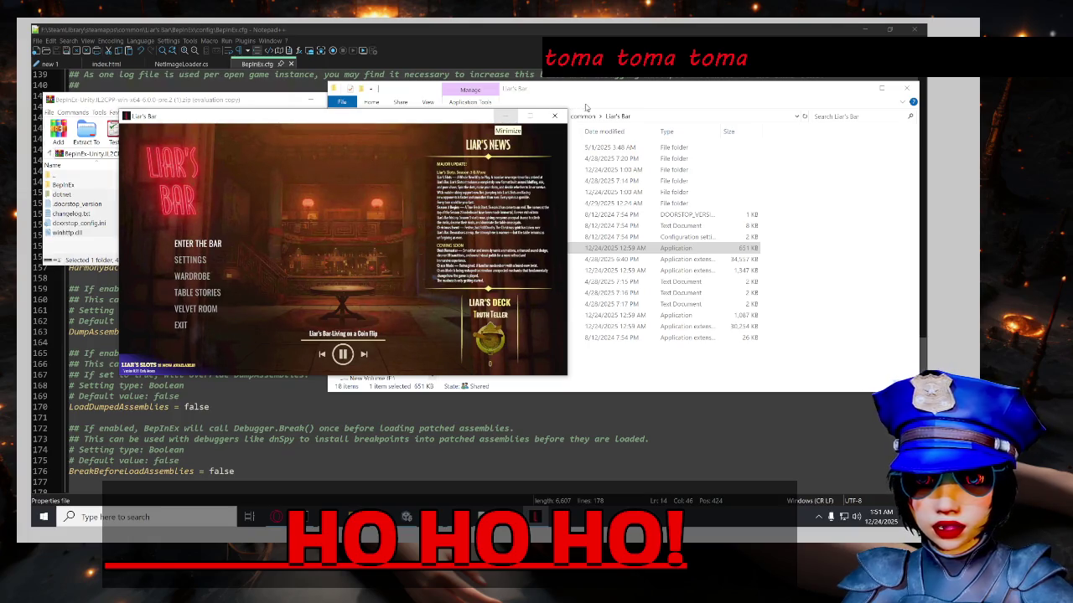
pyautogui.hotkey('alt', 'Tab')
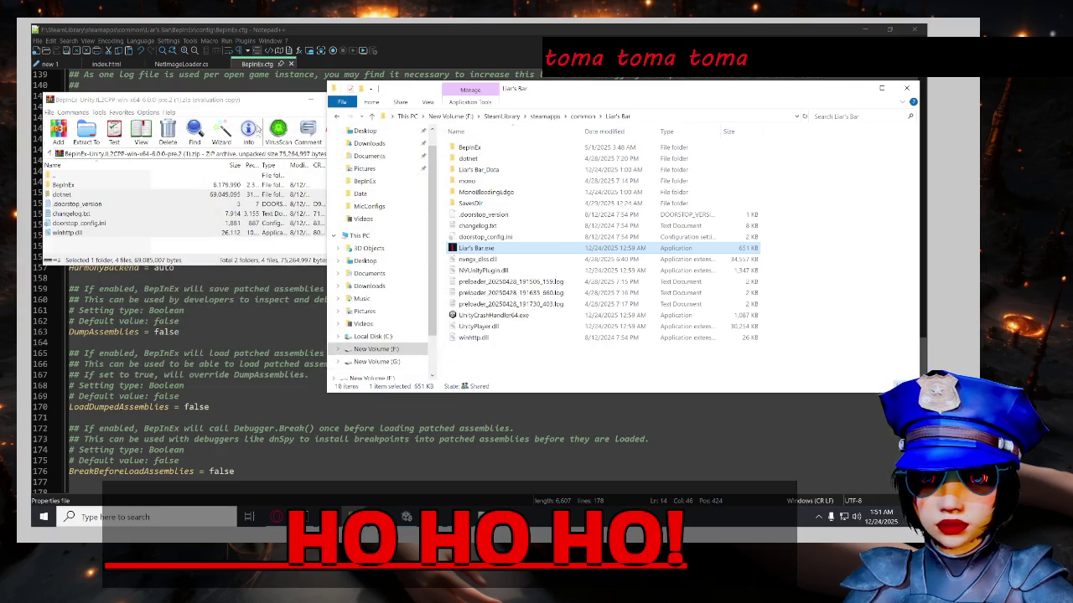
pyautogui.click(359, 99)
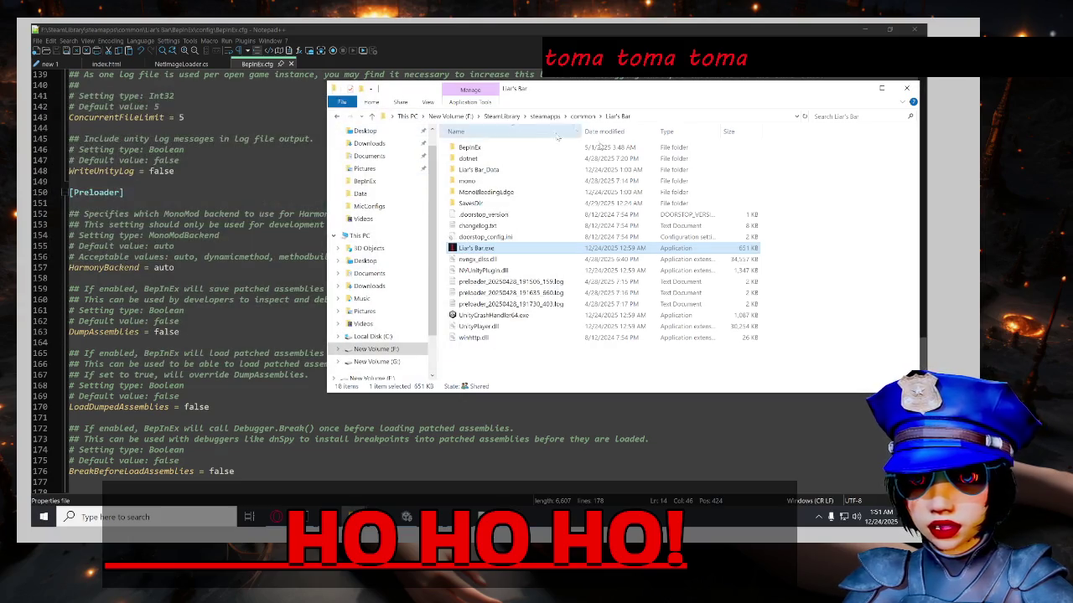
# Undo the EnableAssemblyCache edit on line 7 of BepInEx.cfg and save the file.
pyautogui.click(300, 118)
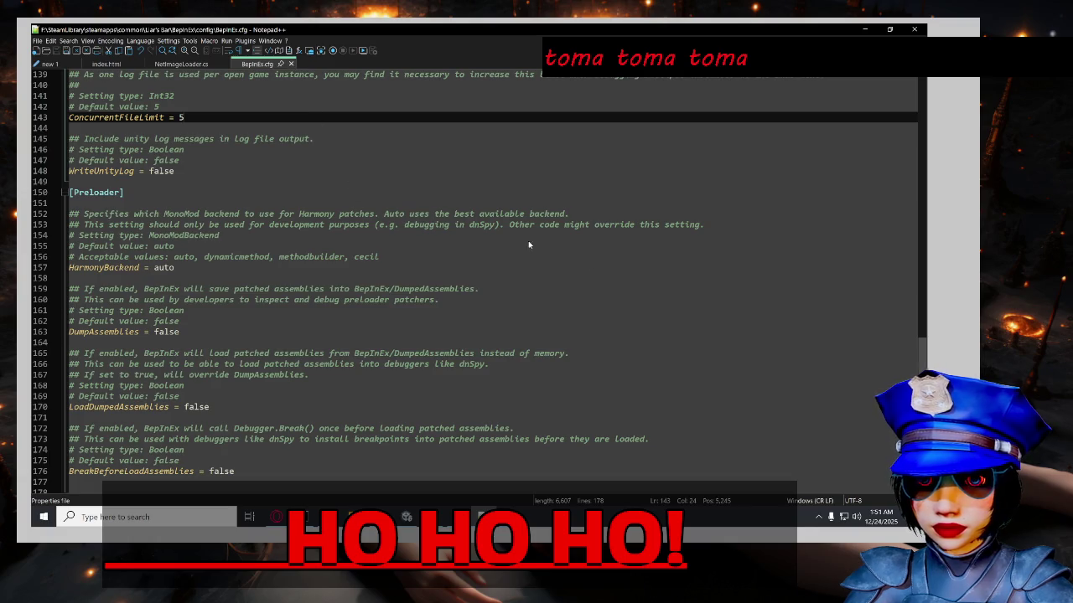
pyautogui.scroll(-6, 650, 322)
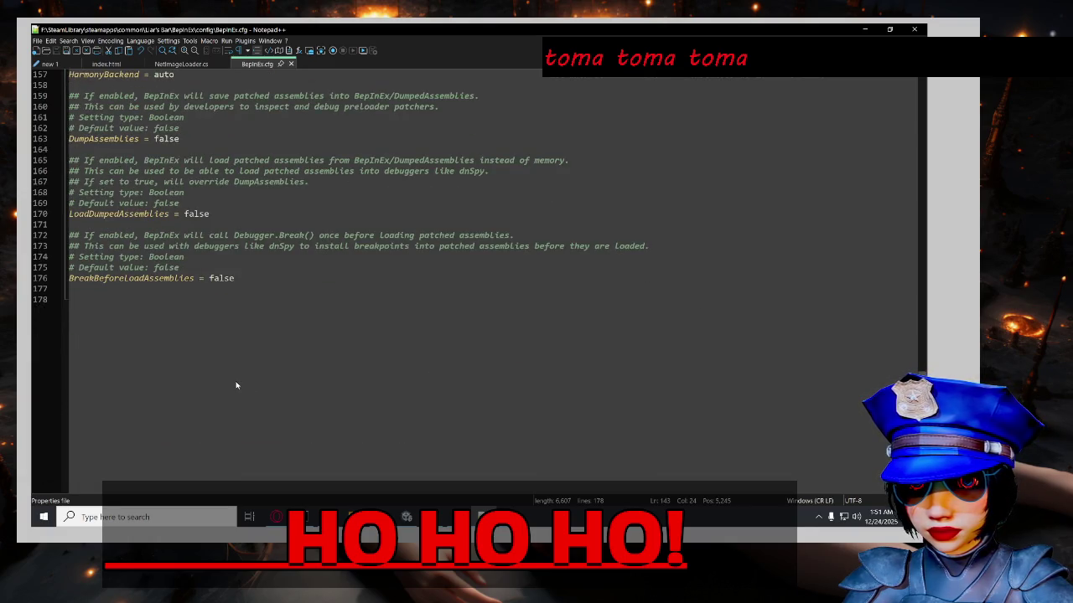
pyautogui.scroll(7, 236, 384)
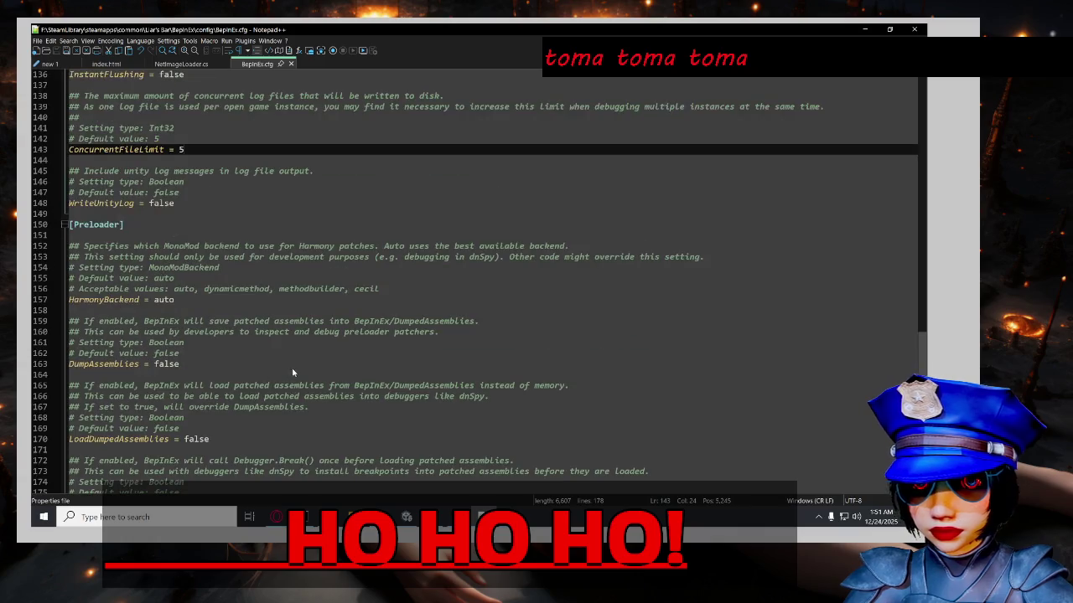
pyautogui.hotkey('ctrl', 'z')
pyautogui.hotkey('ctrl', 'z')
pyautogui.scroll(2, 466, 385)
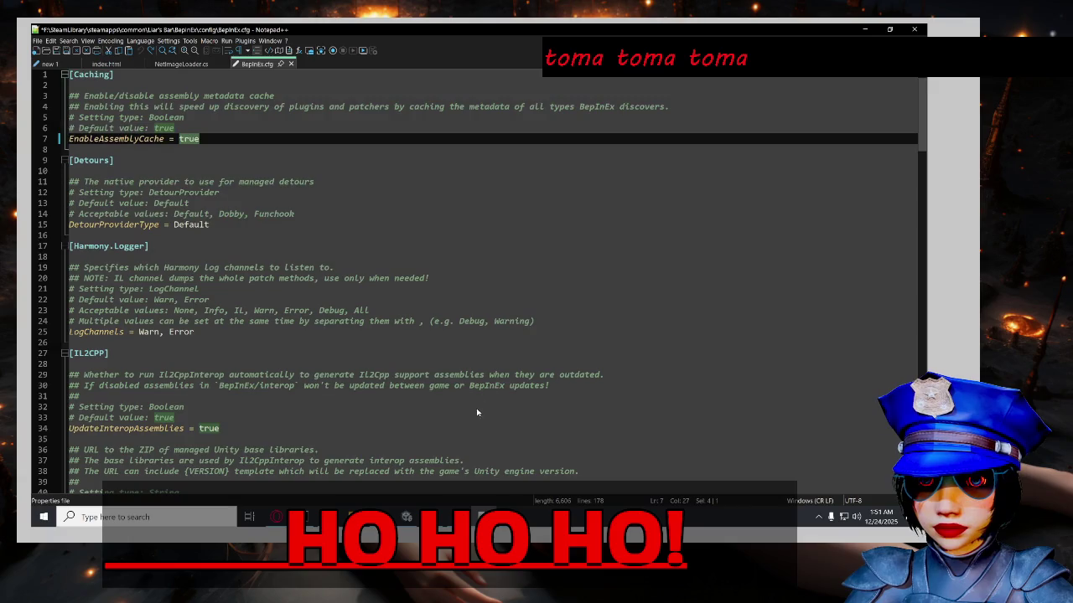
pyautogui.hotkey('ctrl', 's')
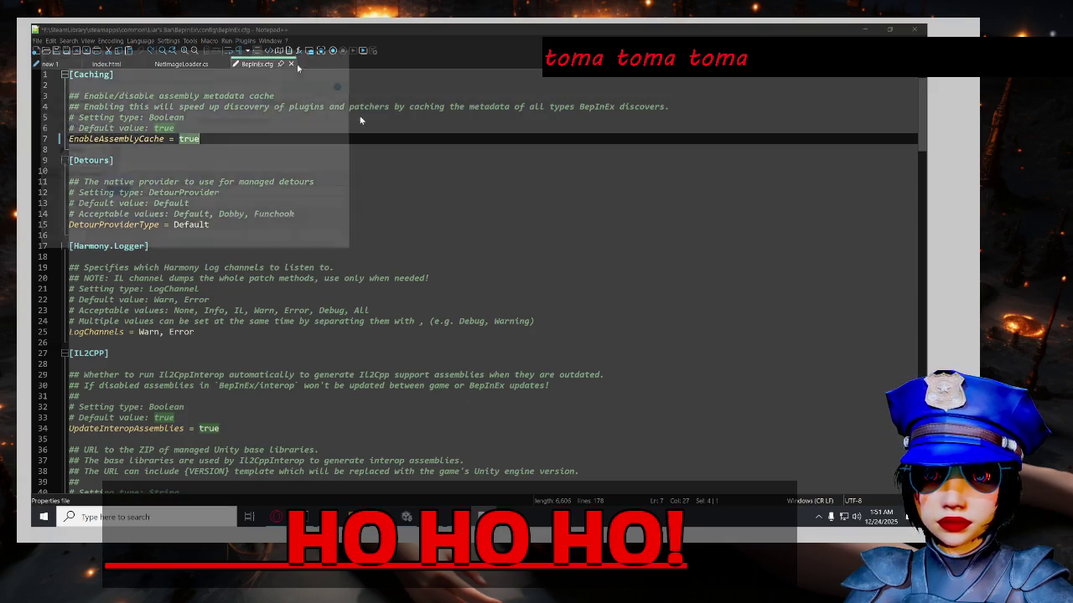
pyautogui.click(325, 240)
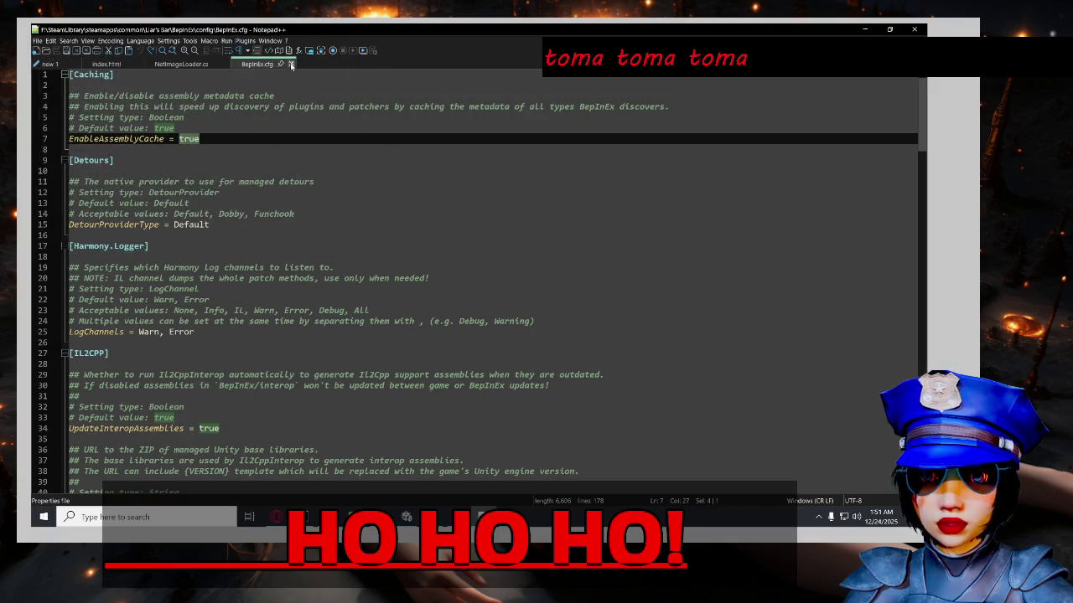
# Close BepInEx.cfg, NetImageLoader.cs, index.html and the unsaved new 1 without saving, then exit Notepad++.
pyautogui.click(291, 65)
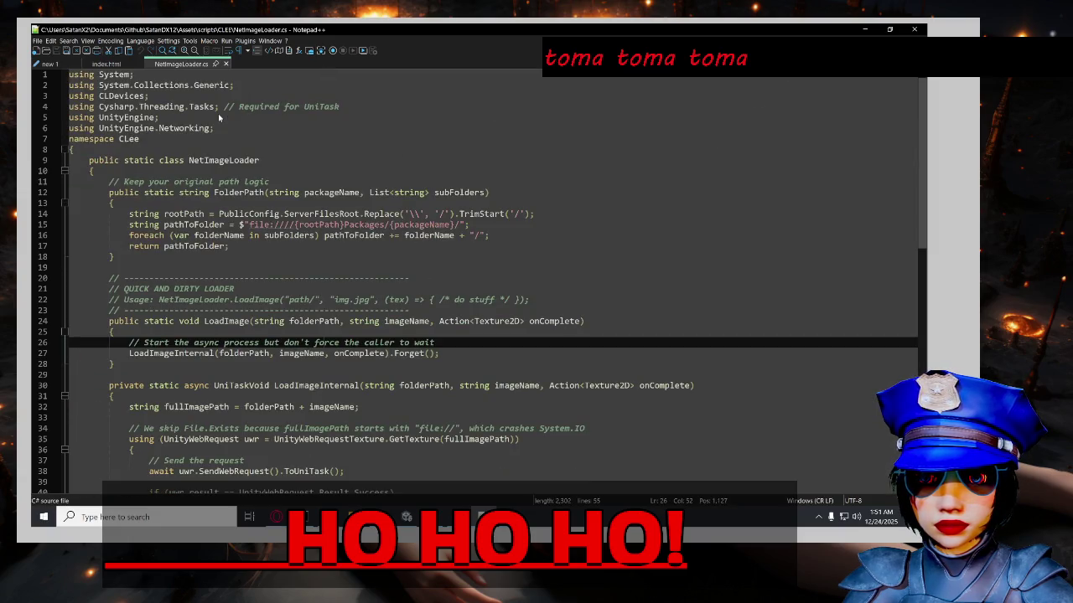
pyautogui.click(285, 160)
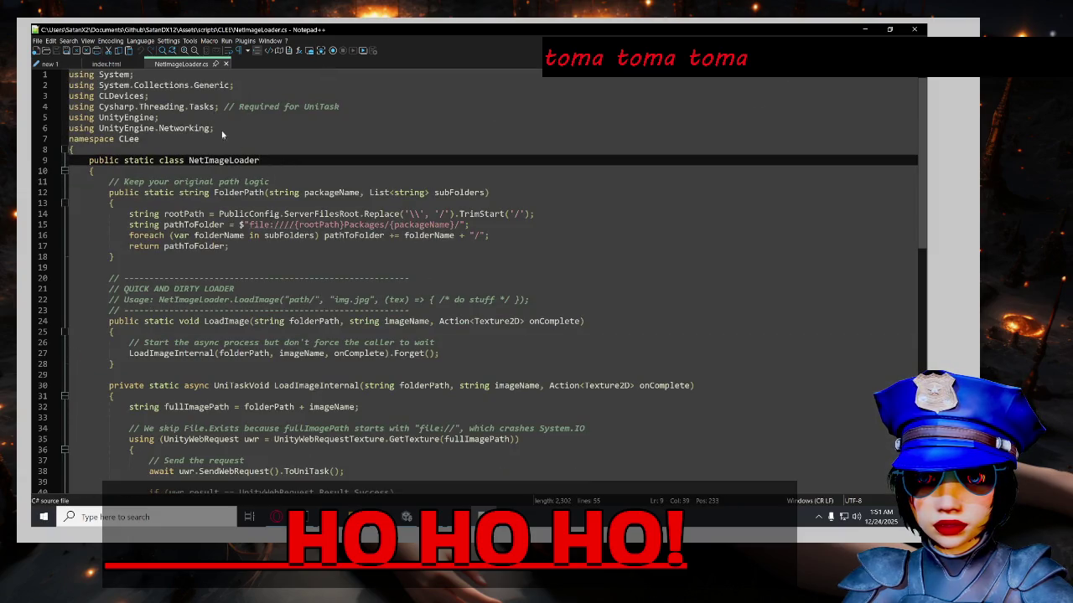
pyautogui.click(140, 65)
pyautogui.click(164, 65)
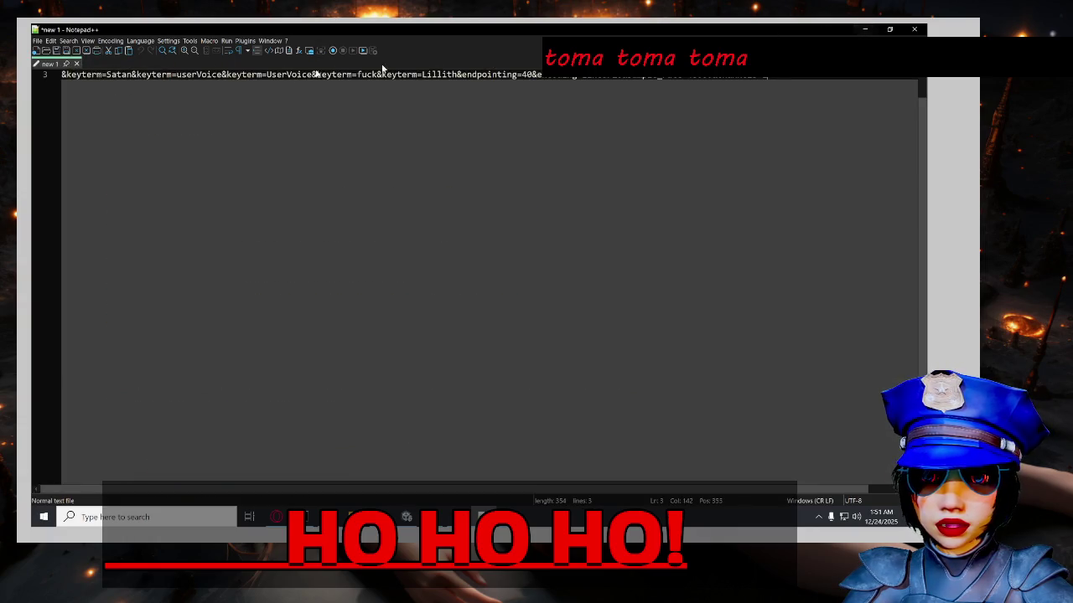
pyautogui.click(76, 64)
pyautogui.click(483, 308)
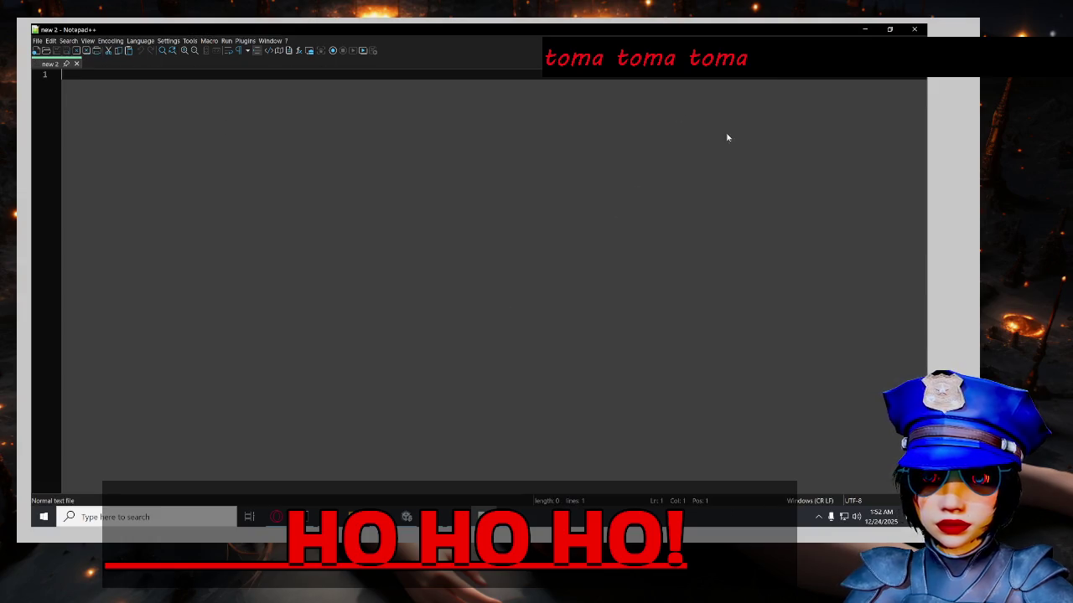
pyautogui.hotkey('alt', 'F4')
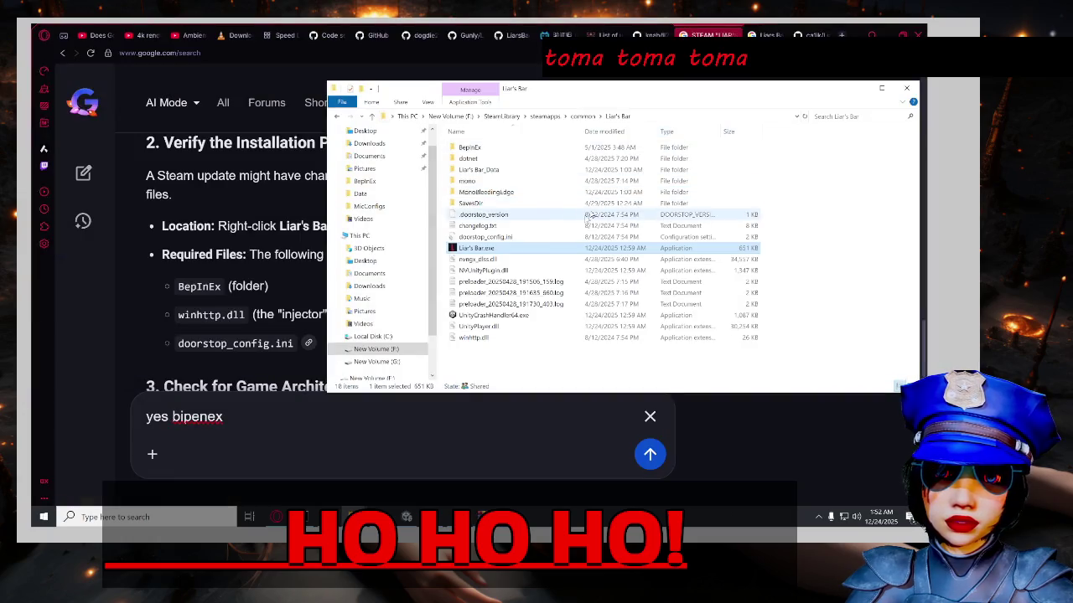
# Read the AI Mode answer on fixing BepInEx after a Steam update down to its source links.
pyautogui.click(195, 278)
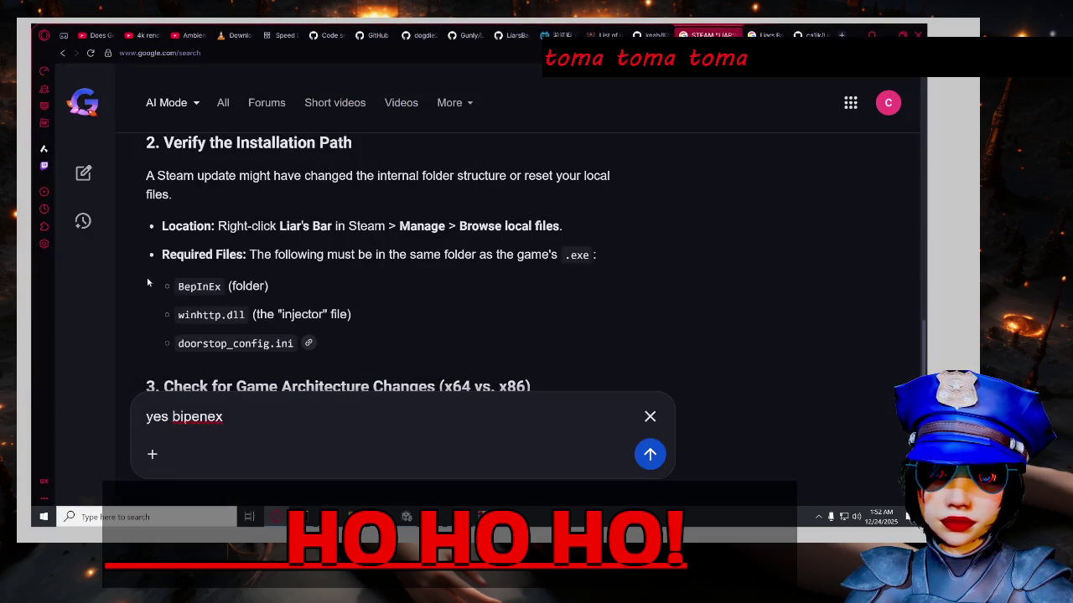
pyautogui.scroll(-1, 145, 277)
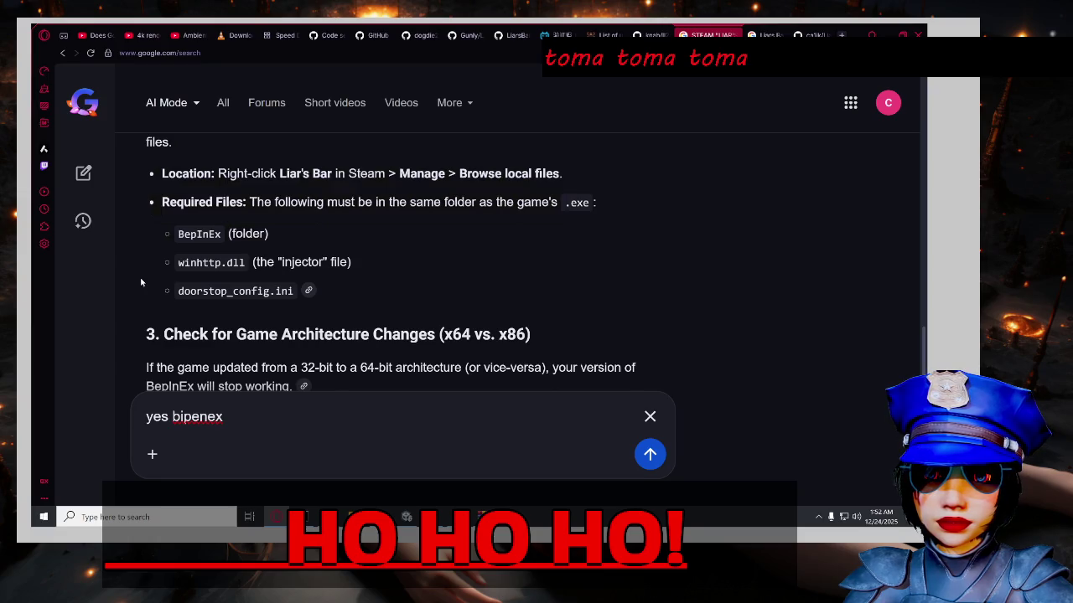
pyautogui.scroll(-3, 141, 282)
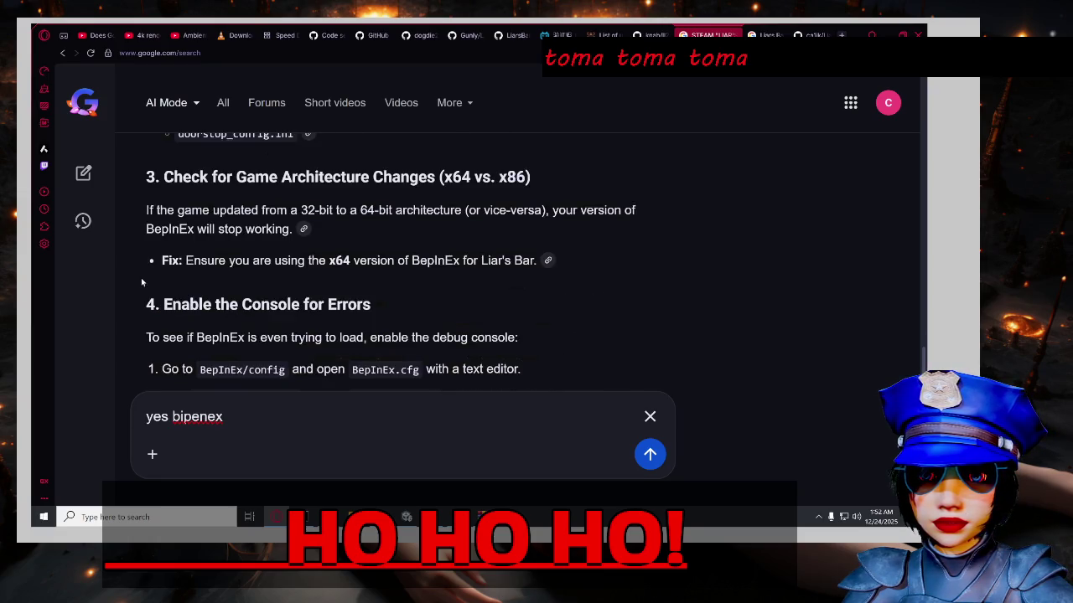
pyautogui.scroll(-2, 142, 282)
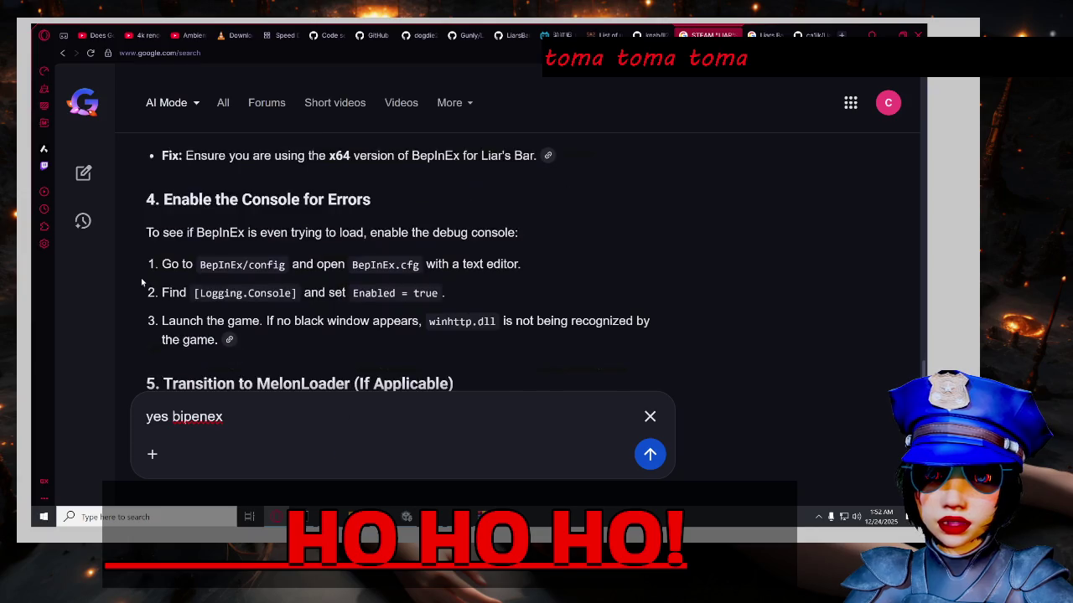
pyautogui.scroll(-1, 142, 283)
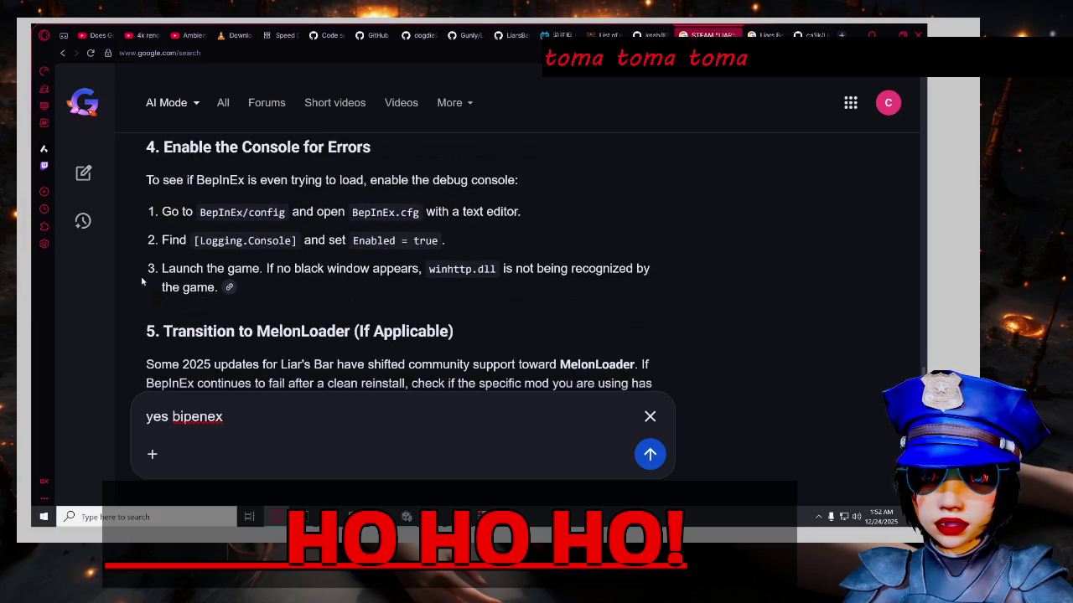
pyautogui.scroll(-1, 143, 283)
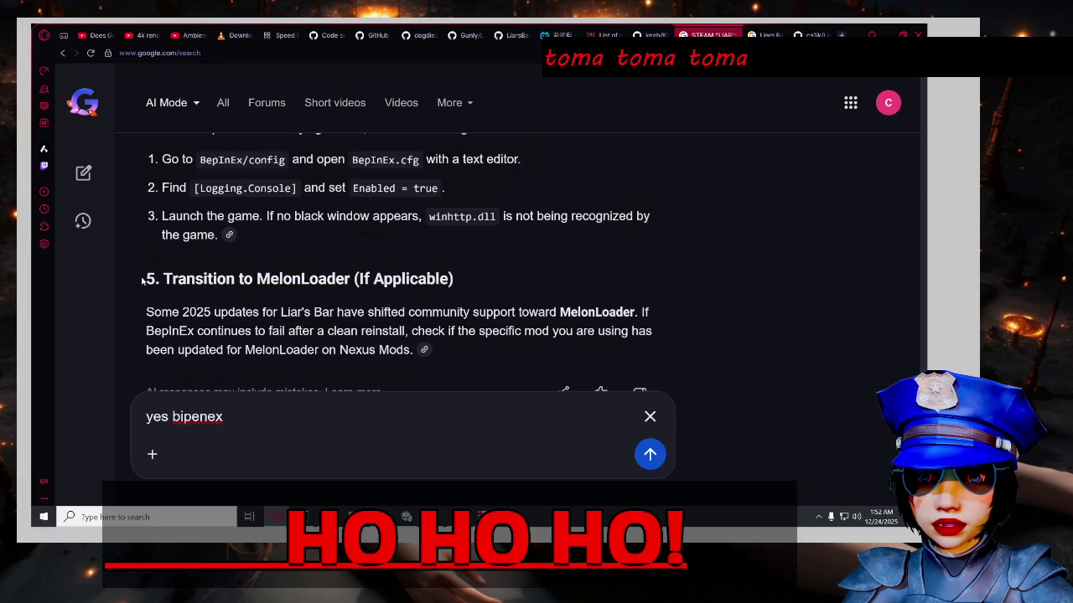
pyautogui.scroll(-2, 142, 282)
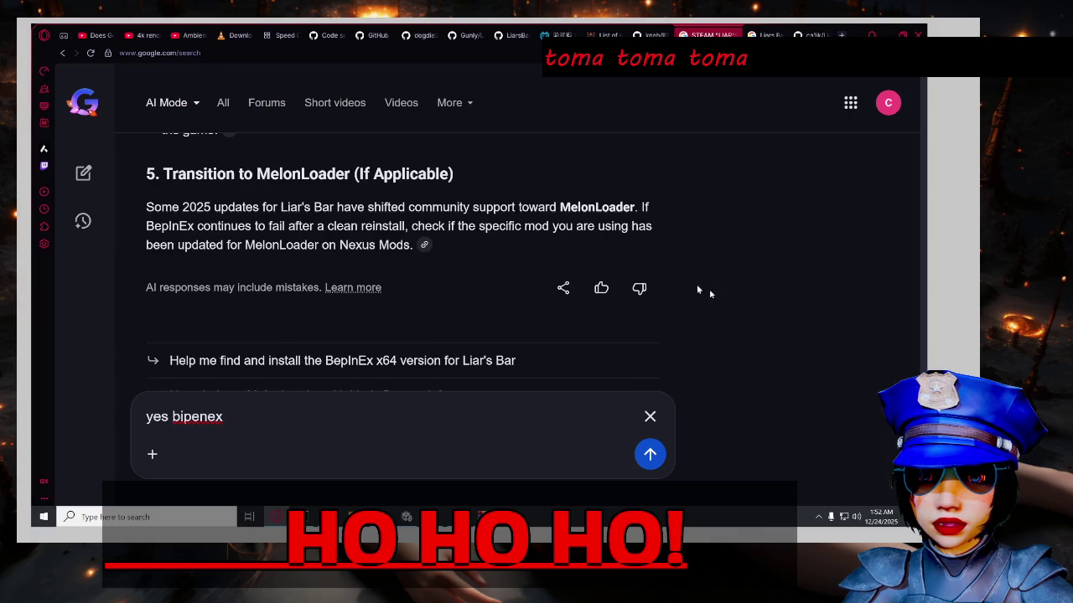
pyautogui.scroll(-7, 696, 284)
pyautogui.scroll(-1, 703, 285)
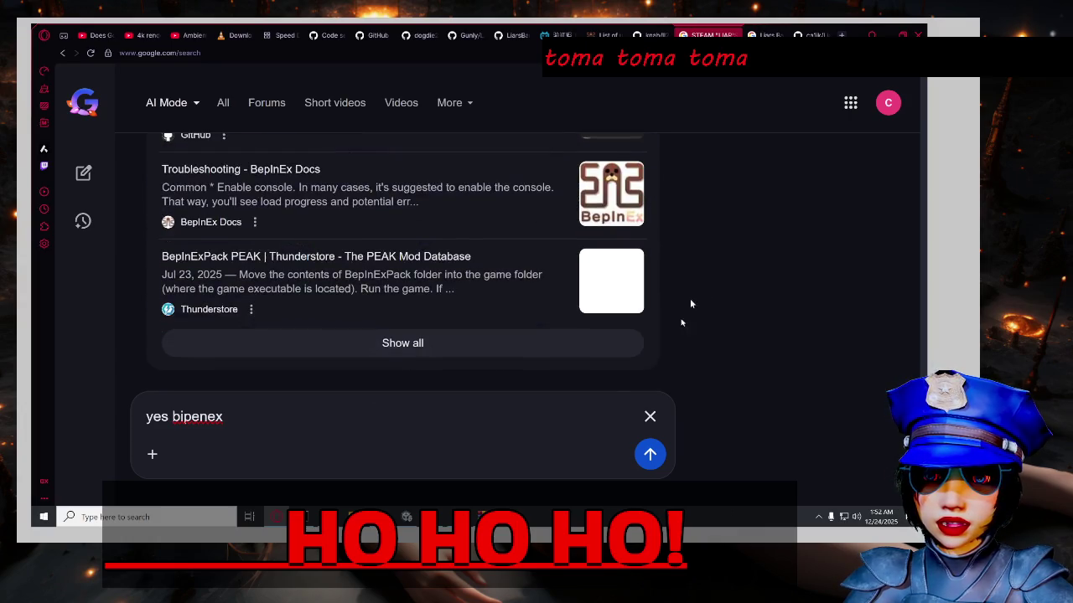
pyautogui.scroll(15, 690, 301)
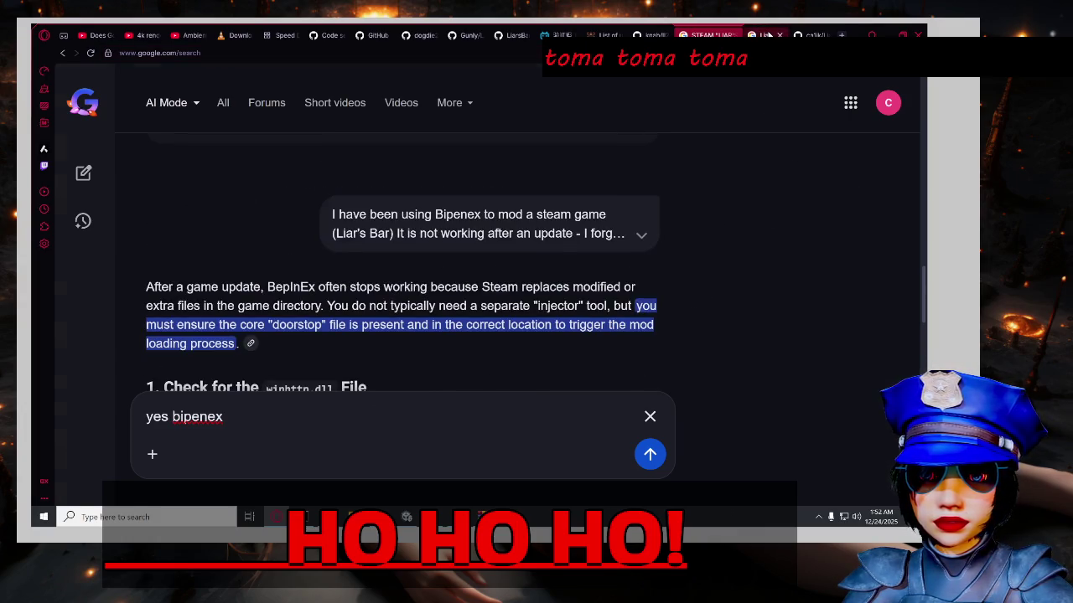
# Open the LiarsBarEnhance releases result in a background tab, skim the Mod Toolkit results, and return to Liars-Bar-Bot.
pyautogui.click(767, 34)
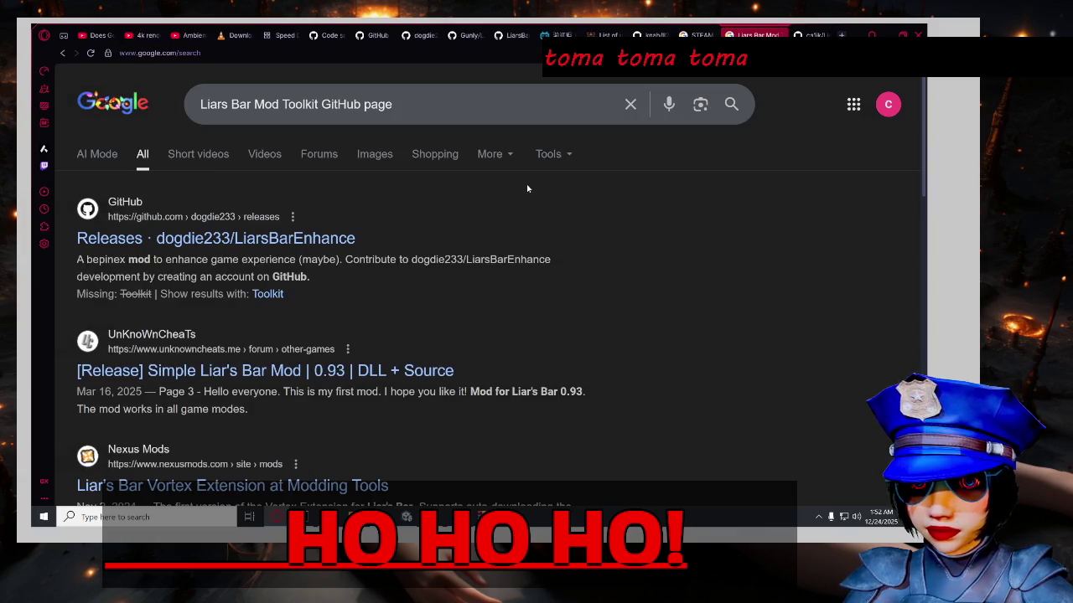
pyautogui.middleClick(319, 243)
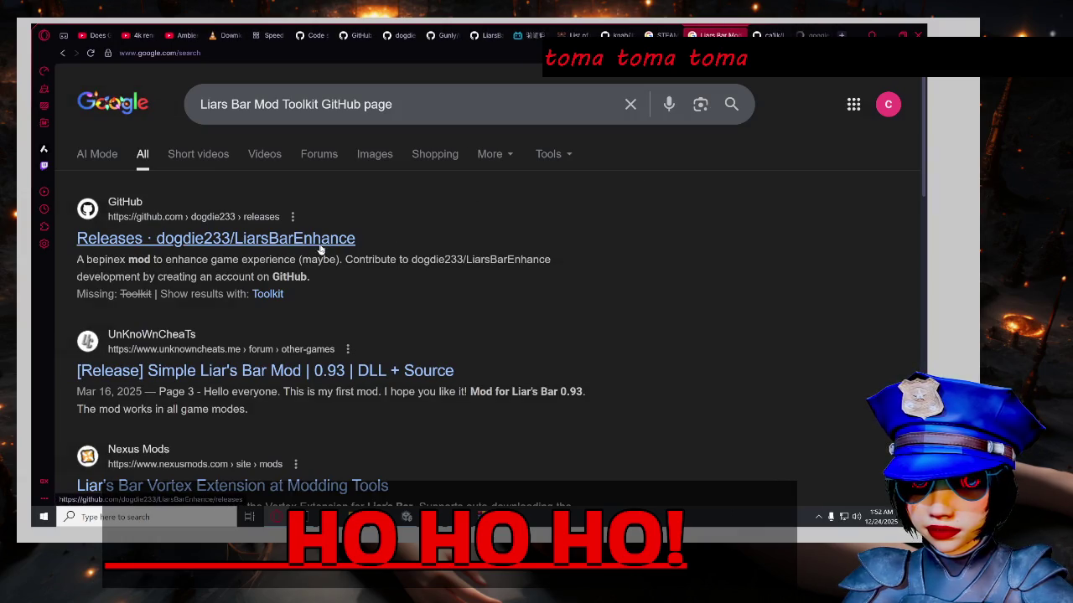
pyautogui.scroll(-3, 323, 245)
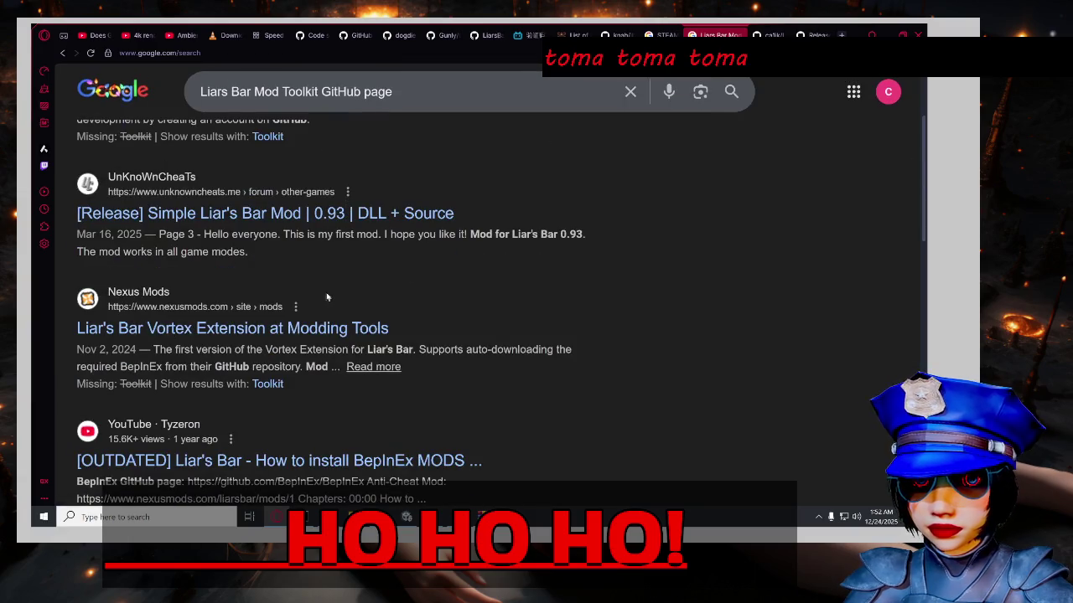
pyautogui.scroll(-1, 352, 214)
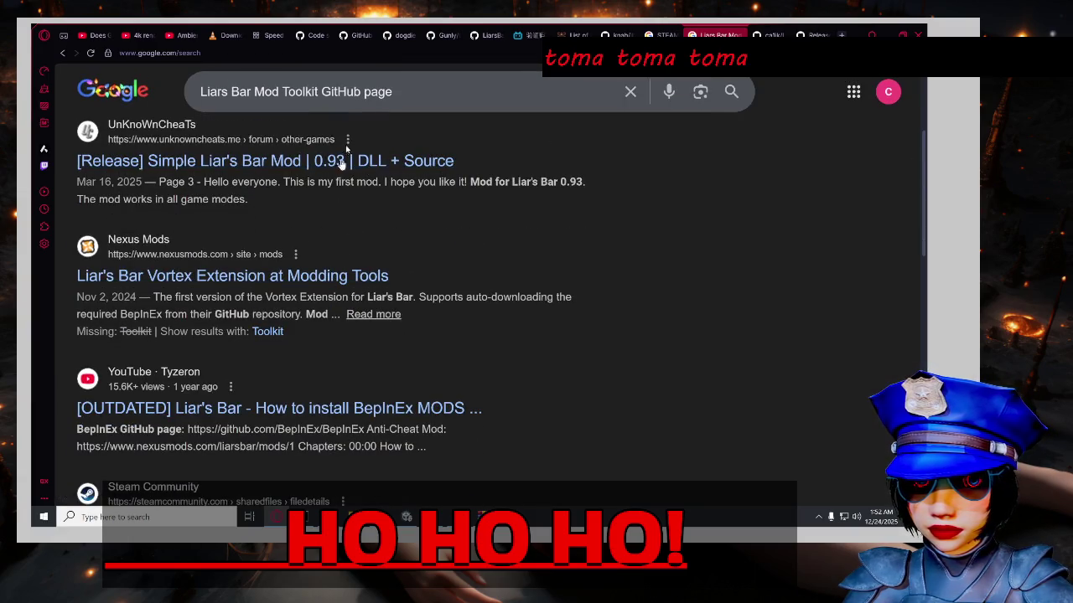
pyautogui.scroll(1, 331, 251)
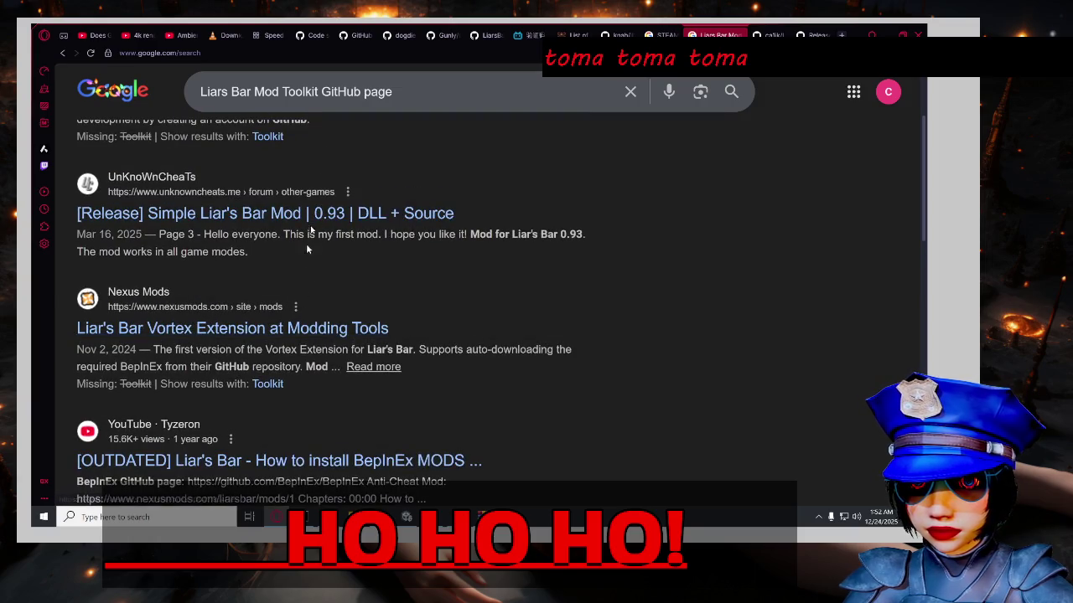
pyautogui.scroll(-2, 323, 220)
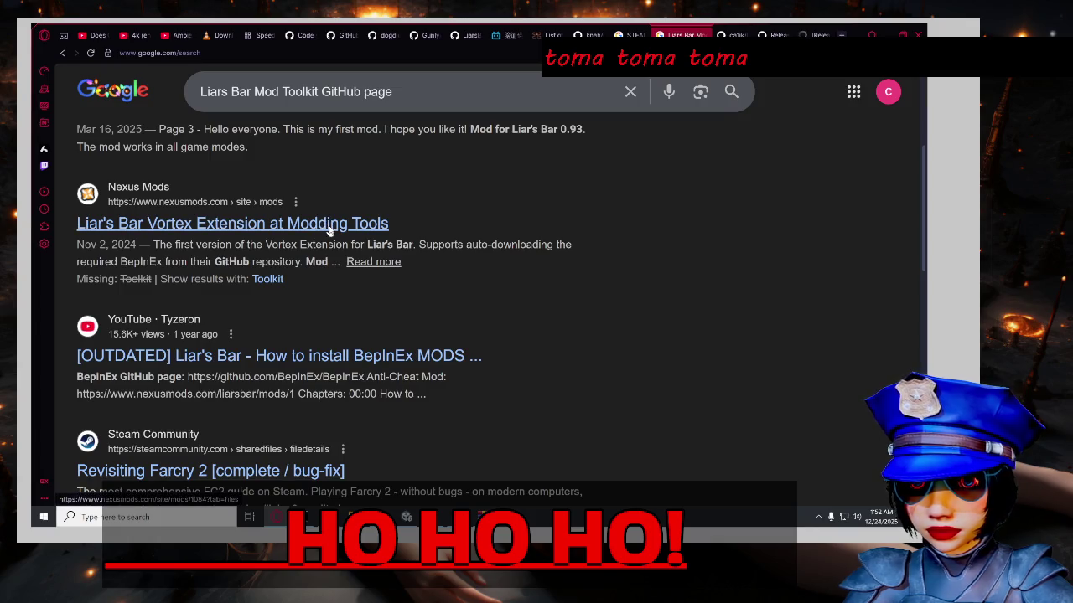
pyautogui.scroll(-4, 364, 224)
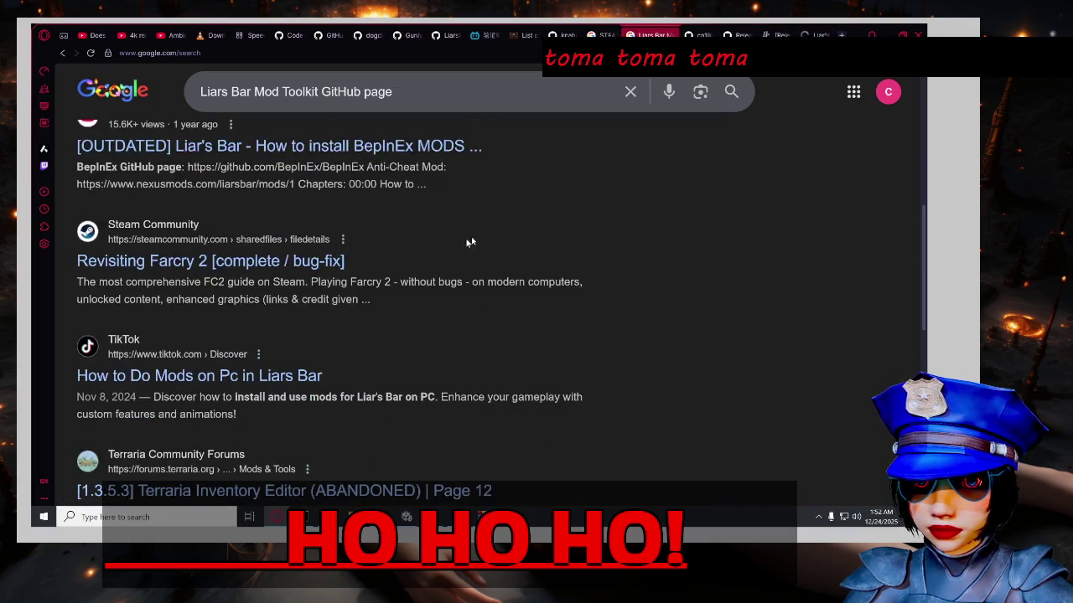
pyautogui.scroll(-4, 536, 237)
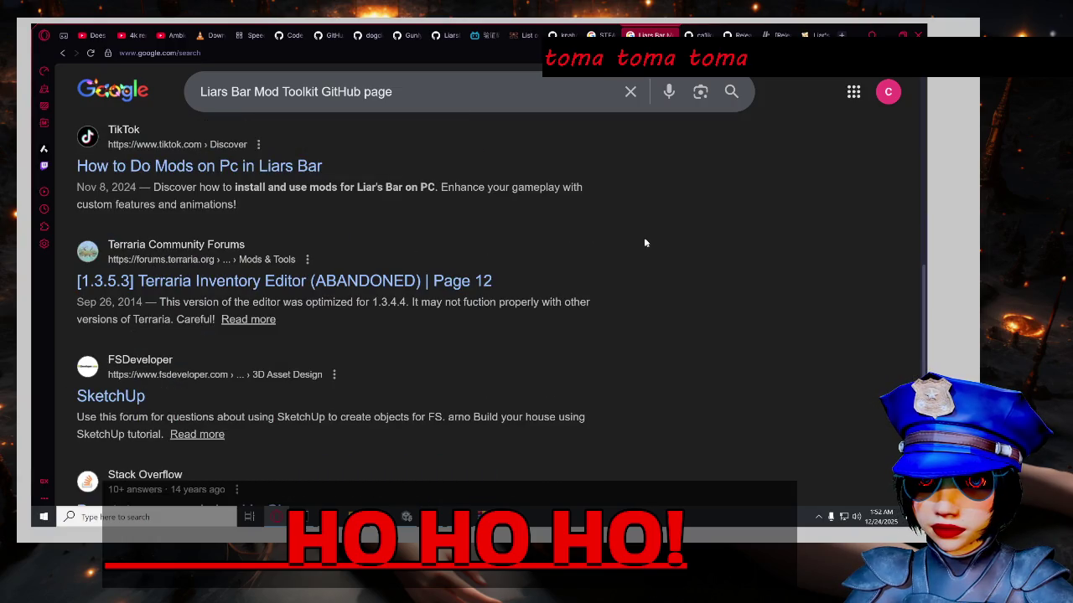
pyautogui.scroll(-5, 650, 243)
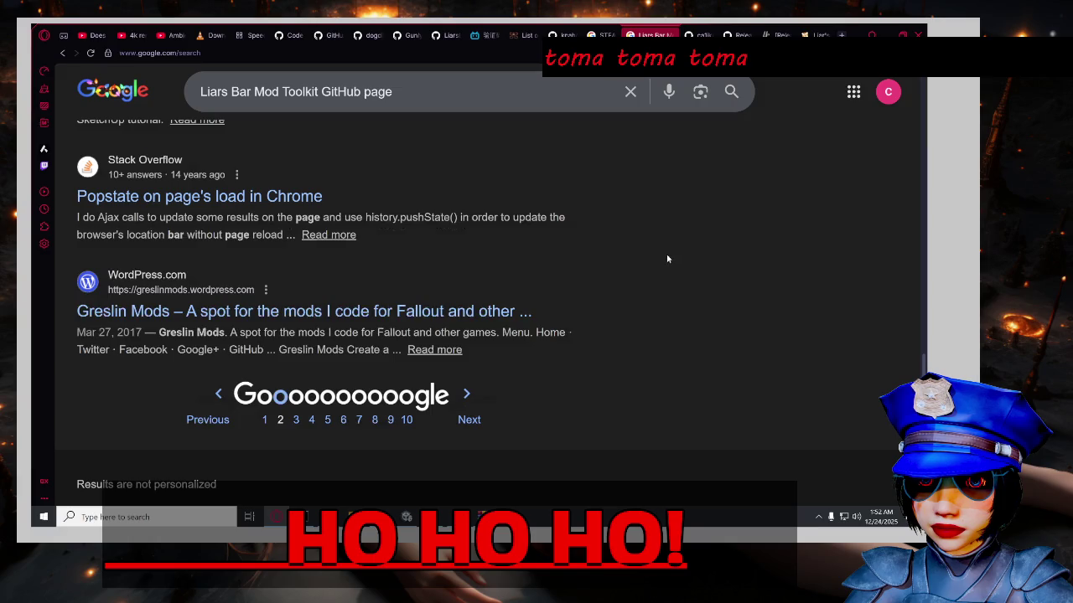
pyautogui.click(703, 34)
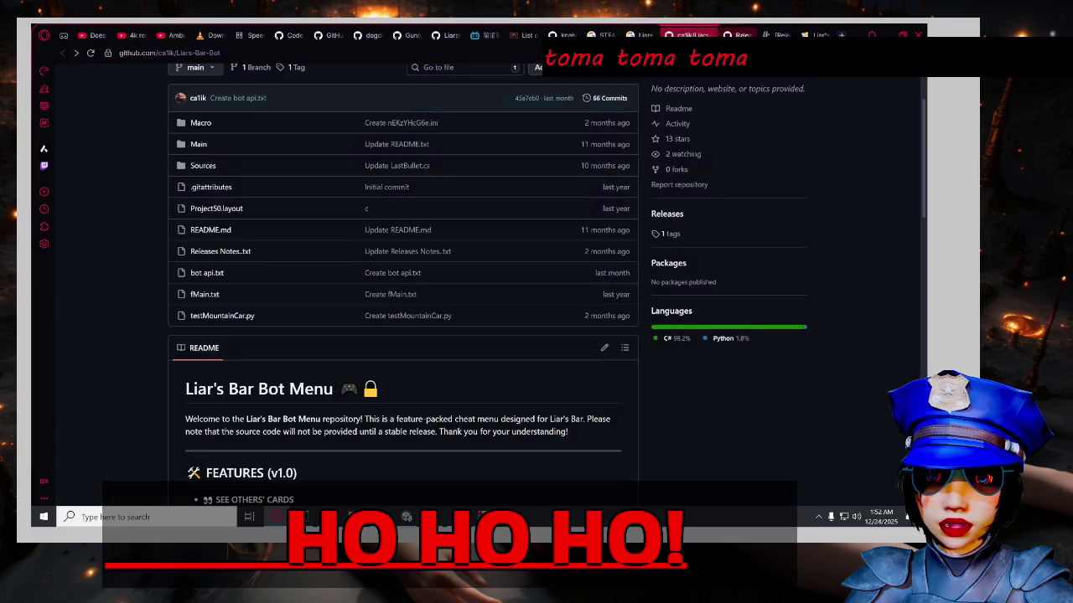
# Browse the LiarsBarEnhance releases, repository and owner profile, then view page 5 of the Simple Liar's Bar Mod thread.
pyautogui.click(727, 35)
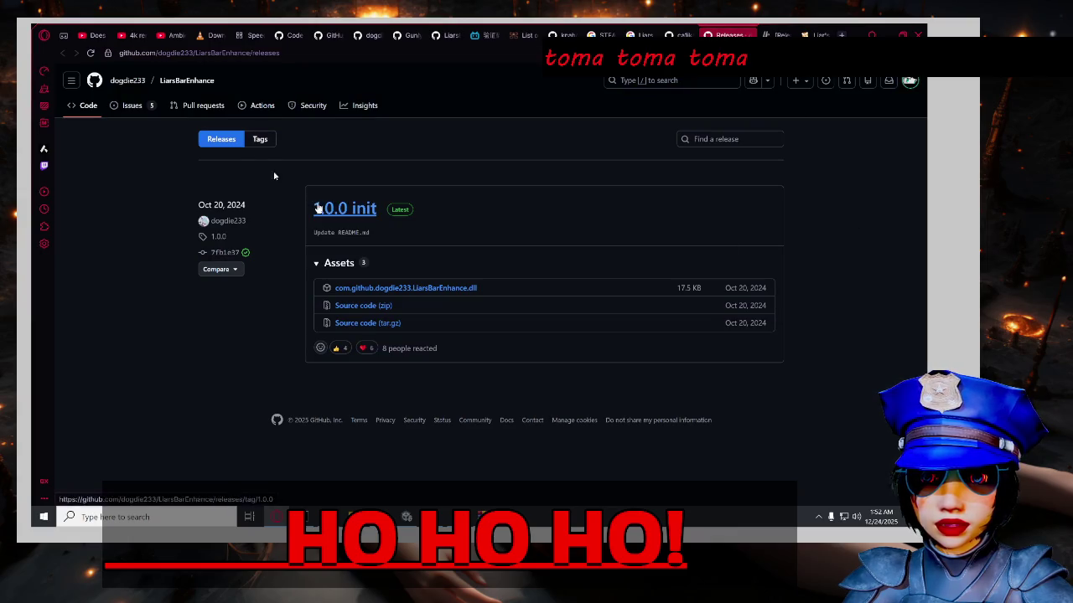
pyautogui.click(178, 83)
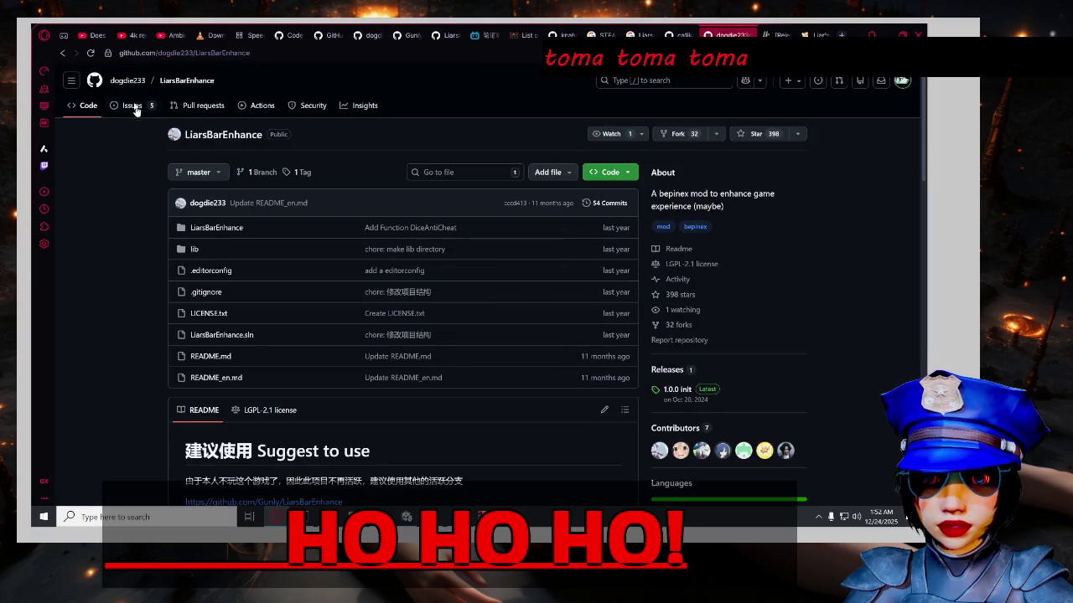
pyautogui.click(127, 80)
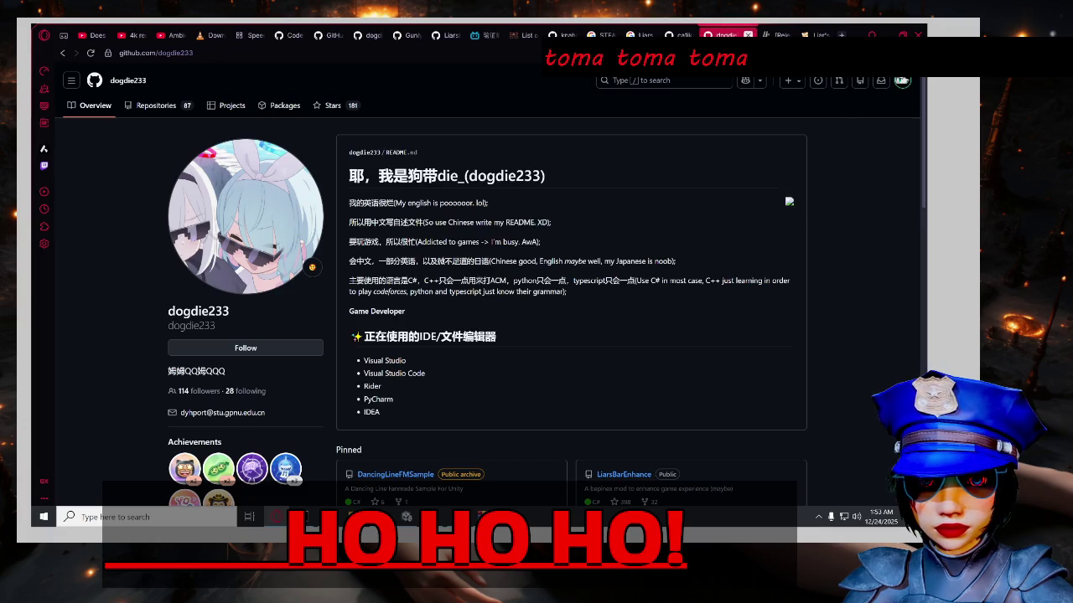
pyautogui.click(749, 34)
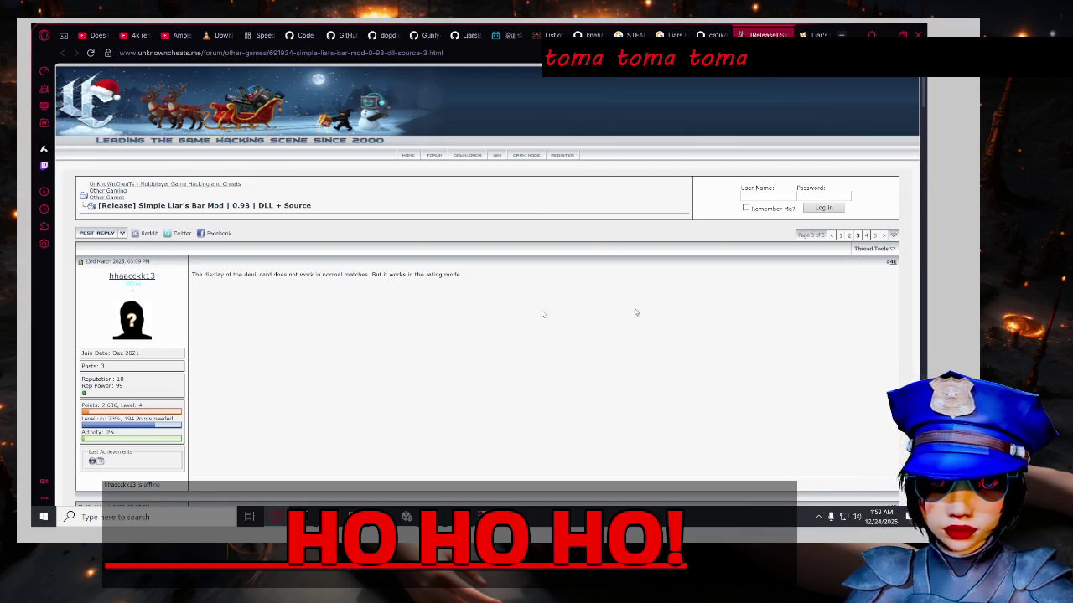
pyautogui.click(874, 237)
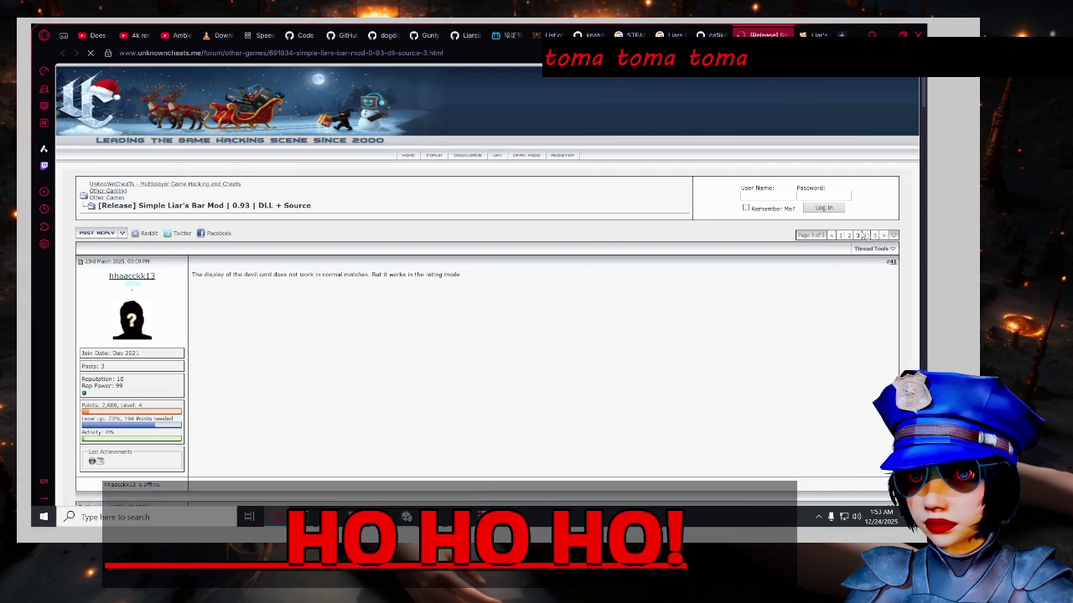
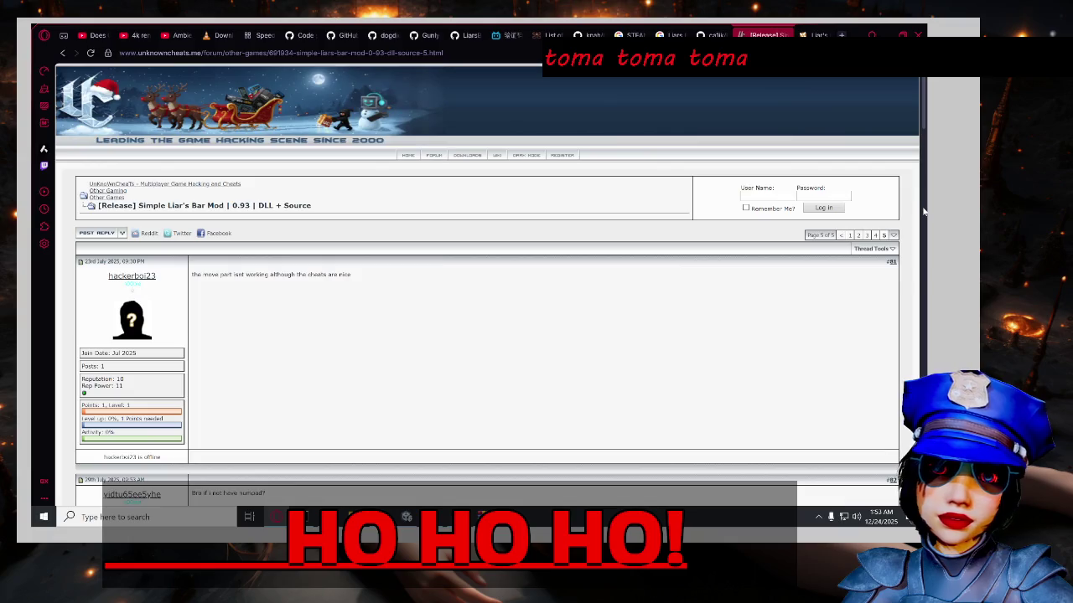
# Pause and then resume the YouTube music video before returning to the mod thread.
pyautogui.hotkey('alt', 'Tab')
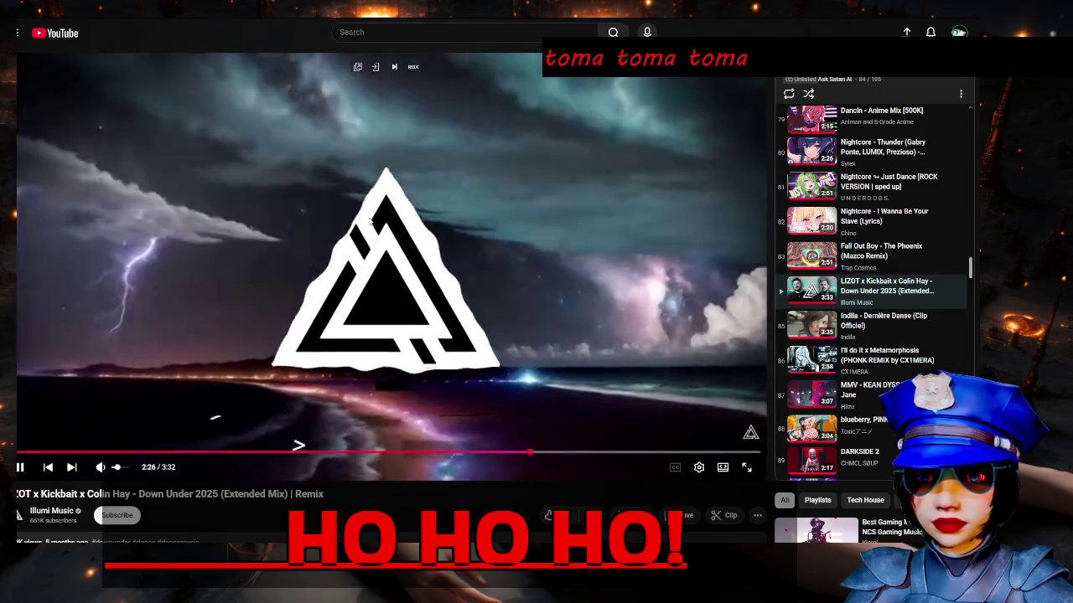
pyautogui.click(272, 207)
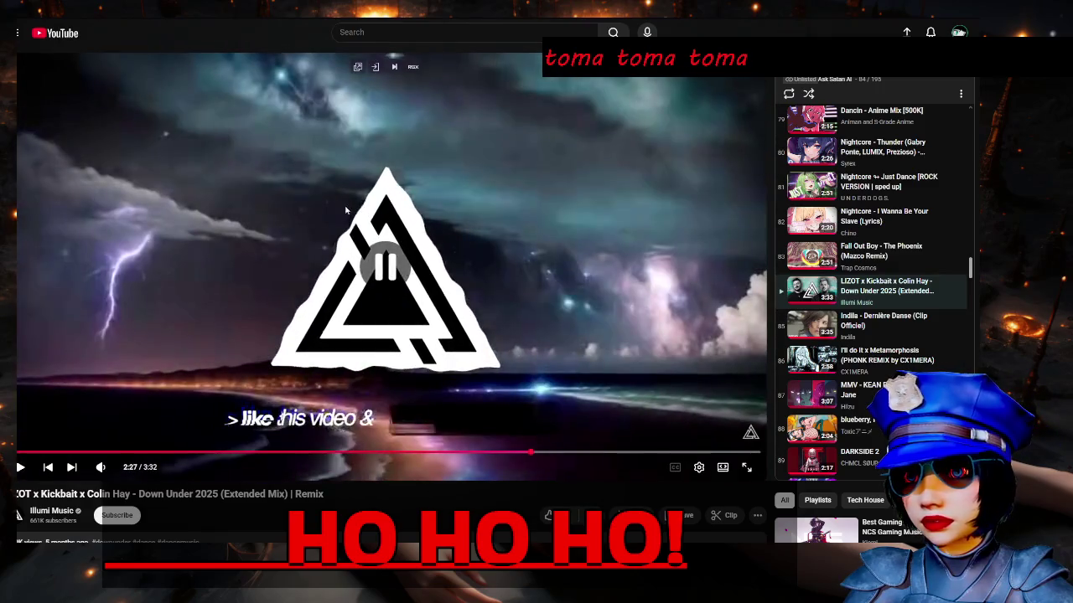
pyautogui.click(166, 202)
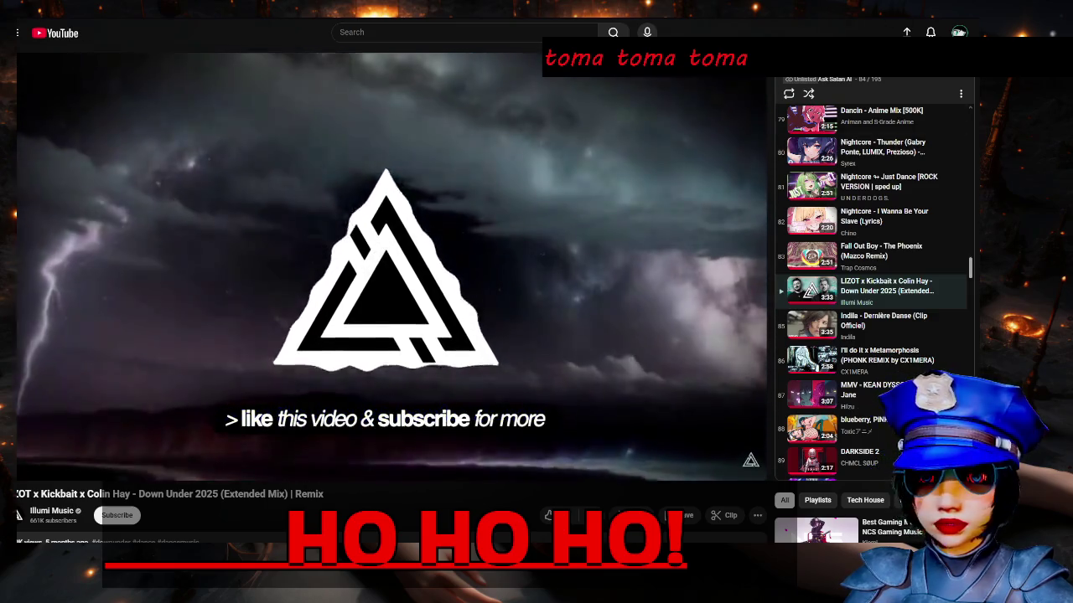
pyautogui.hotkey('alt', 'Tab')
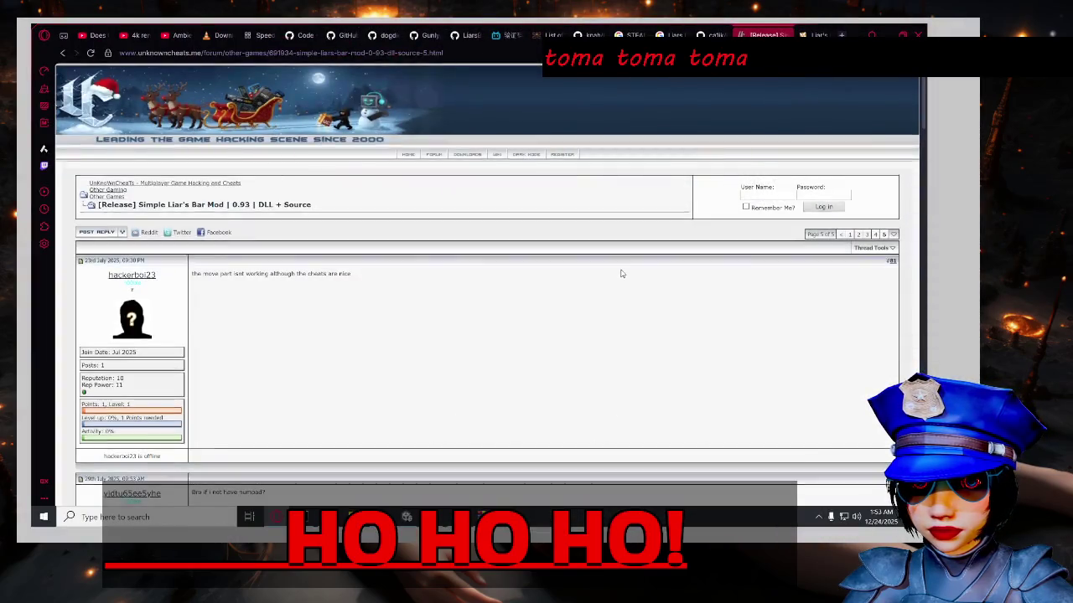
# Scroll up and down through page 5 of the Liar's Bar mod forum thread.
pyautogui.scroll(-2, 621, 273)
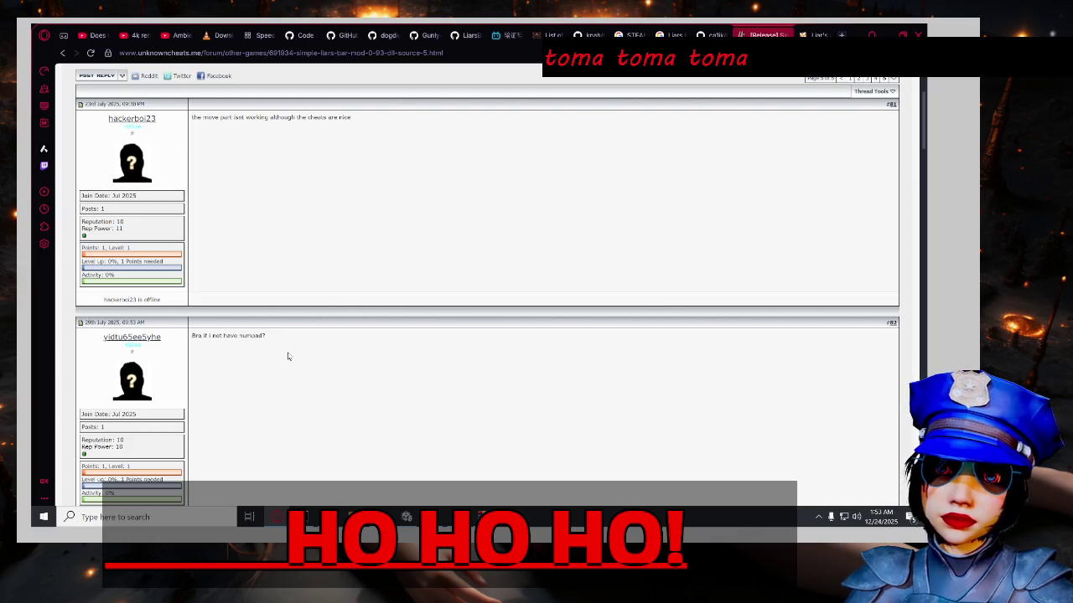
pyautogui.scroll(-5, 287, 356)
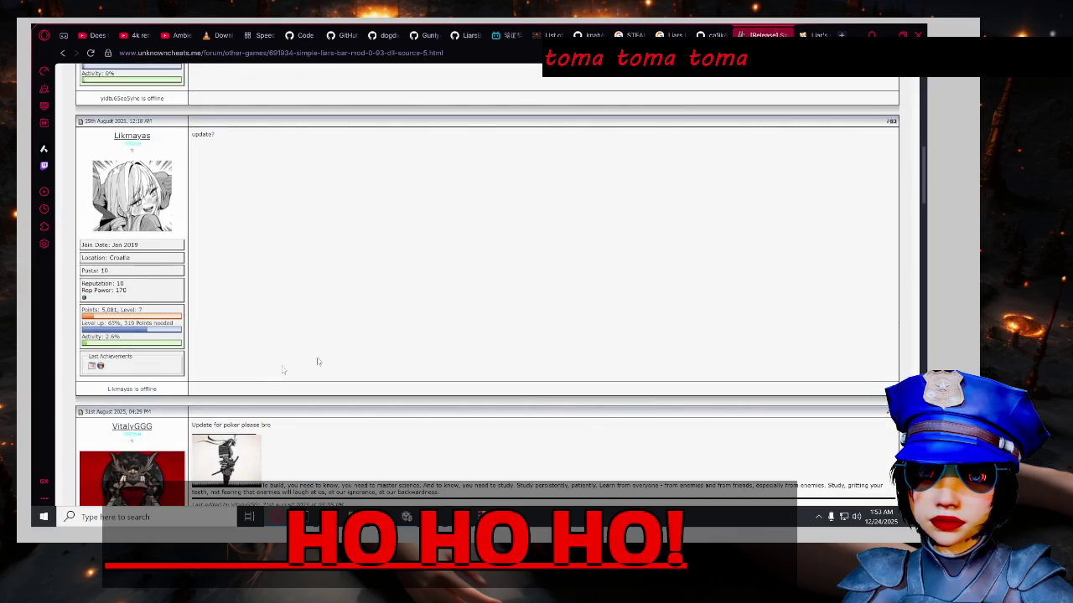
pyautogui.scroll(-5, 317, 361)
pyautogui.scroll(1, 473, 346)
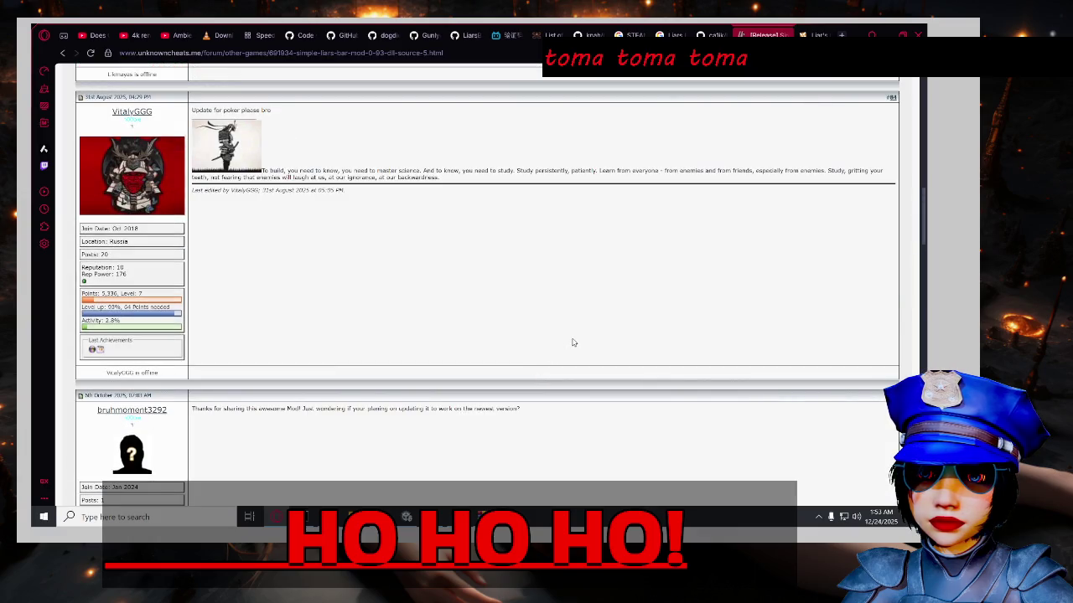
pyautogui.scroll(-3, 579, 345)
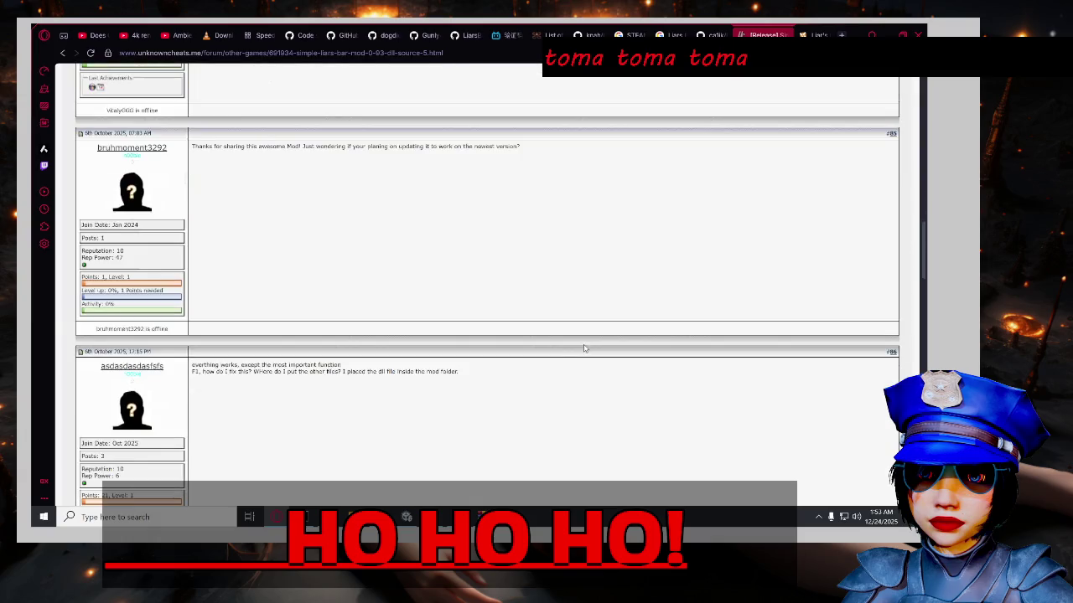
pyautogui.scroll(-3, 587, 351)
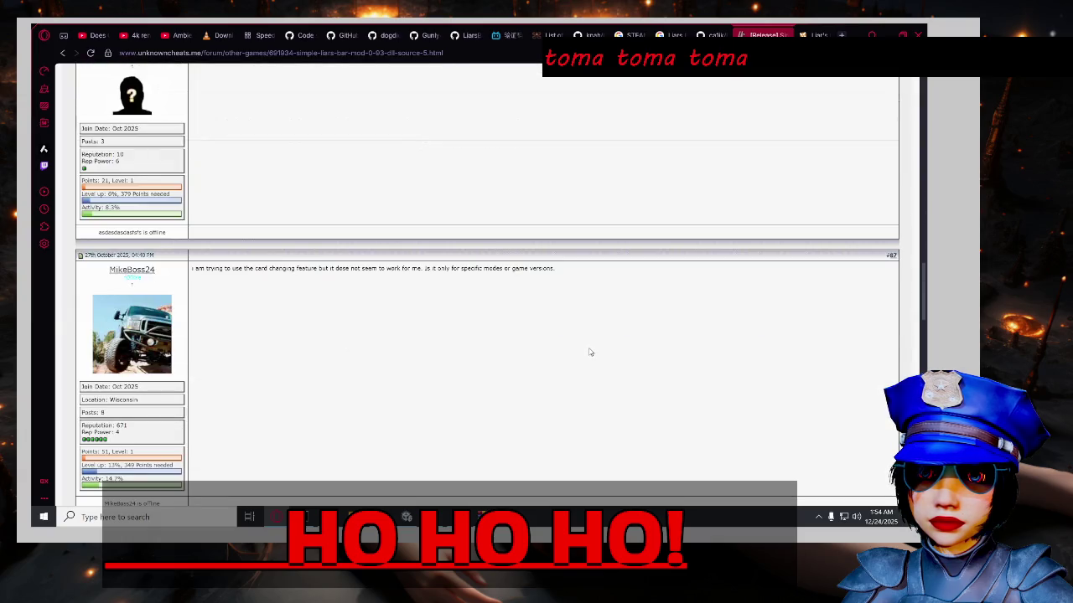
pyautogui.scroll(-3, 589, 352)
pyautogui.scroll(3, 595, 357)
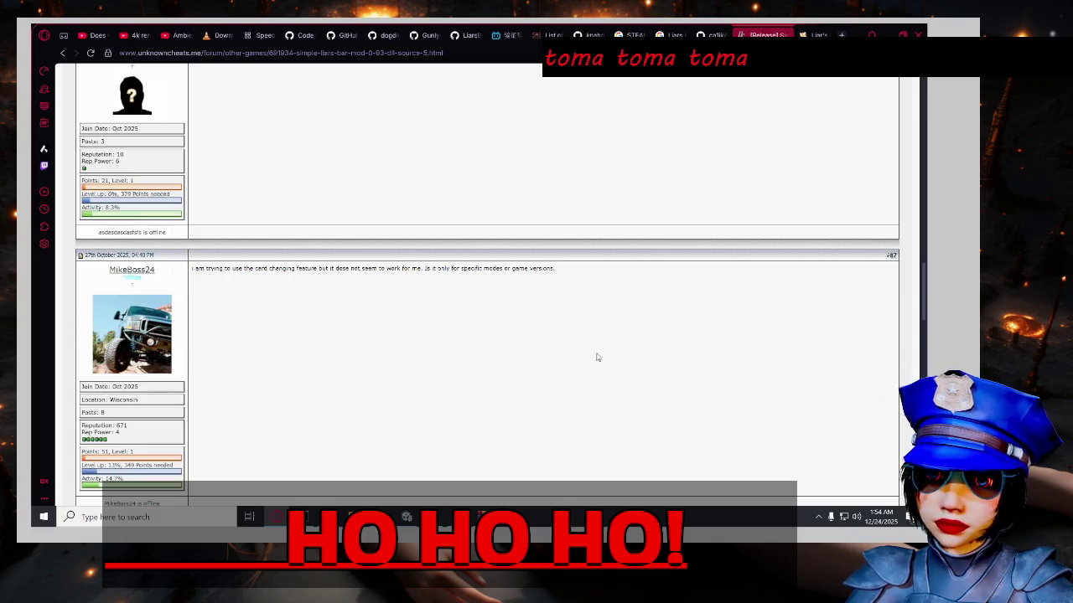
pyautogui.scroll(-10, 603, 362)
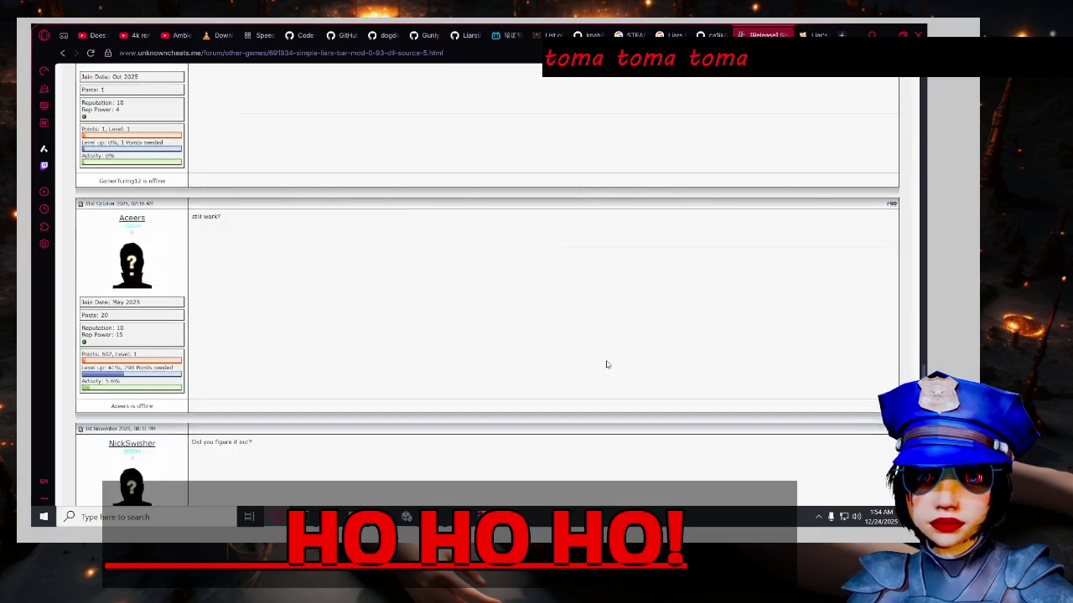
pyautogui.scroll(-5, 375, 324)
pyautogui.scroll(1, 352, 326)
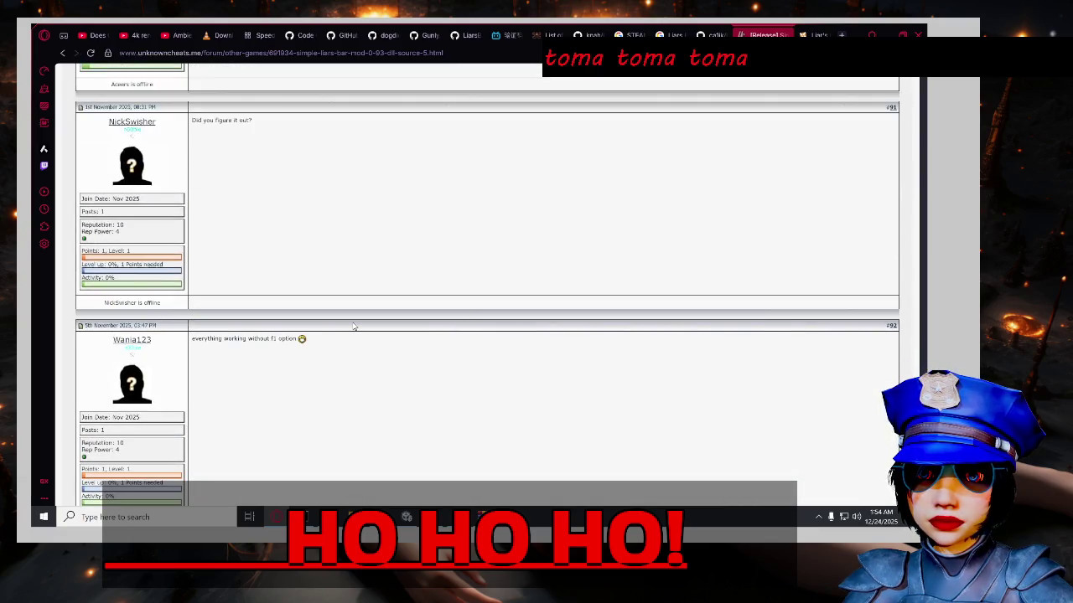
pyautogui.scroll(-5, 353, 326)
pyautogui.scroll(3, 383, 343)
pyautogui.scroll(4, 383, 343)
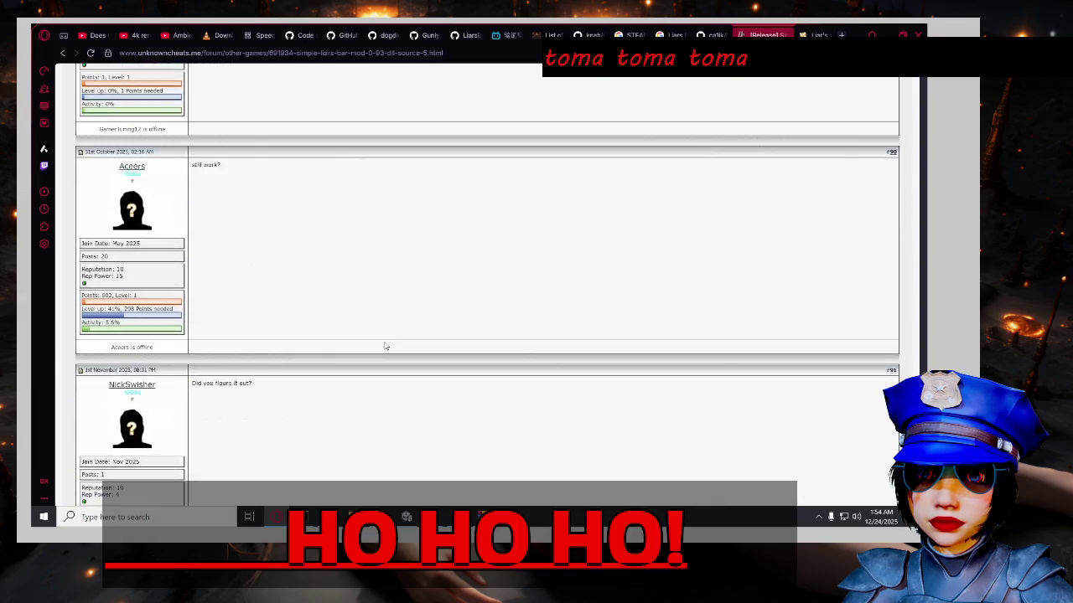
pyautogui.scroll(3, 385, 346)
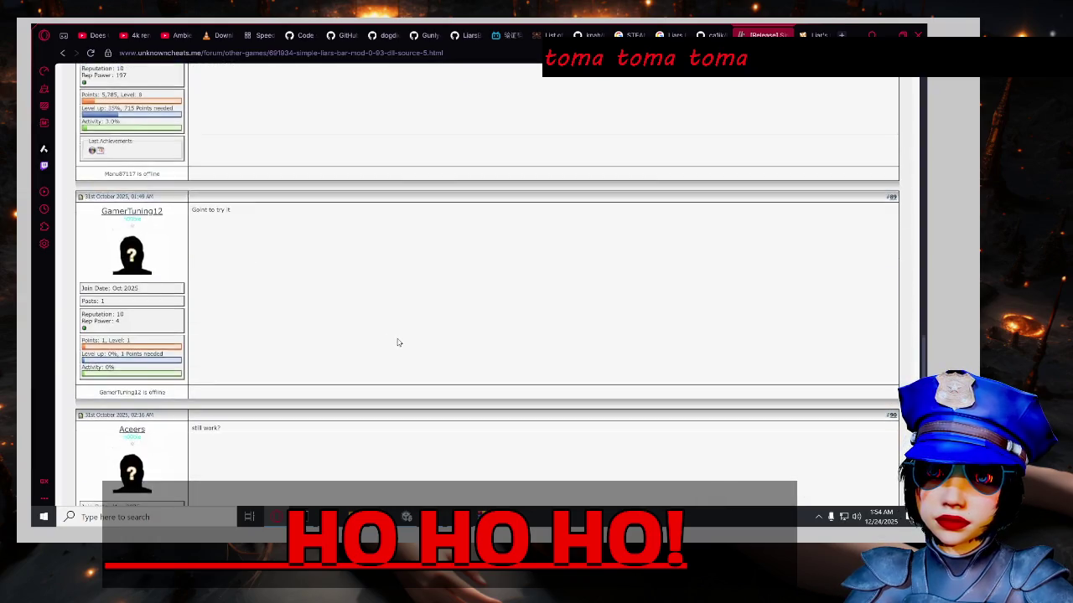
pyautogui.scroll(3, 396, 342)
pyautogui.scroll(4, 399, 342)
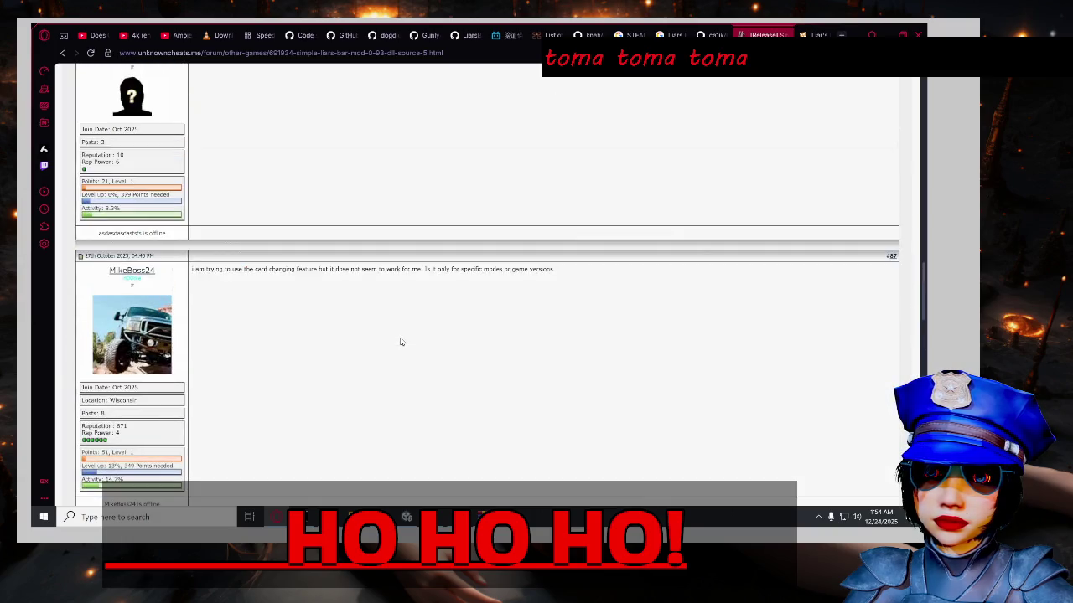
pyautogui.scroll(3, 402, 342)
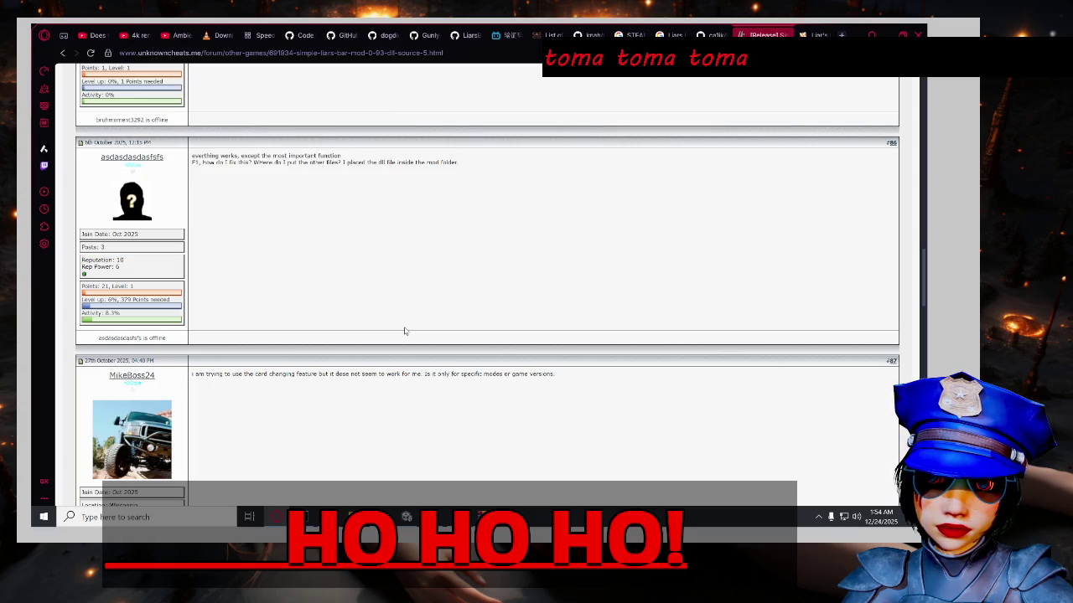
pyautogui.scroll(3, 428, 329)
pyautogui.scroll(4, 473, 324)
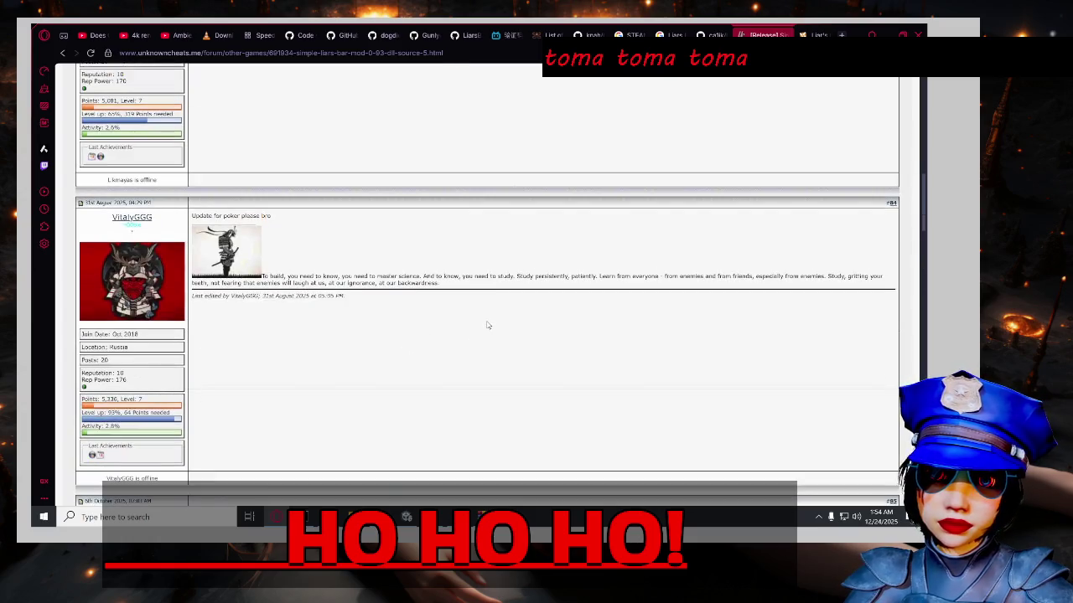
pyautogui.scroll(-4, 499, 331)
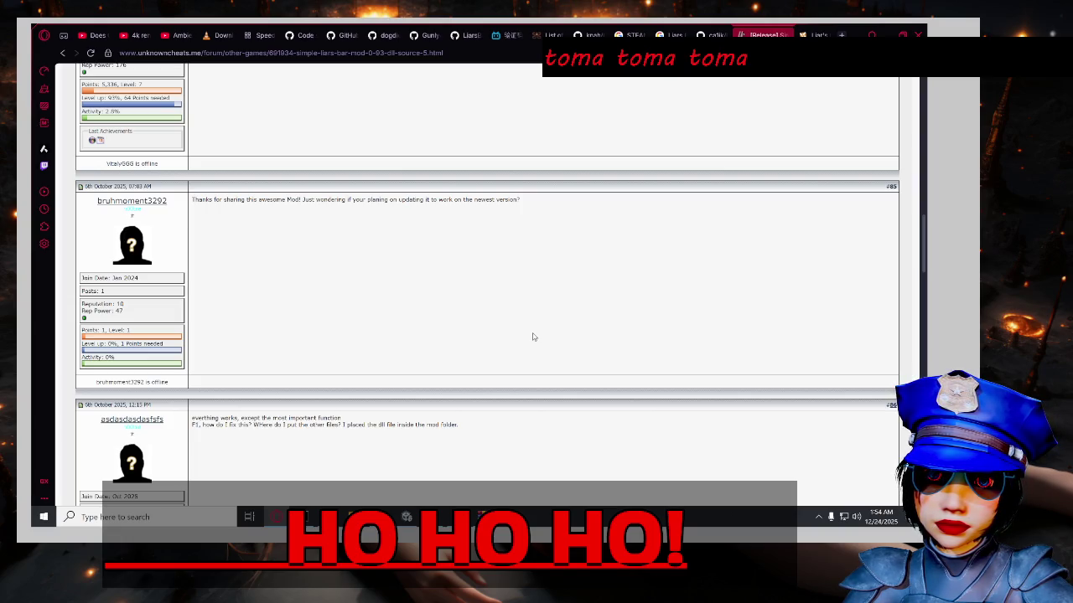
pyautogui.scroll(3, 532, 337)
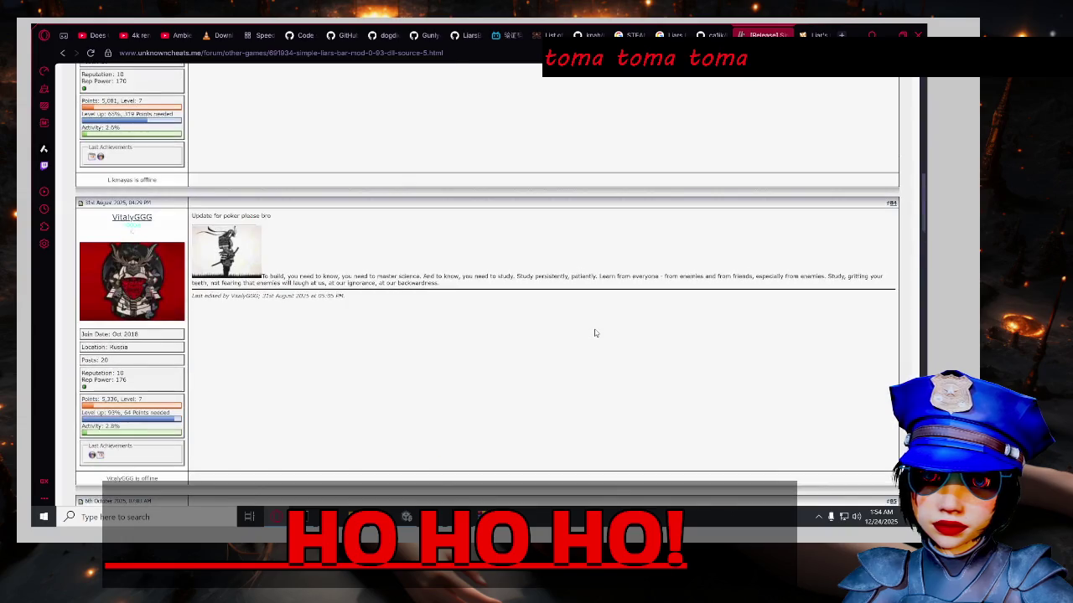
pyautogui.scroll(3, 603, 326)
pyautogui.scroll(5, 509, 372)
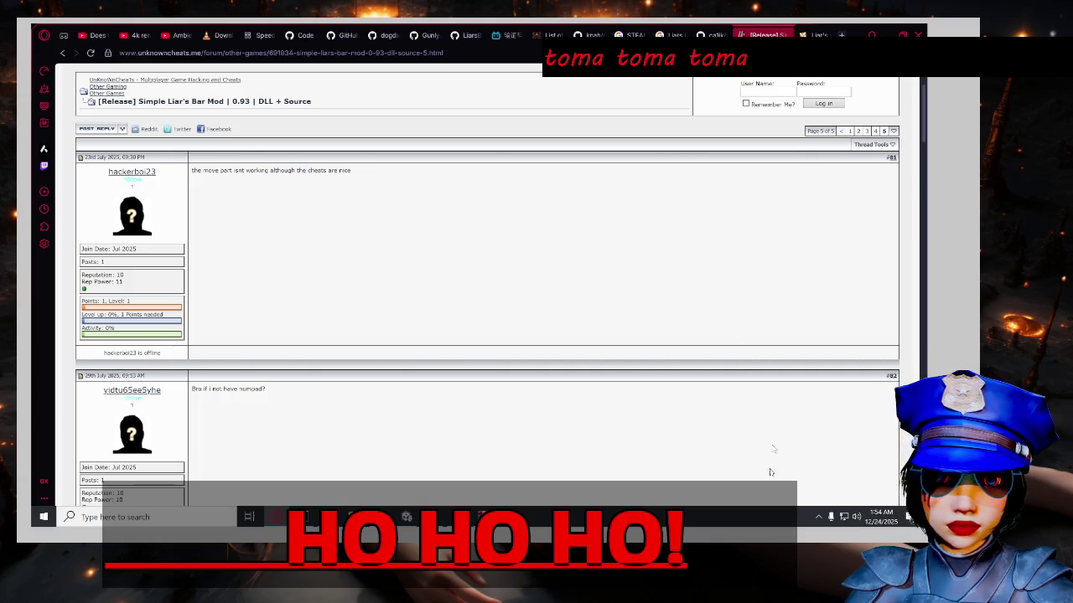
# Launch Liar's Bar from Steam's tray icon and hide the start_alltalk console.
pyautogui.click(818, 517)
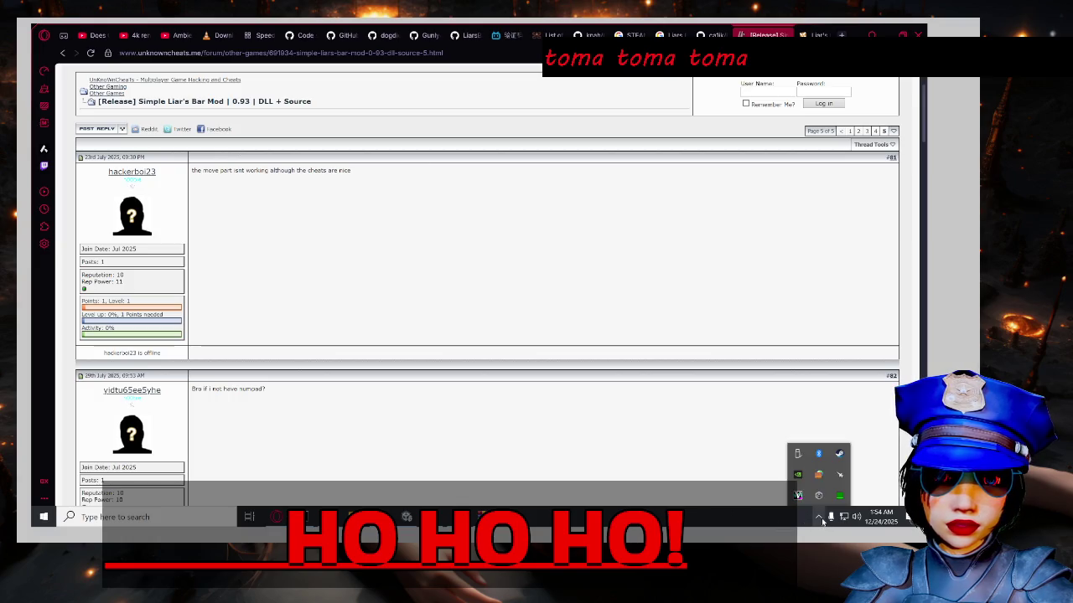
pyautogui.rightClick(840, 457)
pyautogui.click(869, 304)
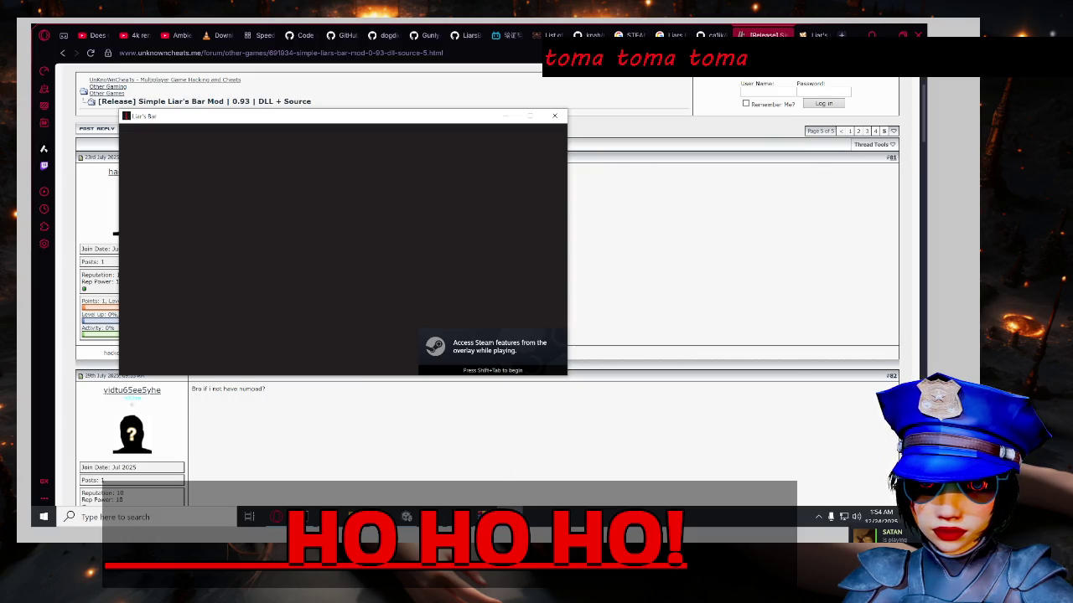
pyautogui.moveTo(510, 517)
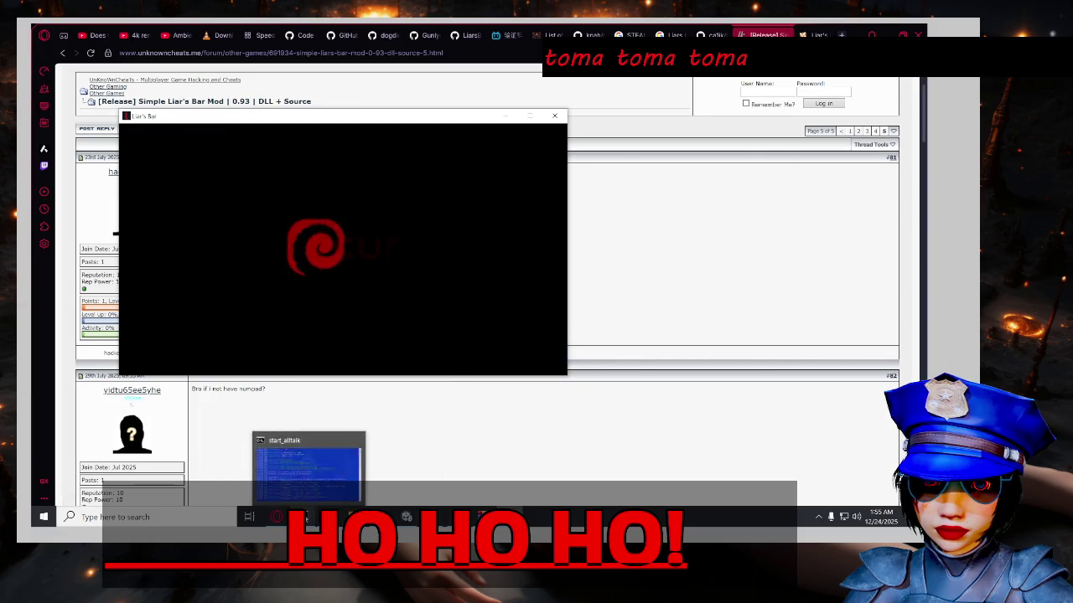
pyautogui.click(306, 517)
pyautogui.click(306, 517)
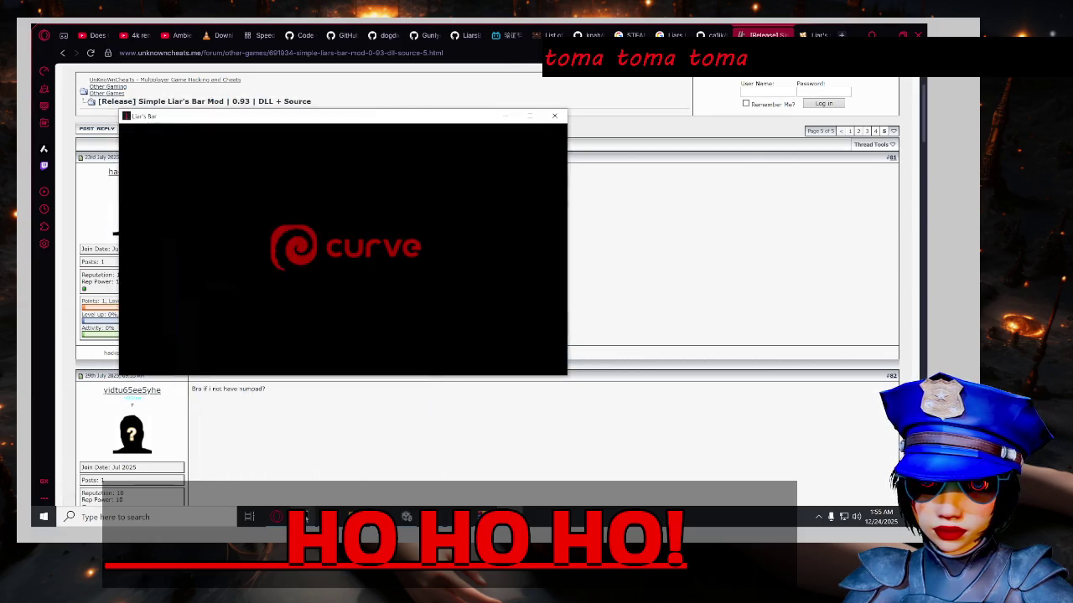
# Close the plugins.rar archive window and screenshot the game's main menu with F12.
pyautogui.hotkey('alt', 'Tab')
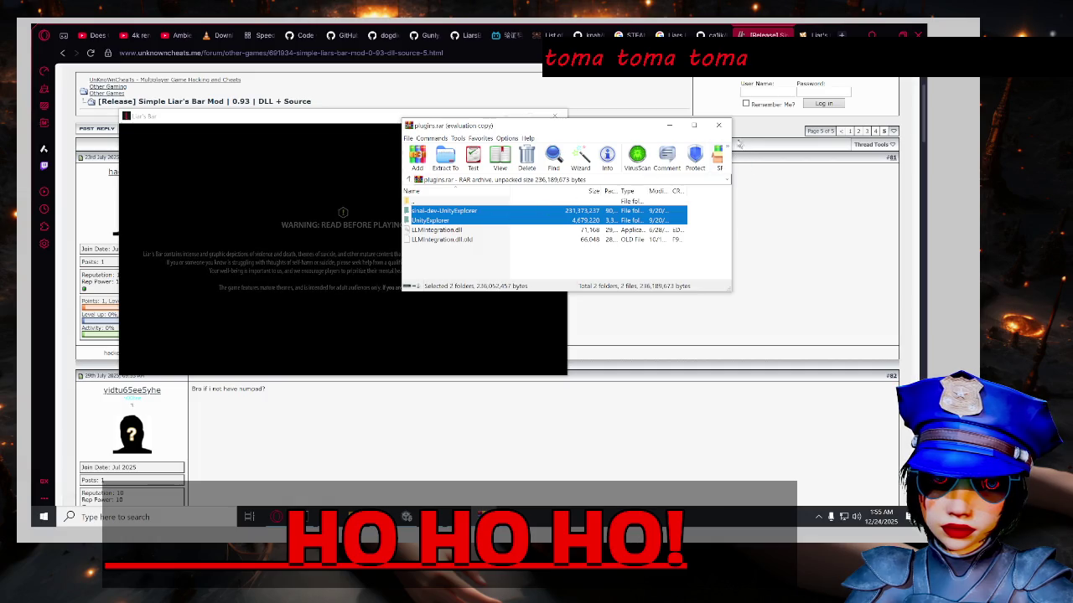
pyautogui.click(718, 125)
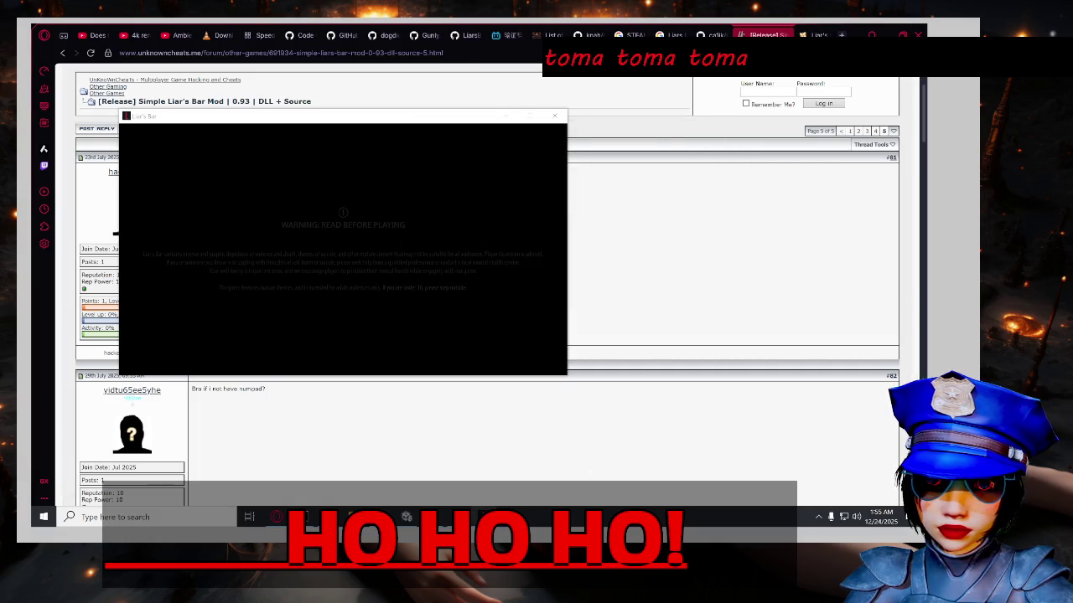
pyautogui.rightClick(484, 517)
pyautogui.click(464, 495)
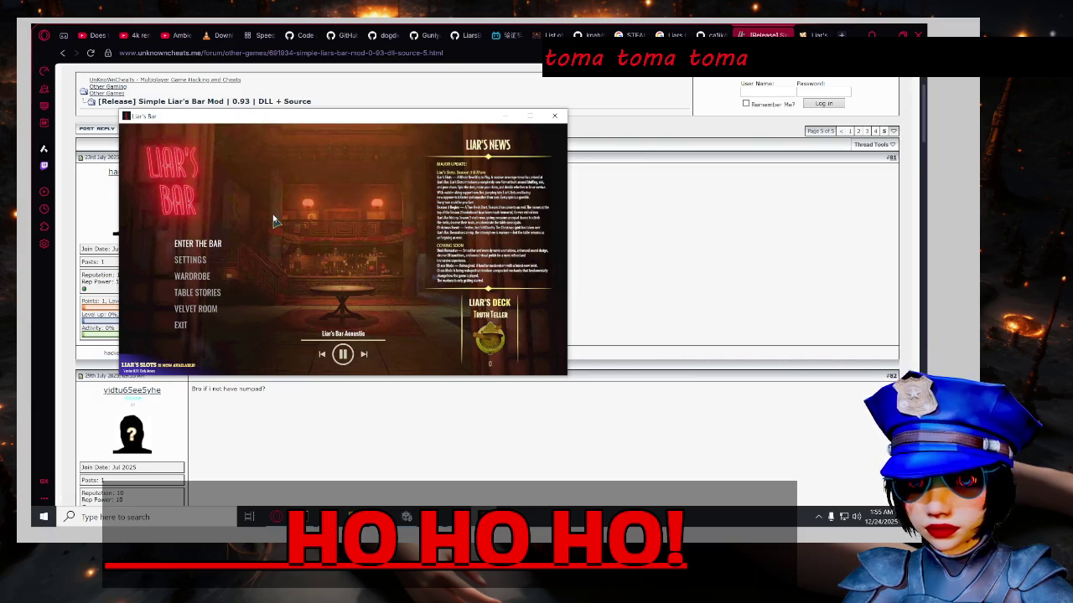
pyautogui.press('F12')
pyautogui.press('F12')
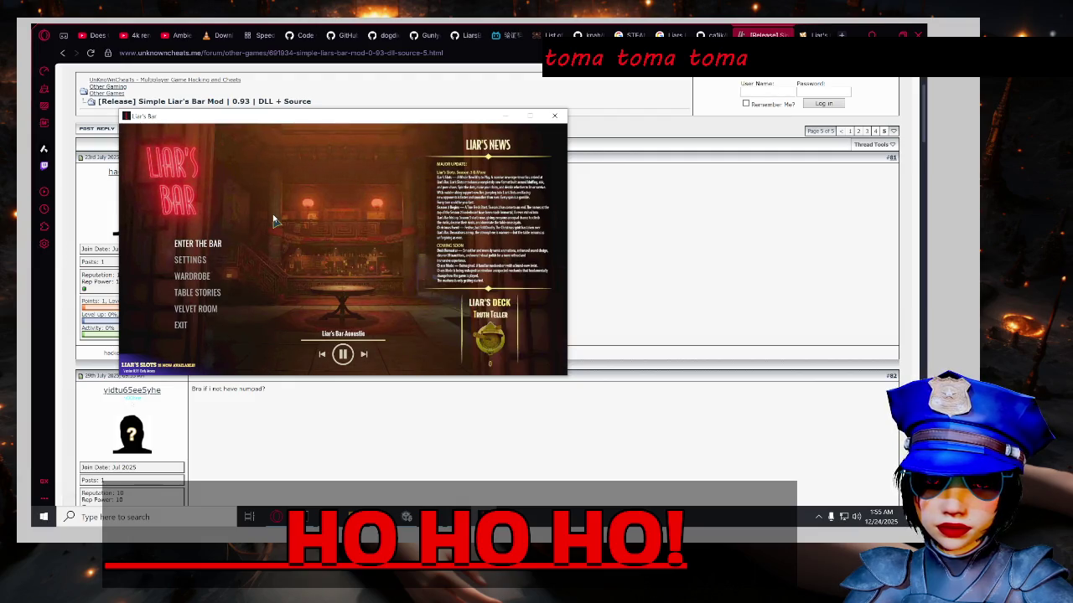
pyautogui.click(779, 285)
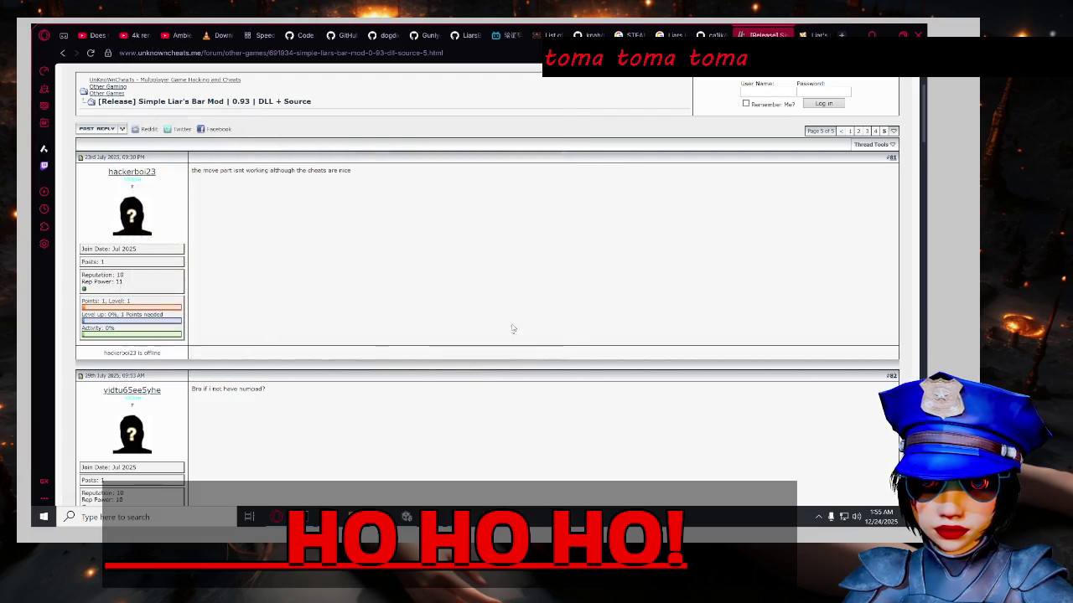
# Glance at the Liars-Bar-Bot repository tab and scroll the Mod Toolkit search results.
pyautogui.scroll(-5, 551, 310)
pyautogui.scroll(7, 345, 275)
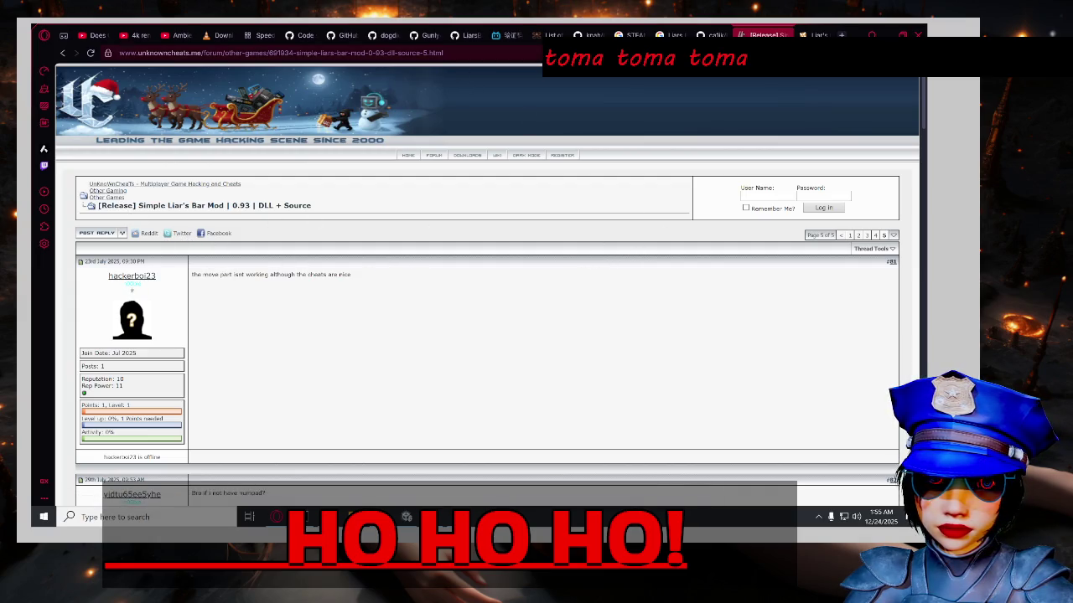
pyautogui.hotkey('ctrl', 'Tab')
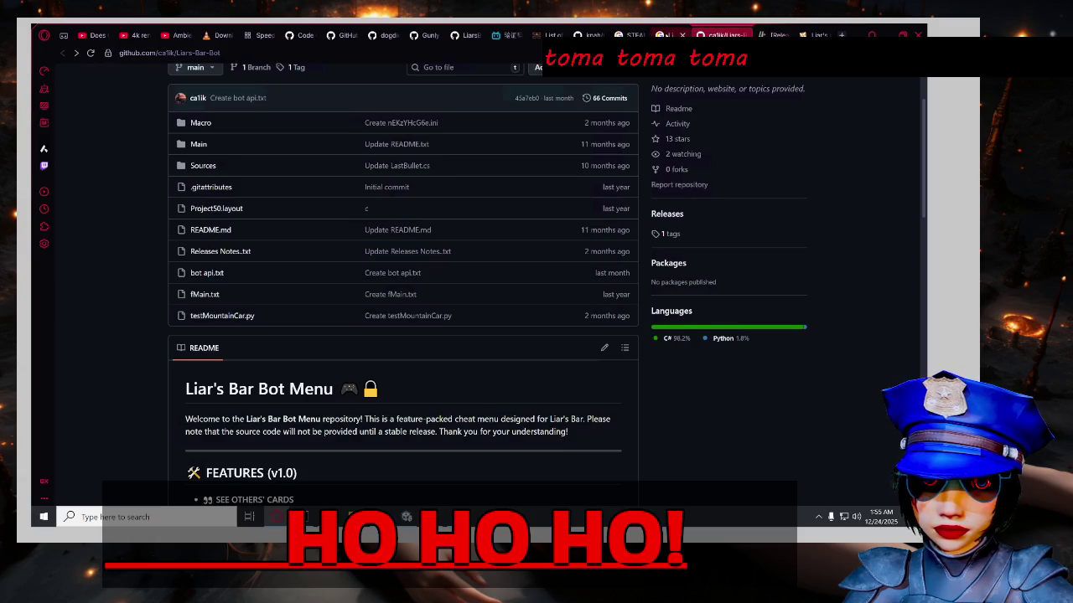
pyautogui.hotkey('ctrl', 'shift', 'Tab')
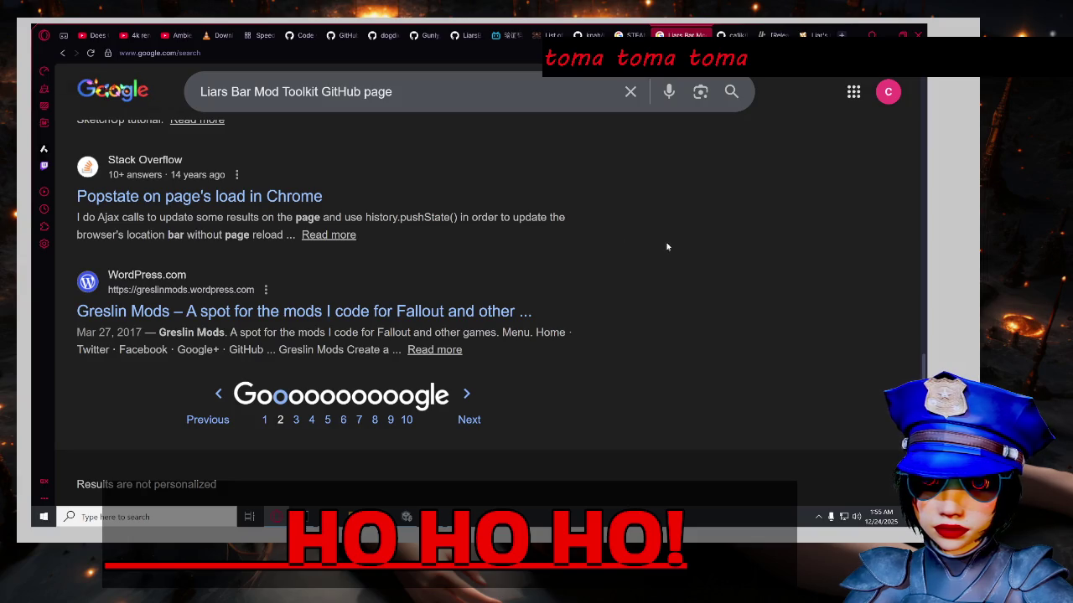
pyautogui.scroll(2, 605, 302)
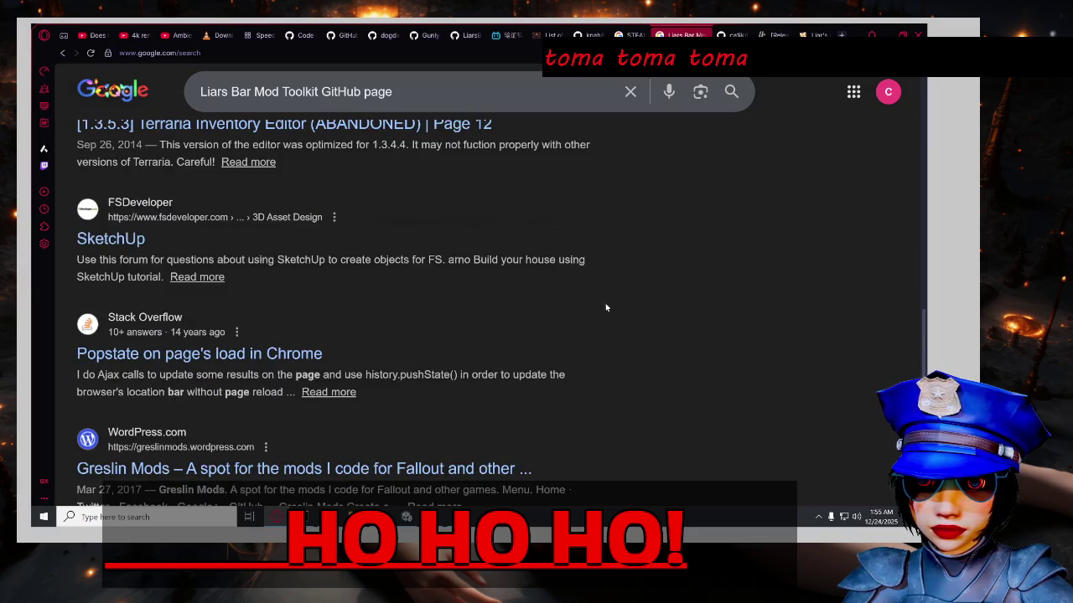
pyautogui.scroll(3, 606, 307)
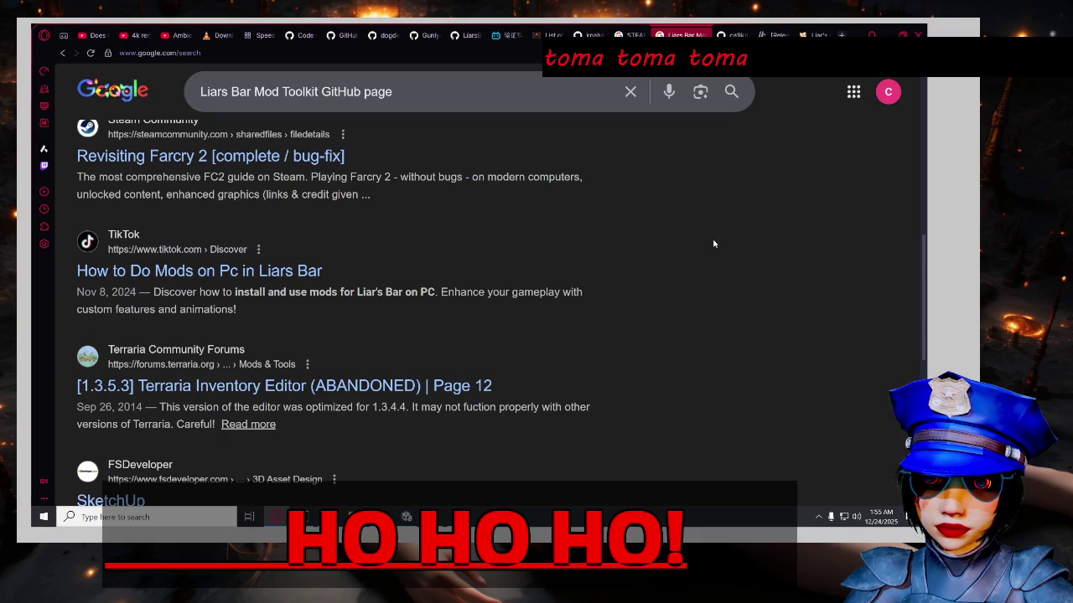
pyautogui.scroll(2, 699, 237)
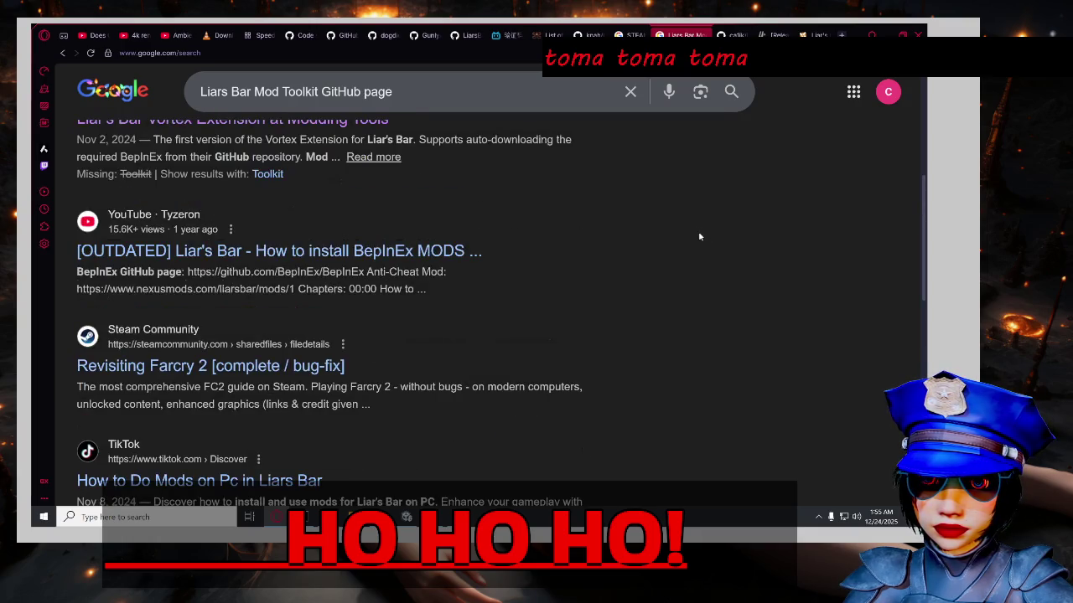
pyautogui.scroll(4, 699, 237)
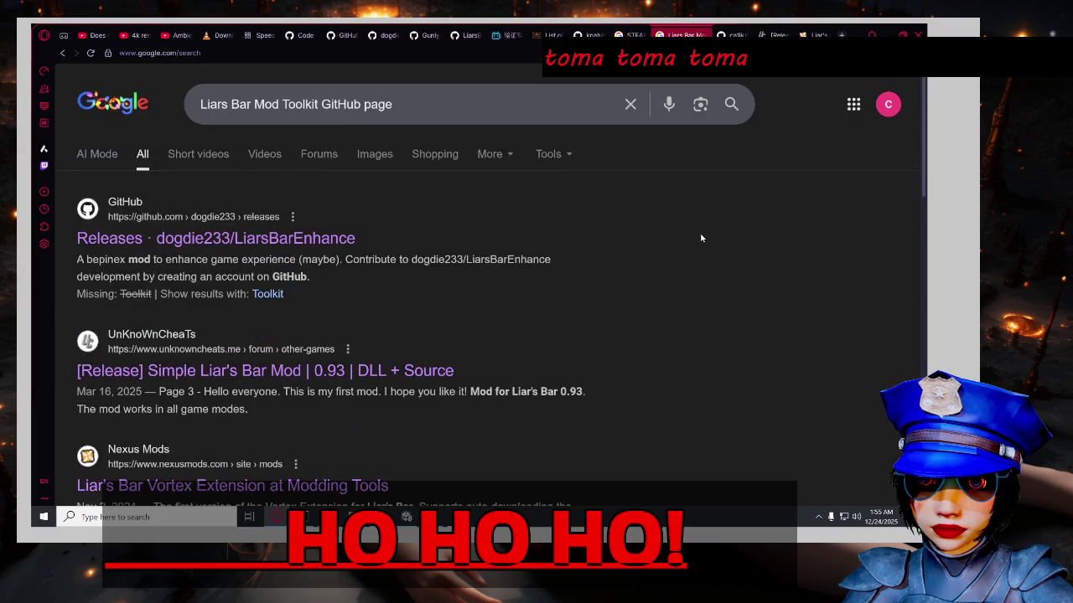
# Close the Liars Bar Mod Toolkit results tab and move on to the Vortex Extension page.
pyautogui.click(707, 35)
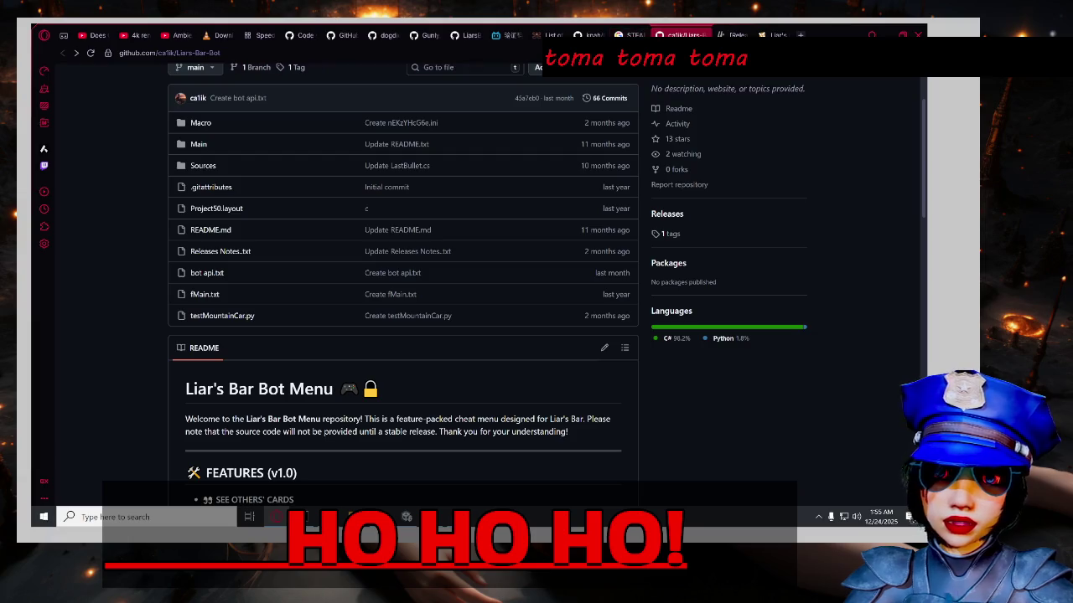
pyautogui.hotkey('ctrl', 'Tab')
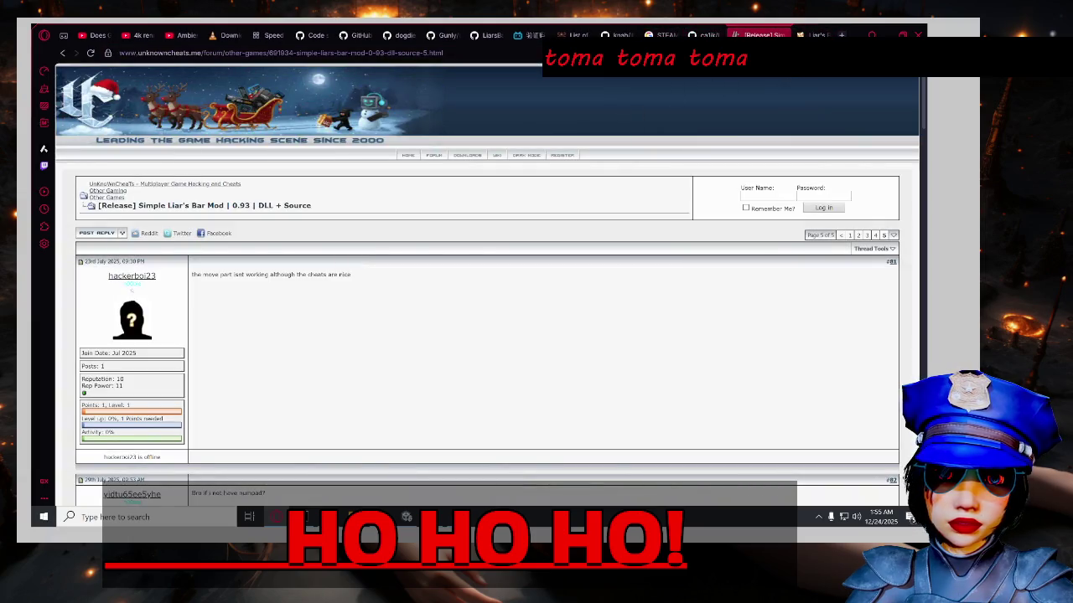
pyautogui.hotkey('ctrl', 'Tab')
pyautogui.scroll(-1, 531, 199)
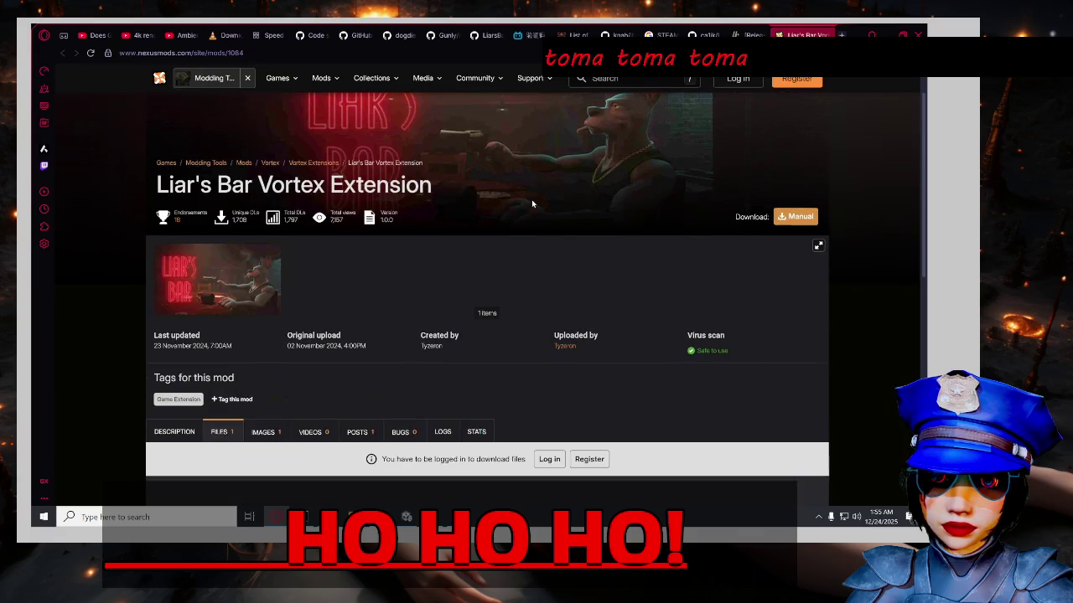
# Review the Vortex Extension's files and its lone 'dont download fake' comment, then close the tab.
pyautogui.scroll(-3, 505, 236)
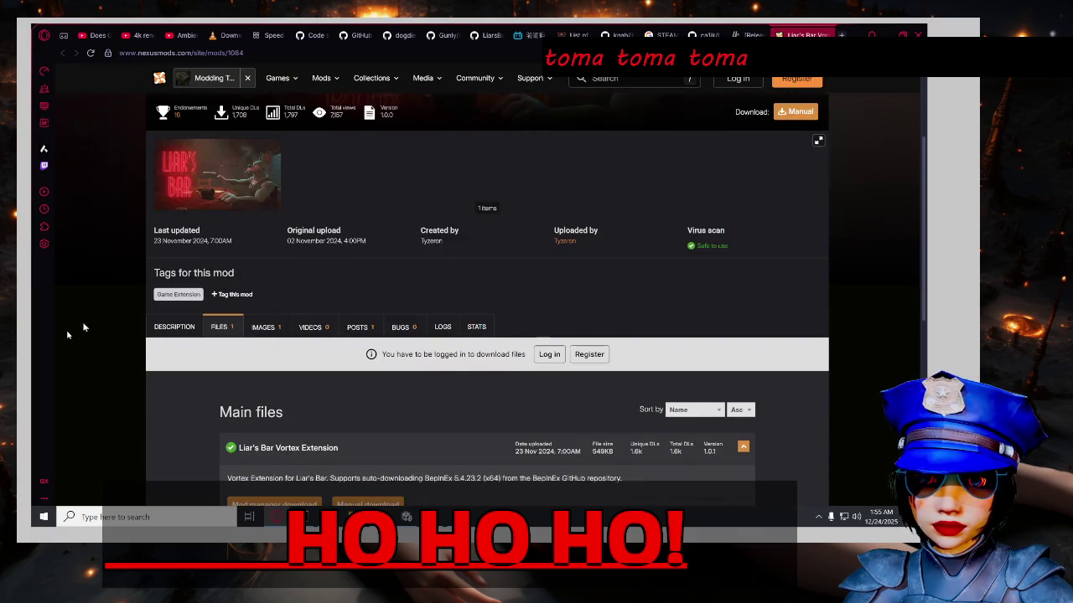
pyautogui.scroll(-5, 74, 329)
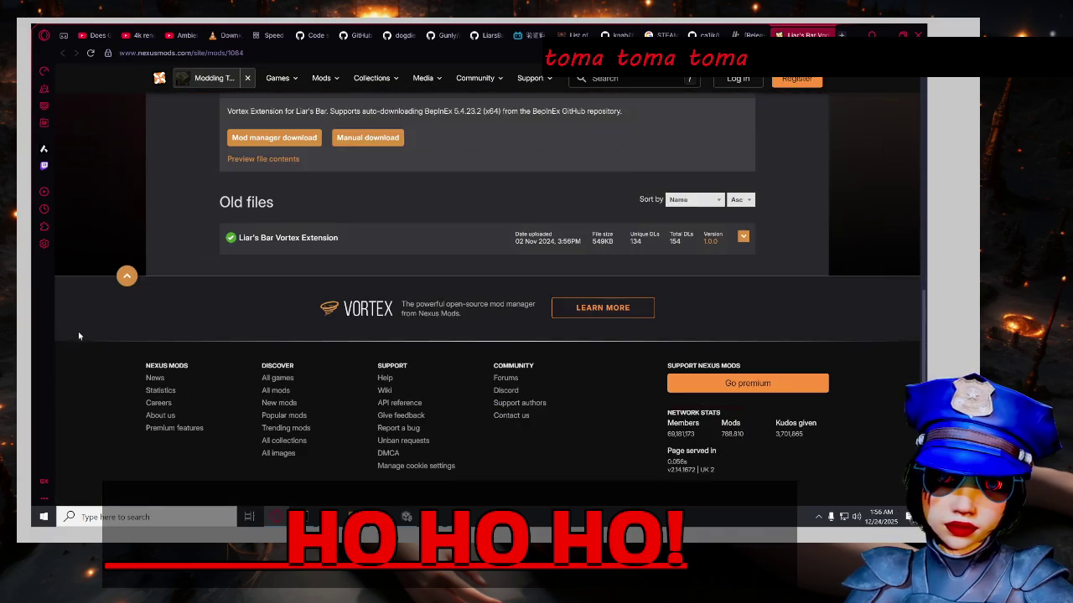
pyautogui.scroll(3, 99, 325)
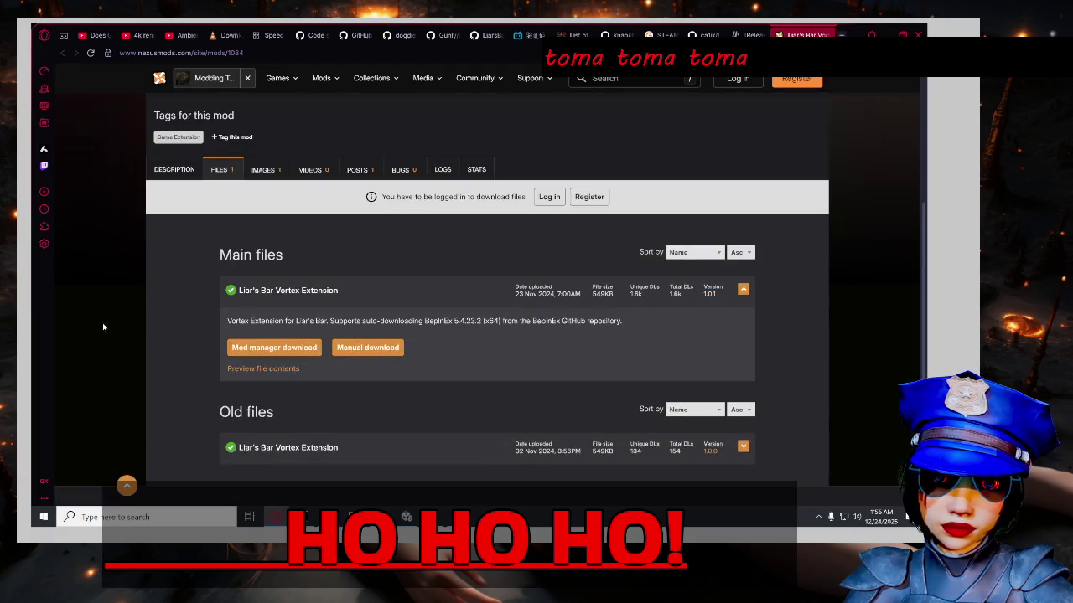
pyautogui.scroll(3, 102, 322)
pyautogui.scroll(-3, 121, 319)
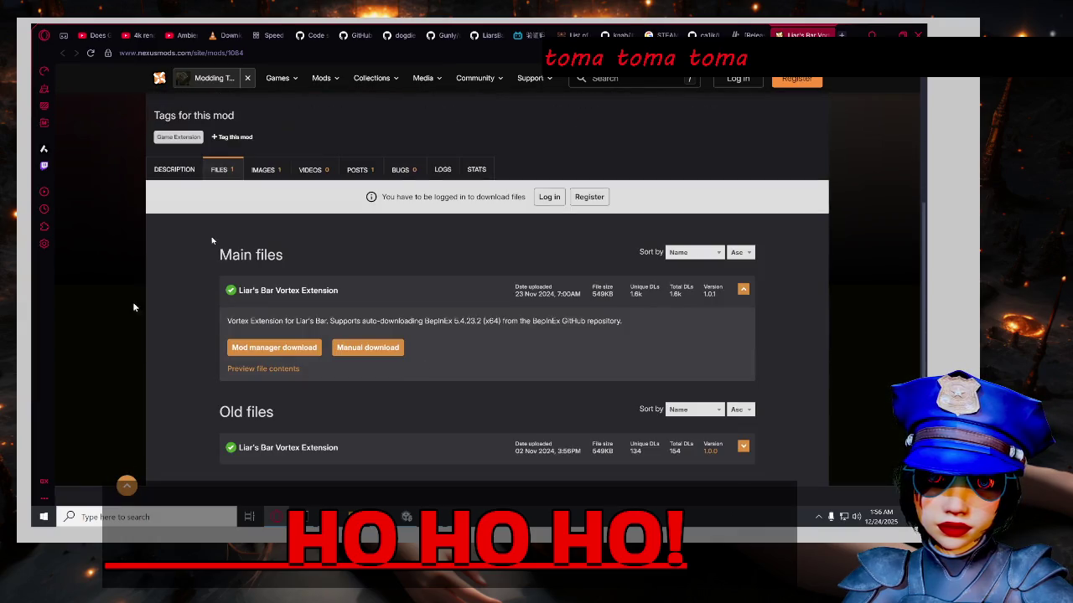
pyautogui.click(359, 169)
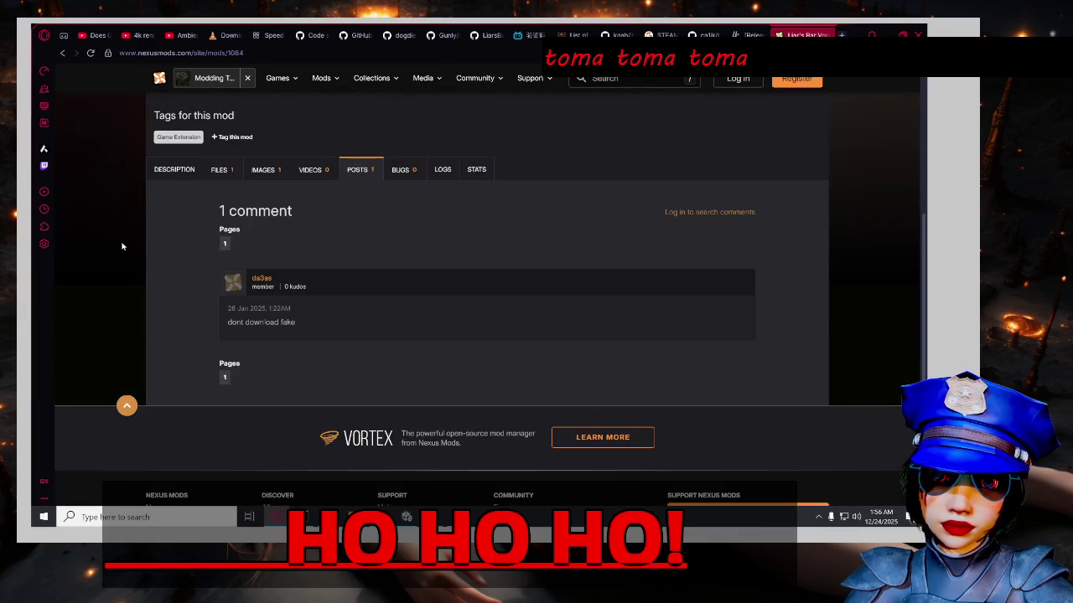
pyautogui.scroll(3, 124, 246)
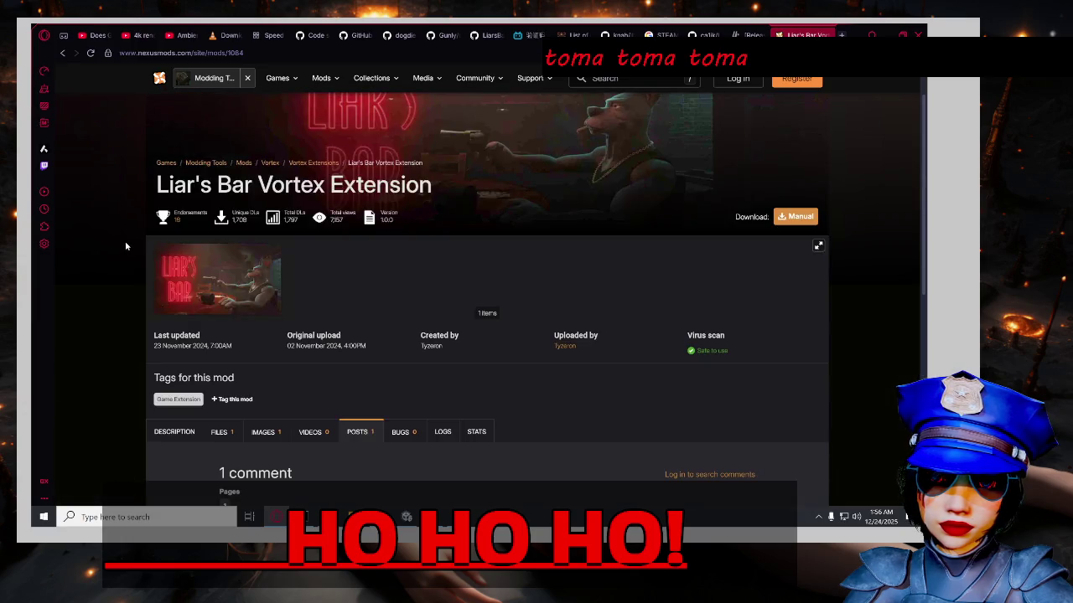
pyautogui.scroll(1, 129, 245)
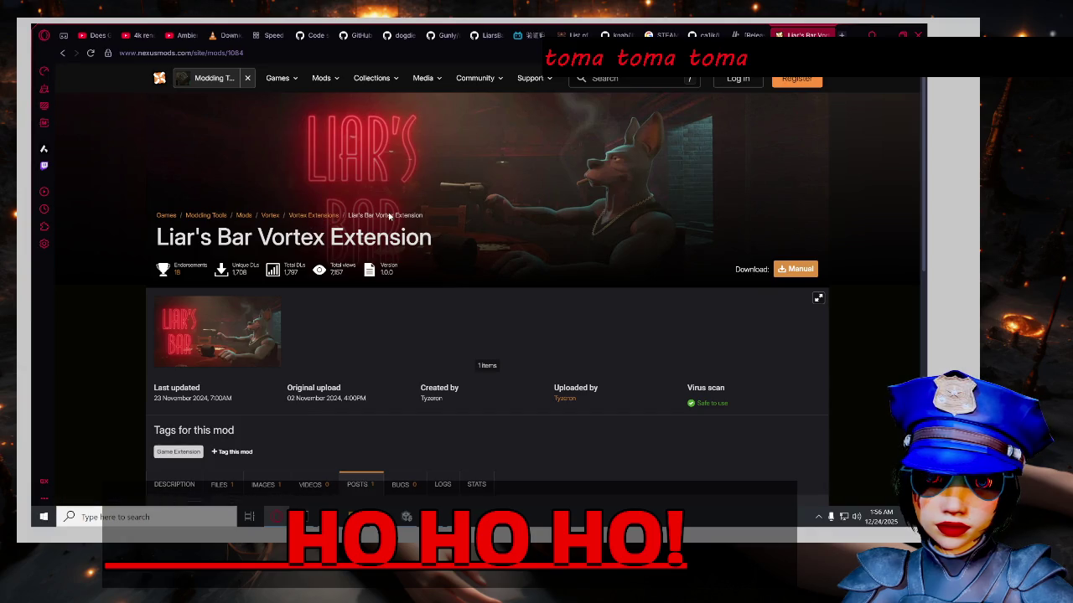
pyautogui.click(481, 54)
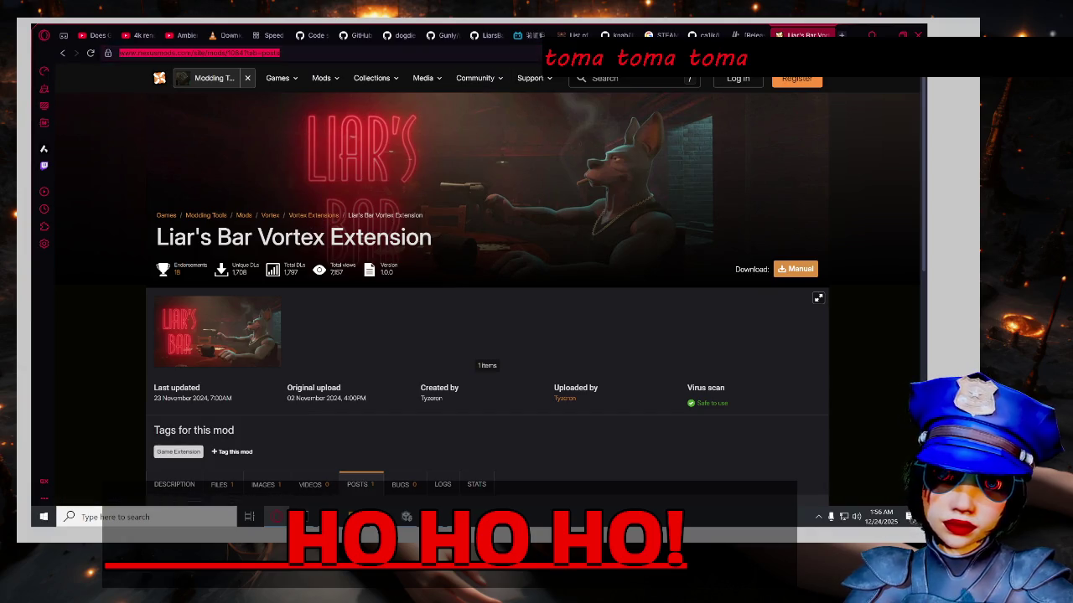
pyautogui.click(826, 35)
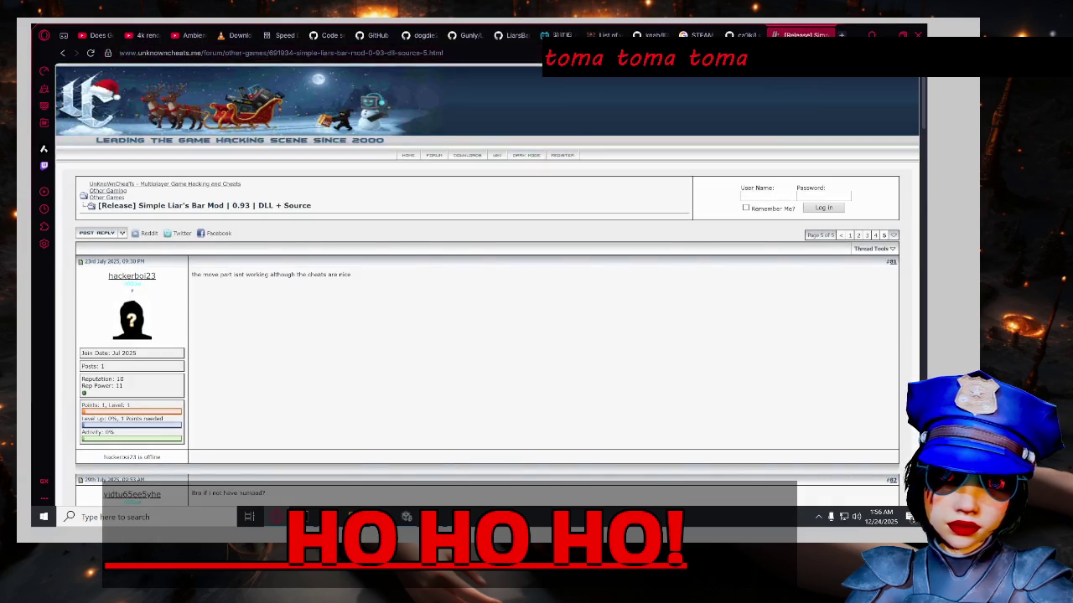
# Scroll through the AI Mode BepInEx troubleshooting answer.
pyautogui.click(734, 35)
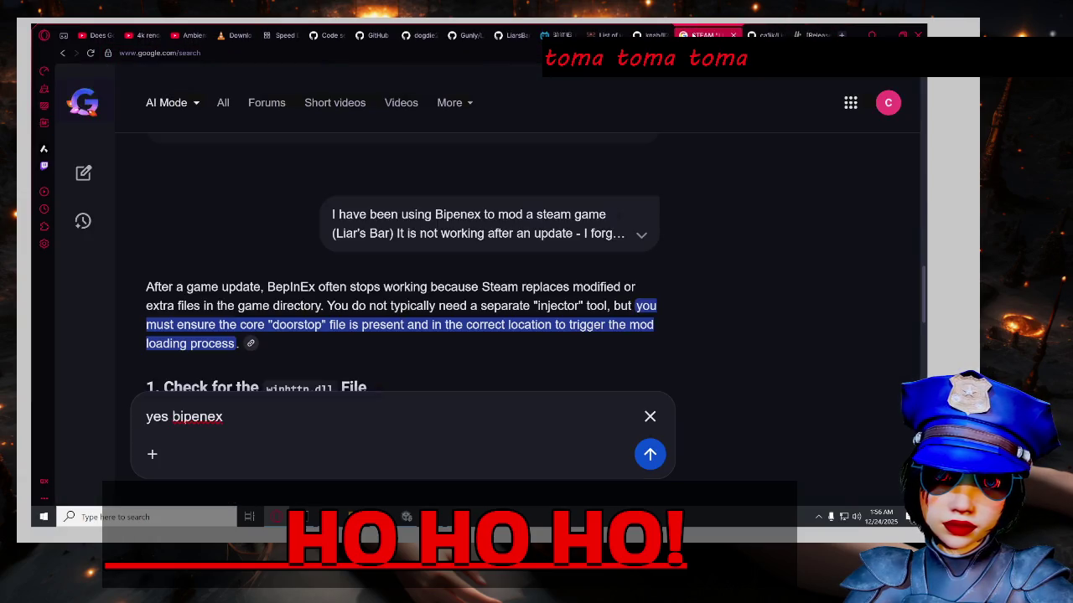
pyautogui.scroll(-2, 642, 273)
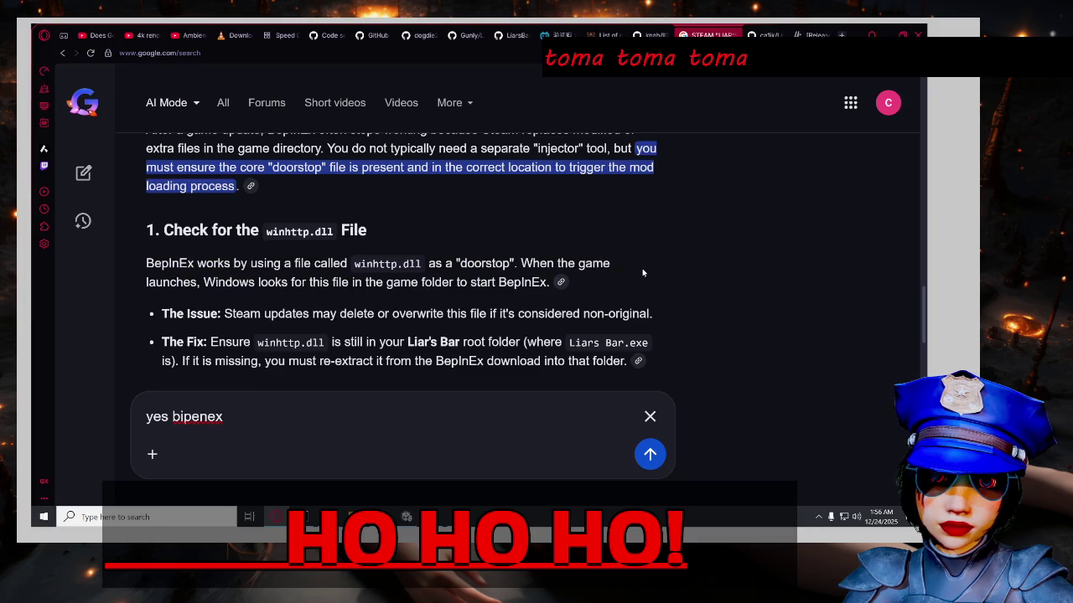
pyautogui.scroll(-2, 642, 272)
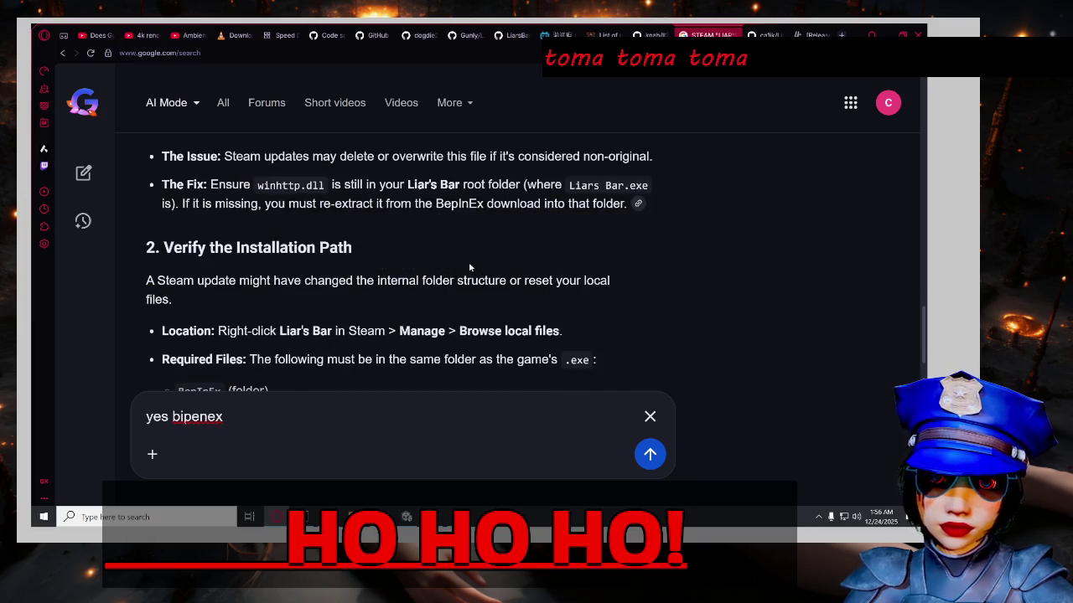
pyautogui.scroll(-1, 472, 267)
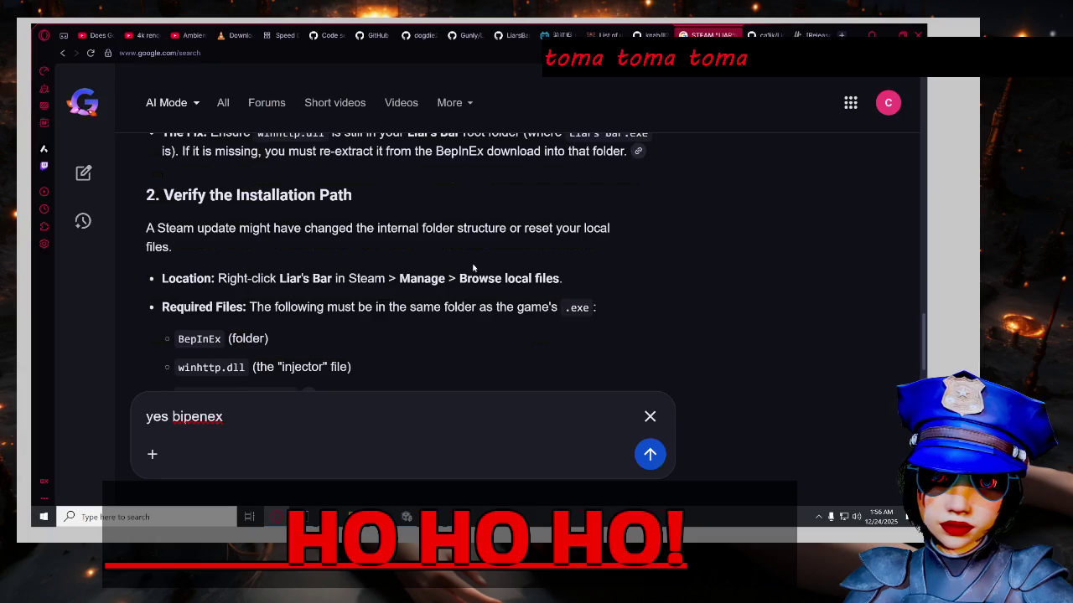
pyautogui.scroll(-1, 473, 268)
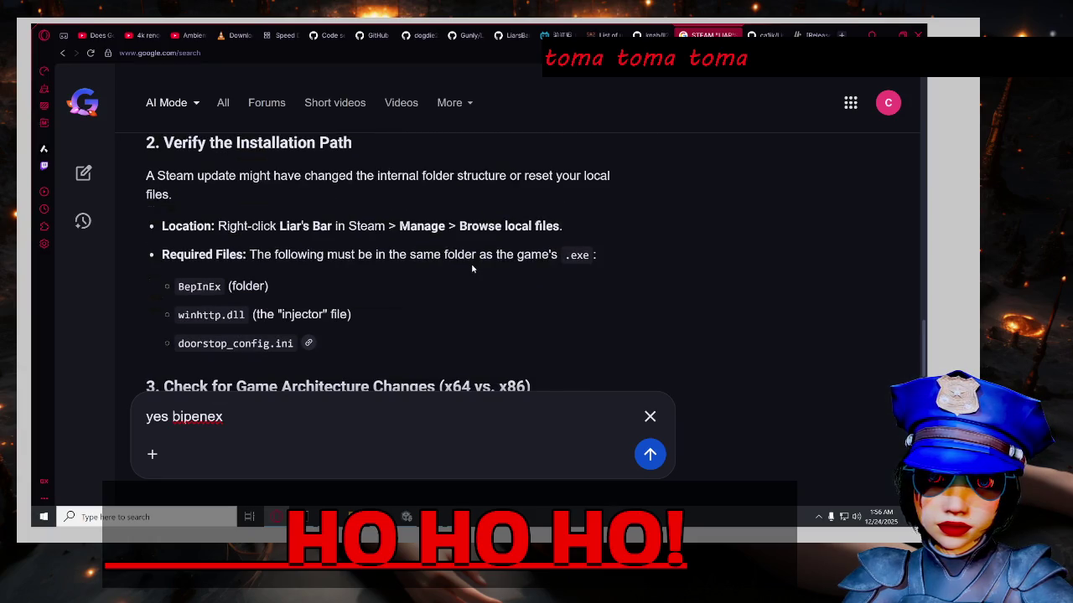
pyautogui.scroll(-1, 472, 268)
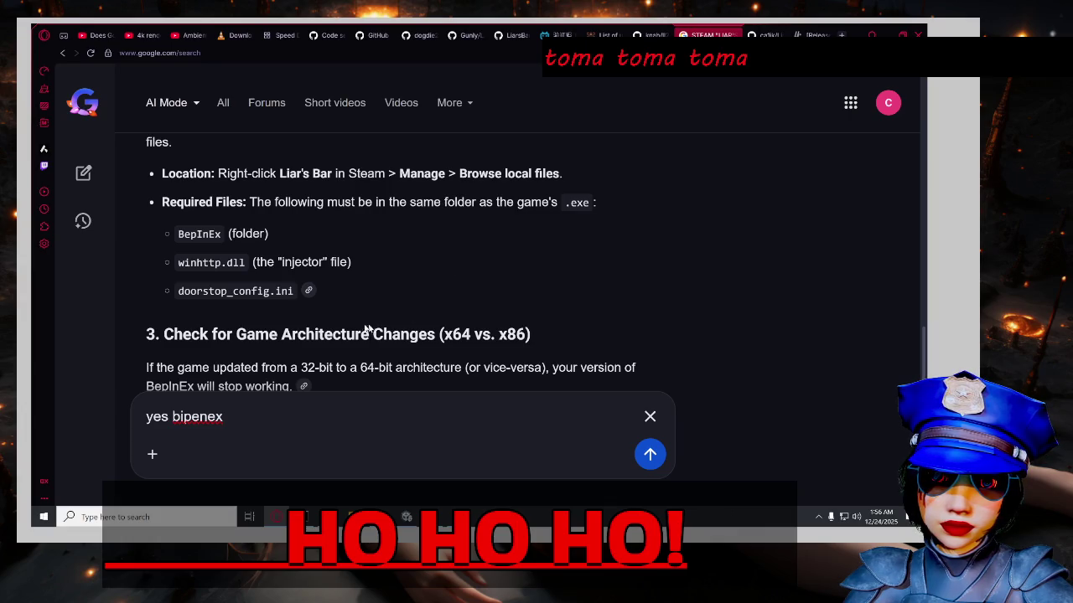
pyautogui.scroll(-2, 373, 314)
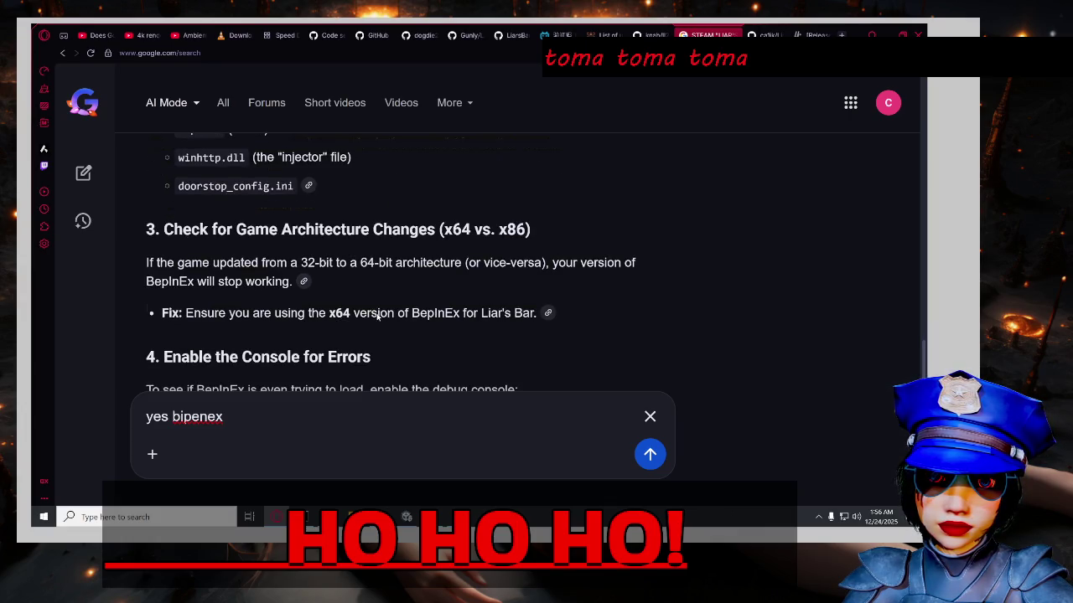
pyautogui.scroll(-1, 403, 310)
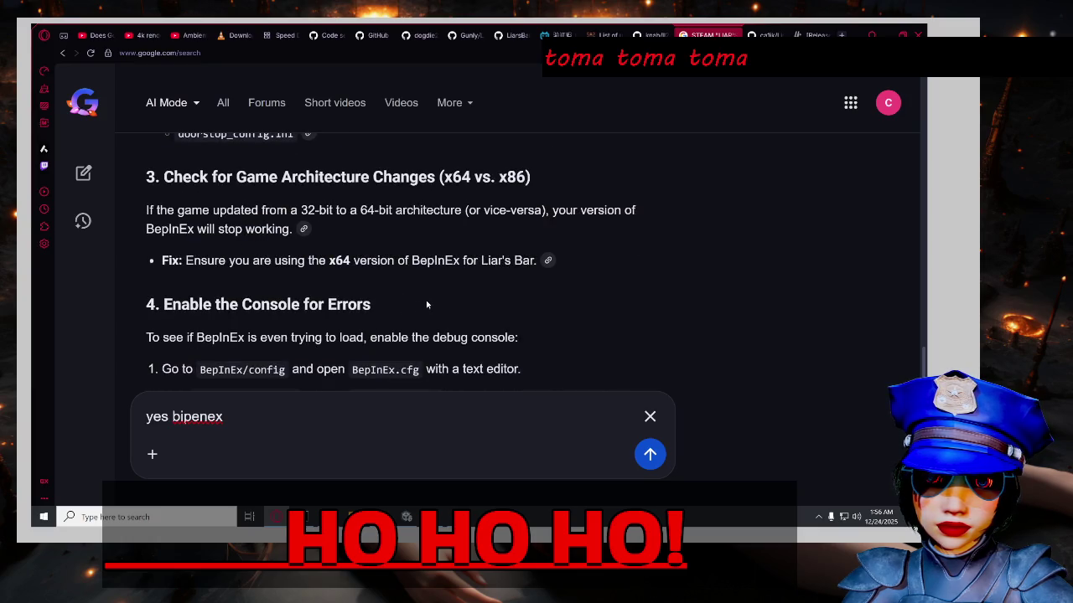
# Highlight the x64 fix text, then read on to the final MelonLoader suggestion.
pyautogui.doubleClick(344, 264)
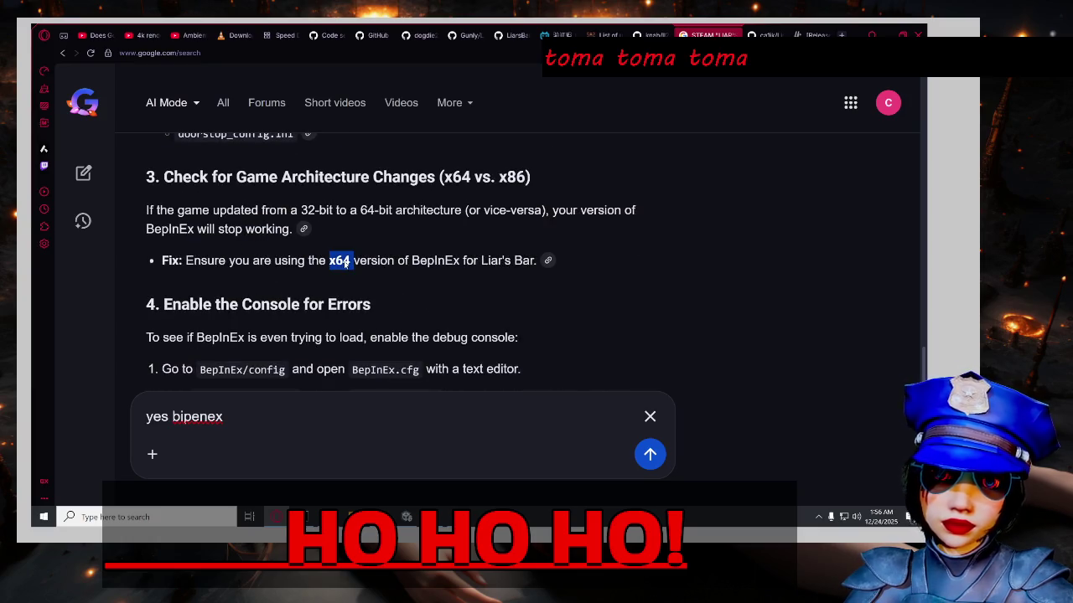
pyautogui.click(460, 267)
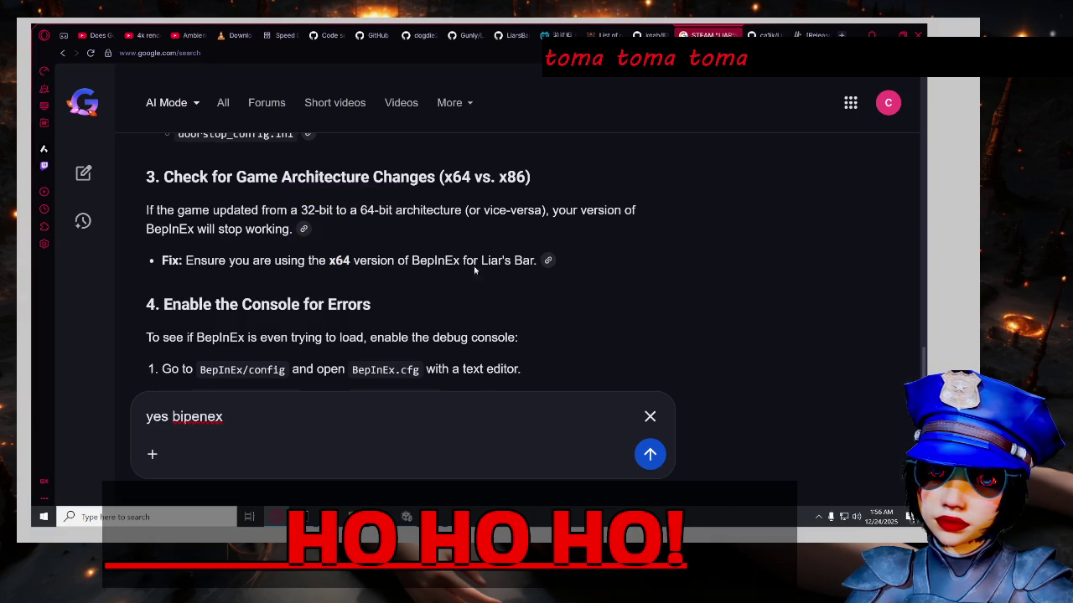
pyautogui.scroll(-2, 758, 280)
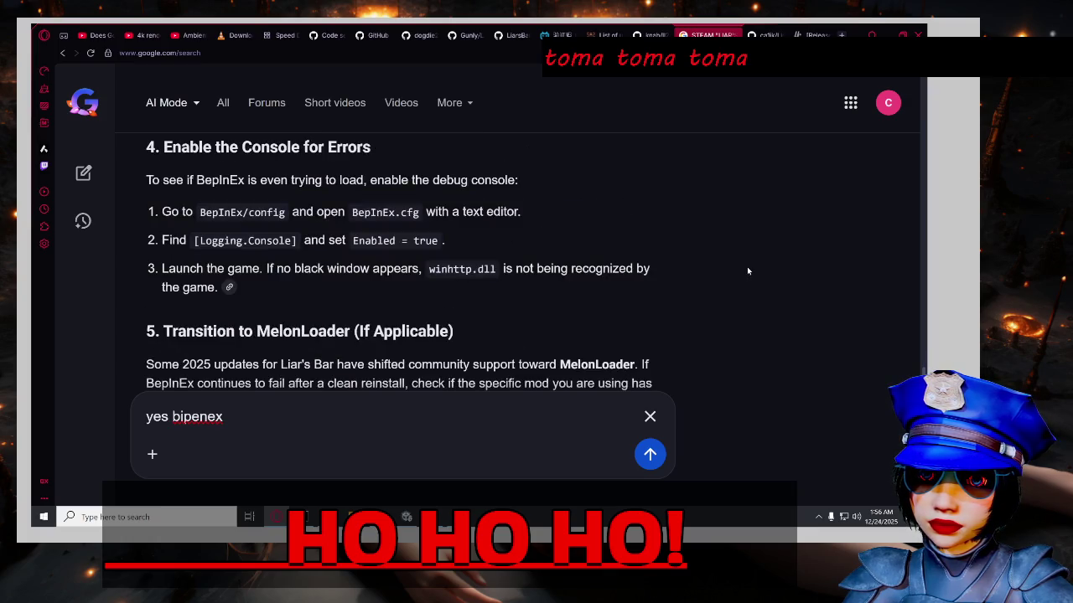
pyautogui.scroll(-1, 748, 272)
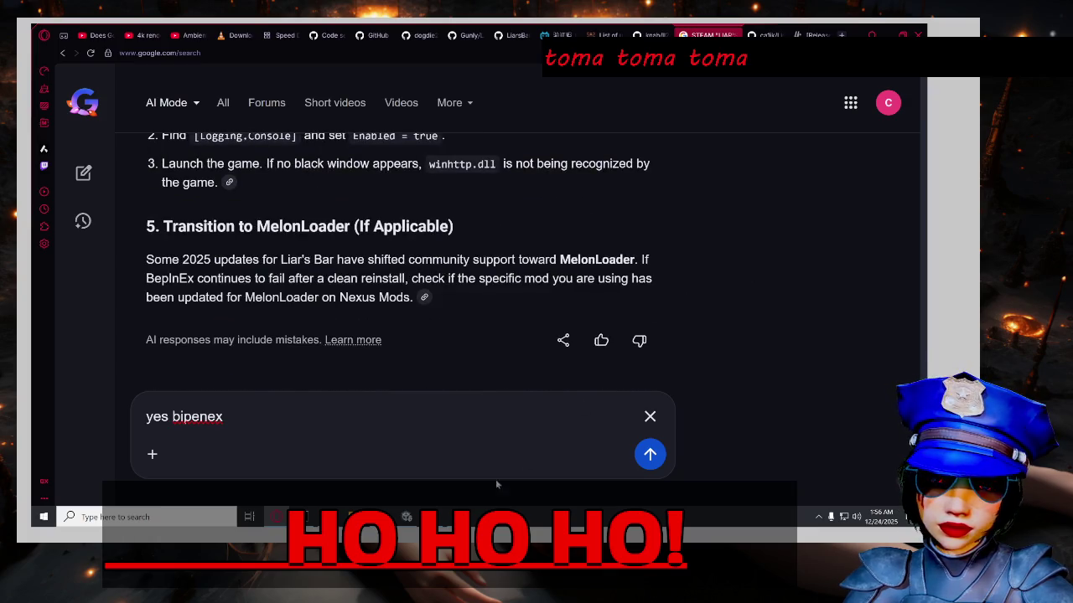
pyautogui.click(457, 517)
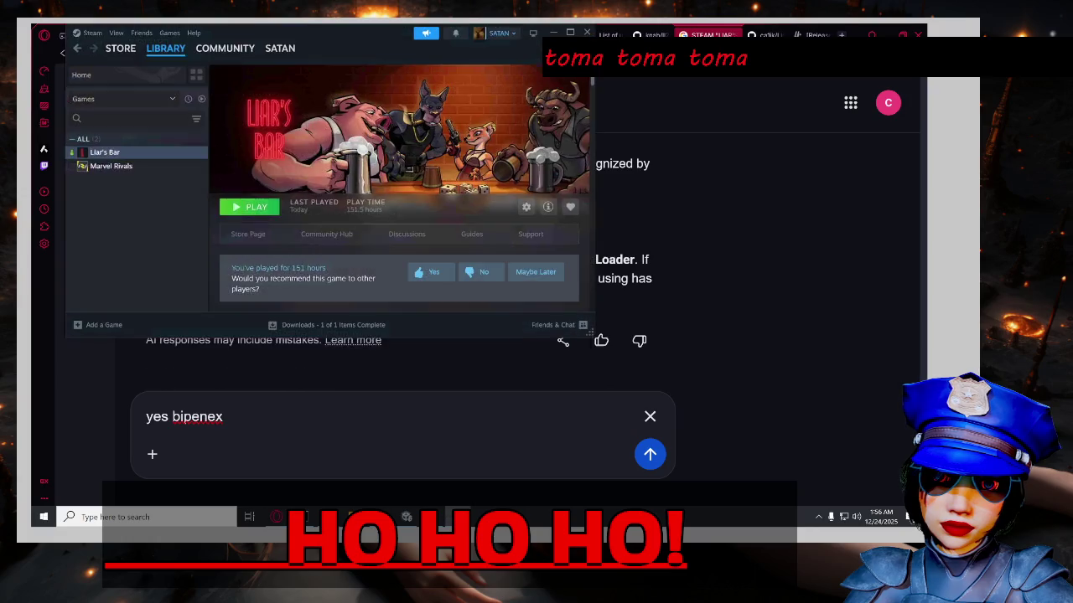
# Open Liar's Bar's local files via Steam's Manage menu and launch Liar's Bar.exe directly.
pyautogui.rightClick(140, 156)
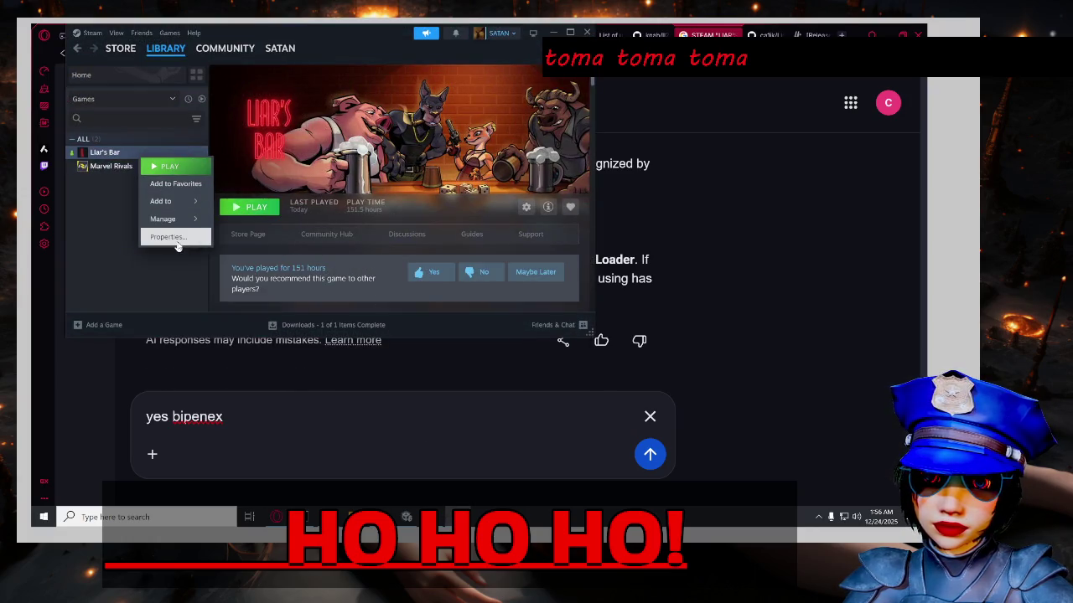
pyautogui.moveTo(184, 219)
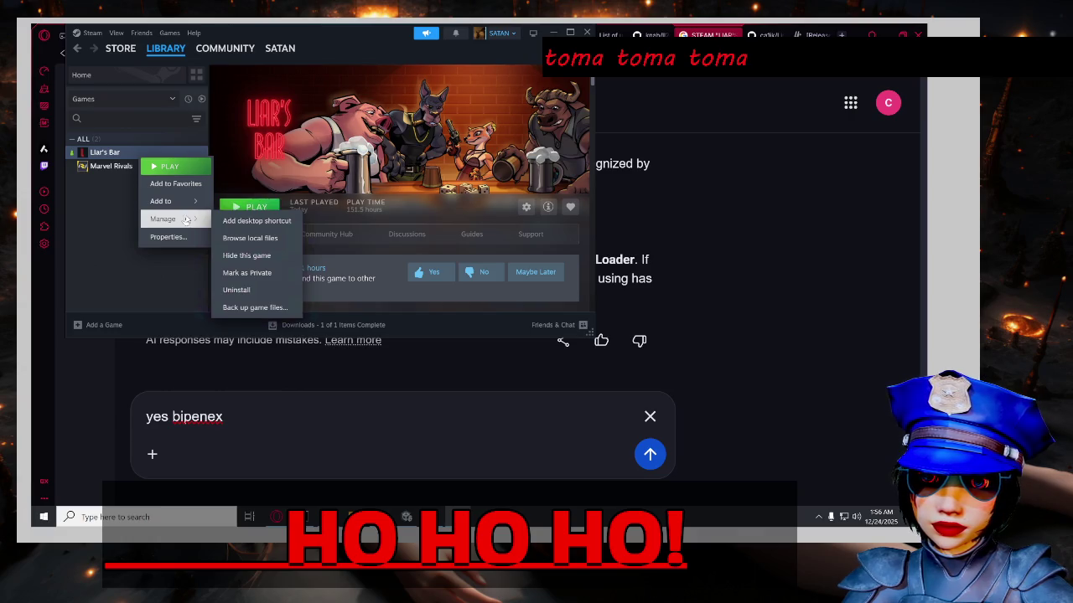
pyautogui.click(249, 238)
pyautogui.rightClick(579, 249)
pyautogui.click(575, 268)
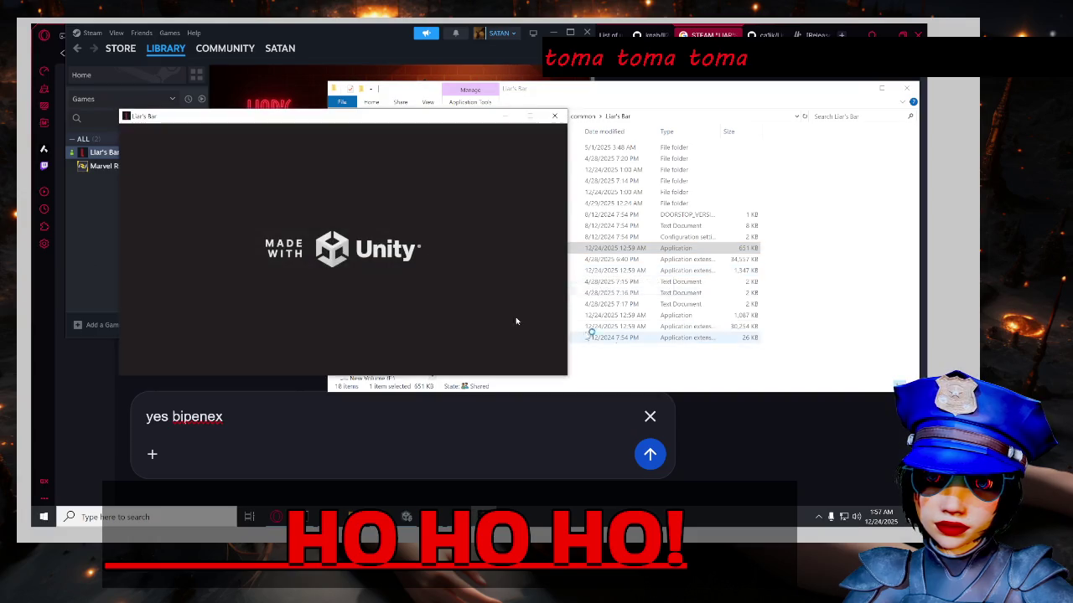
# Browse into the BepInEx folder, peek at cache, and open _Downloads.
pyautogui.click(646, 377)
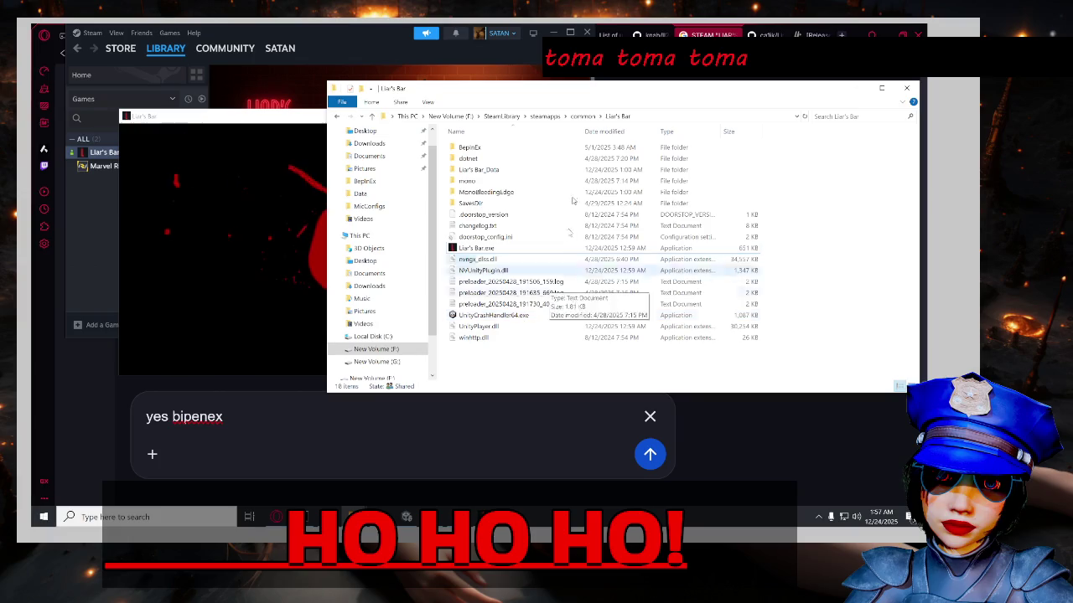
pyautogui.doubleClick(555, 148)
pyautogui.doubleClick(604, 158)
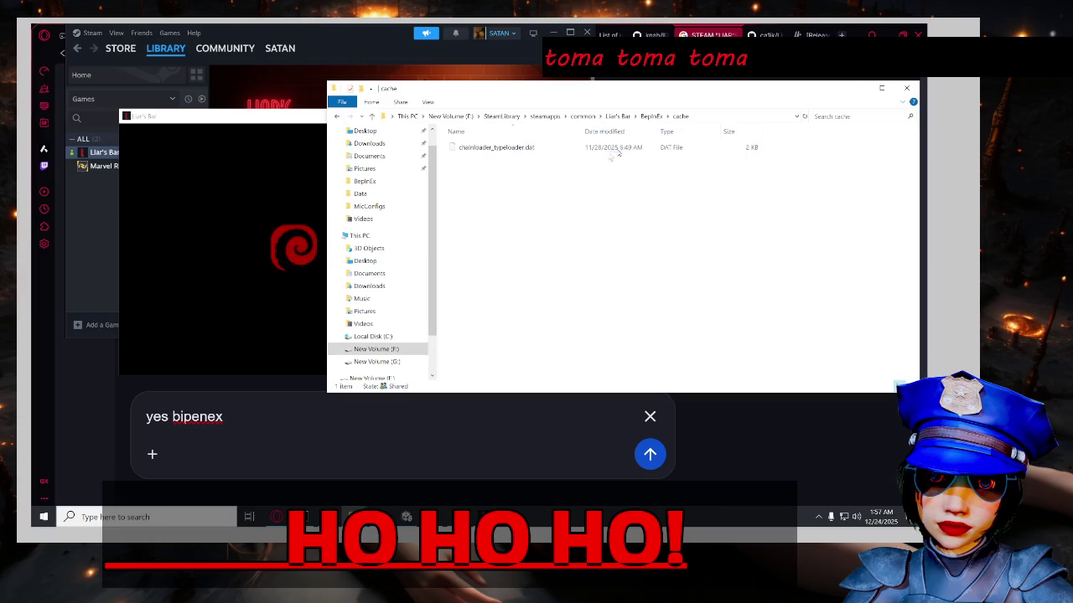
pyautogui.click(652, 116)
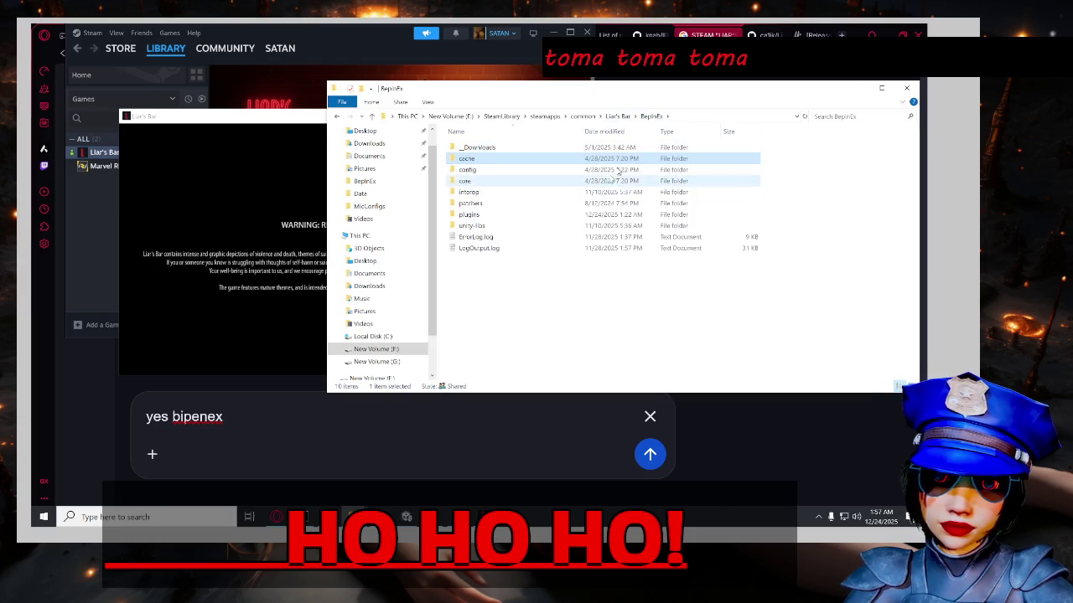
pyautogui.doubleClick(650, 148)
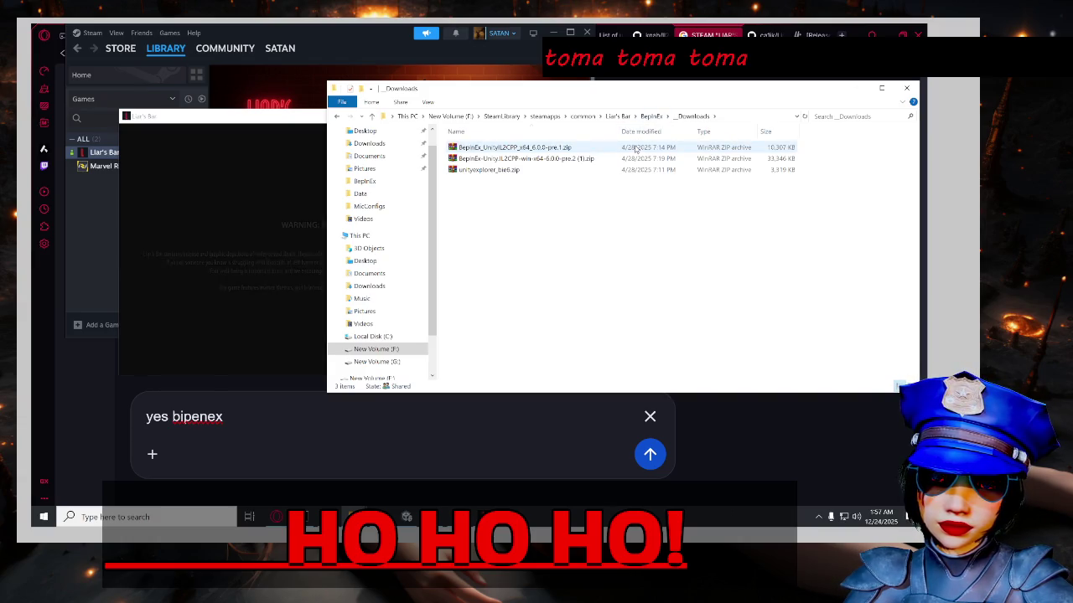
# Open the BepInEx IL2CPP pre.1 and pre.2 zips in WinRAR, then close the running game.
pyautogui.doubleClick(636, 149)
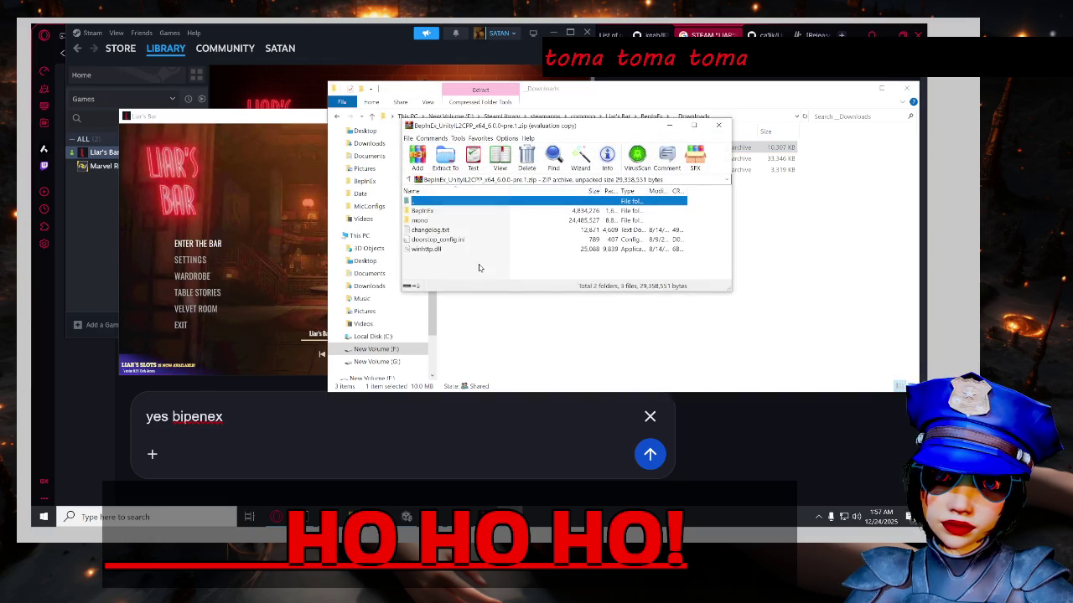
pyautogui.click(619, 212)
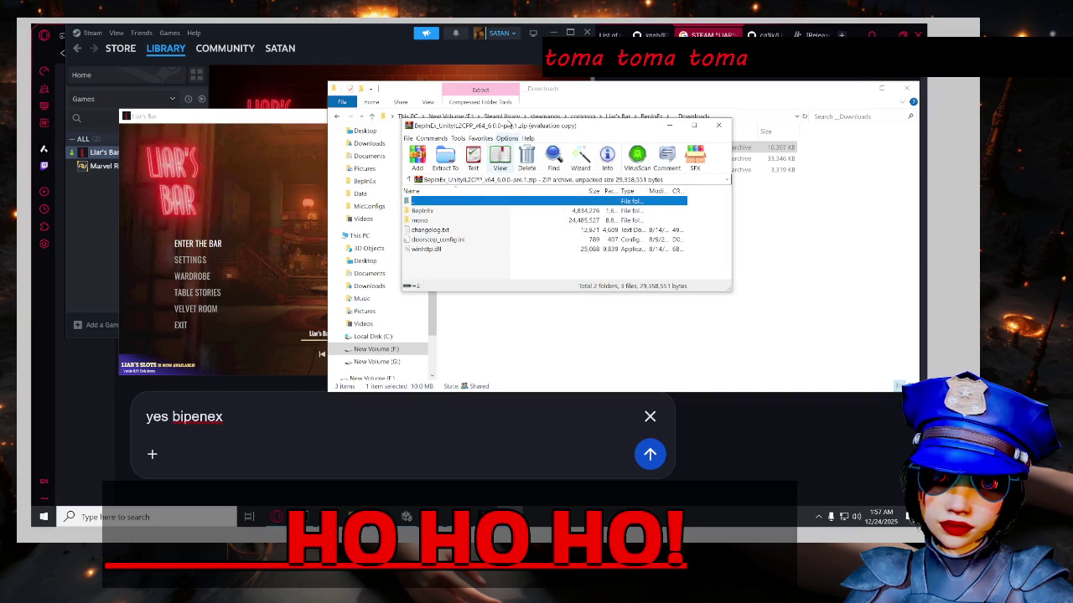
pyautogui.doubleClick(537, 158)
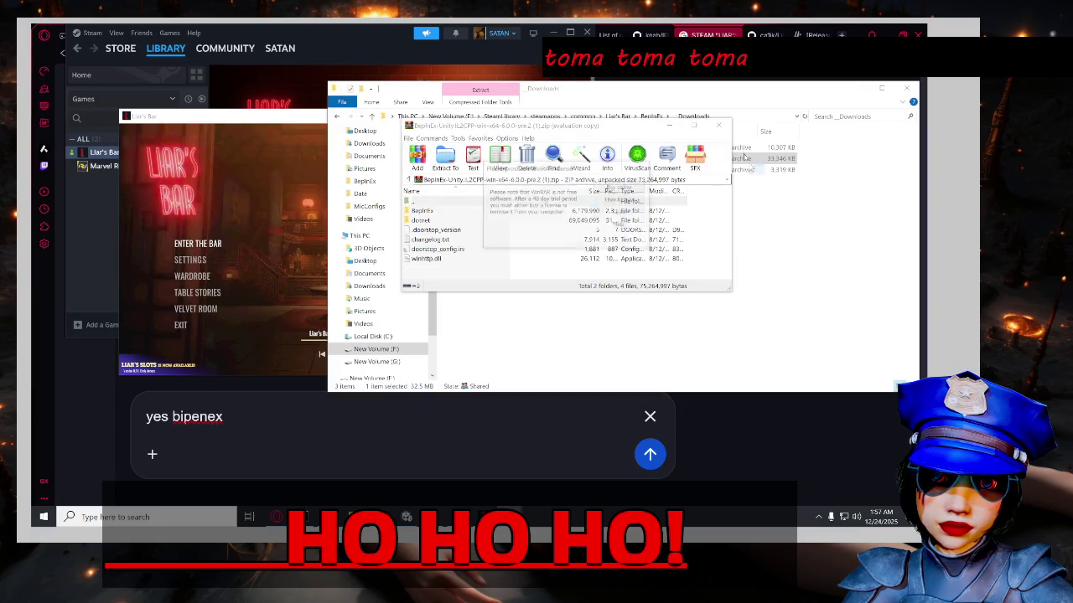
pyautogui.click(616, 212)
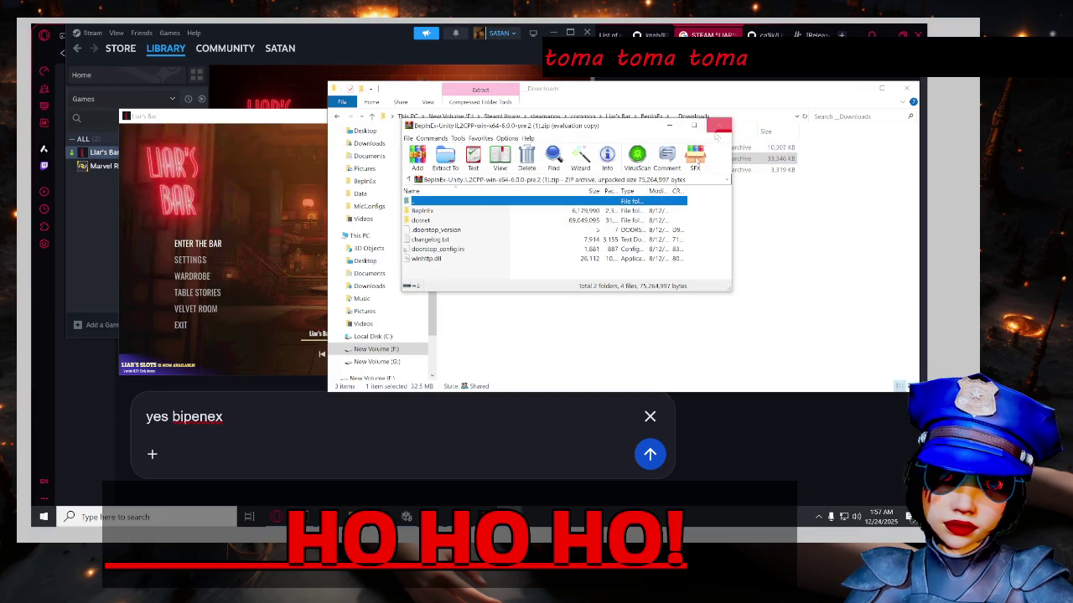
pyautogui.click(718, 130)
pyautogui.click(490, 517)
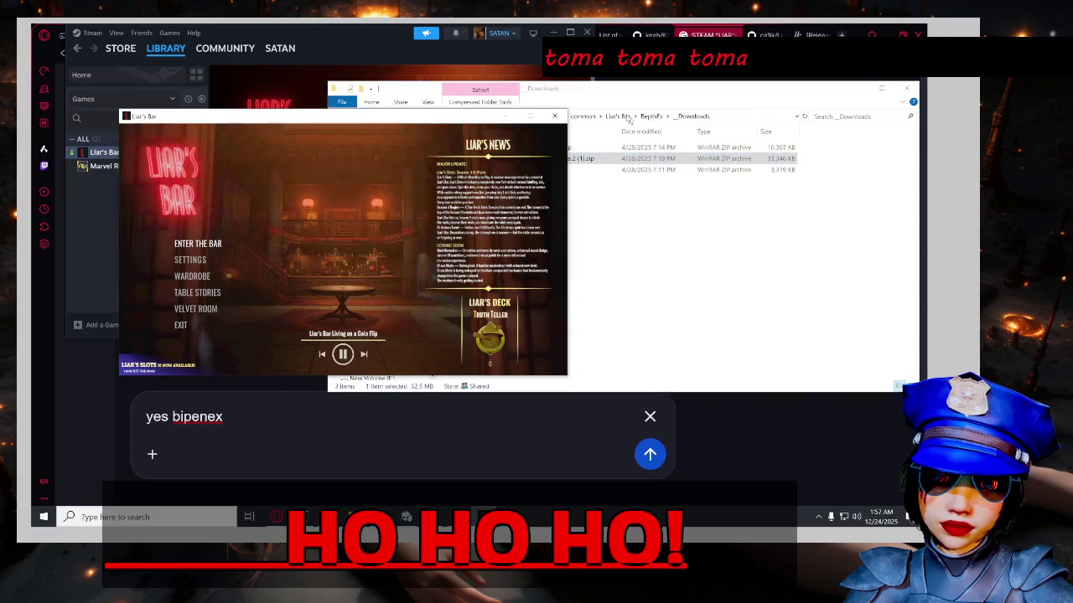
pyautogui.moveTo(486, 517)
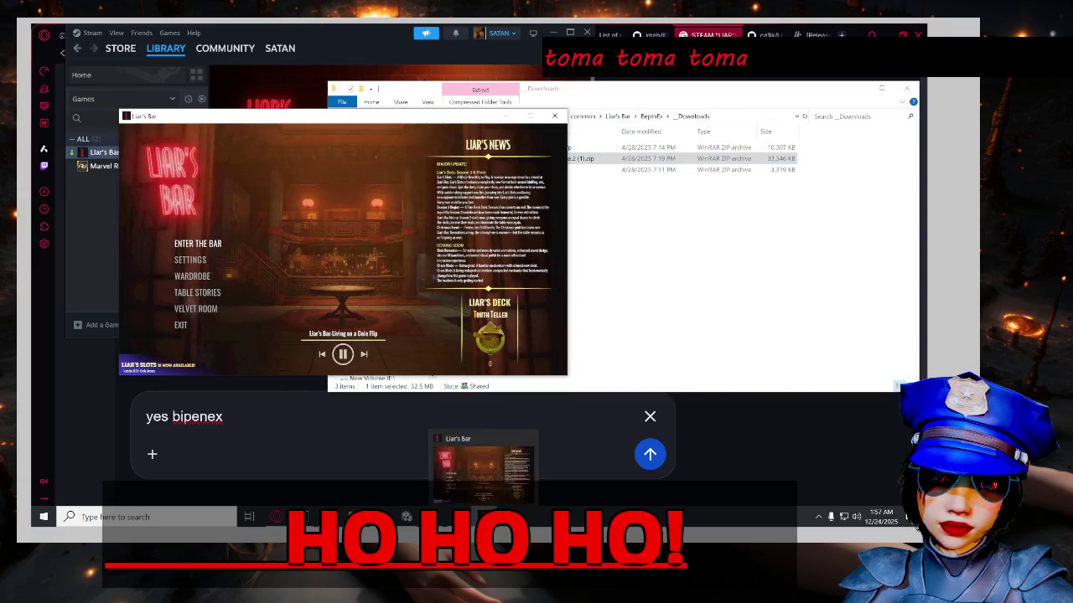
pyautogui.click(554, 116)
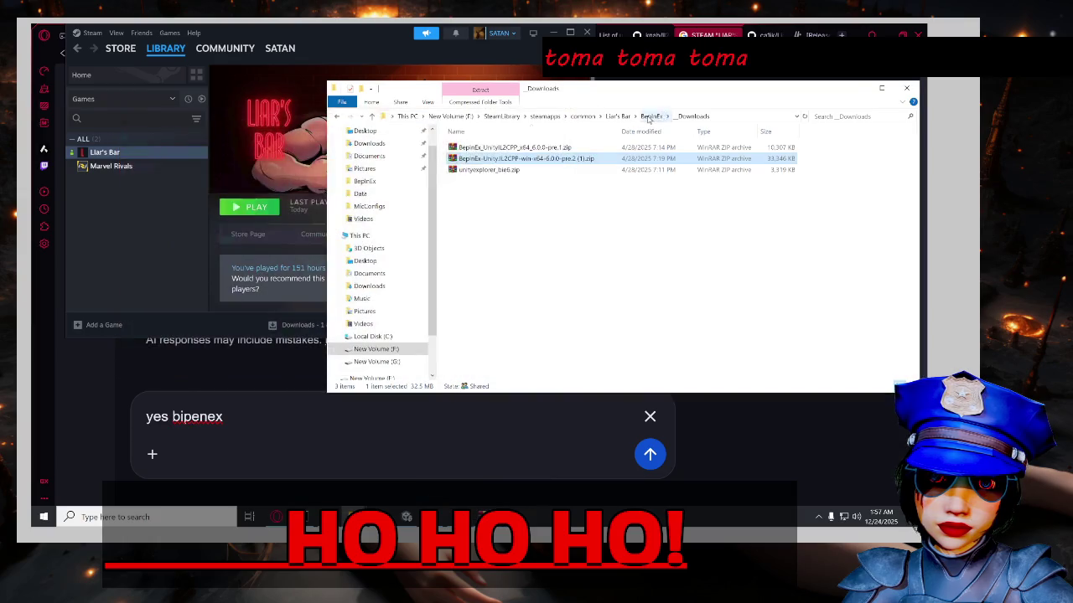
# Drag all BepInEx_UnityIL2CPP_x64_6.0.0-pre.1 files into the Liar's Bar folder, replacing existing files.
pyautogui.click(651, 116)
pyautogui.click(483, 517)
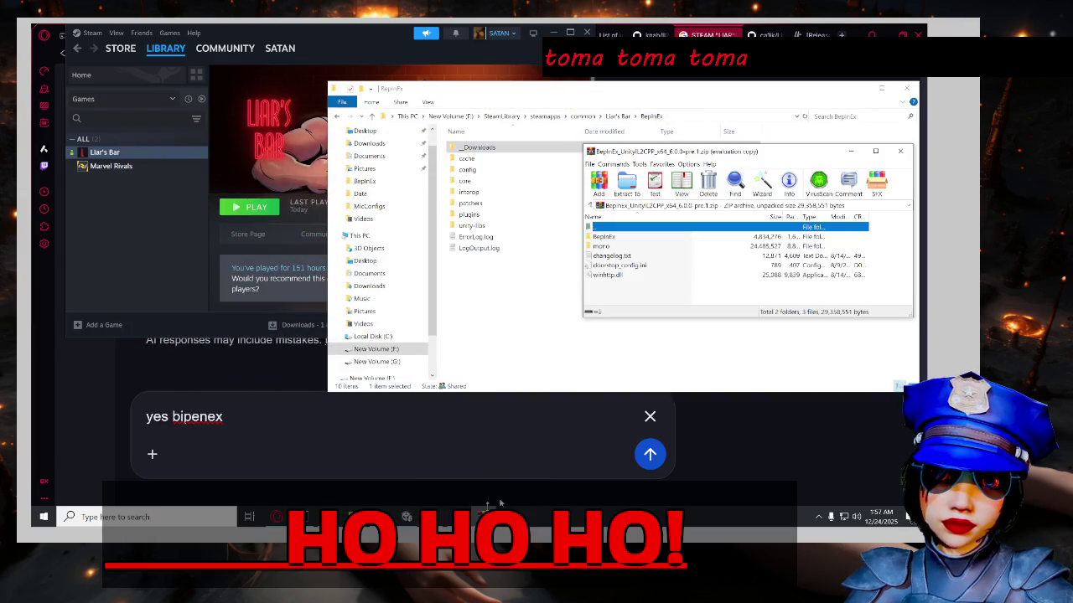
pyautogui.click(507, 286)
pyautogui.click(618, 116)
pyautogui.click(484, 516)
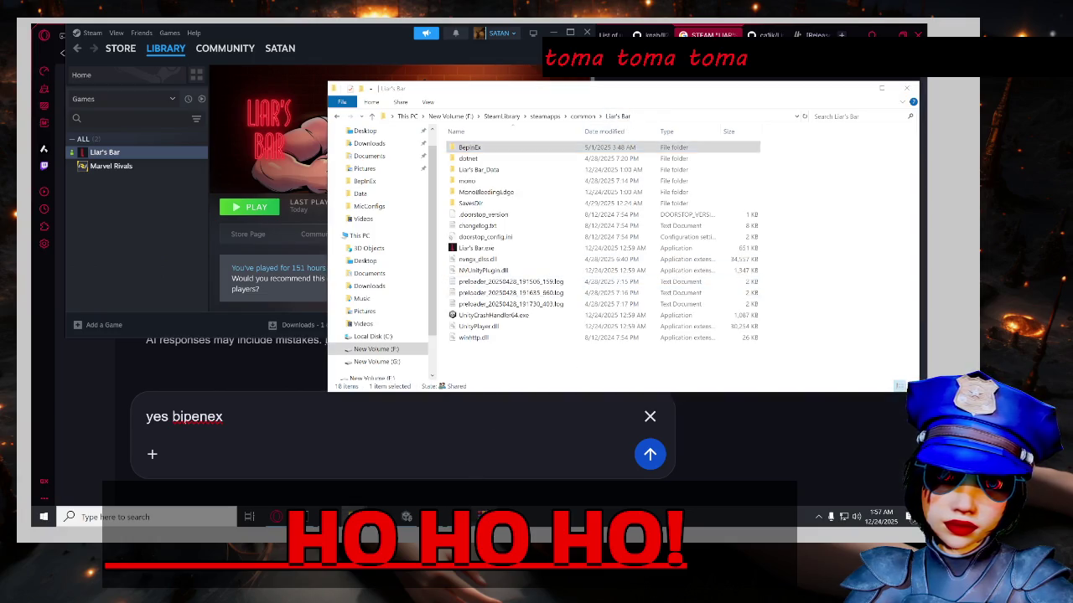
pyautogui.moveTo(635, 293); pyautogui.dragTo(674, 243)
pyautogui.moveTo(502, 359); pyautogui.dragTo(492, 377)
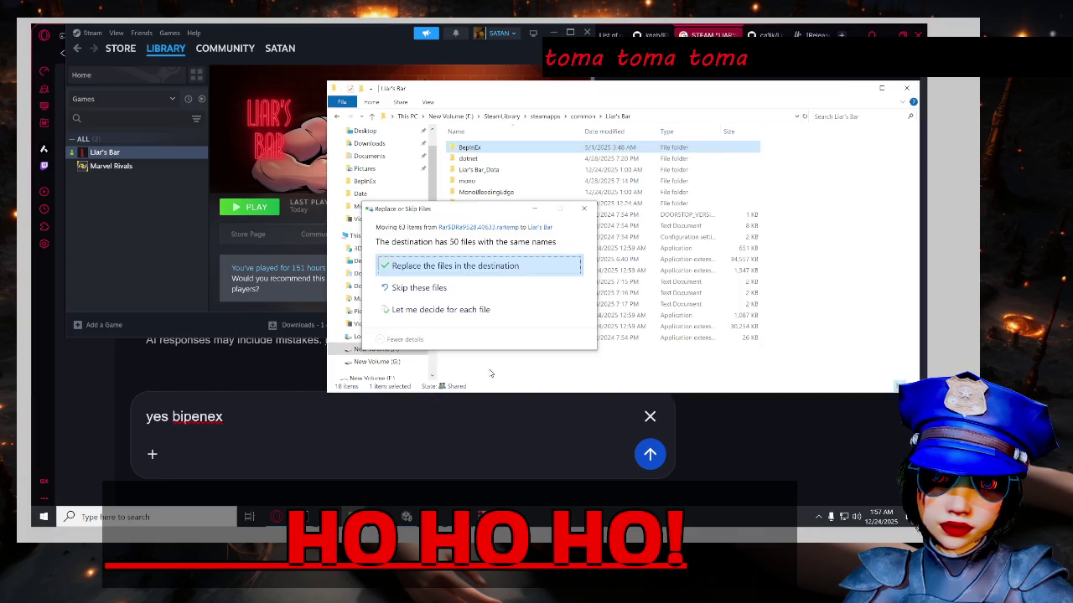
pyautogui.click(436, 264)
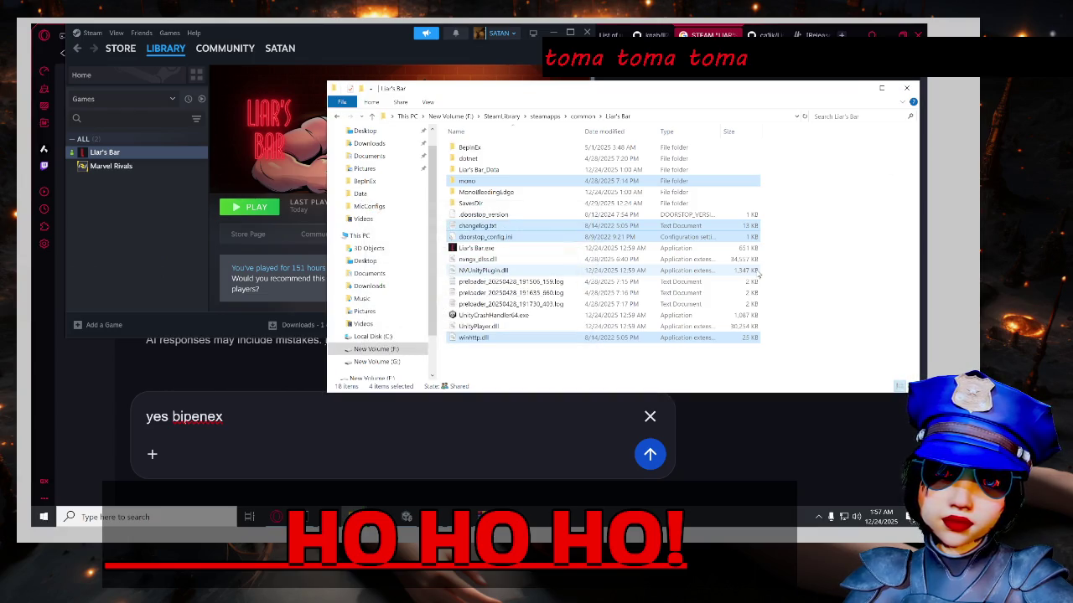
pyautogui.rightClick(484, 247)
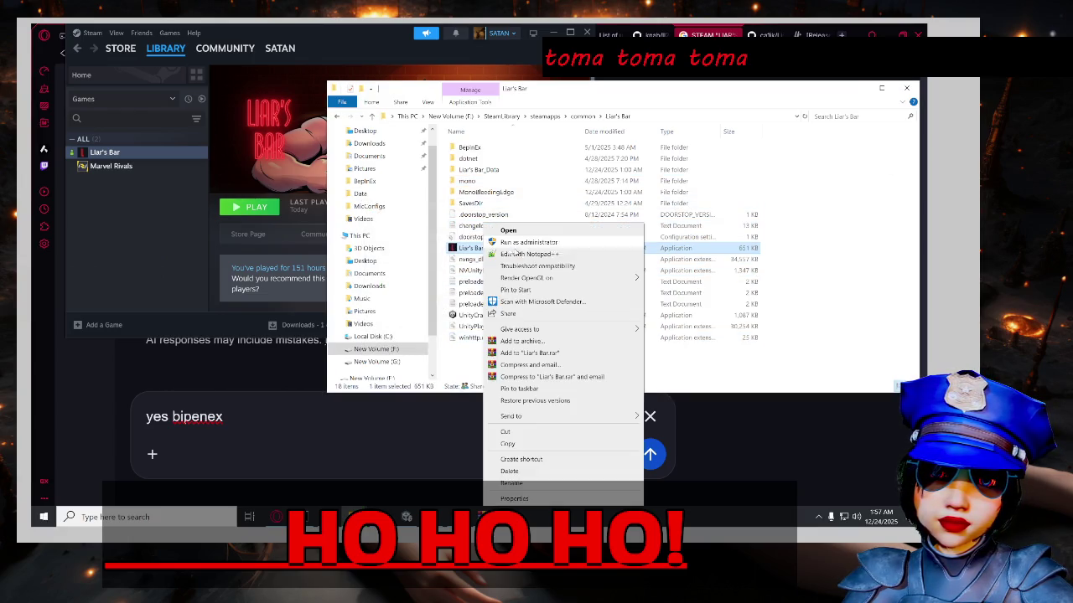
pyautogui.click(528, 243)
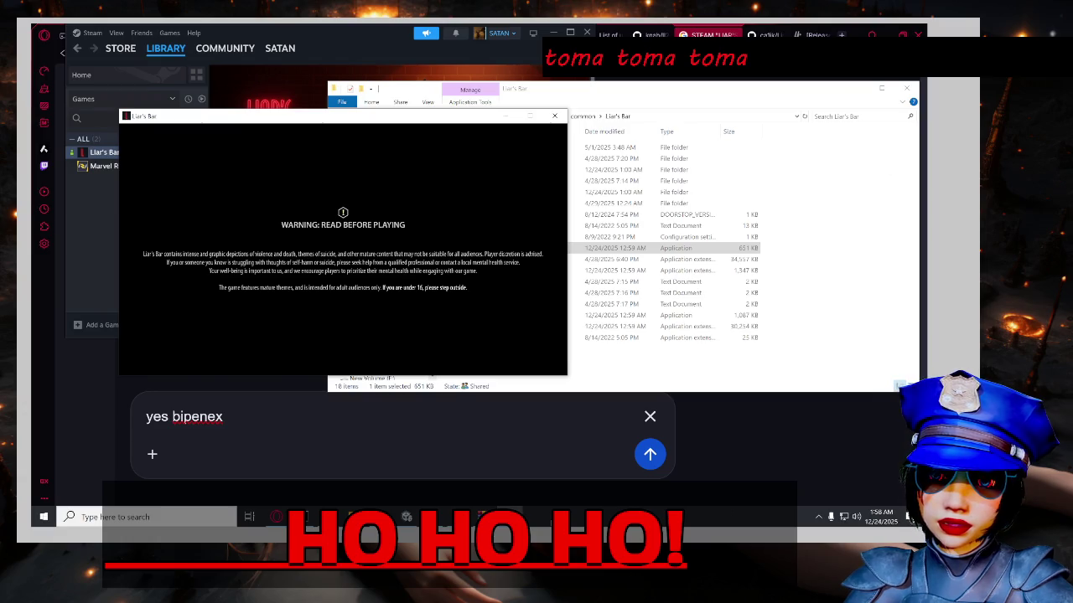
pyautogui.moveTo(510, 517)
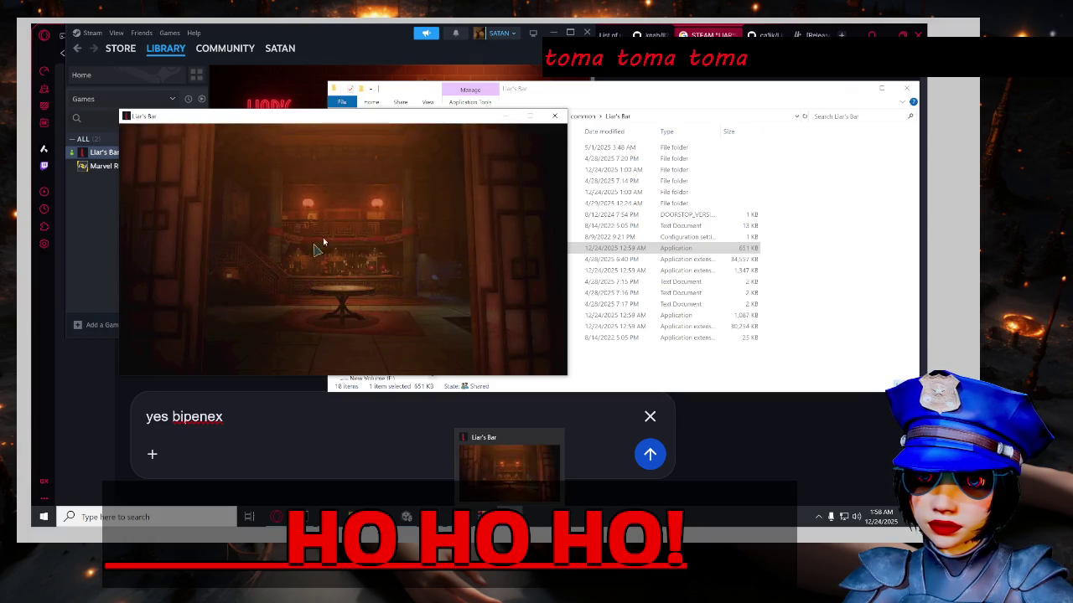
pyautogui.click(553, 118)
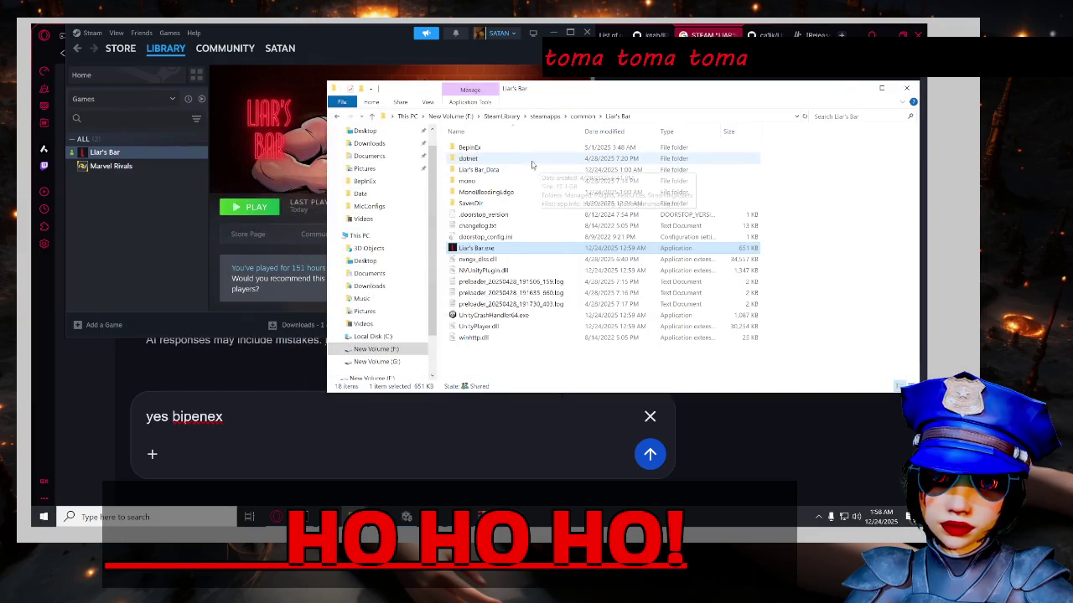
# Check BepInEx's empty patchers folder and 140-file interop folder, then return to the forum thread.
pyautogui.doubleClick(536, 153)
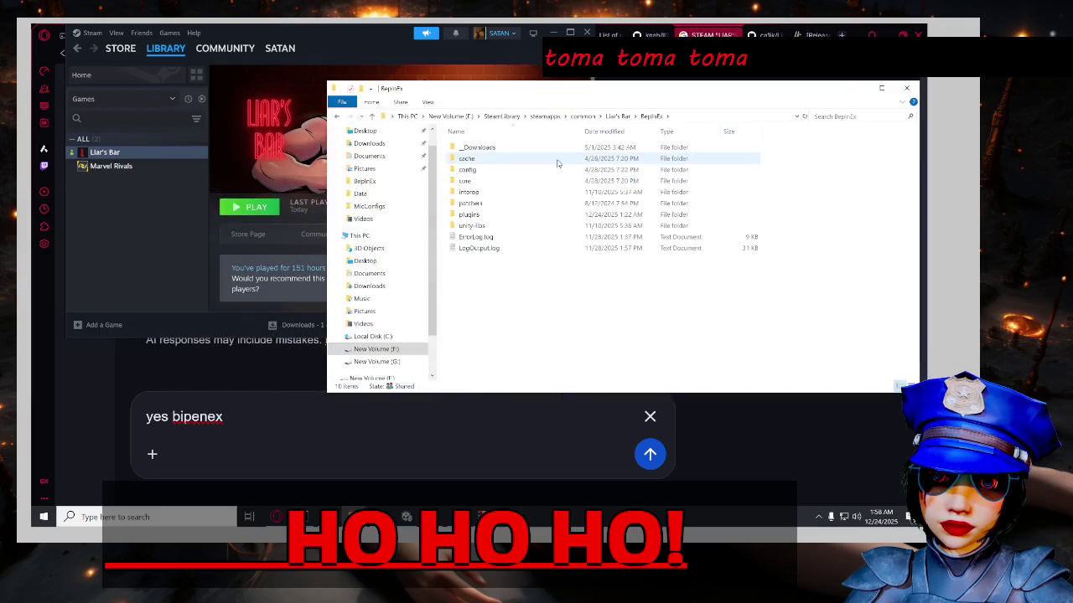
pyautogui.click(542, 204)
pyautogui.doubleClick(542, 204)
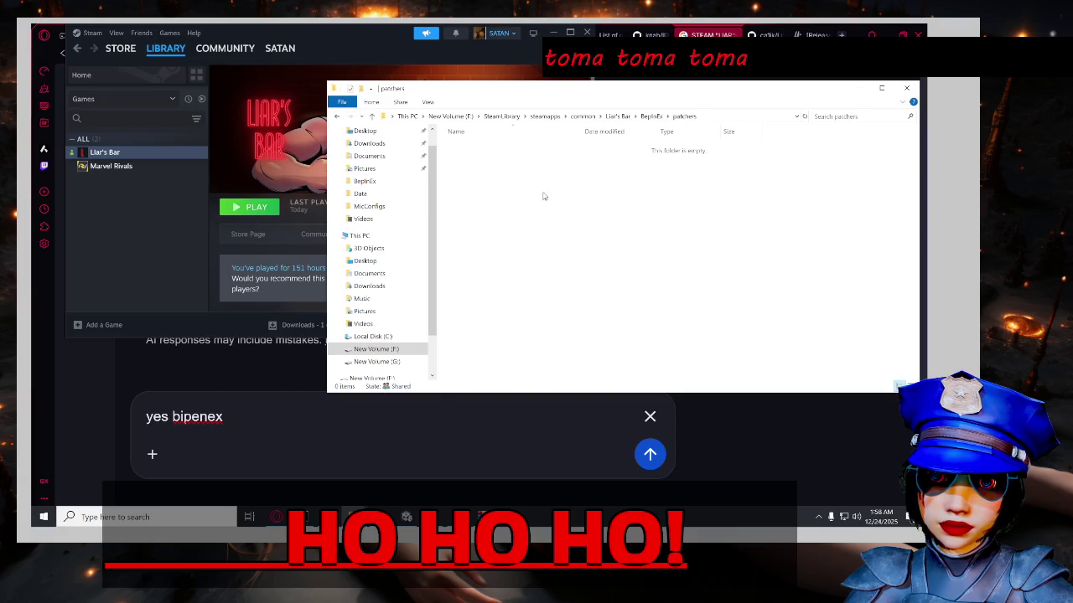
pyautogui.hotkey('alt', 'Left')
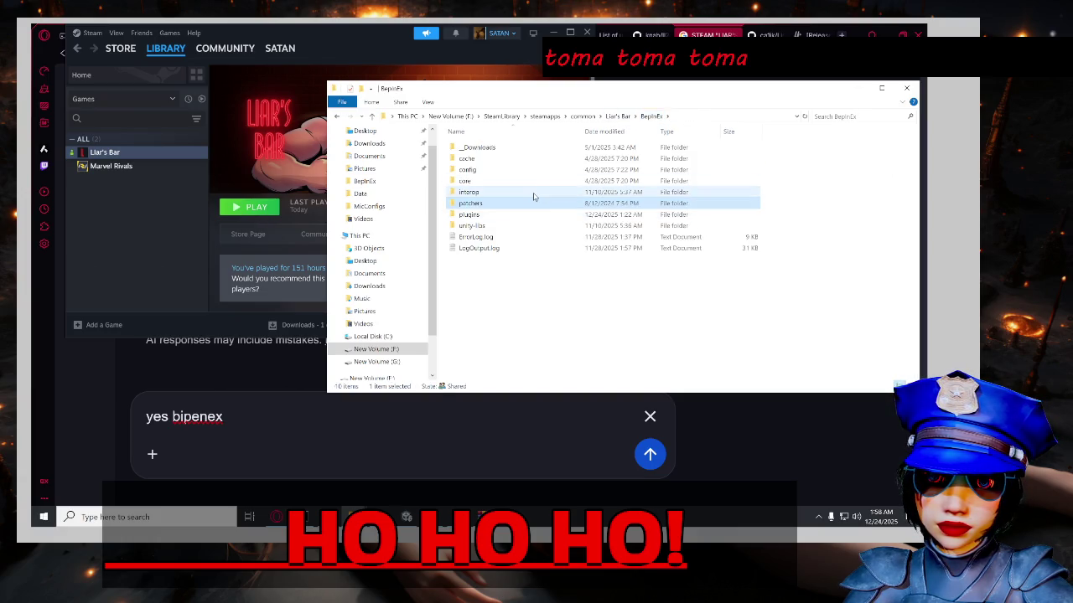
pyautogui.doubleClick(535, 192)
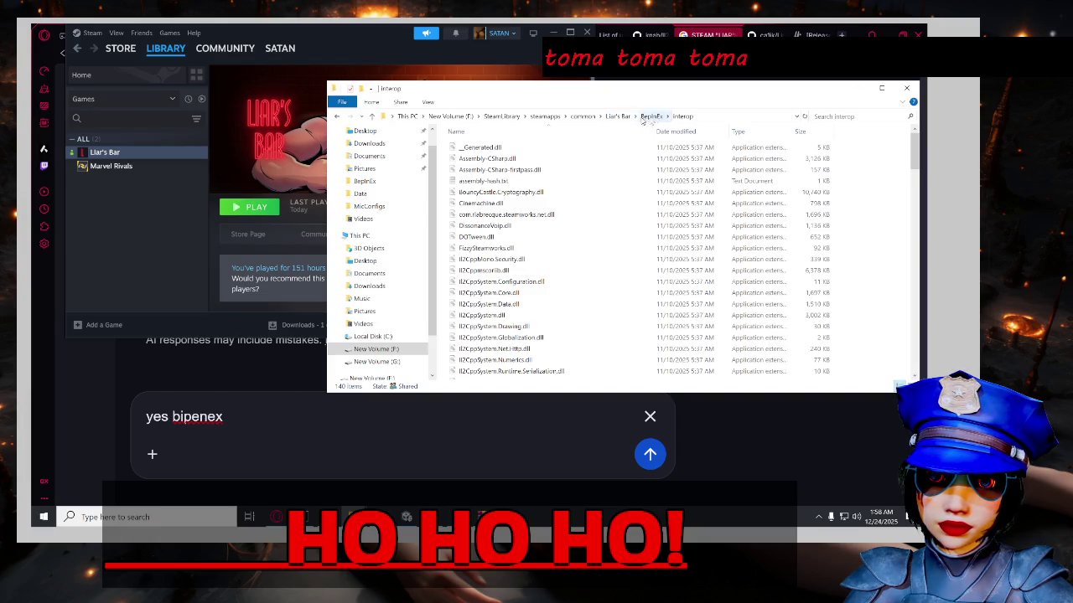
pyautogui.click(763, 35)
pyautogui.click(811, 35)
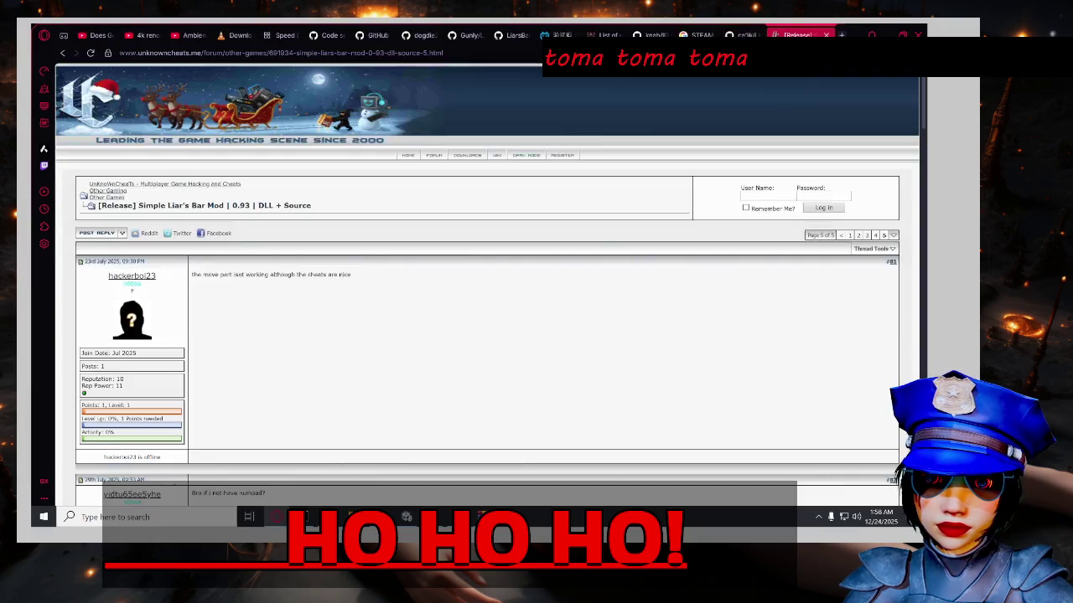
# Search Google for 'unity moding game how check version' and read the expanded AI Overview.
pyautogui.click(841, 34)
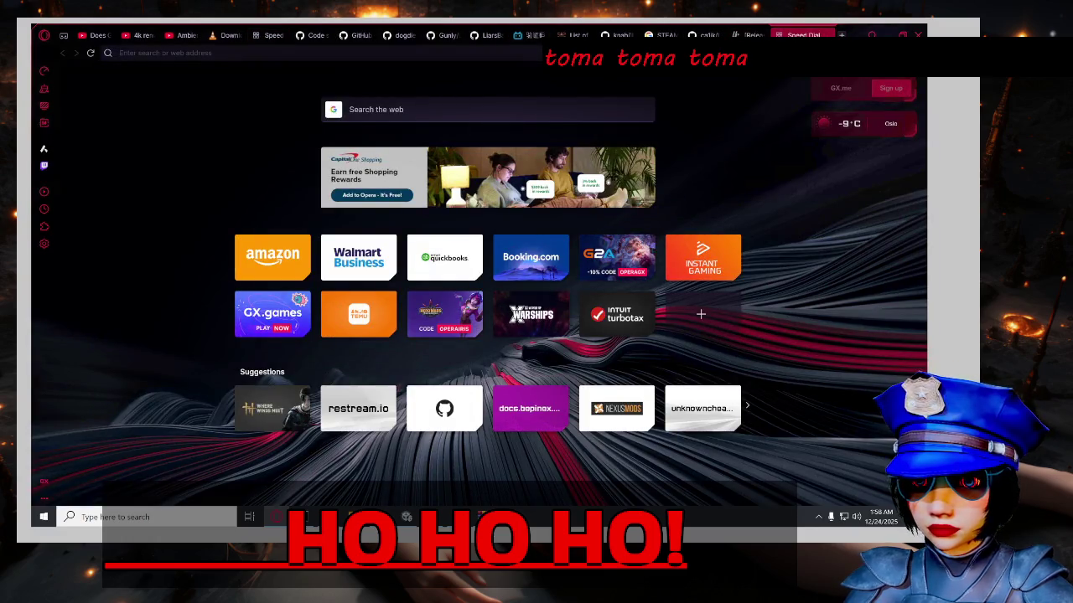
pyautogui.write('unity moding game how check version')
pyautogui.press('Return')
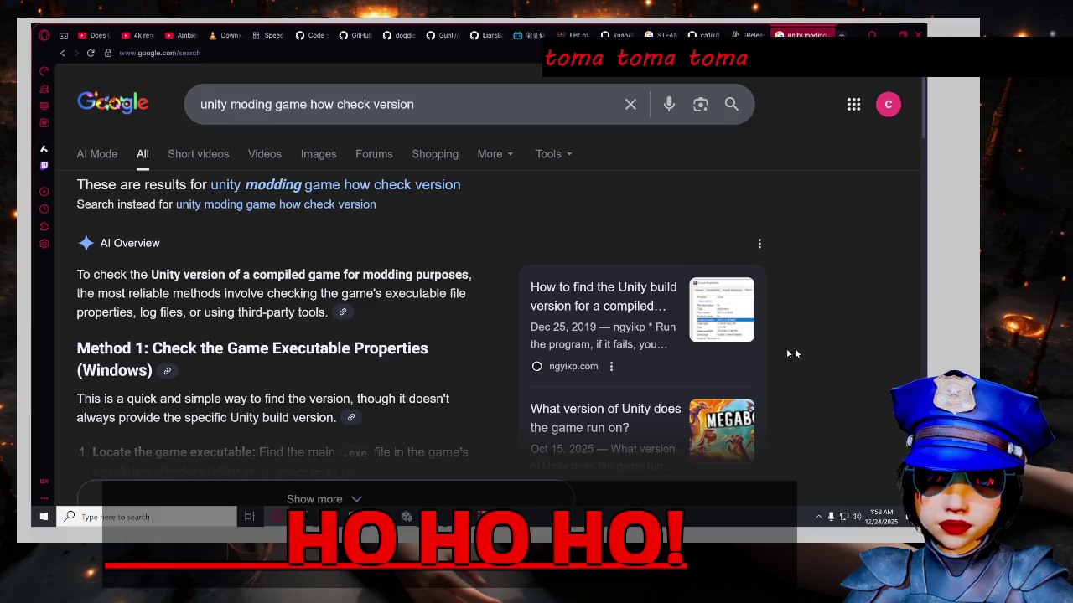
pyautogui.scroll(-2, 492, 252)
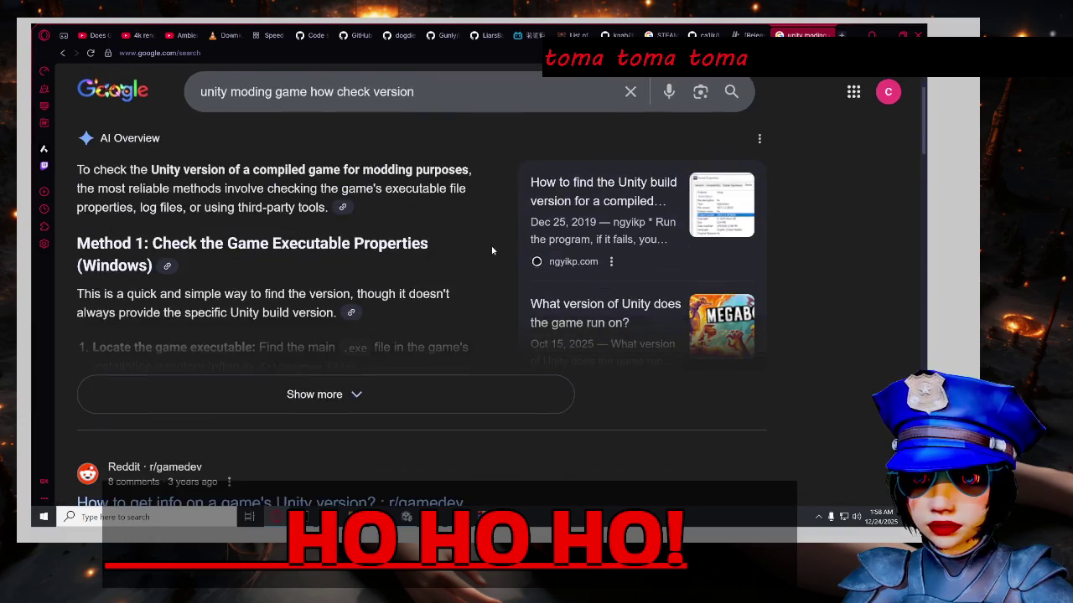
pyautogui.click(441, 381)
pyautogui.scroll(-1, 500, 320)
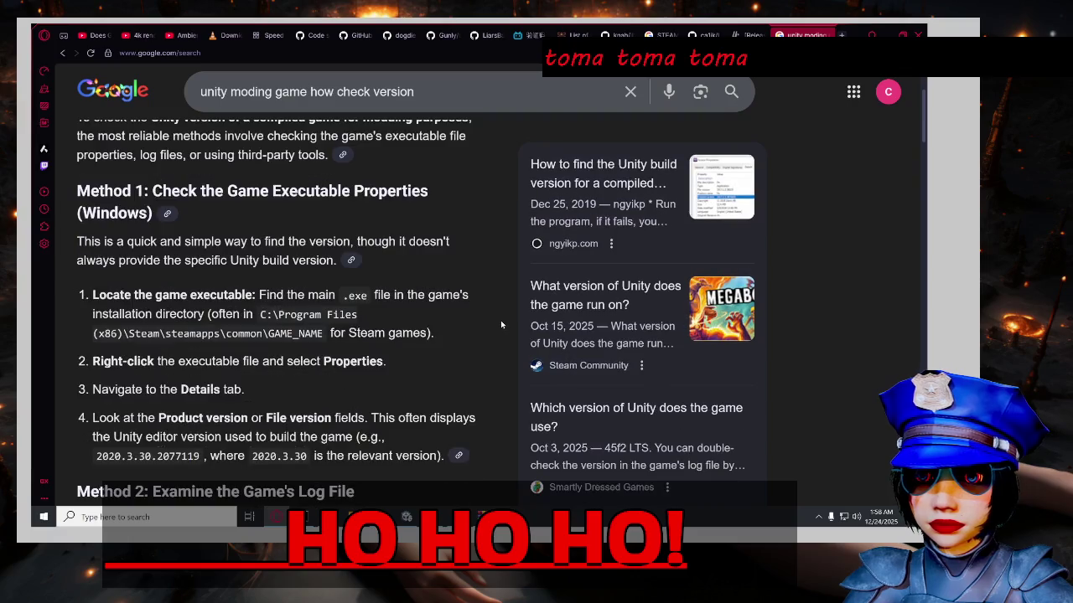
pyautogui.scroll(-2, 500, 321)
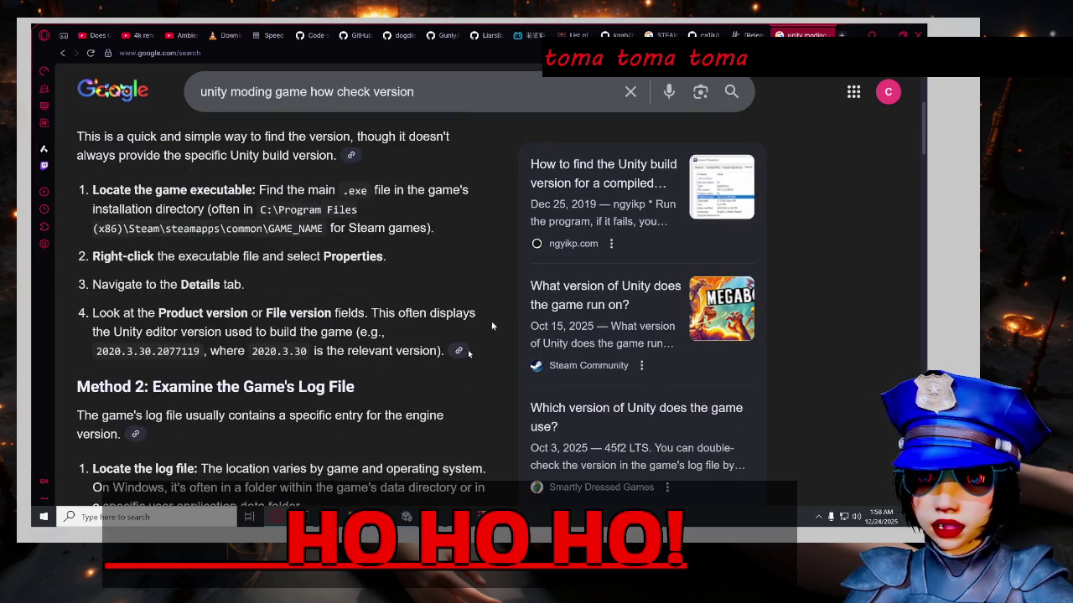
pyautogui.scroll(-1, 465, 431)
pyautogui.scroll(-1, 482, 419)
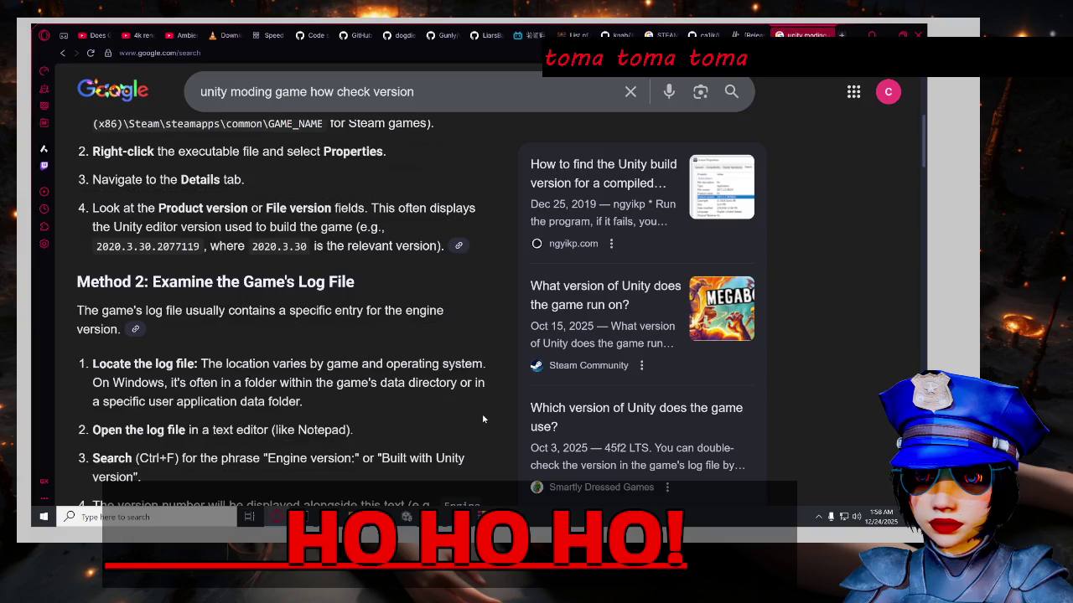
pyautogui.moveTo(352, 516)
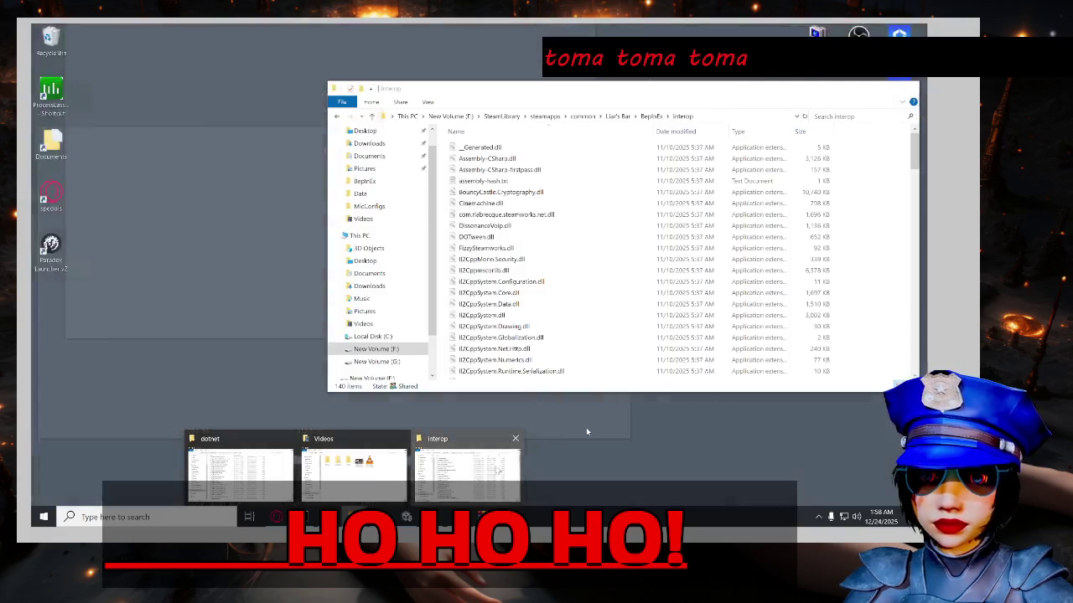
pyautogui.click(467, 474)
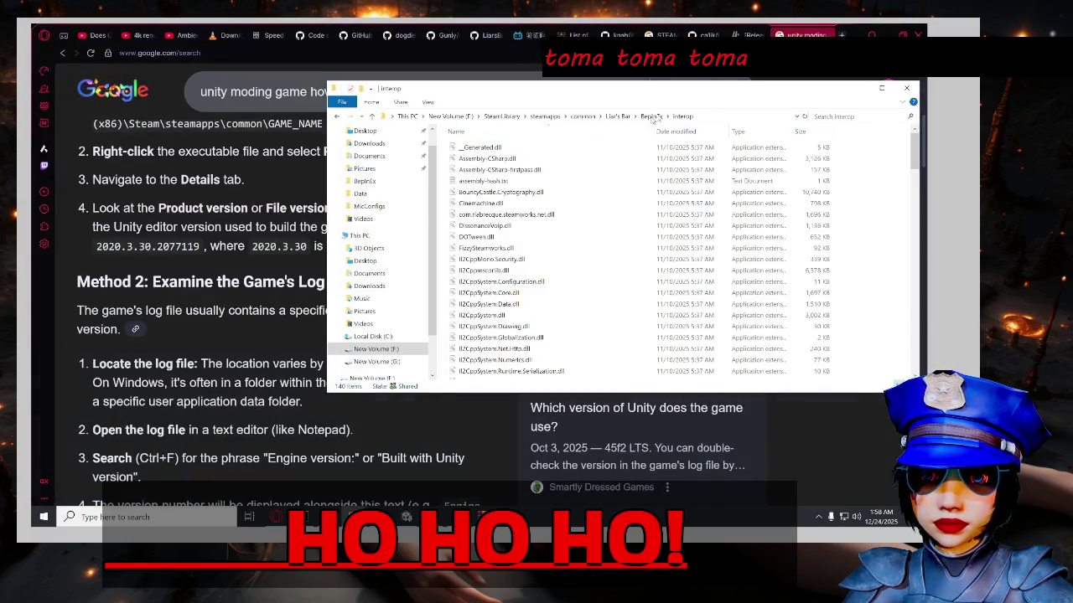
# Open Liar's Bar.exe's Details properties and find its file version, Unity 2022.3.27f1.
pyautogui.click(545, 117)
pyautogui.doubleClick(511, 149)
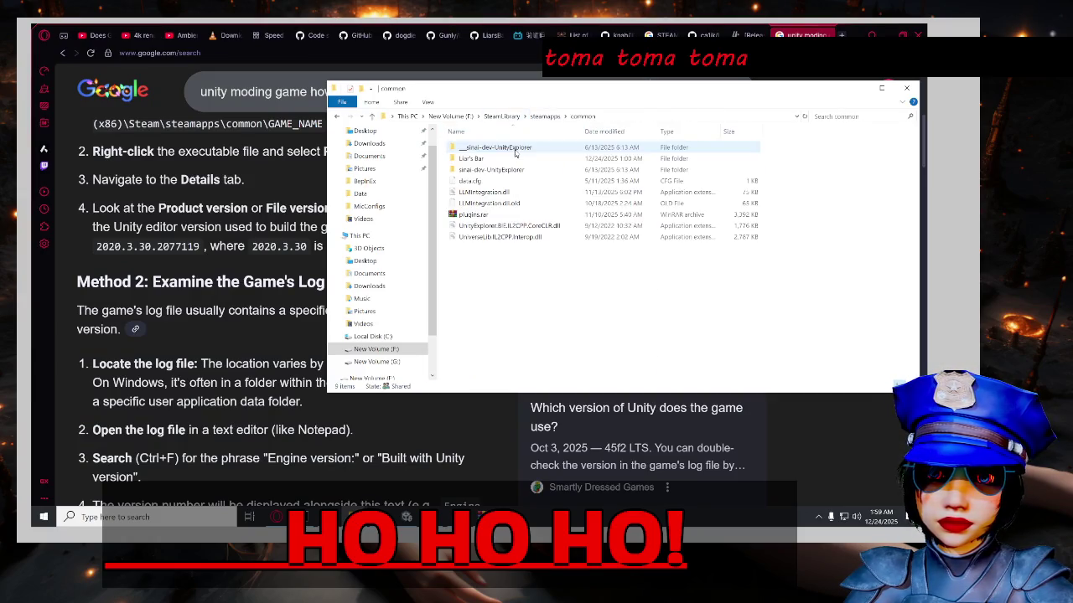
pyautogui.doubleClick(513, 159)
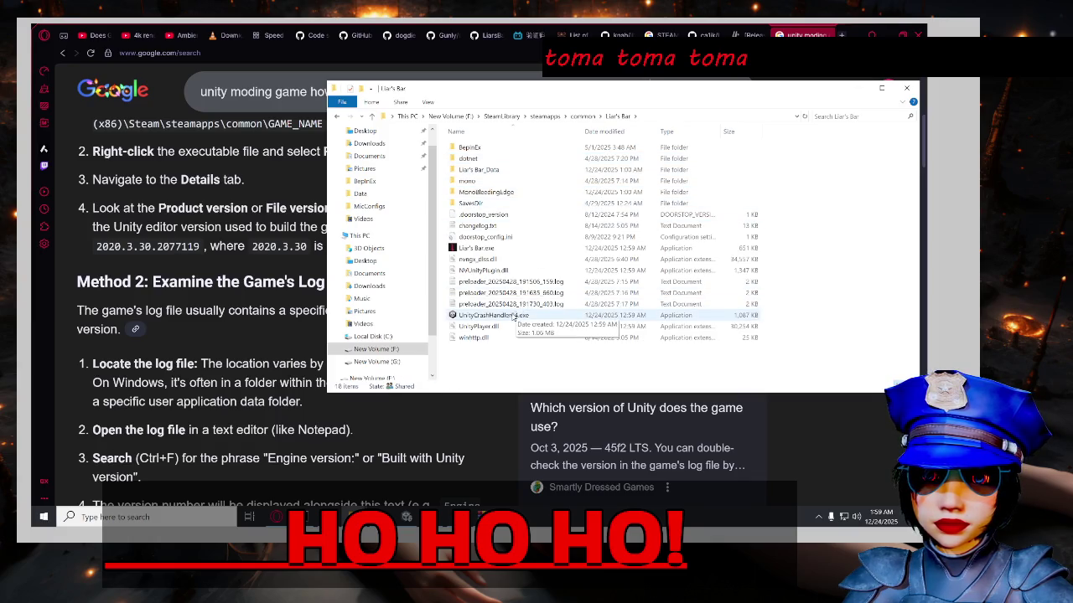
pyautogui.rightClick(519, 248)
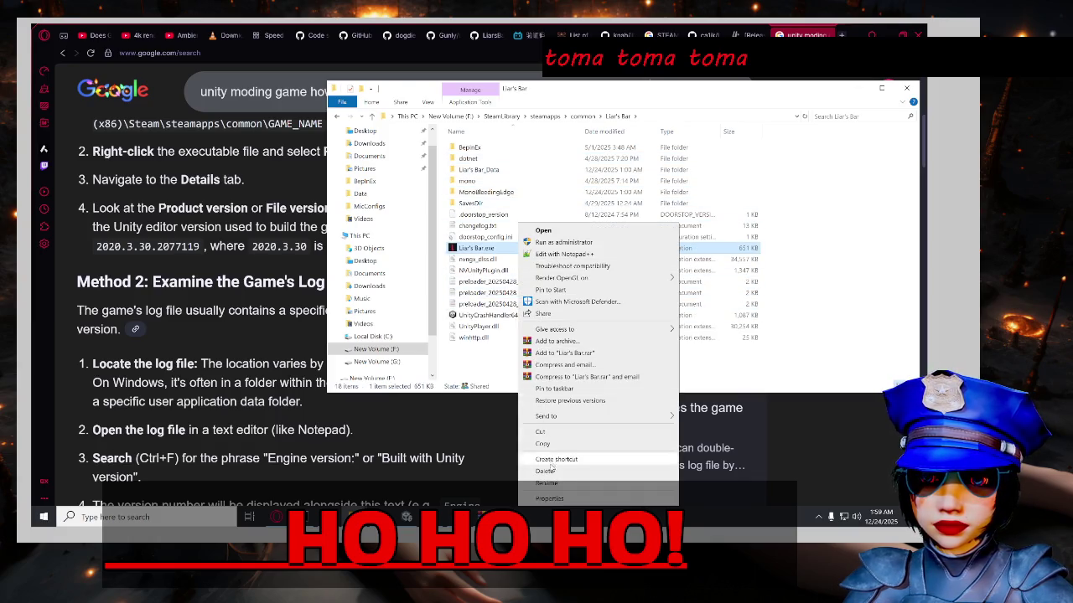
pyautogui.click(546, 500)
pyautogui.moveTo(574, 240); pyautogui.dragTo(457, 144)
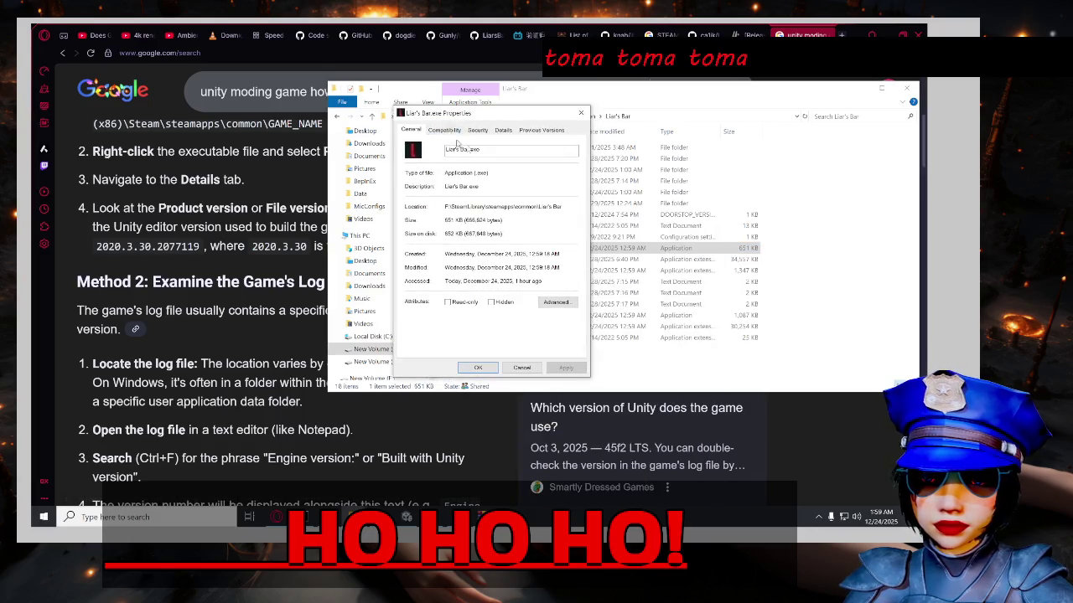
pyautogui.click(502, 130)
pyautogui.click(527, 217)
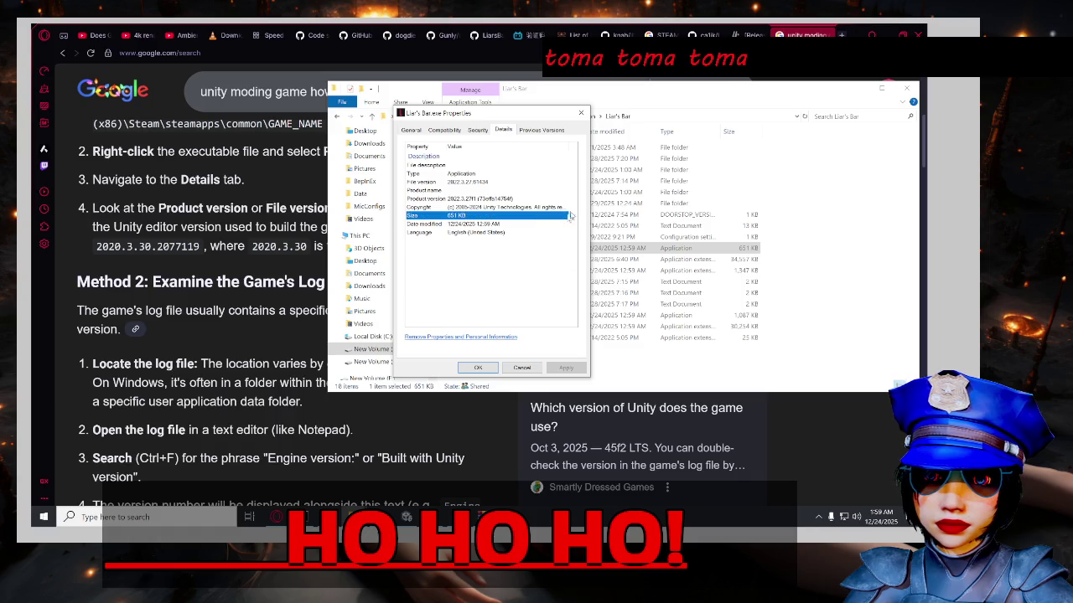
pyautogui.click(529, 183)
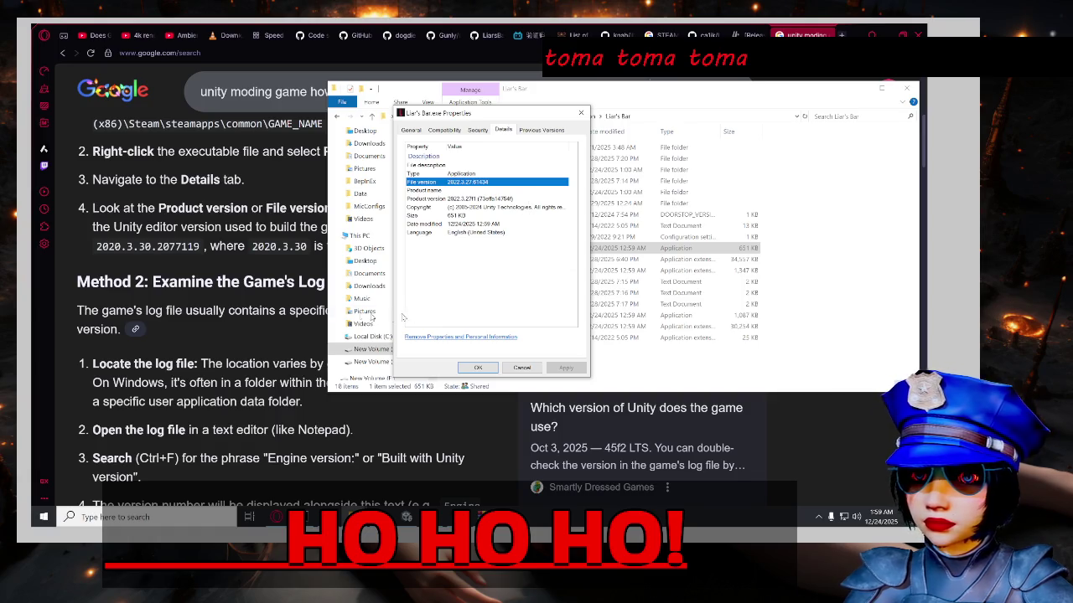
pyautogui.click(320, 334)
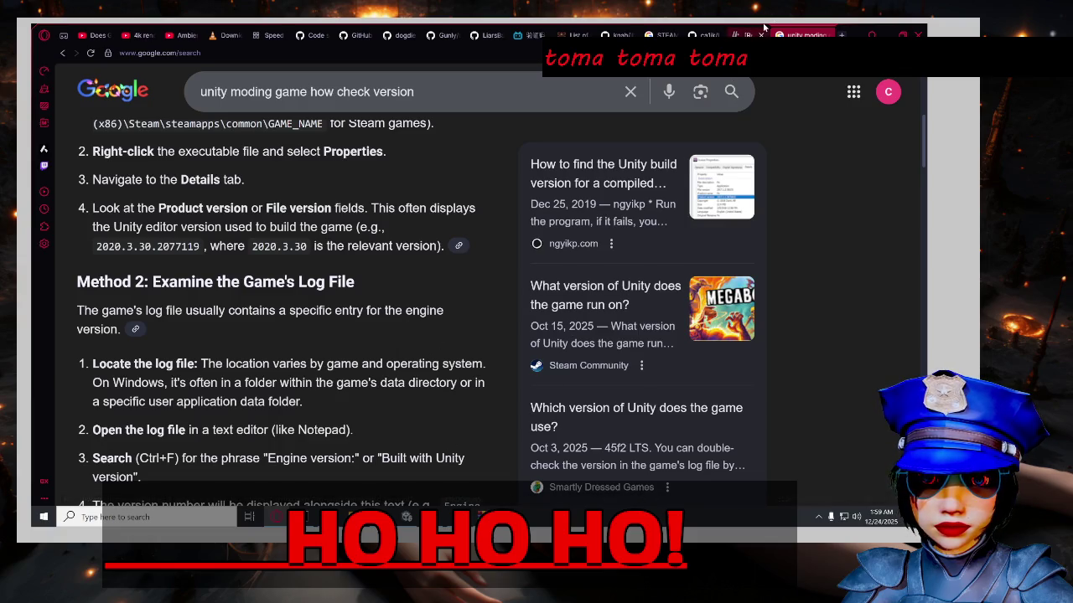
# Search Google in a new tab for 'liars Bar Mod Toolkit GitHub page'.
pyautogui.hotkey('ctrl', 't')
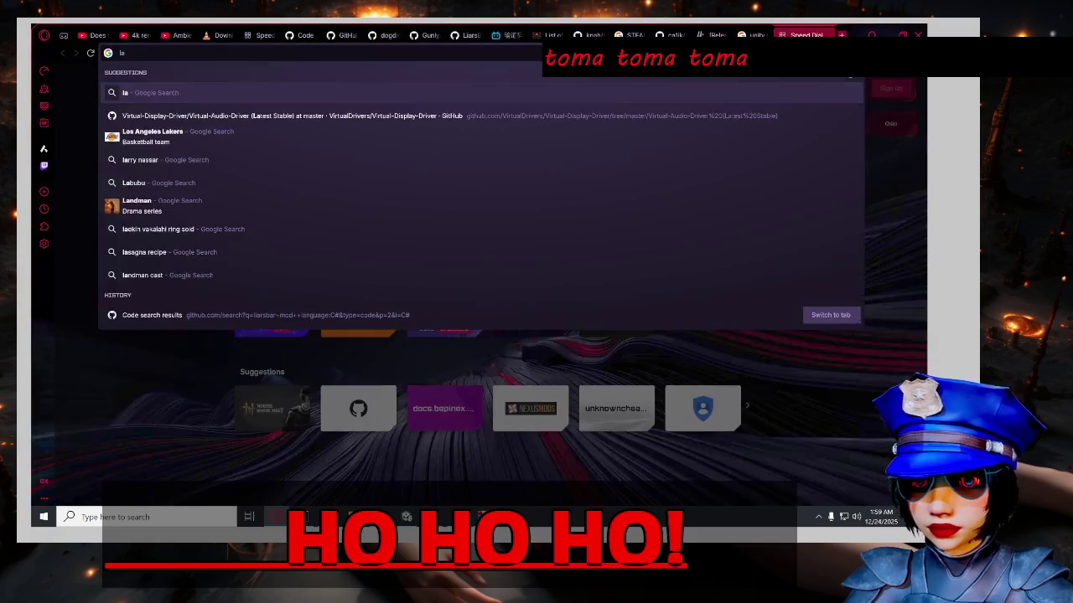
pyautogui.write('liars Bar Mod Toolkit GitHub page')
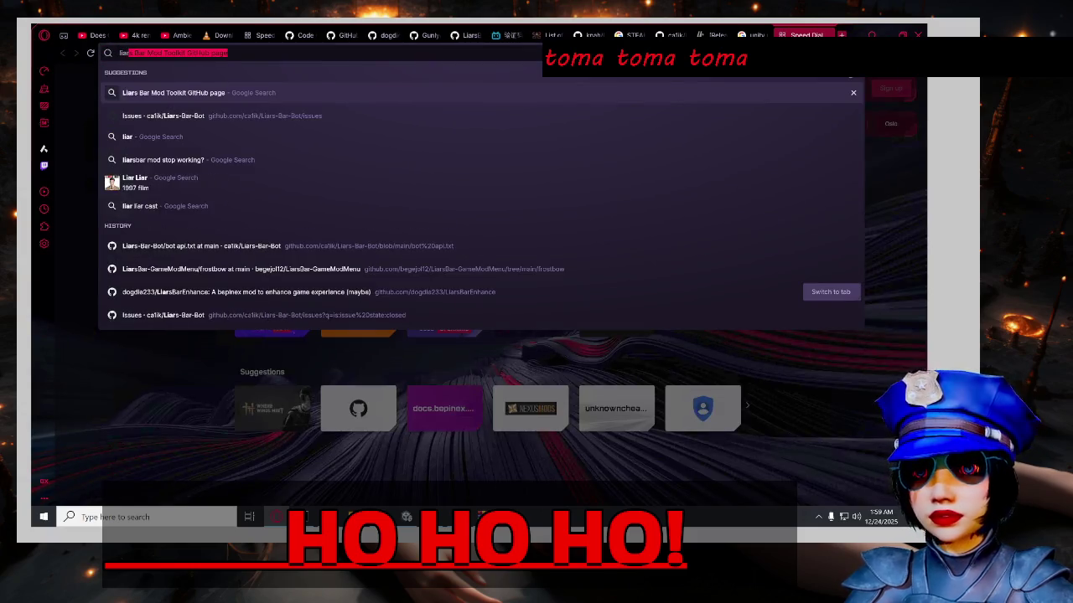
pyautogui.press('Return')
pyautogui.scroll(-3, 486, 318)
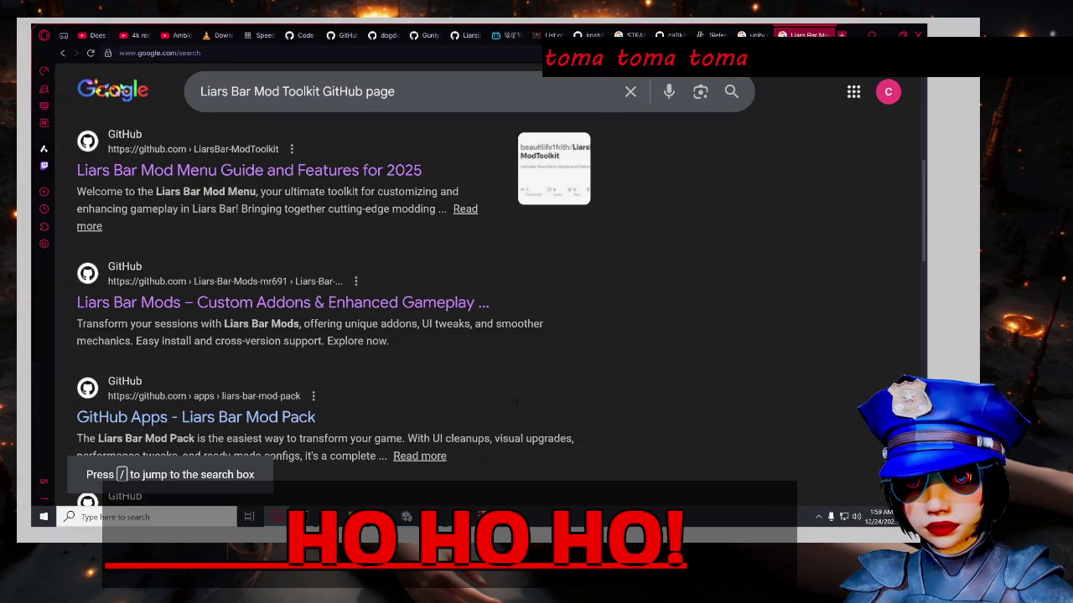
# Change the search query to 'Liars Bar Unity version'.
pyautogui.click(257, 92)
pyautogui.press('BackSpace')
pyautogui.press('BackSpace')
pyautogui.press('BackSpace')
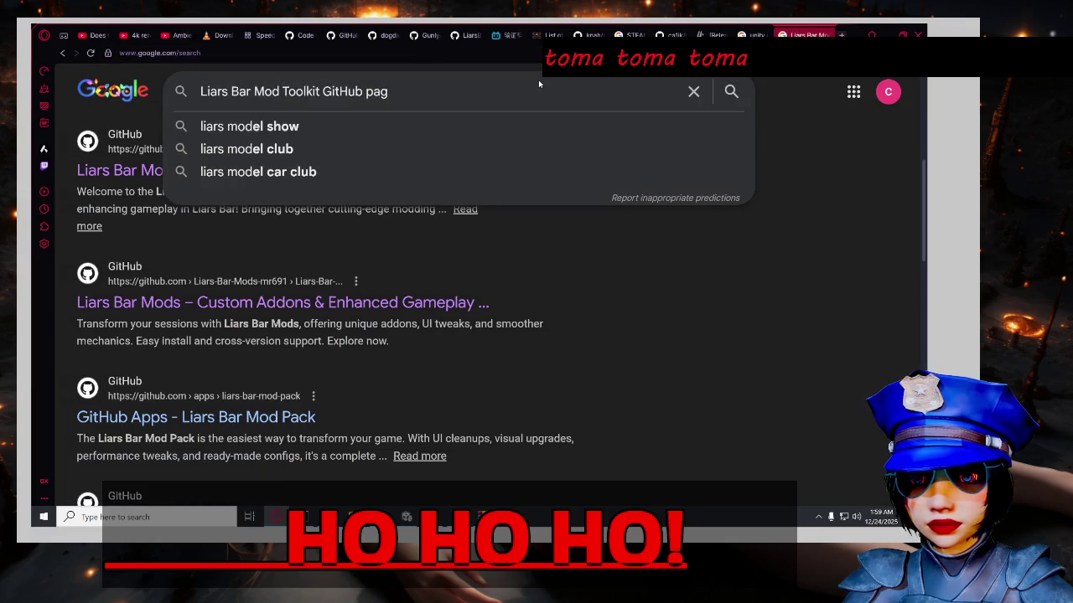
pyautogui.press('BackSpace')
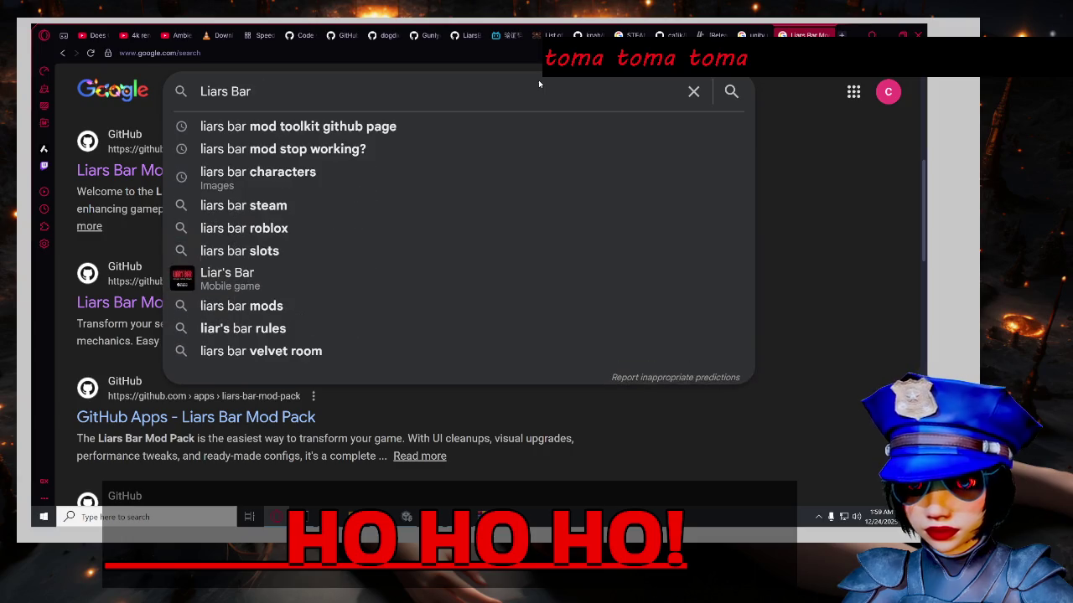
pyautogui.write(' Uni')
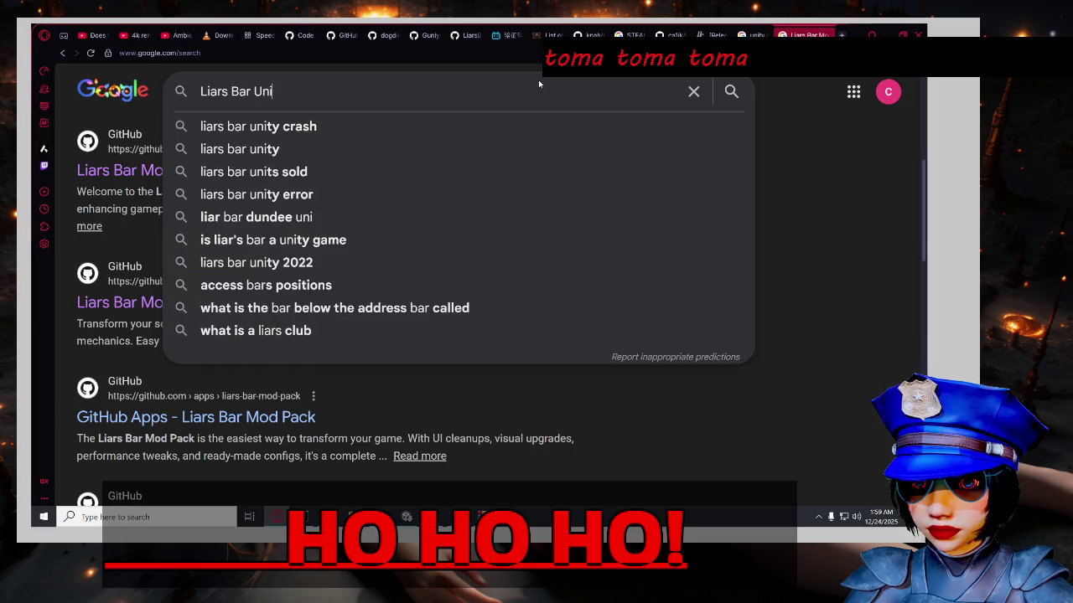
pyautogui.write('ty version')
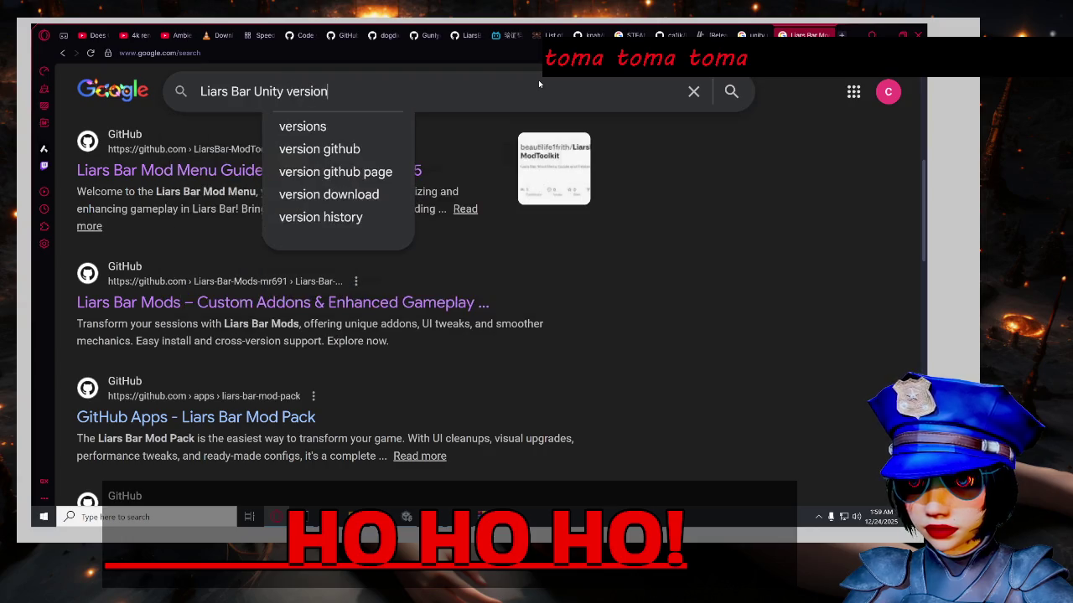
pyautogui.press('Return')
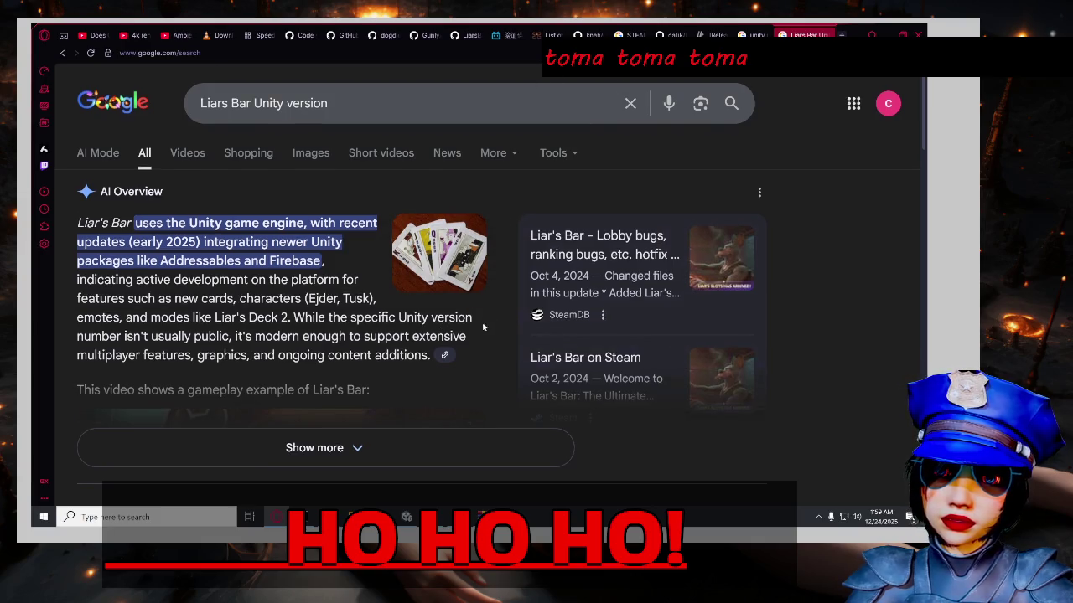
# Review the Unity version results, including the Steam thread citing 2022.3.2f1, then return to the BepInEx archive.
pyautogui.scroll(-3, 498, 299)
pyautogui.scroll(-5, 482, 317)
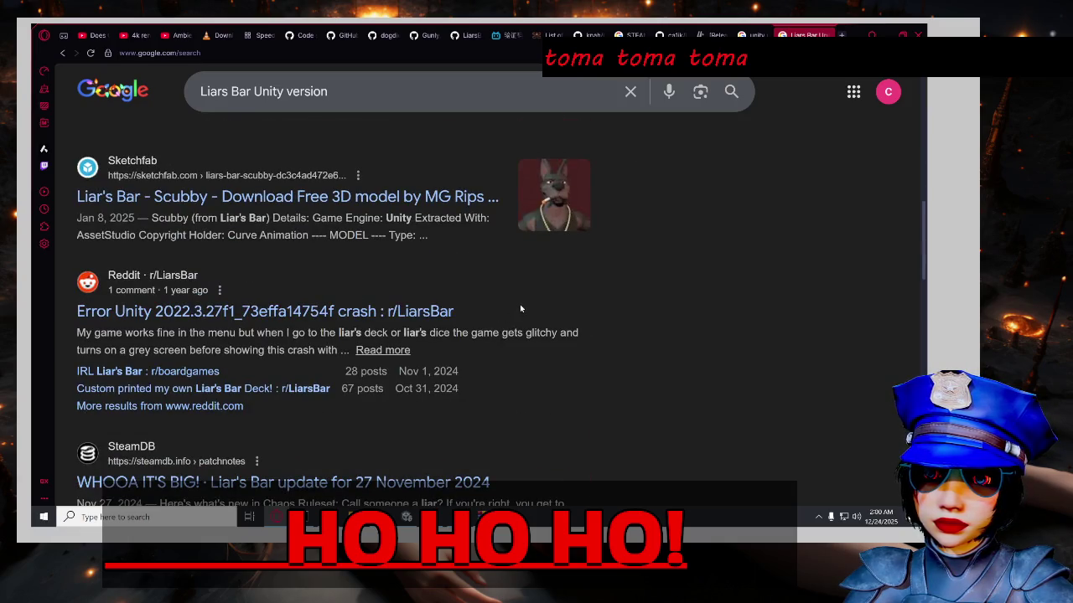
pyautogui.scroll(-3, 515, 311)
pyautogui.scroll(1, 495, 318)
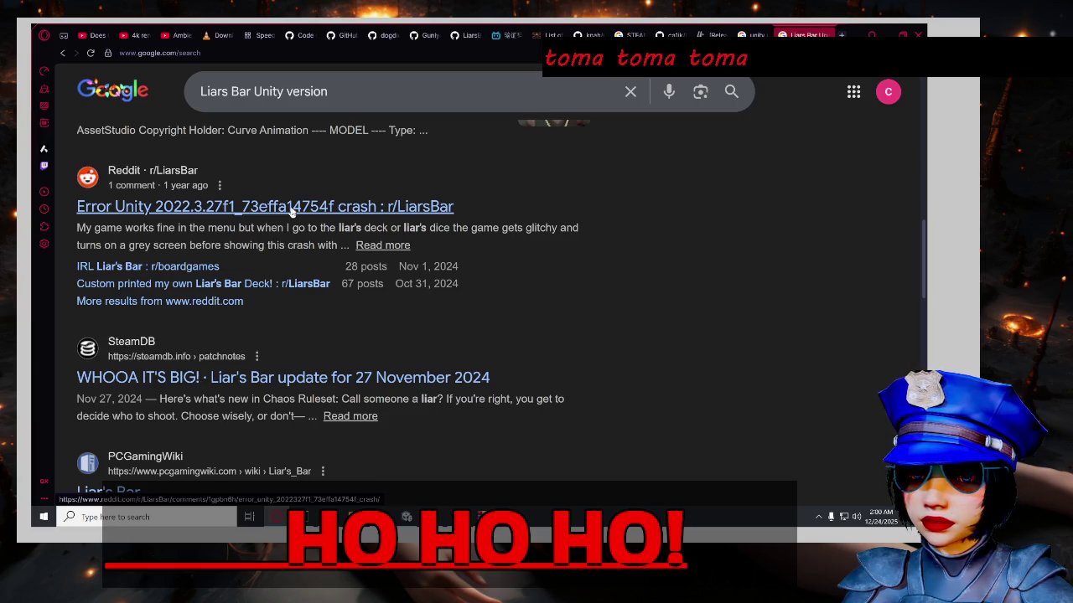
pyautogui.scroll(-1, 293, 209)
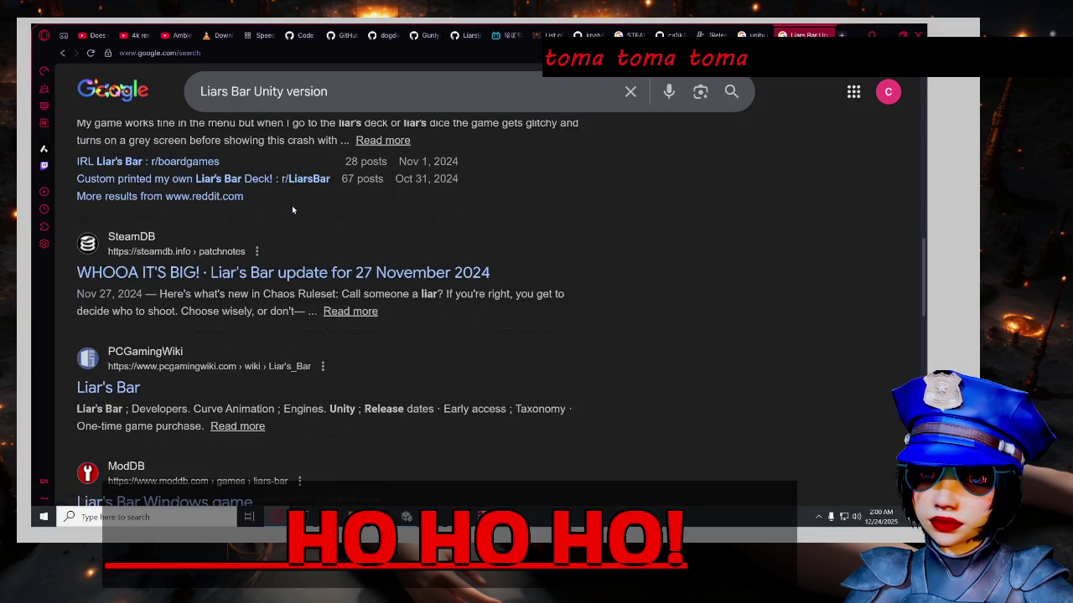
pyautogui.scroll(-2, 291, 205)
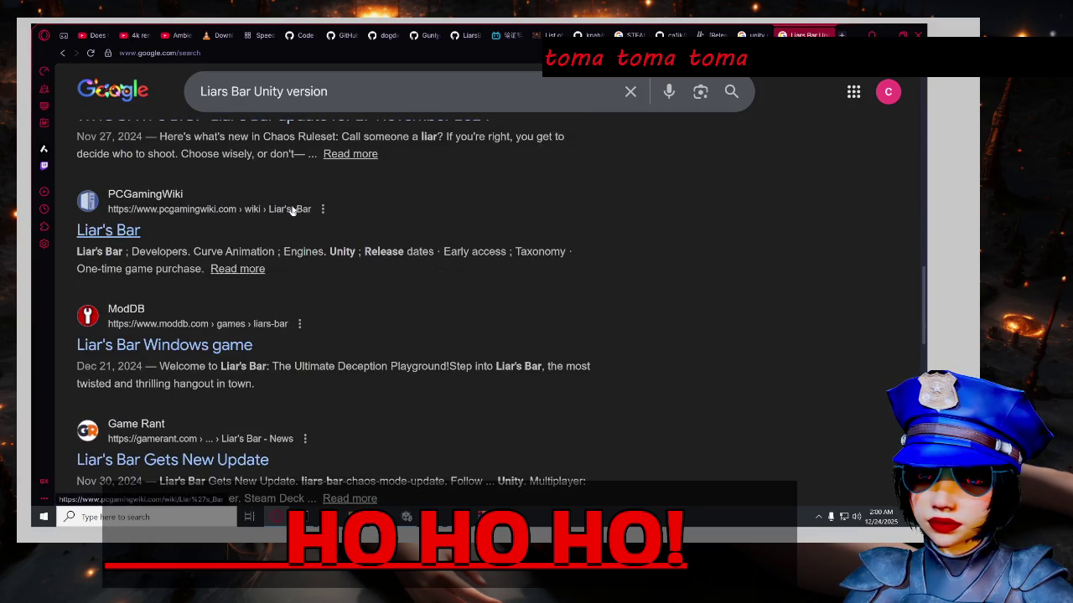
pyautogui.scroll(-1, 293, 209)
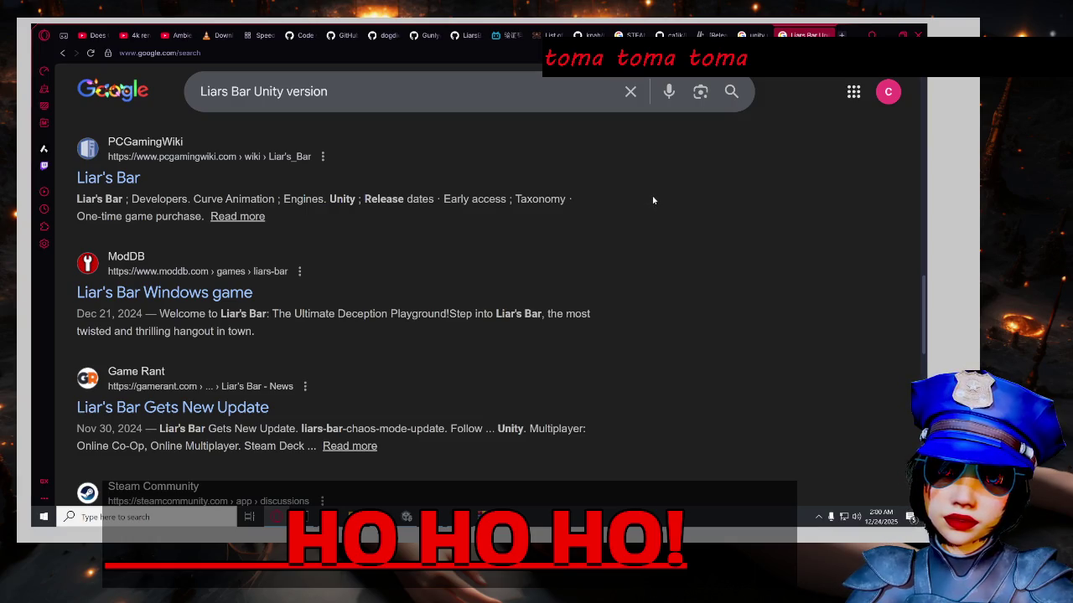
pyautogui.scroll(-2, 662, 212)
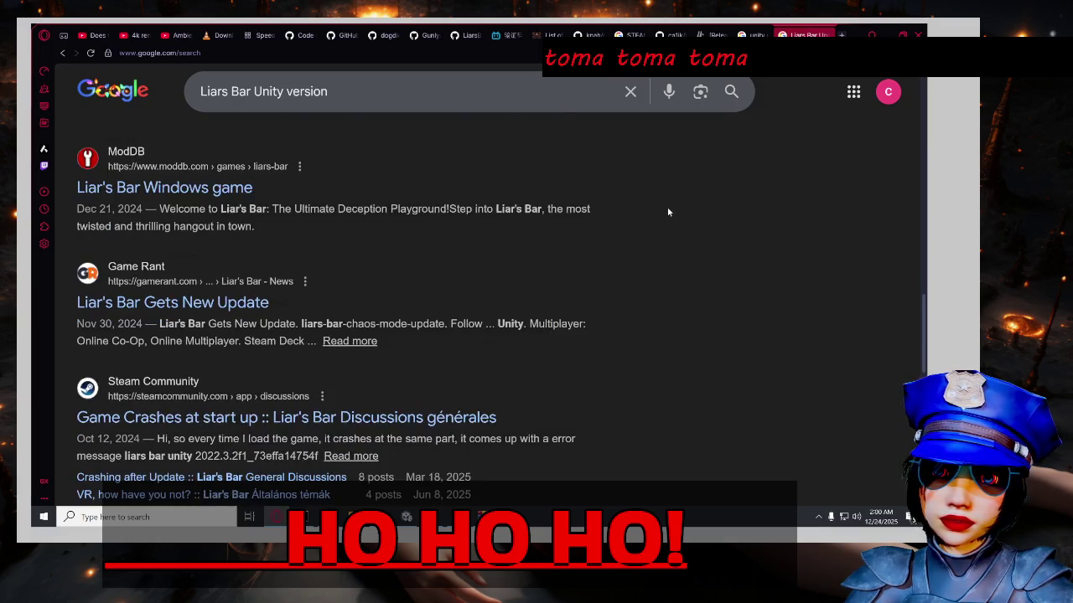
pyautogui.scroll(-2, 670, 210)
pyautogui.scroll(2, 671, 209)
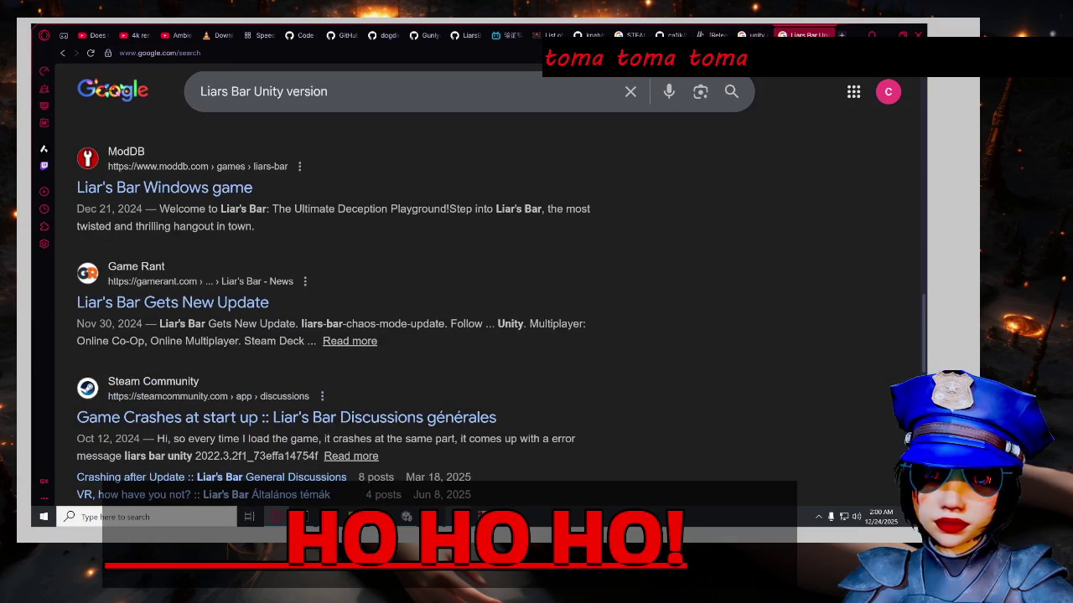
pyautogui.hotkey('alt', 'Tab')
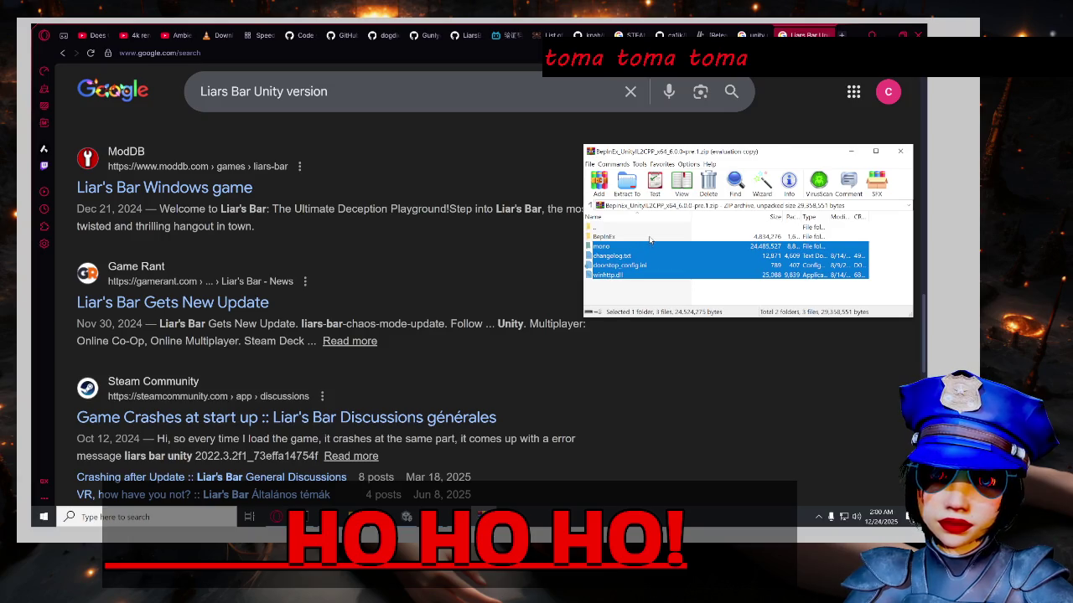
# Browse into the archive's BepInEx core folder and select BepInEx.Preloader.Core.xml.
pyautogui.doubleClick(649, 238)
pyautogui.doubleClick(652, 239)
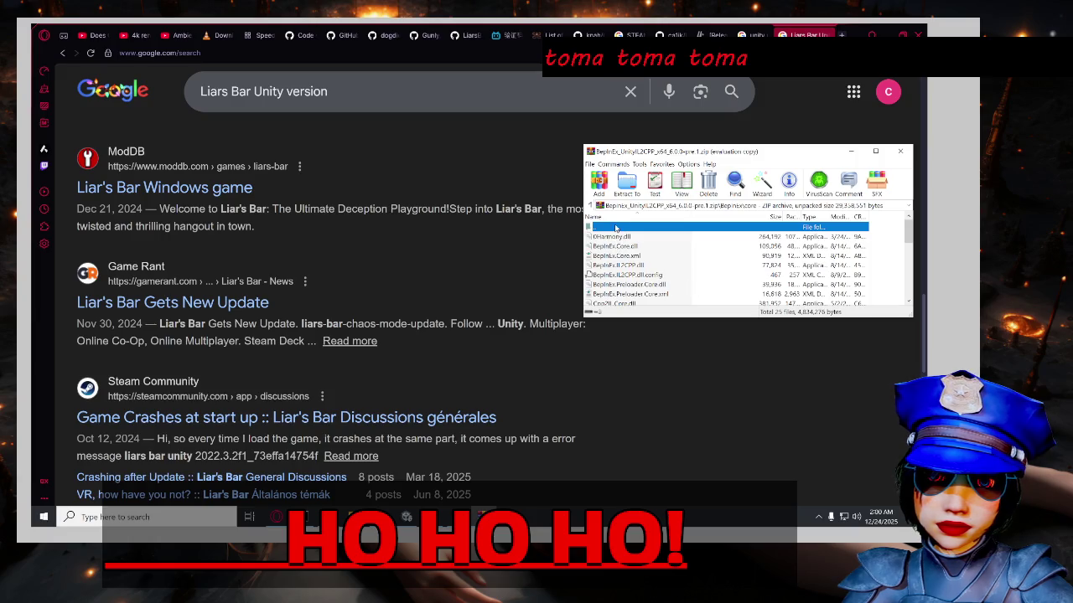
pyautogui.doubleClick(616, 227)
pyautogui.doubleClick(617, 238)
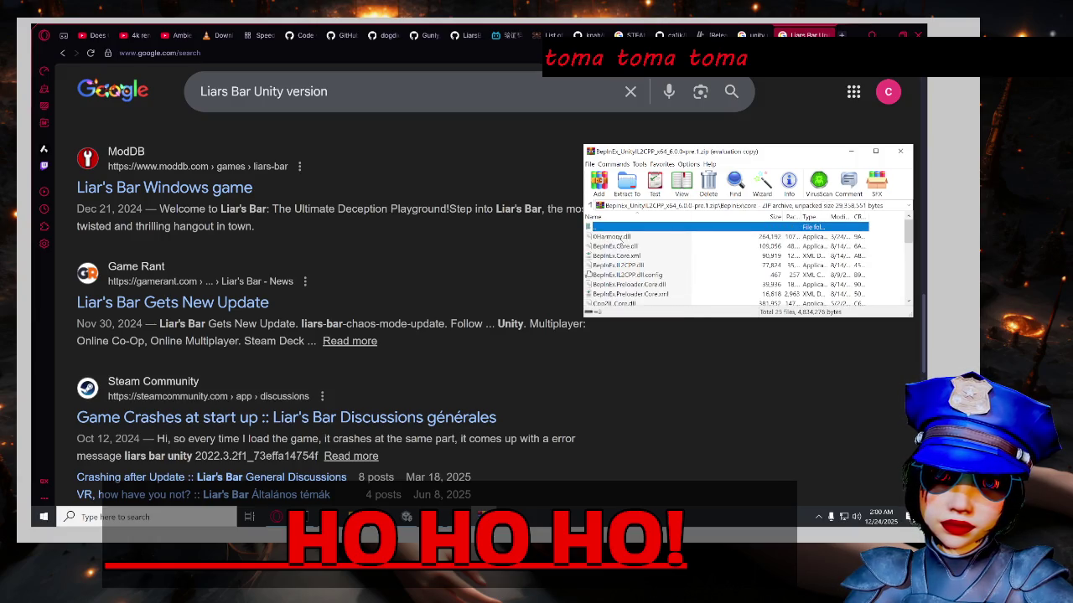
pyautogui.scroll(-5, 701, 252)
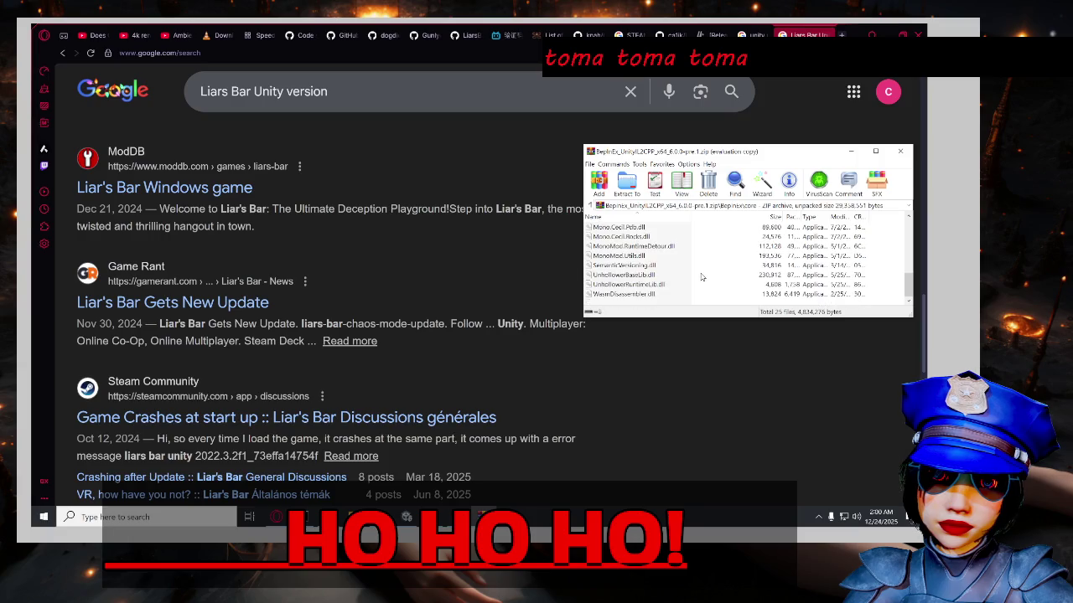
pyautogui.scroll(4, 704, 280)
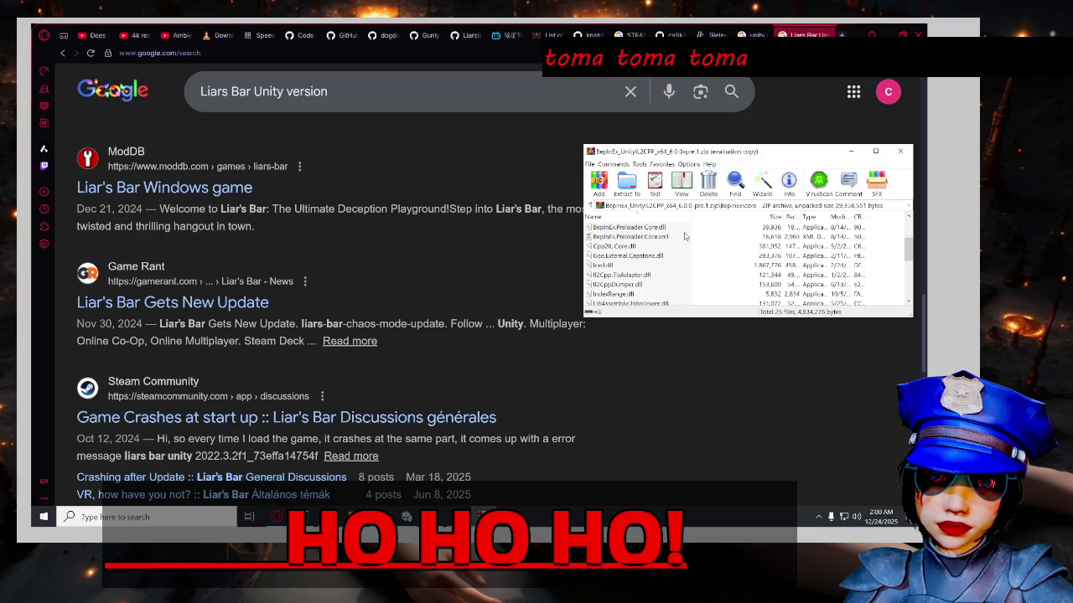
pyautogui.click(683, 236)
pyautogui.scroll(2, 684, 236)
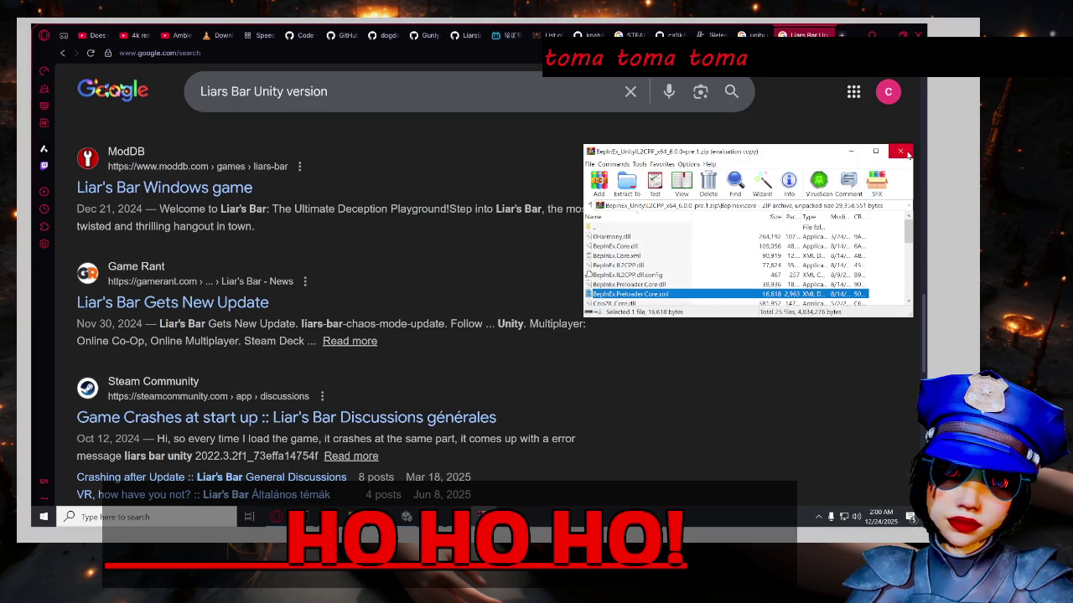
pyautogui.click(352, 517)
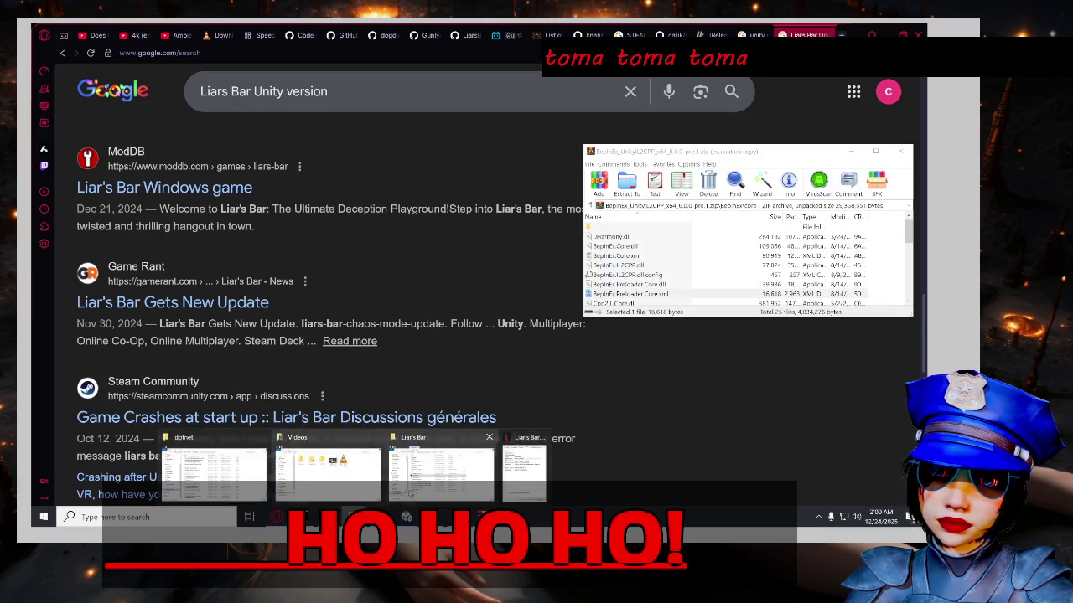
# Confirm Liar's Bar.exe product version 2022.3.27f1, close its Properties, and bring up steamapps.
pyautogui.click(427, 471)
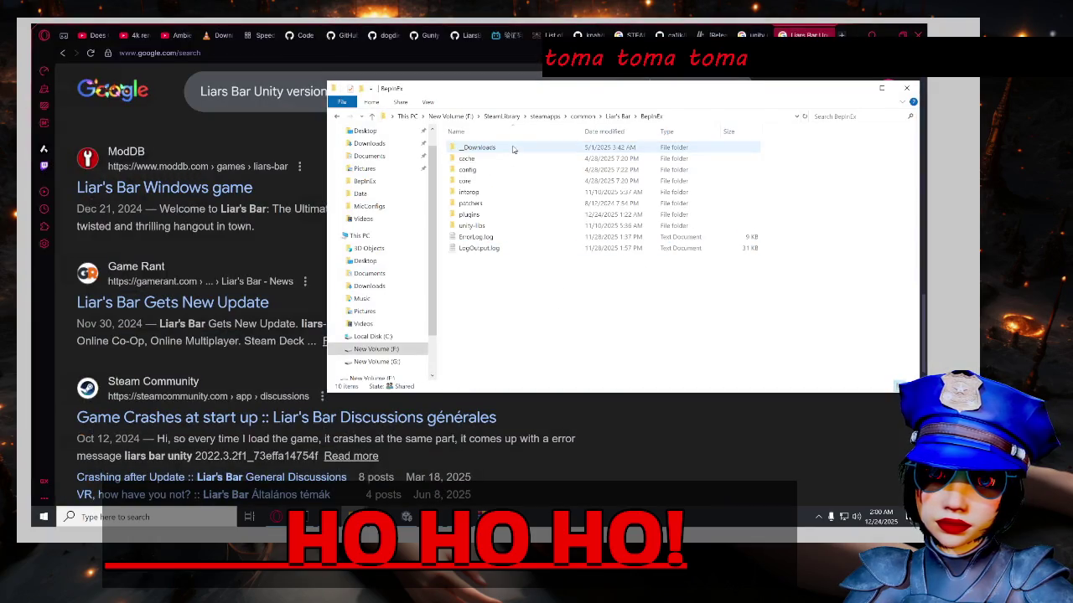
pyautogui.doubleClick(477, 180)
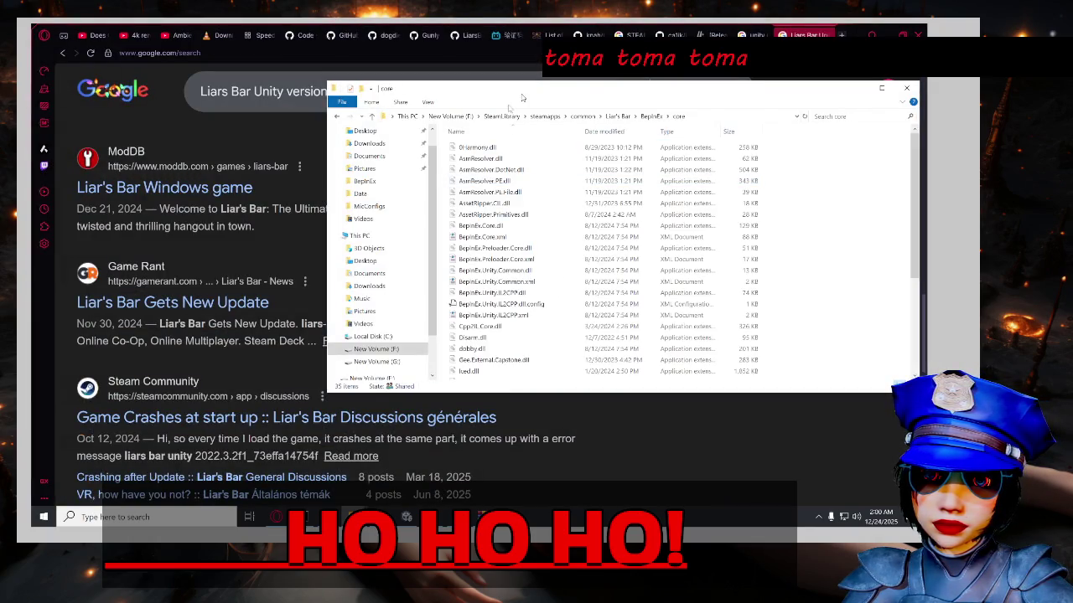
pyautogui.moveTo(435, 101); pyautogui.dragTo(231, 94)
pyautogui.click(716, 293)
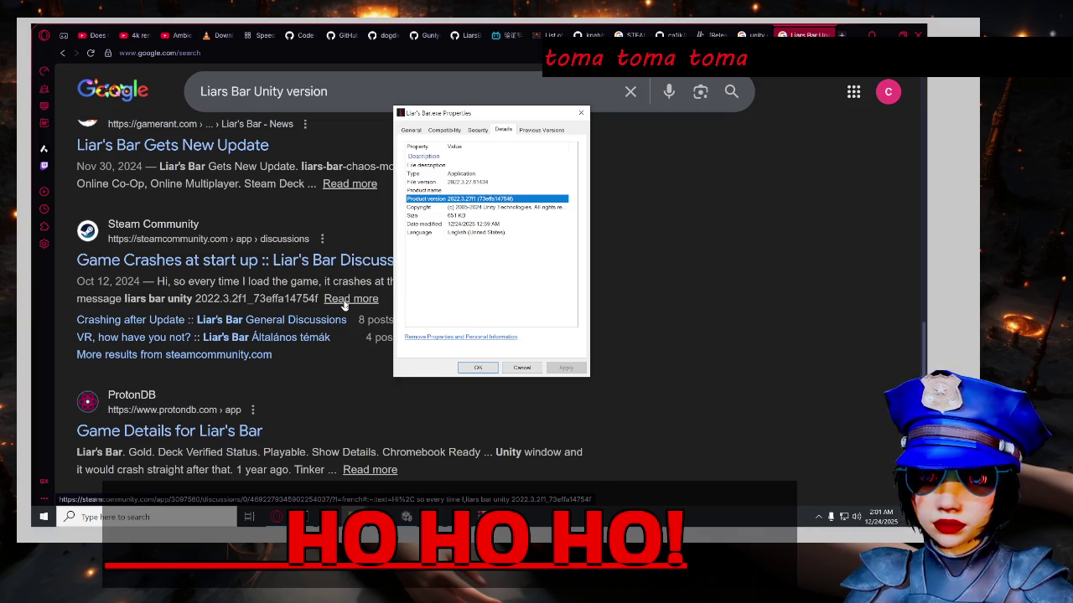
pyautogui.click(477, 369)
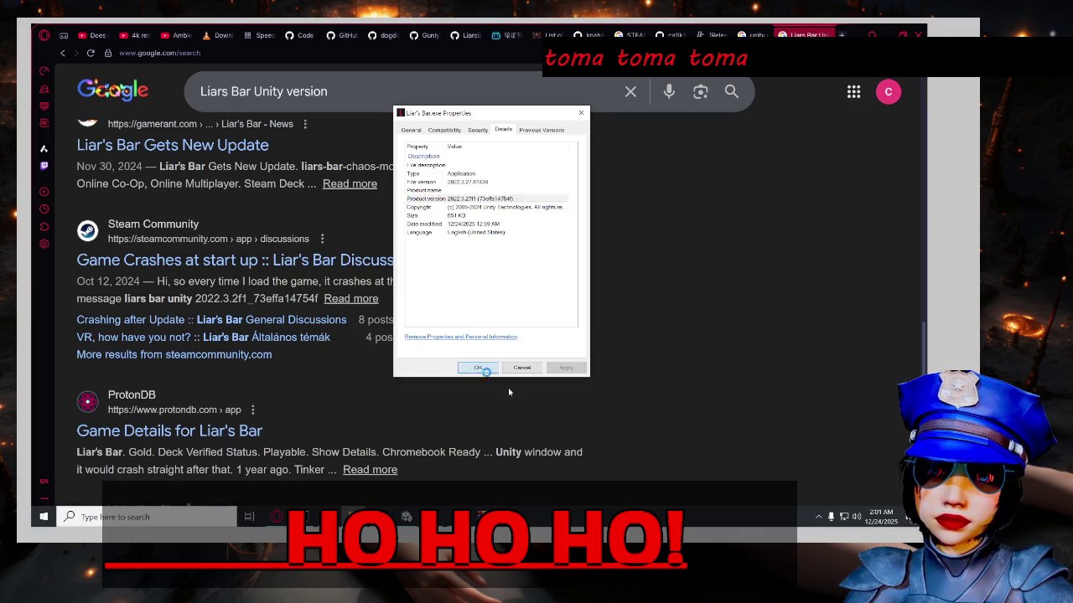
pyautogui.moveTo(353, 516)
pyautogui.click(466, 471)
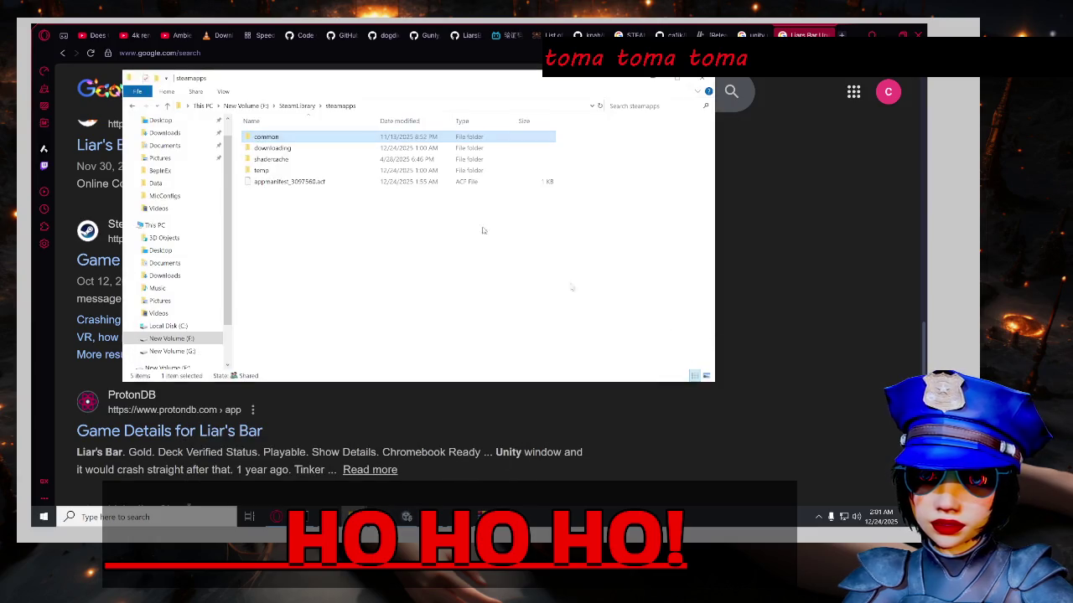
# Inspect the 86 UnityEngine DLLs in Liar's Bar's BepInEx unity-libs folder, then return to the game folder.
pyautogui.doubleClick(318, 137)
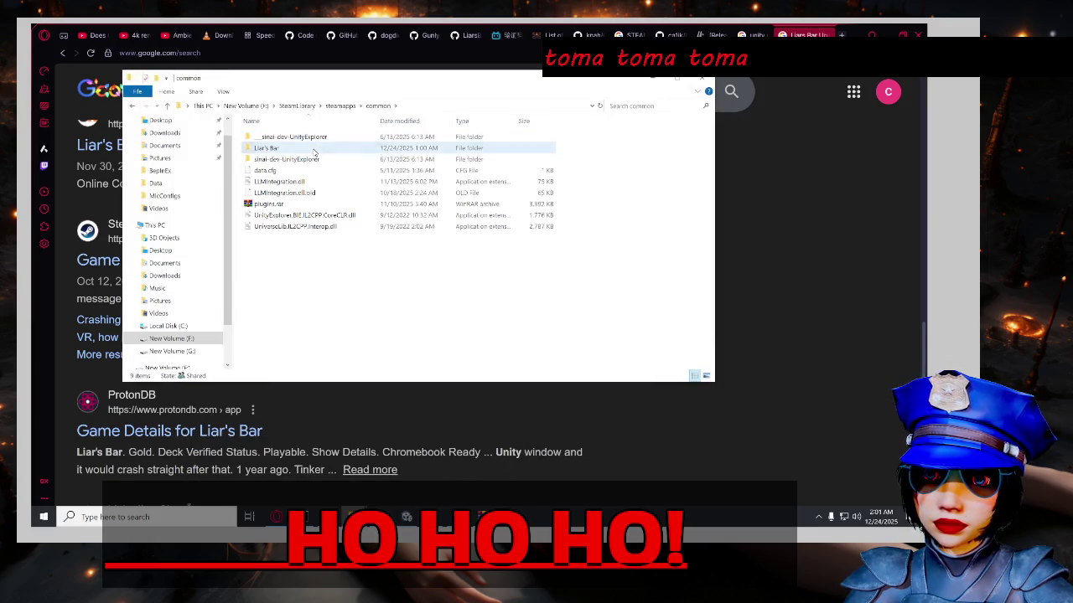
pyautogui.doubleClick(314, 150)
pyautogui.doubleClick(311, 138)
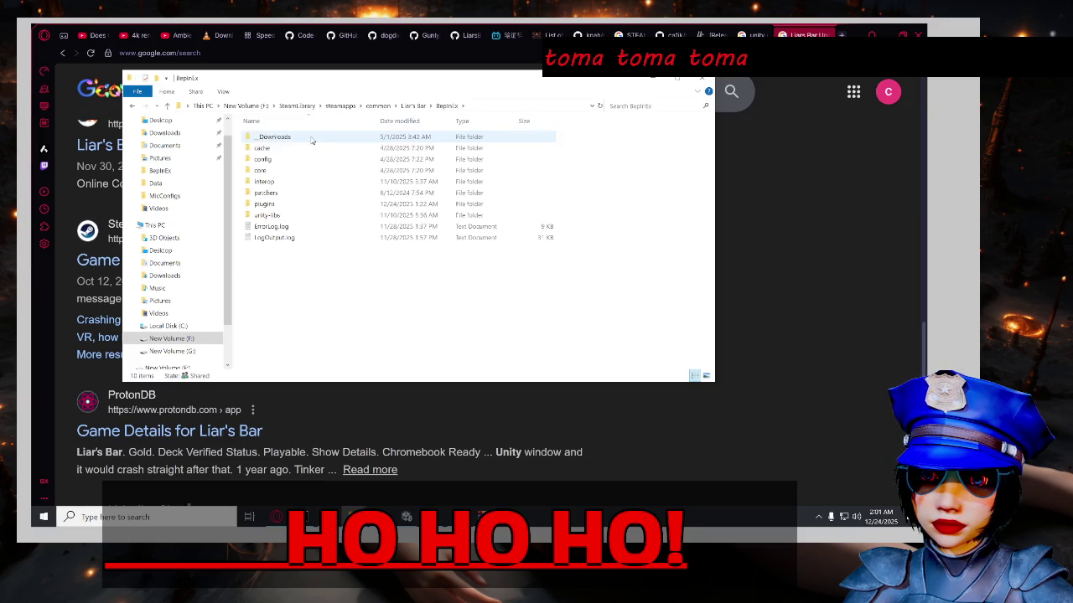
pyautogui.doubleClick(297, 220)
pyautogui.scroll(-10, 340, 280)
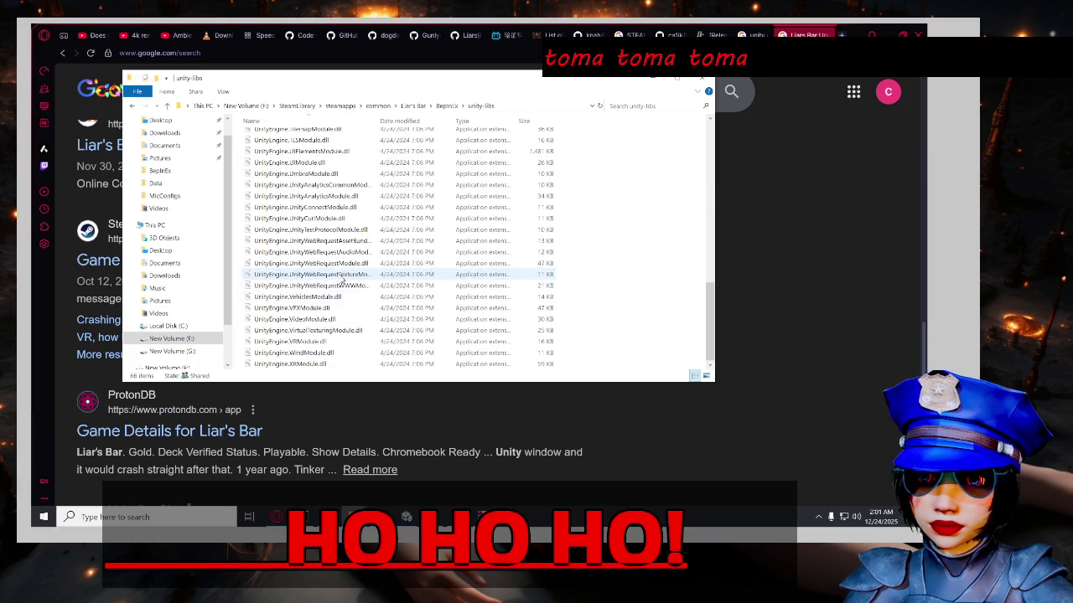
pyautogui.scroll(15, 340, 280)
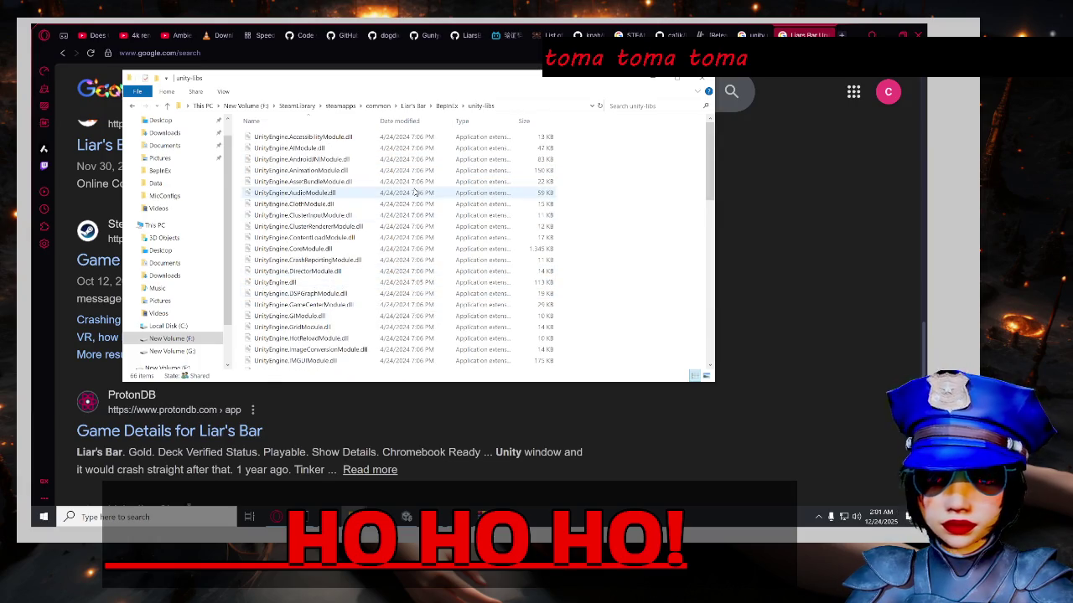
pyautogui.scroll(-6, 425, 221)
pyautogui.scroll(-7, 425, 220)
pyautogui.scroll(15, 434, 249)
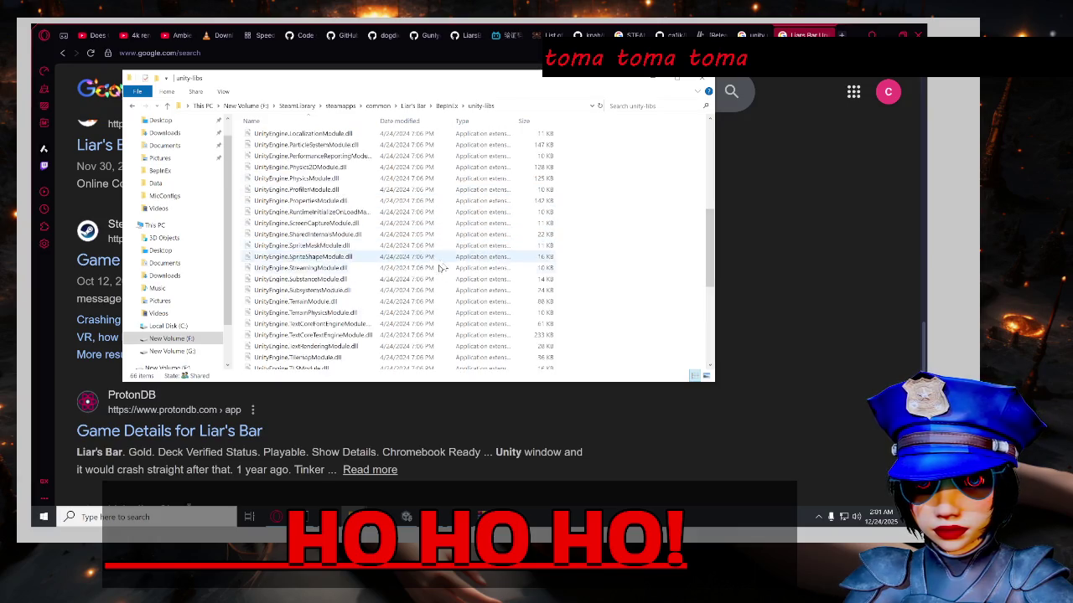
pyautogui.click(416, 106)
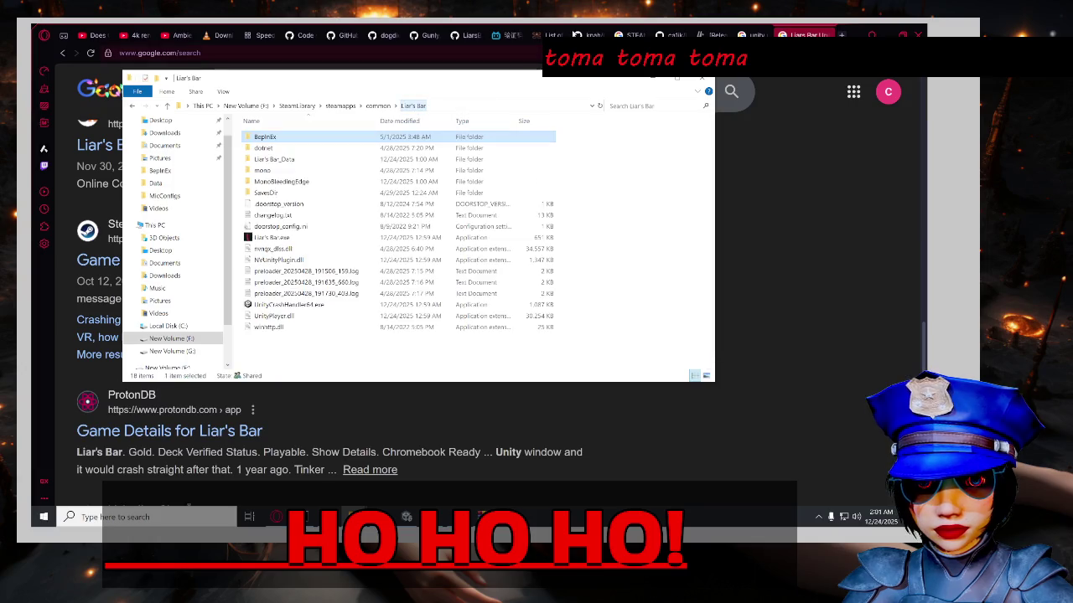
pyautogui.click(555, 36)
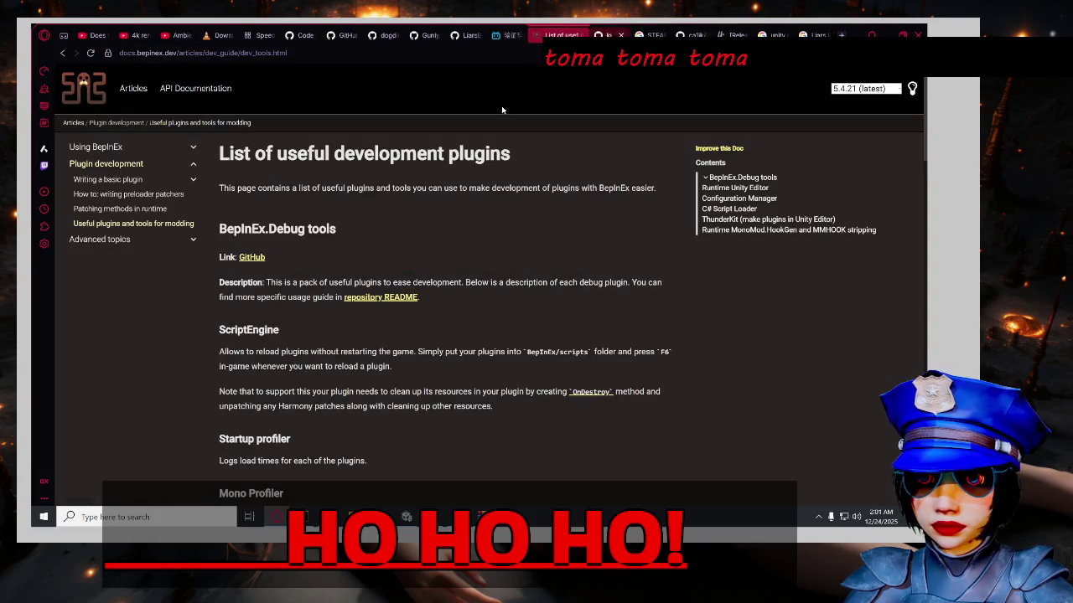
# Open the BepInEx installation guide under Using BepInEx and read through it.
pyautogui.click(121, 148)
pyautogui.click(140, 168)
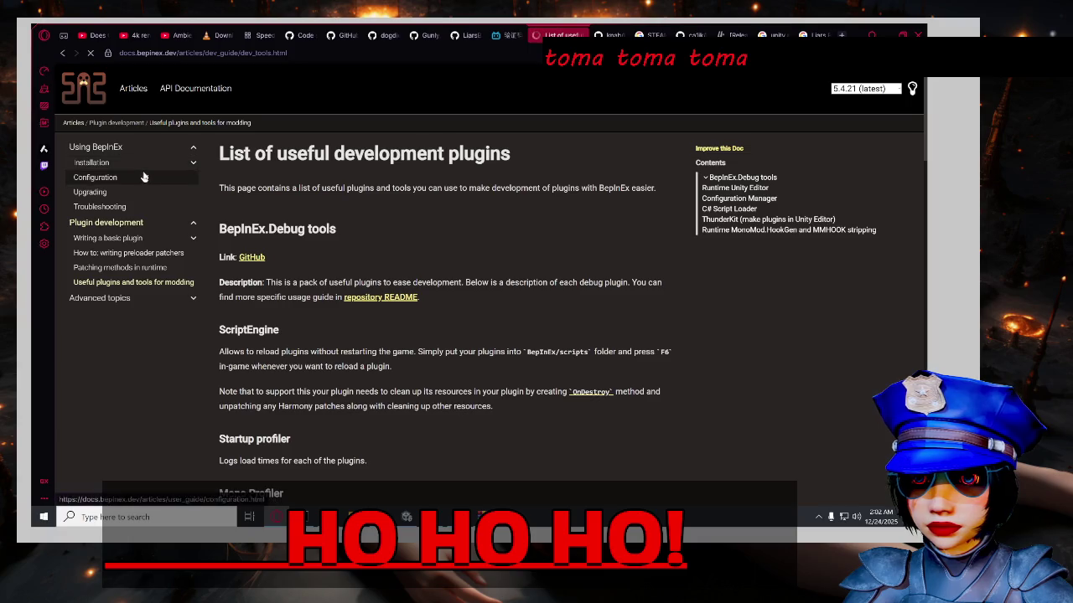
pyautogui.scroll(-3, 569, 268)
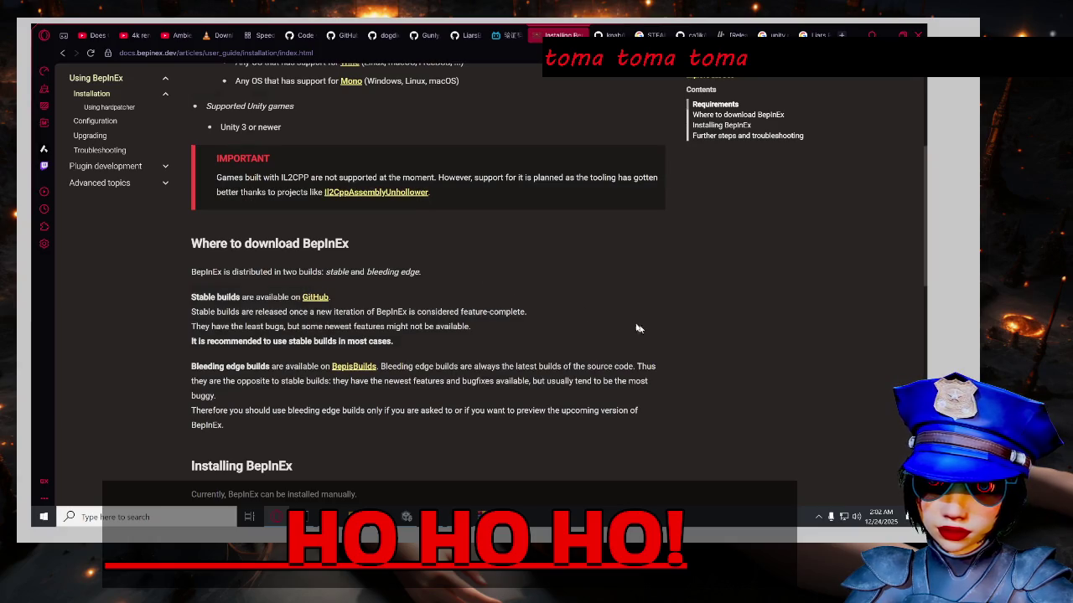
pyautogui.scroll(-4, 636, 328)
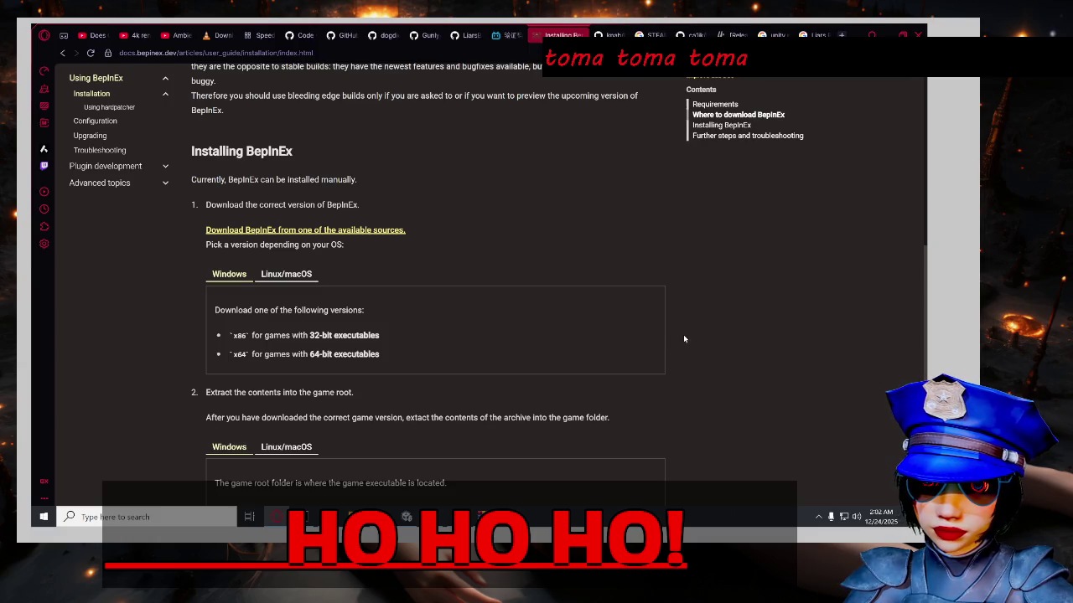
pyautogui.scroll(-2, 683, 338)
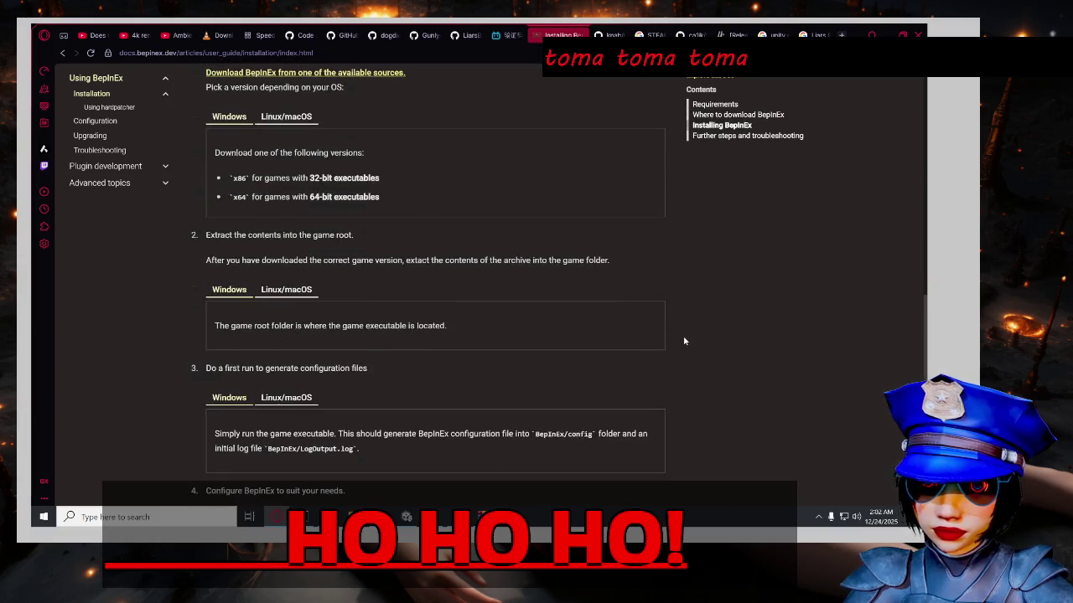
pyautogui.scroll(-1, 684, 341)
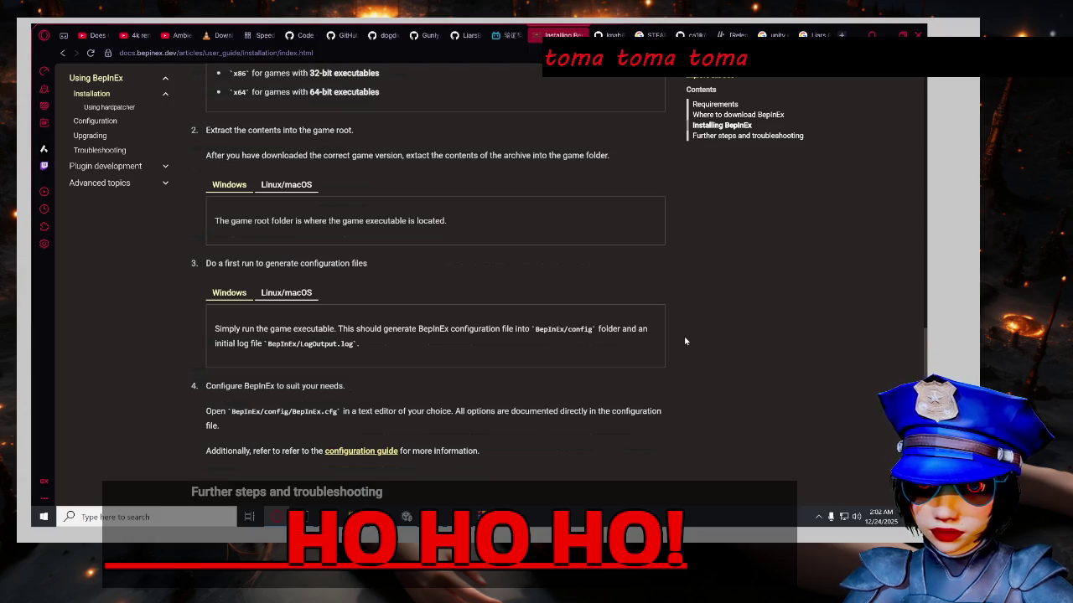
pyautogui.scroll(-1, 684, 341)
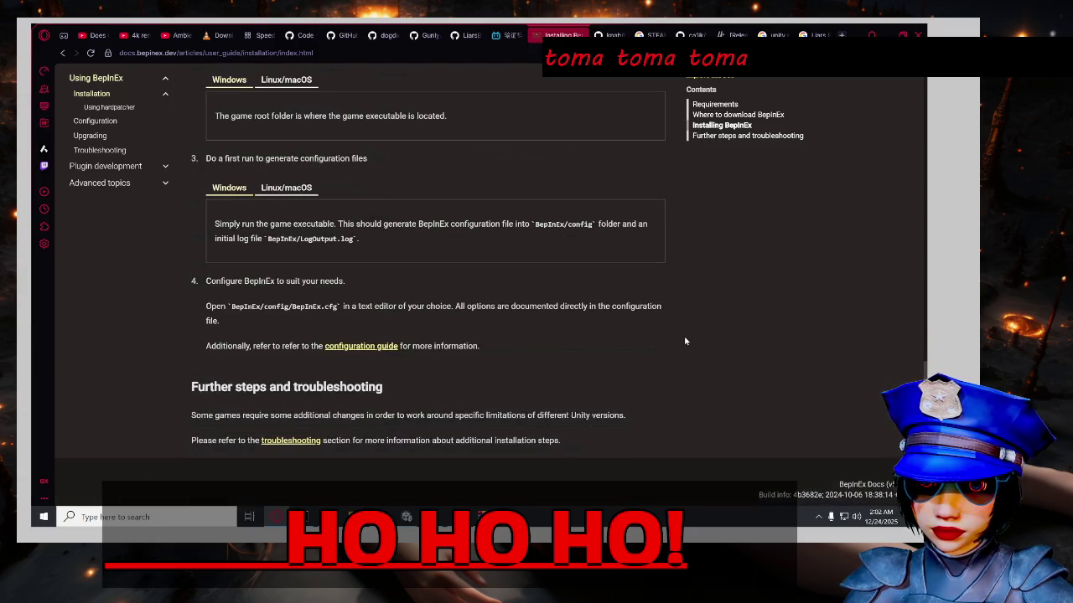
pyautogui.scroll(-1, 684, 341)
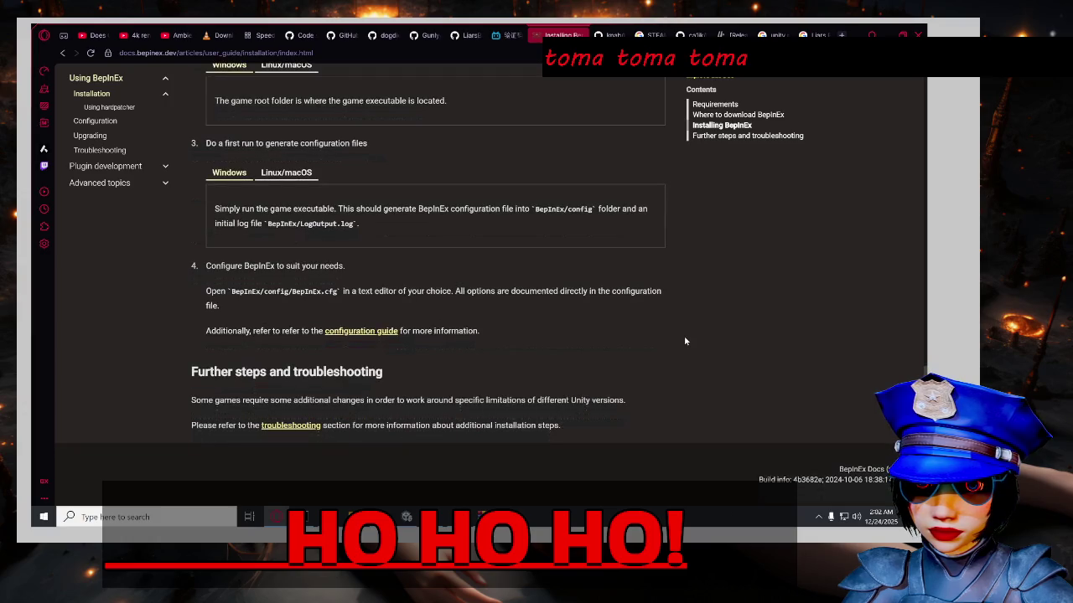
# Follow the Il2CppAssemblyUnhollower link in the guide's IMPORTANT IL2CPP notice.
pyautogui.scroll(2, 519, 331)
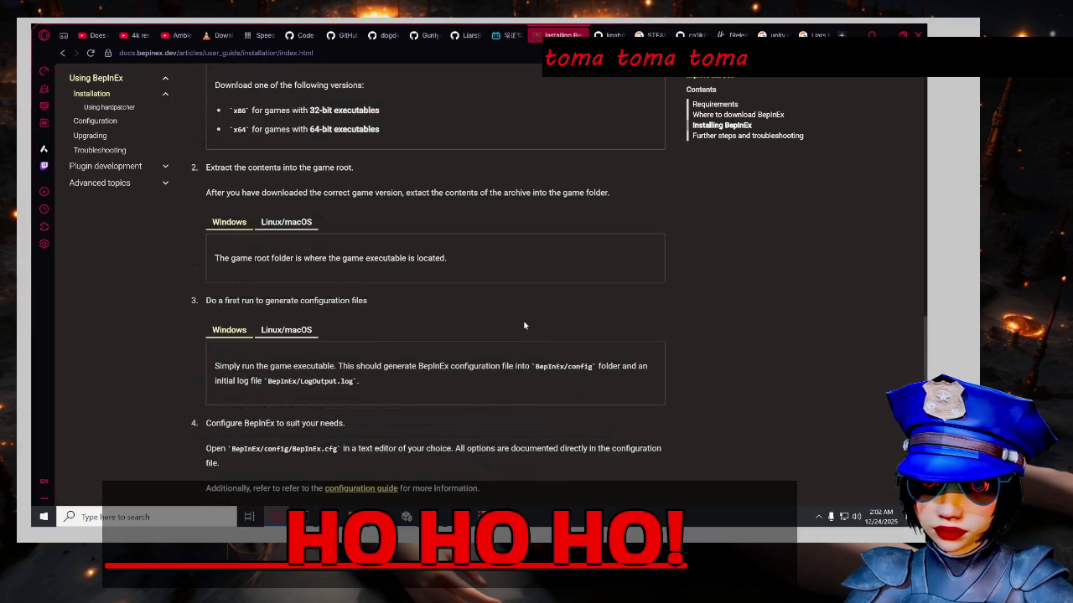
pyautogui.scroll(2, 527, 324)
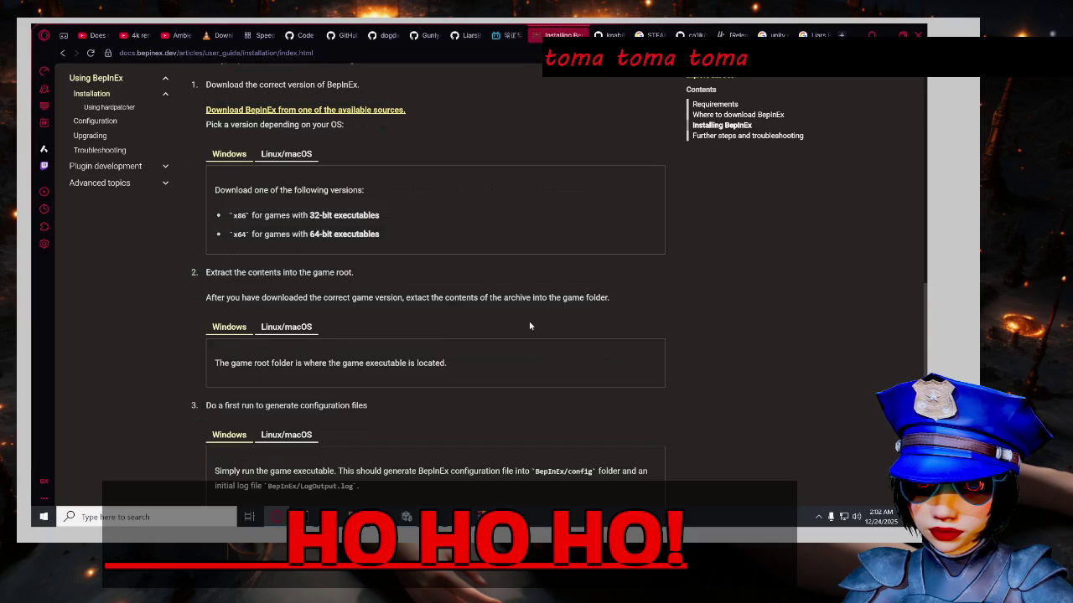
pyautogui.scroll(1, 530, 326)
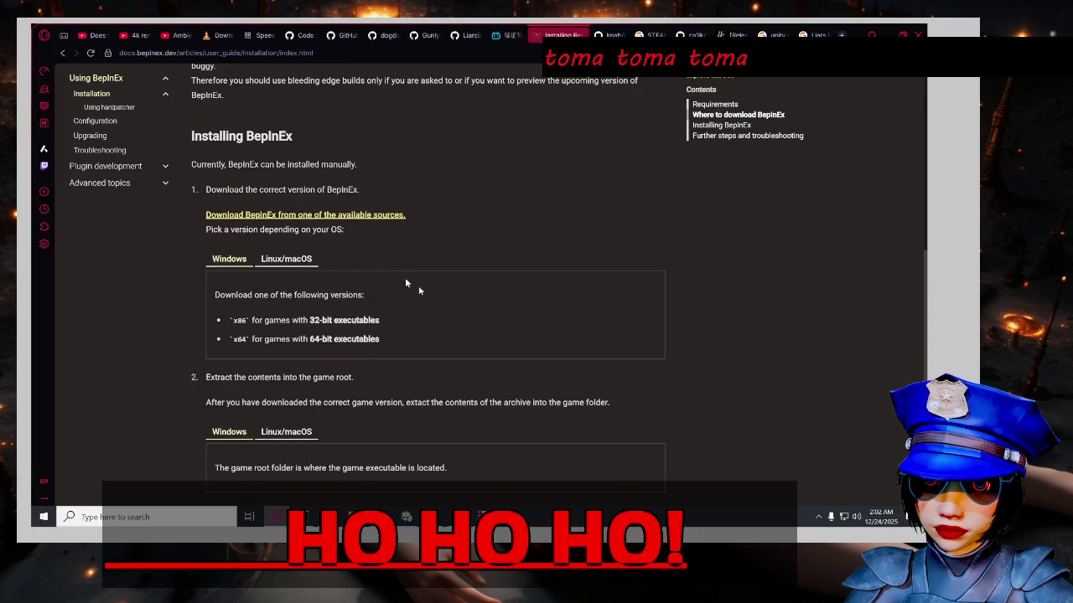
pyautogui.scroll(2, 446, 300)
pyautogui.scroll(1, 447, 301)
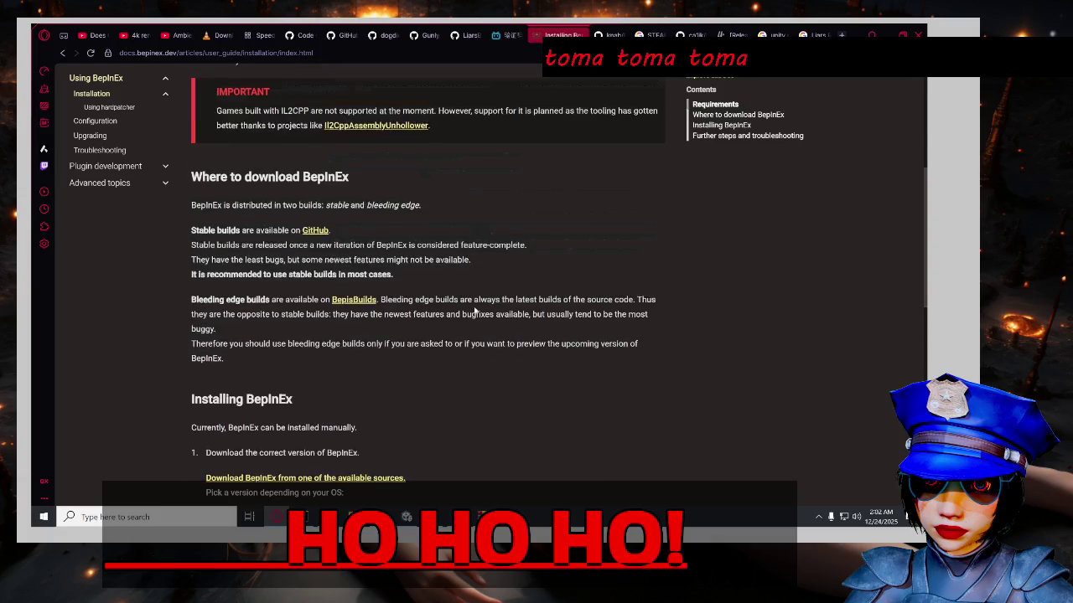
pyautogui.scroll(2, 474, 310)
pyautogui.click(405, 283)
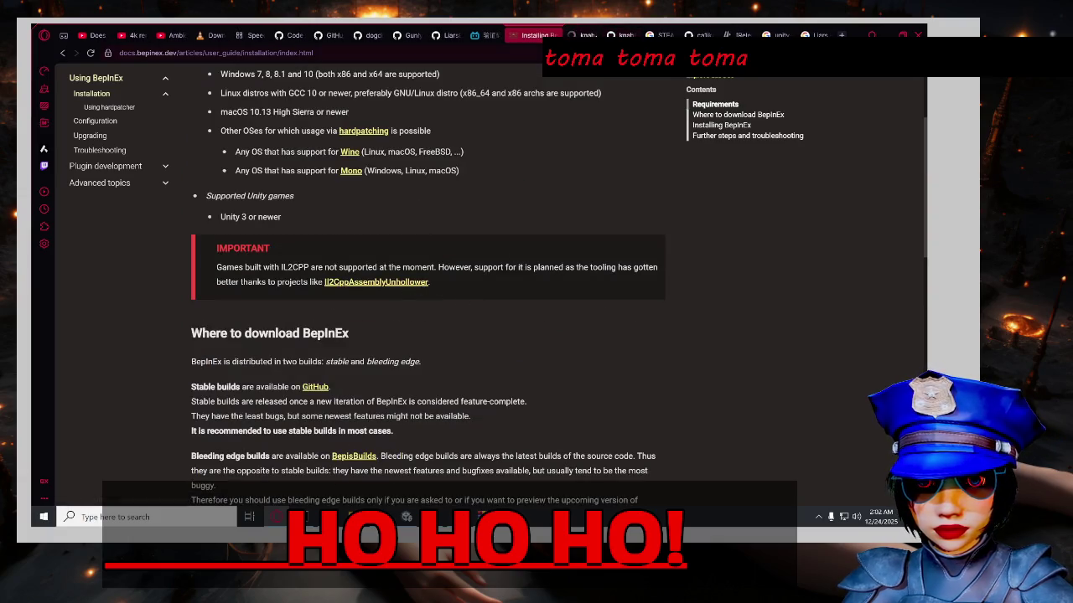
pyautogui.scroll(-5, 525, 232)
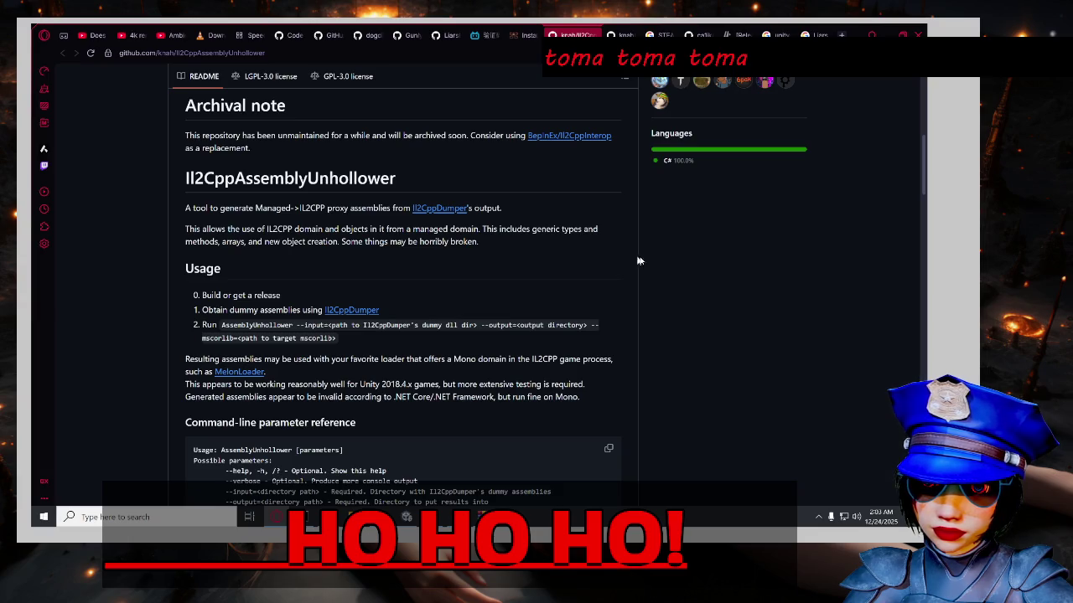
# Skim the archived Il2CppAssemblyUnhollower README, then switch to and close the duplicate tab.
pyautogui.scroll(-2, 695, 266)
pyautogui.scroll(-3, 689, 264)
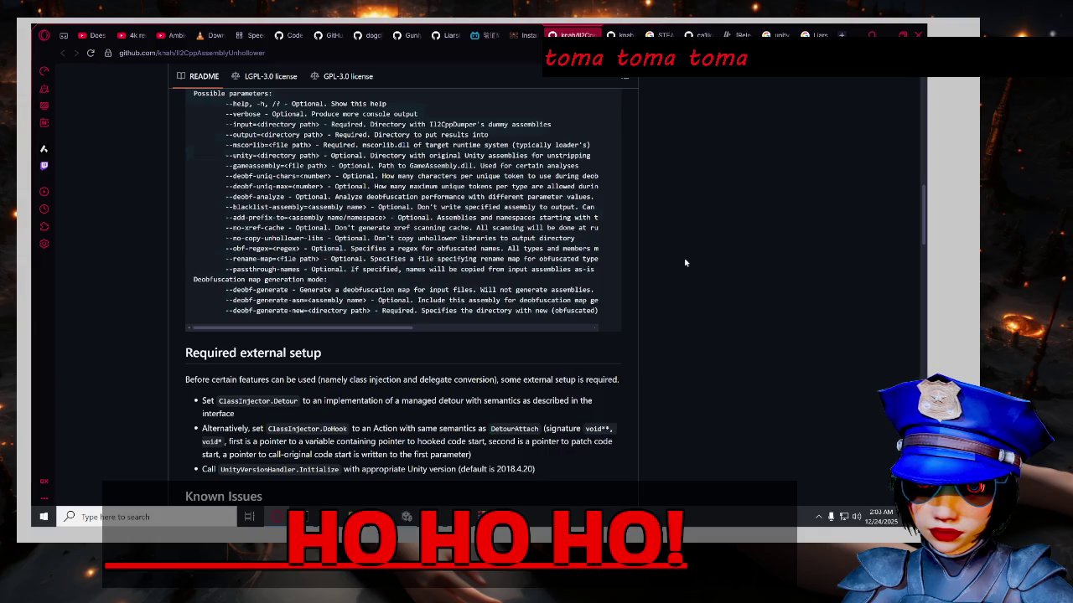
pyautogui.scroll(15, 684, 263)
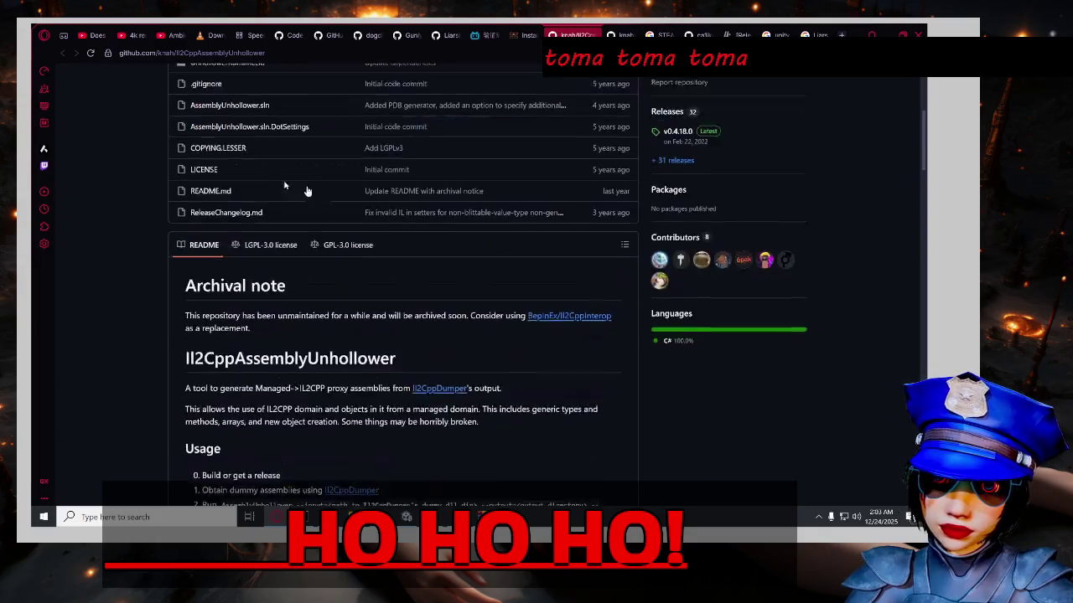
pyautogui.click(620, 36)
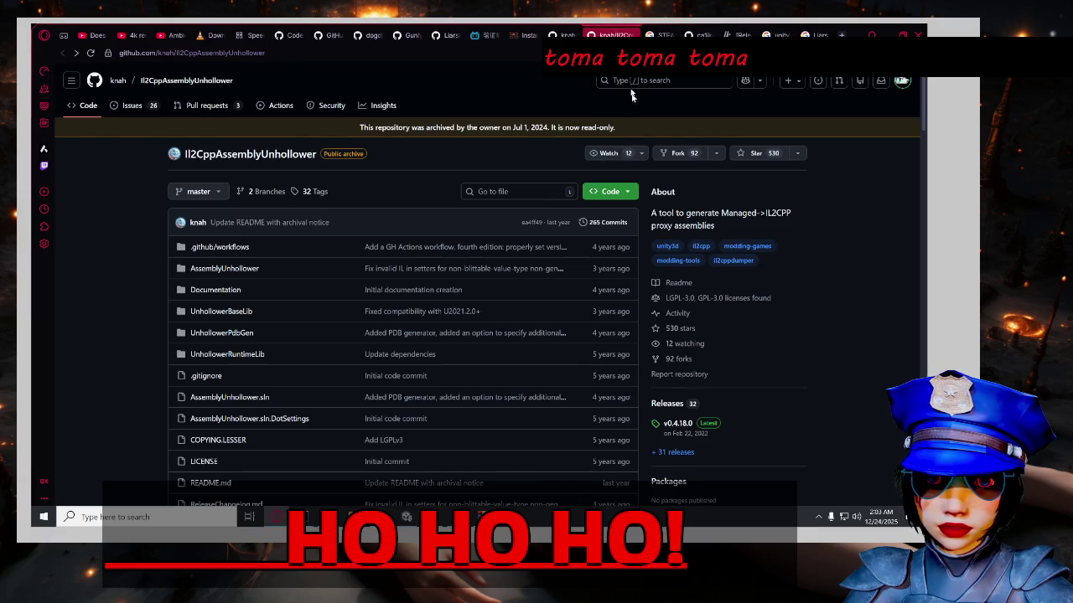
pyautogui.click(631, 35)
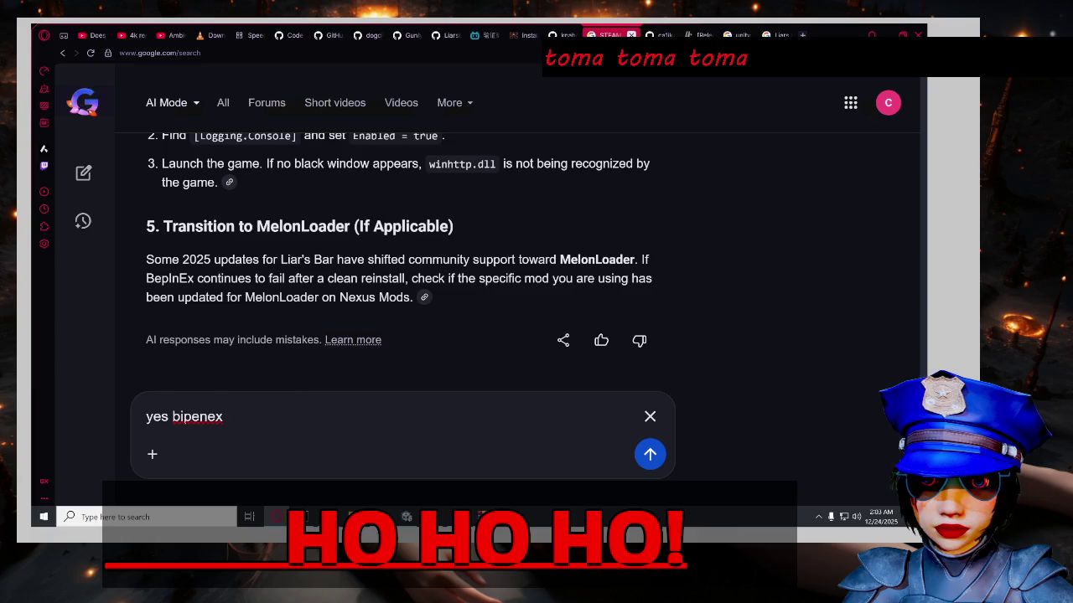
# Close the AI Mode, Liars-Bar-Bot, UnknownCheats and both Unity-version search tabs.
pyautogui.click(632, 35)
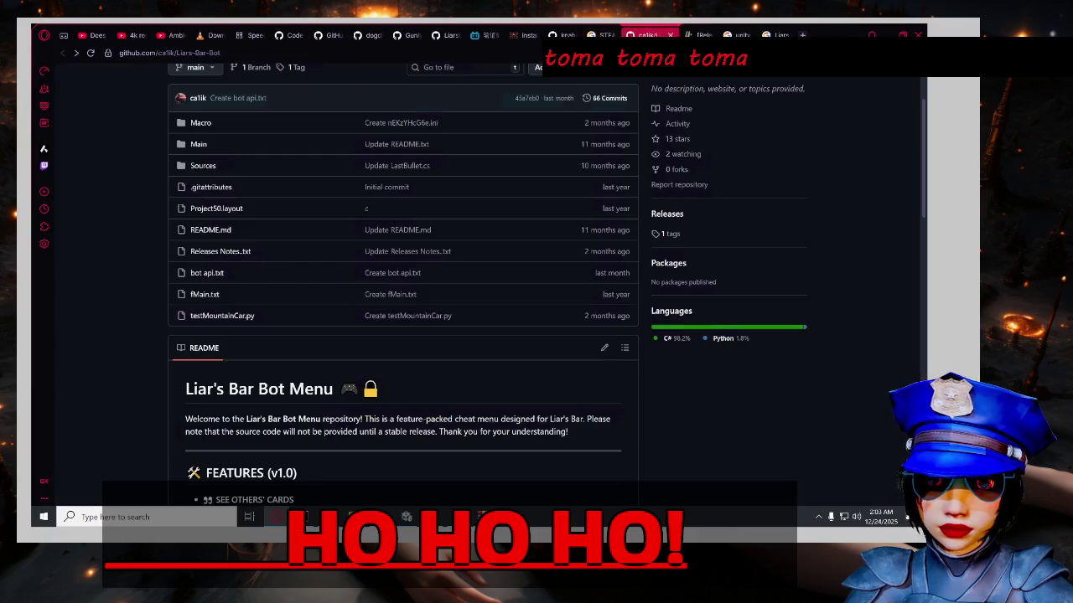
pyautogui.scroll(1, 754, 113)
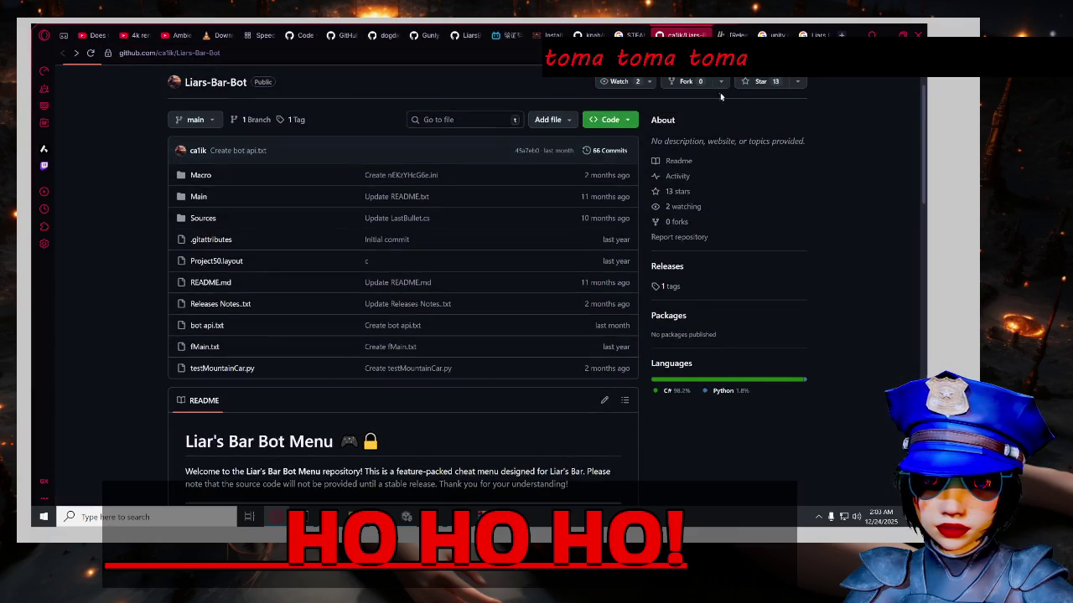
pyautogui.scroll(-4, 719, 96)
pyautogui.click(703, 35)
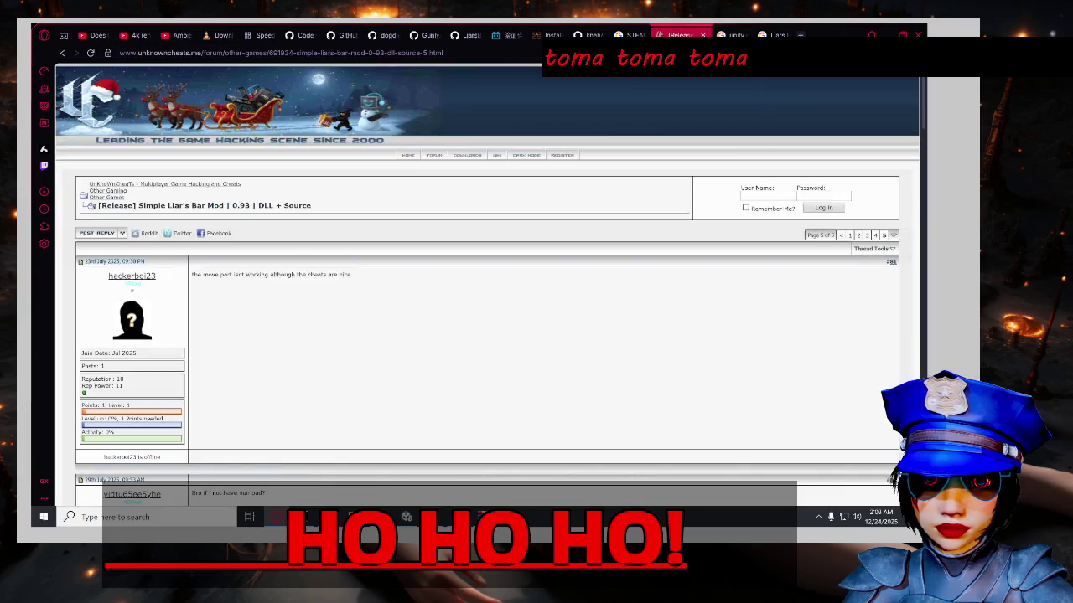
pyautogui.click(703, 35)
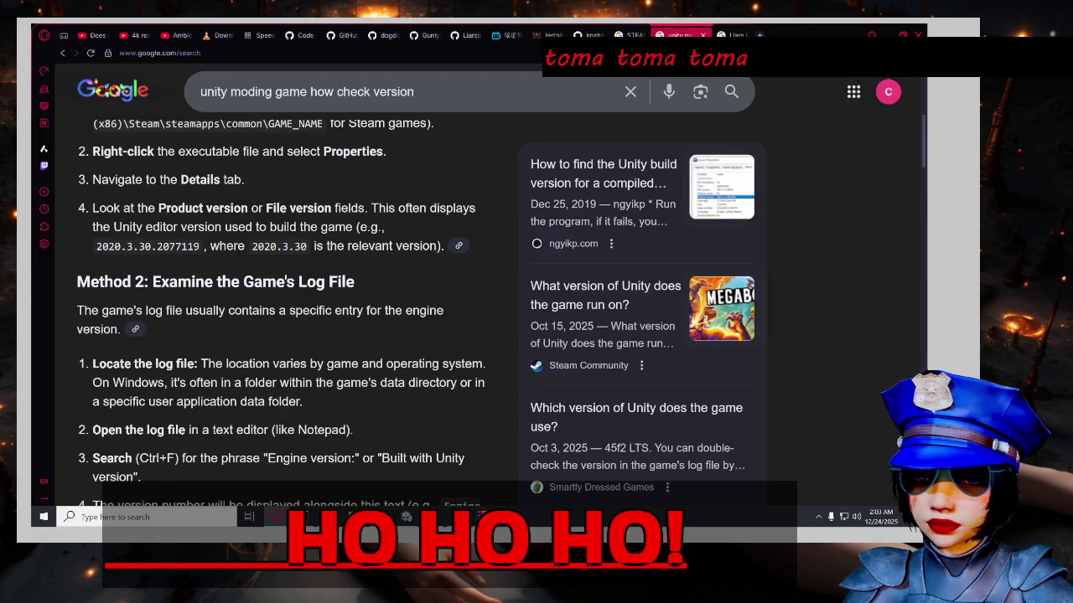
pyautogui.click(703, 35)
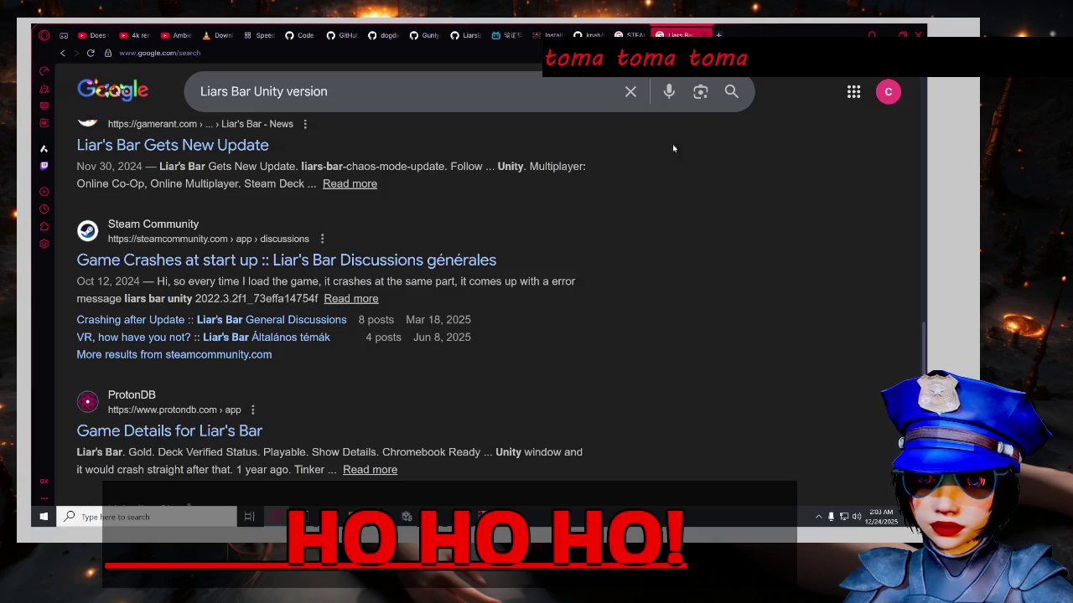
pyautogui.scroll(-1, 691, 182)
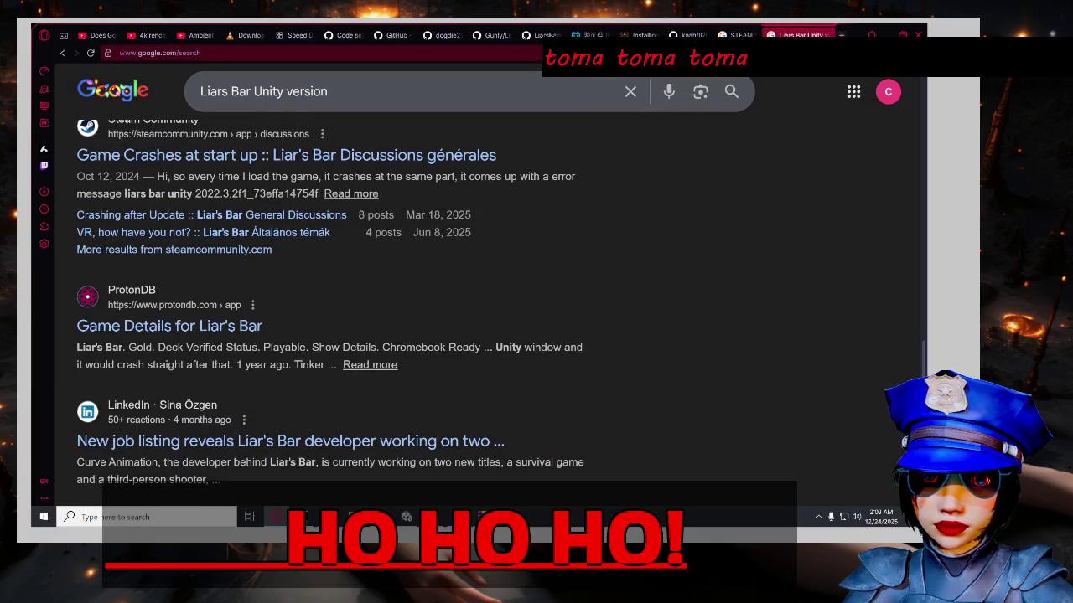
pyautogui.click(827, 35)
pyautogui.click(470, 35)
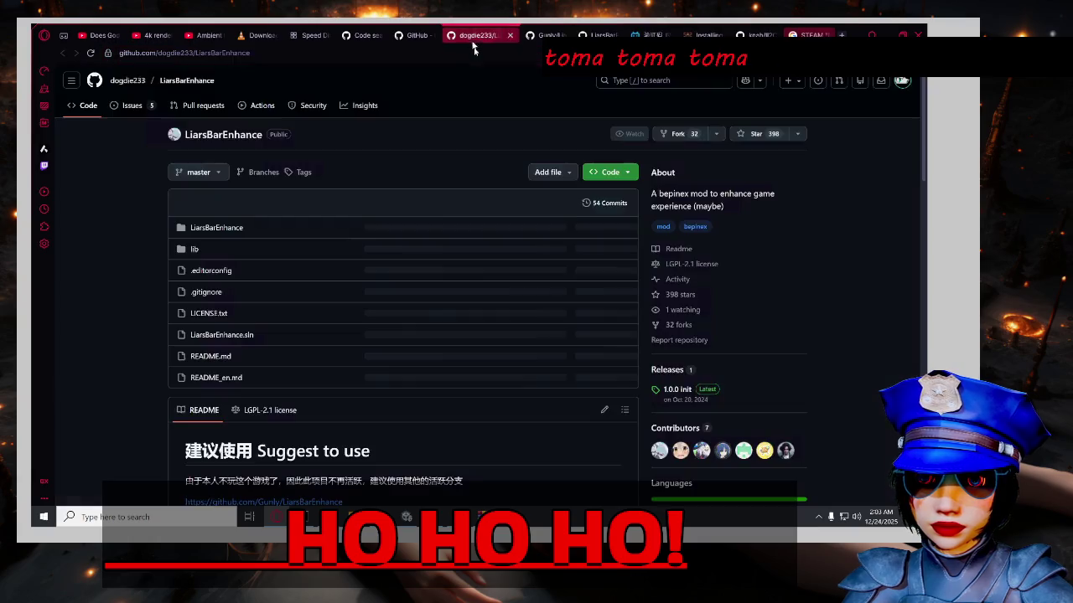
# Close the dogdie233 LiarsBarEnhance tab and open Gunly's README_en.md install instructions.
pyautogui.scroll(-2, 107, 264)
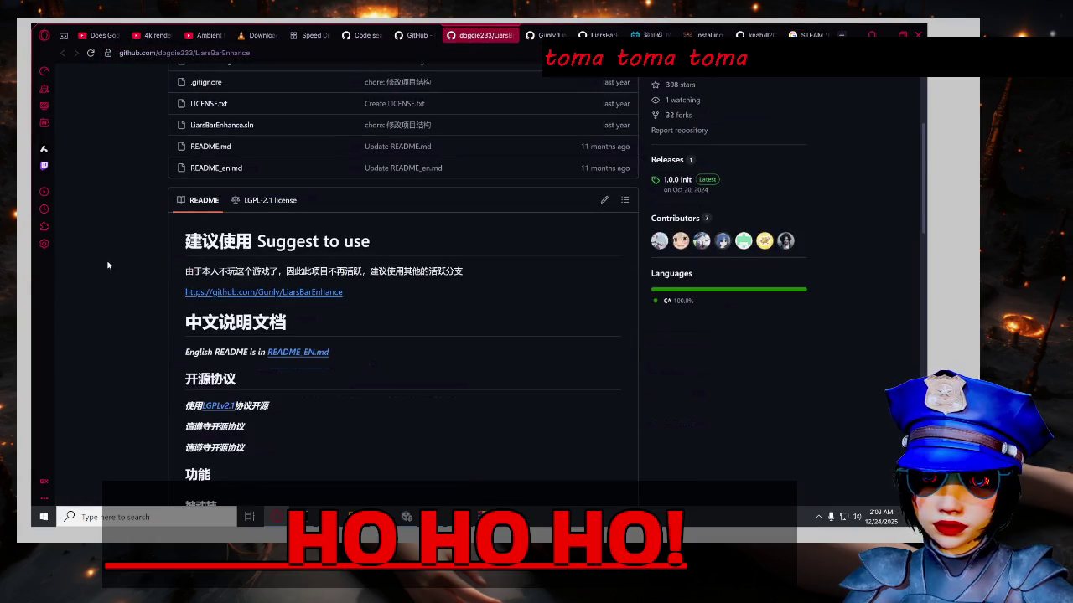
pyautogui.click(510, 35)
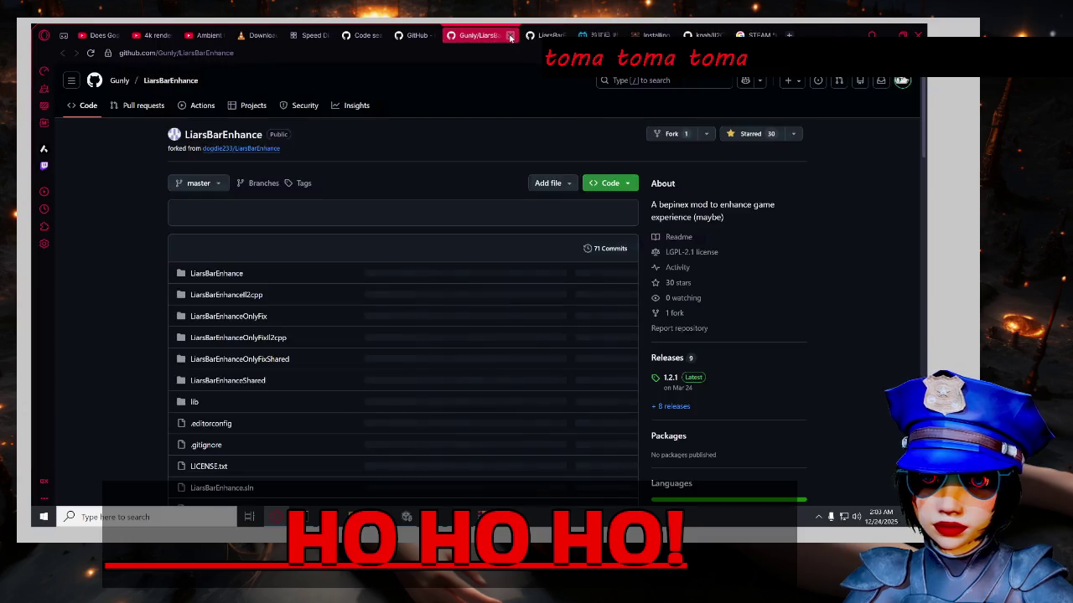
pyautogui.scroll(-3, 110, 268)
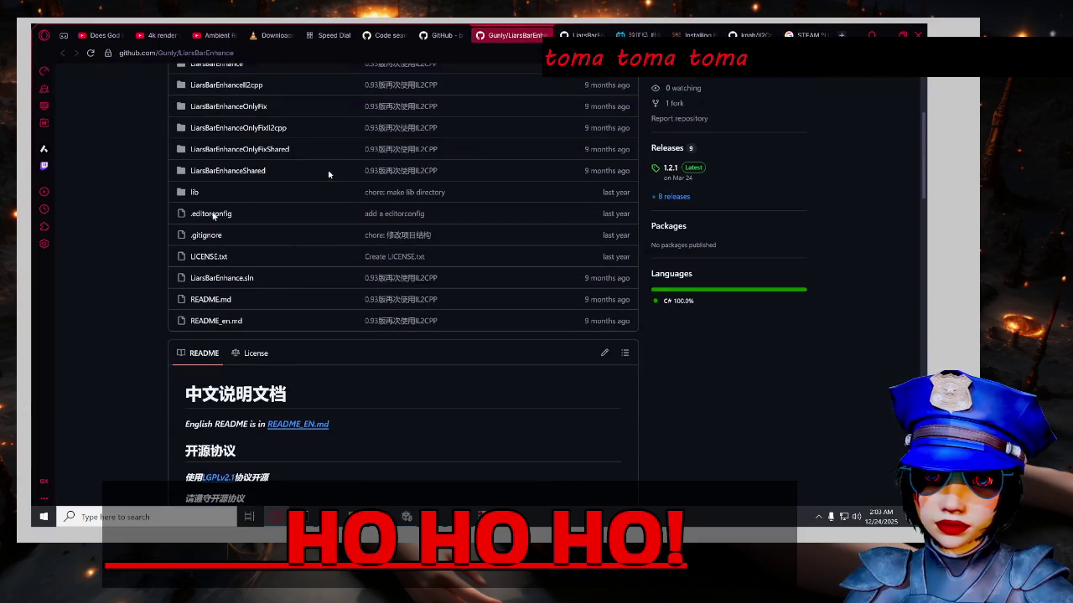
pyautogui.click(297, 424)
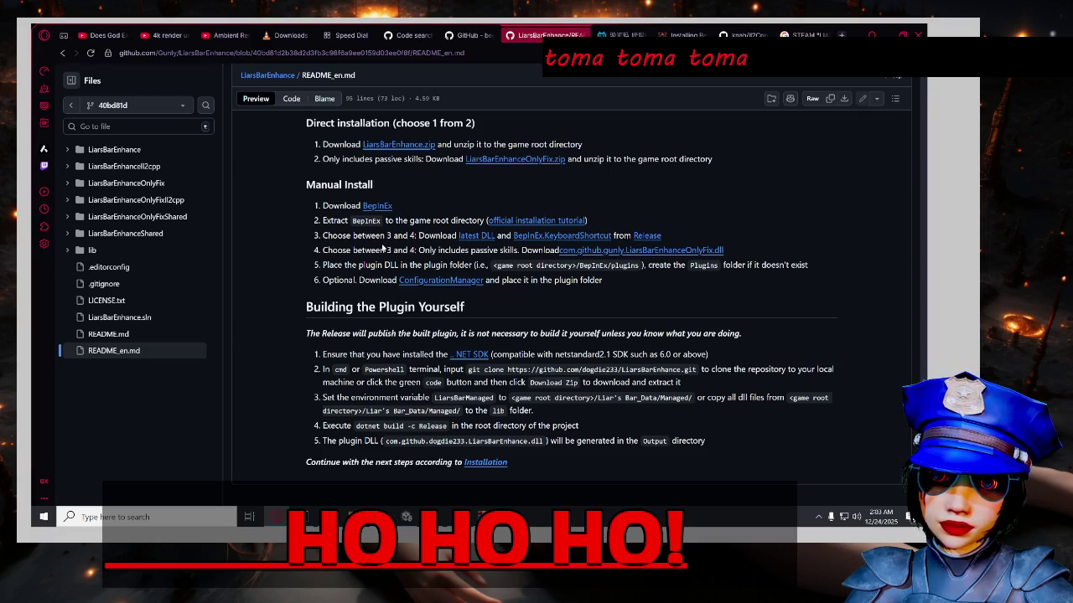
# Cancel the IL2CPP DLL download, open the BepInEx release page in a new tab, return to the repo root.
pyautogui.click(484, 240)
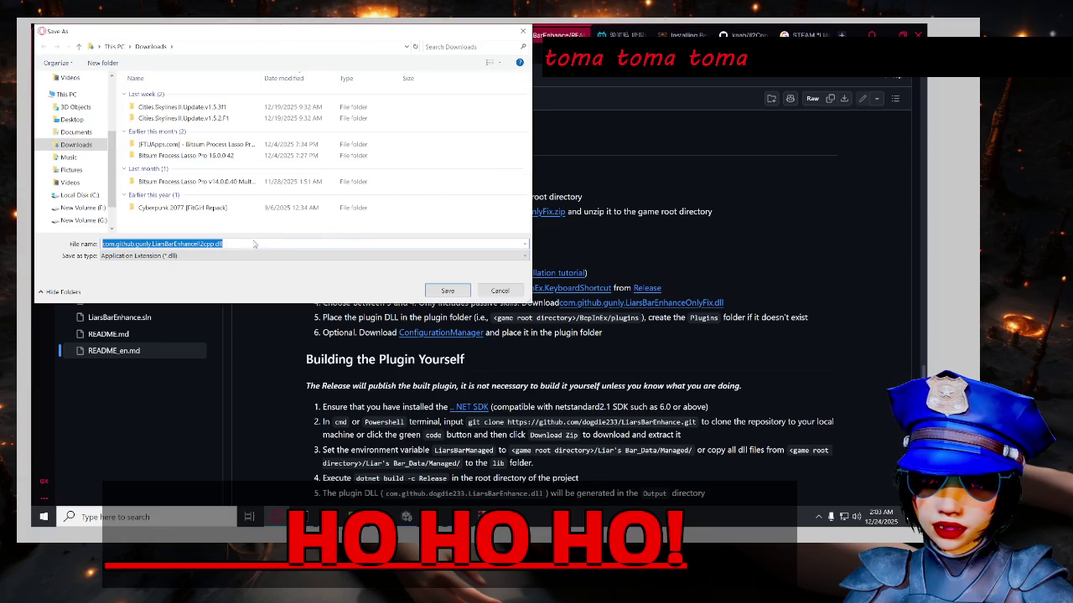
pyautogui.click(513, 290)
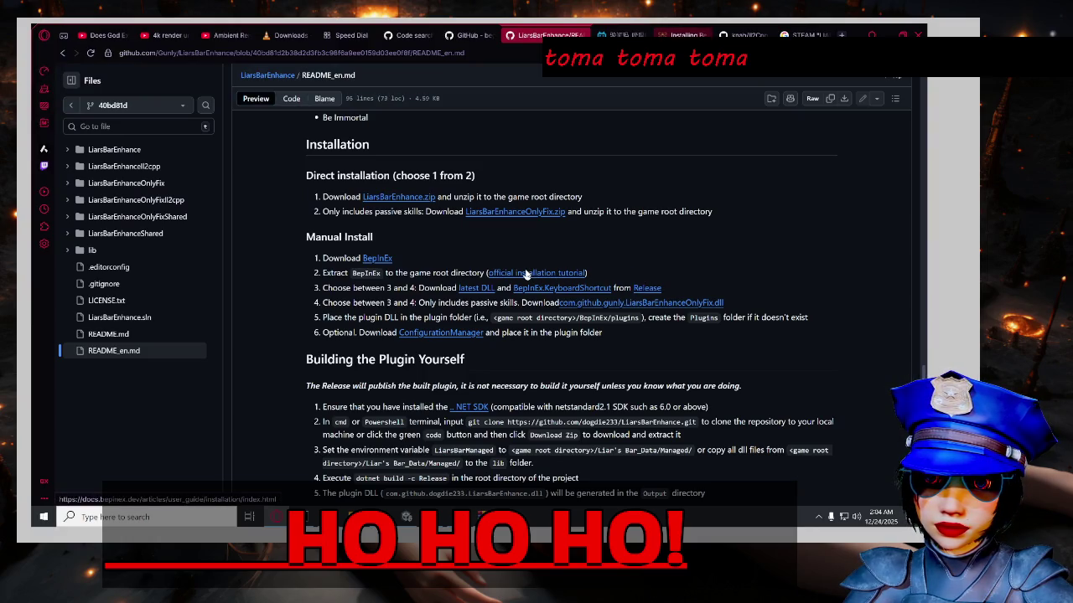
pyautogui.middleClick(366, 261)
pyautogui.scroll(-1, 283, 262)
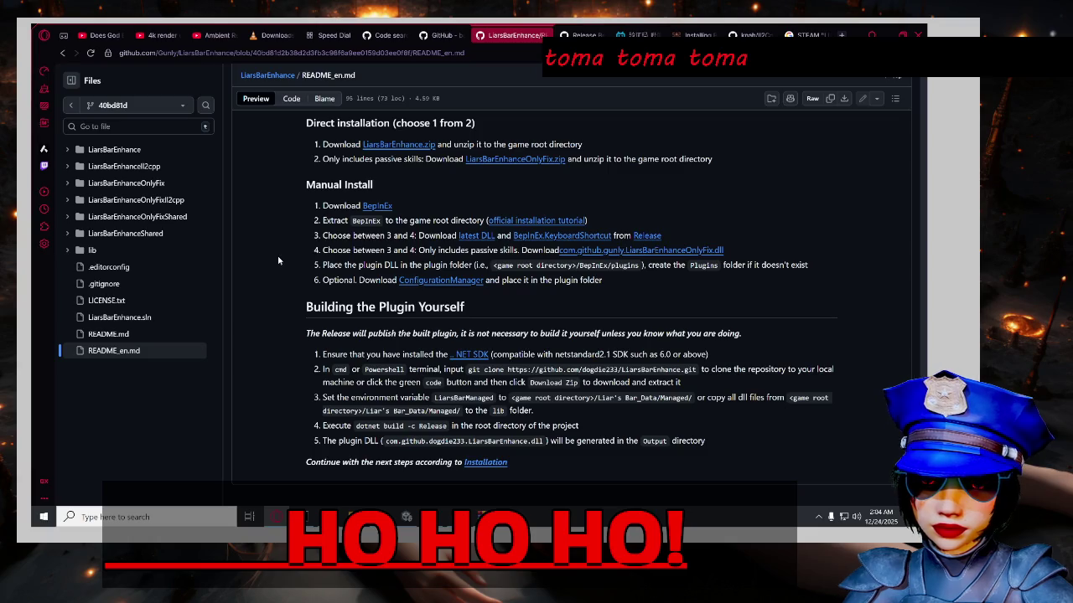
pyautogui.scroll(10, 277, 260)
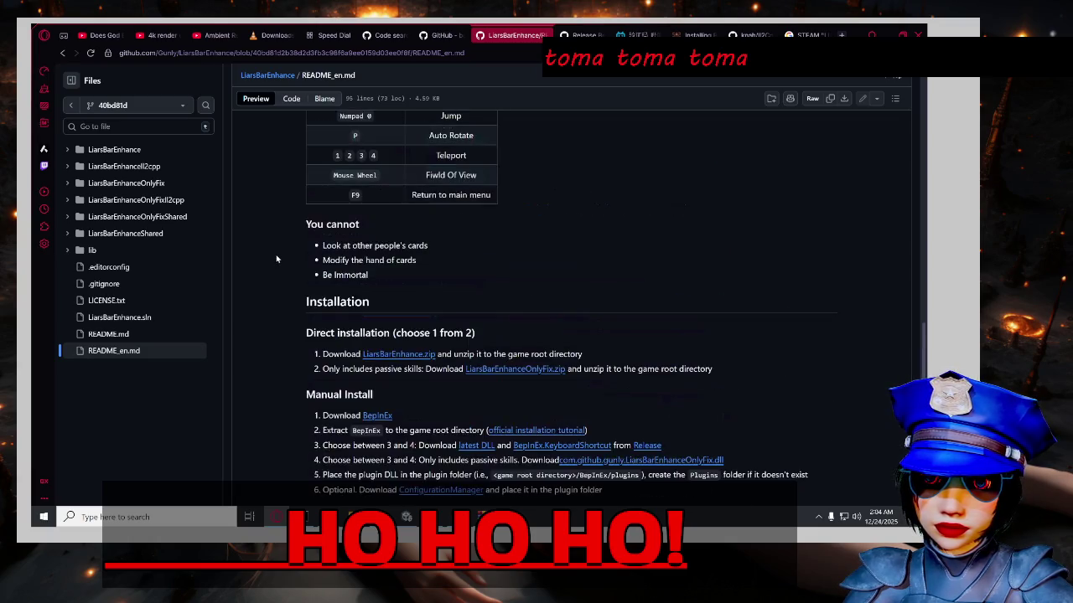
pyautogui.scroll(5, 270, 262)
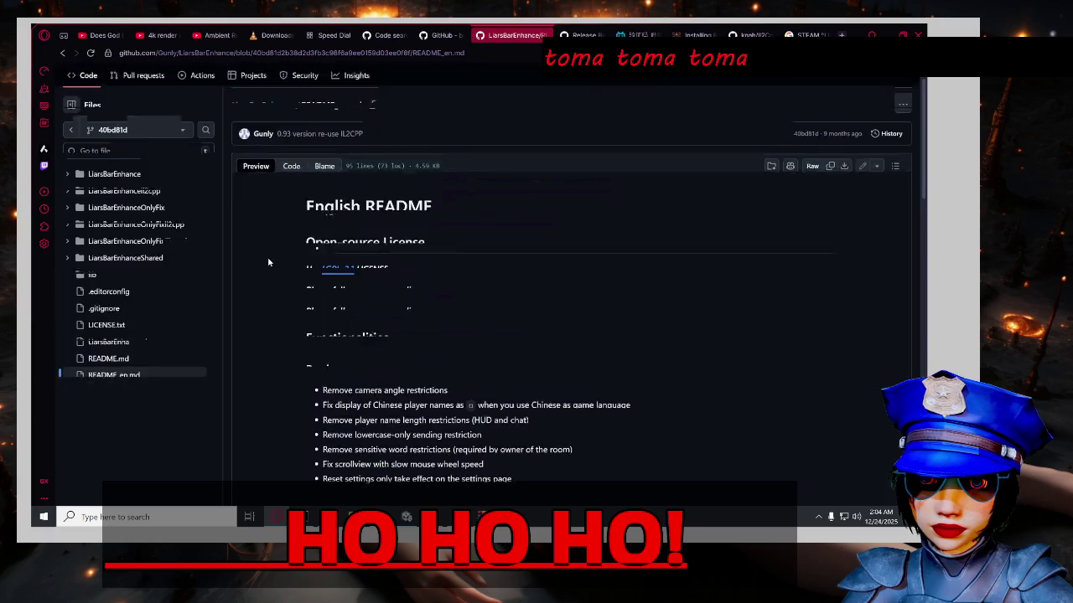
pyautogui.click(250, 136)
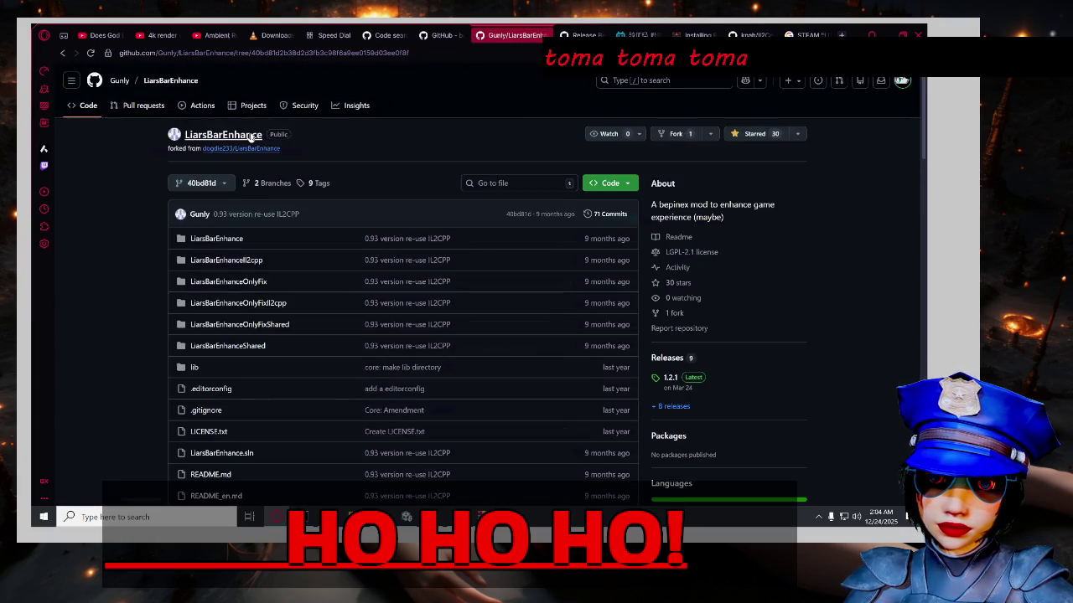
# Browse the LiarsBarEnhanceIl2cpp folders and view LiarsBarEnhanceOnlyFixIl2cpp.csproj.
pyautogui.click(247, 261)
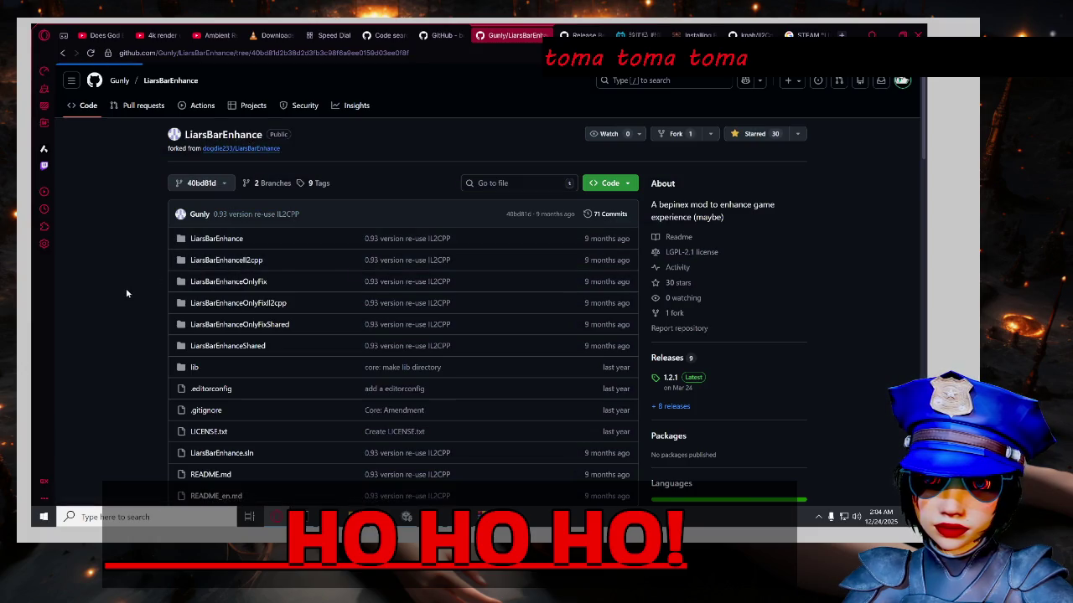
pyautogui.scroll(-1, 386, 328)
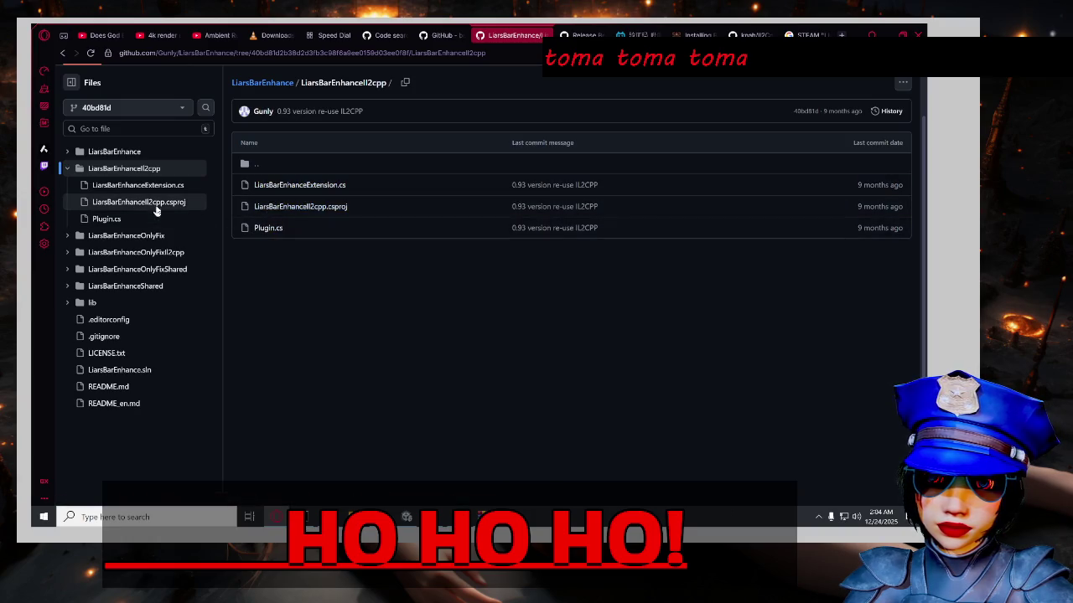
pyautogui.click(99, 252)
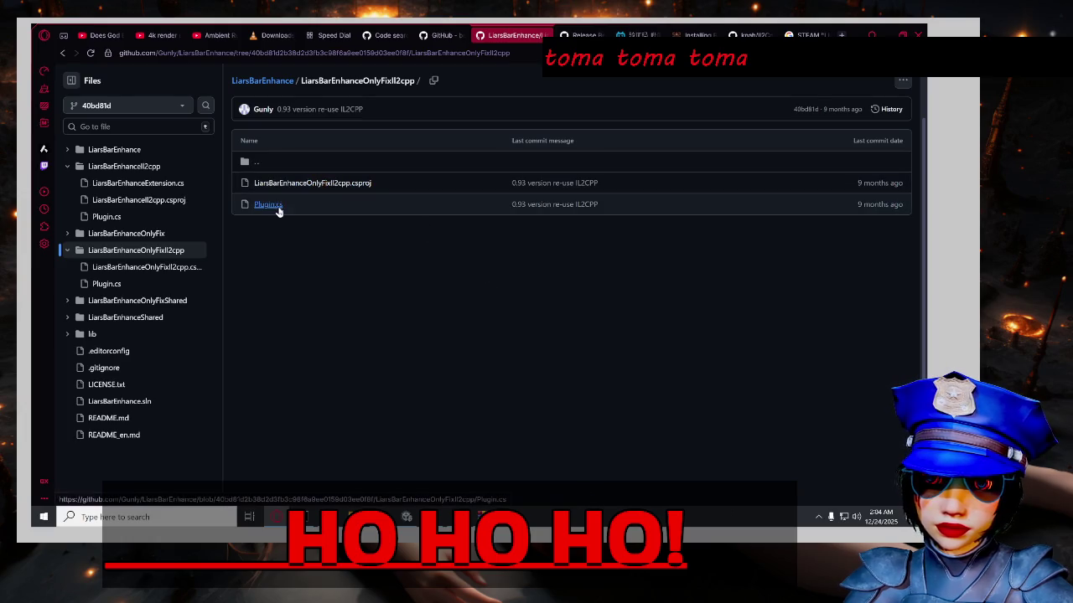
pyautogui.click(149, 269)
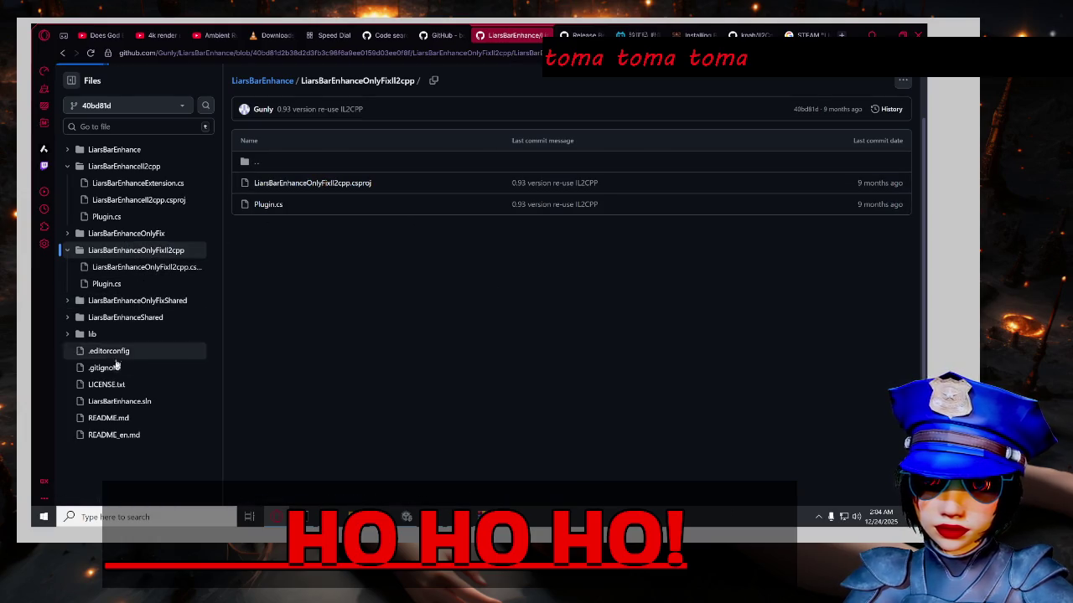
pyautogui.scroll(-5, 285, 273)
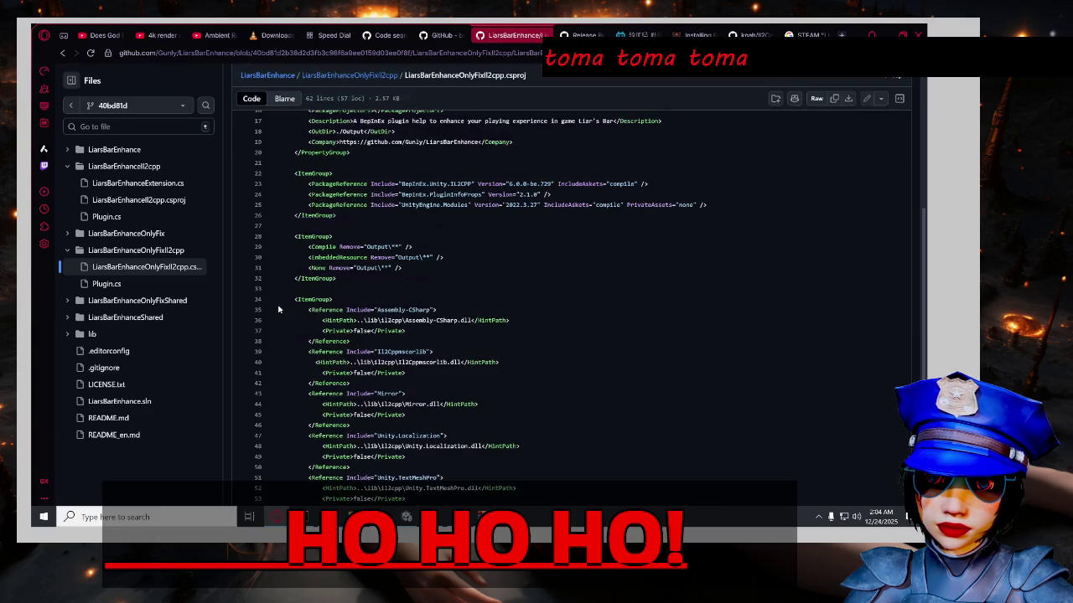
pyautogui.scroll(-3, 279, 303)
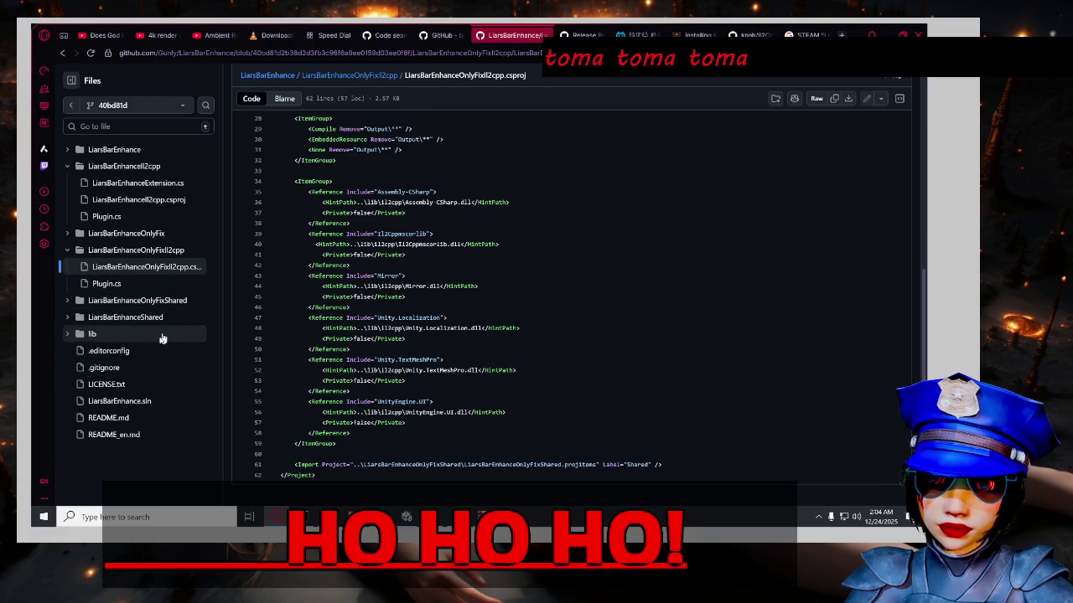
# Check the lib directory, open the LiarsBarEnhance source folder, and bring the game folder forward.
pyautogui.click(92, 333)
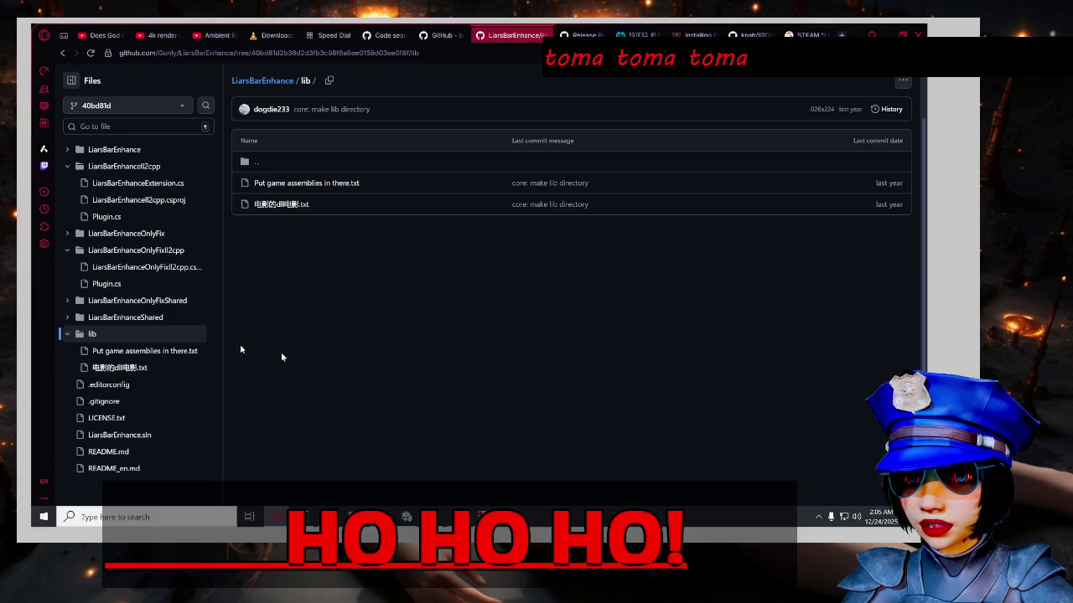
pyautogui.scroll(2, 147, 252)
pyautogui.click(157, 207)
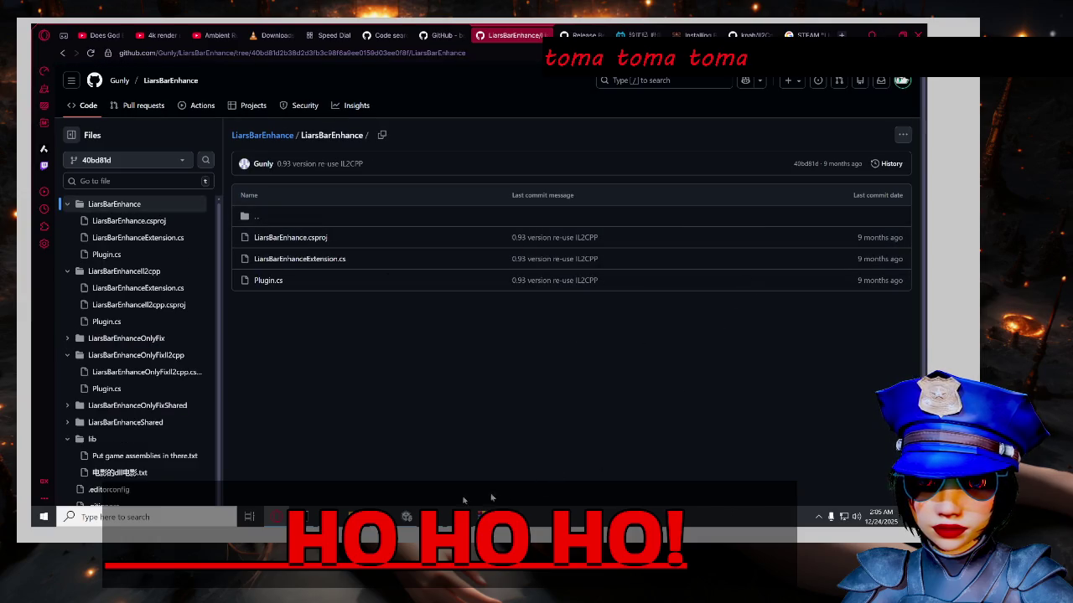
pyautogui.moveTo(352, 516)
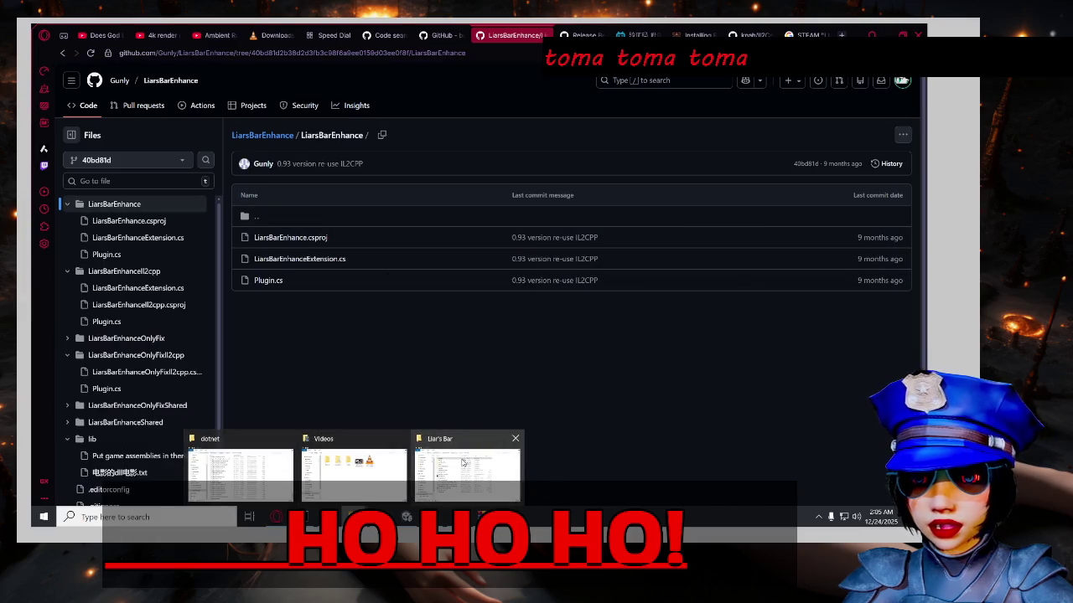
pyautogui.click(478, 459)
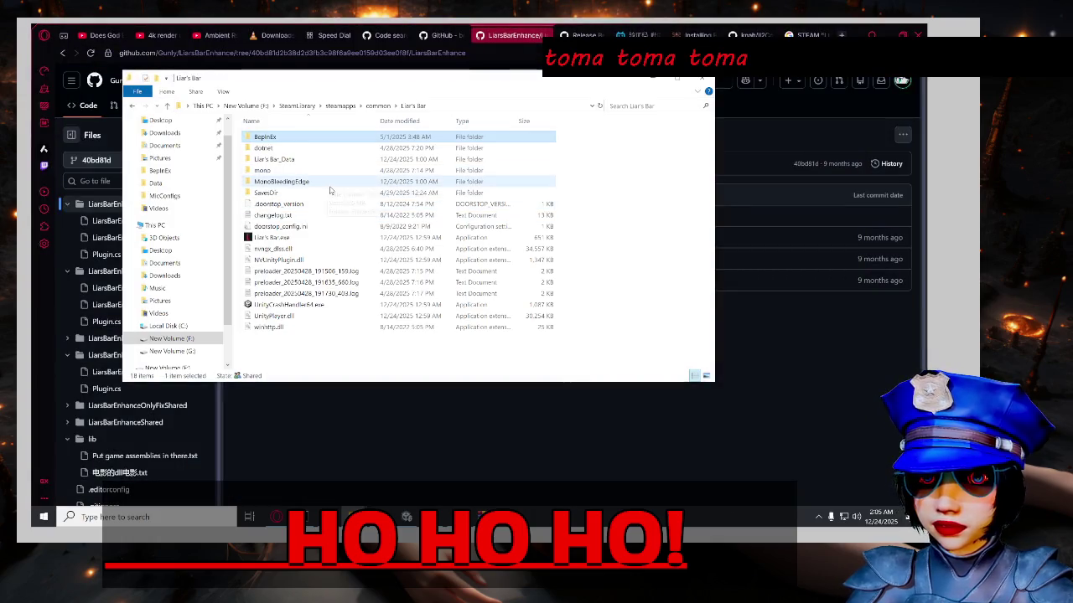
# Pack the five BepInEx\plugins items into plugins.rar and delete the originals.
pyautogui.click(378, 106)
pyautogui.doubleClick(321, 149)
pyautogui.doubleClick(306, 137)
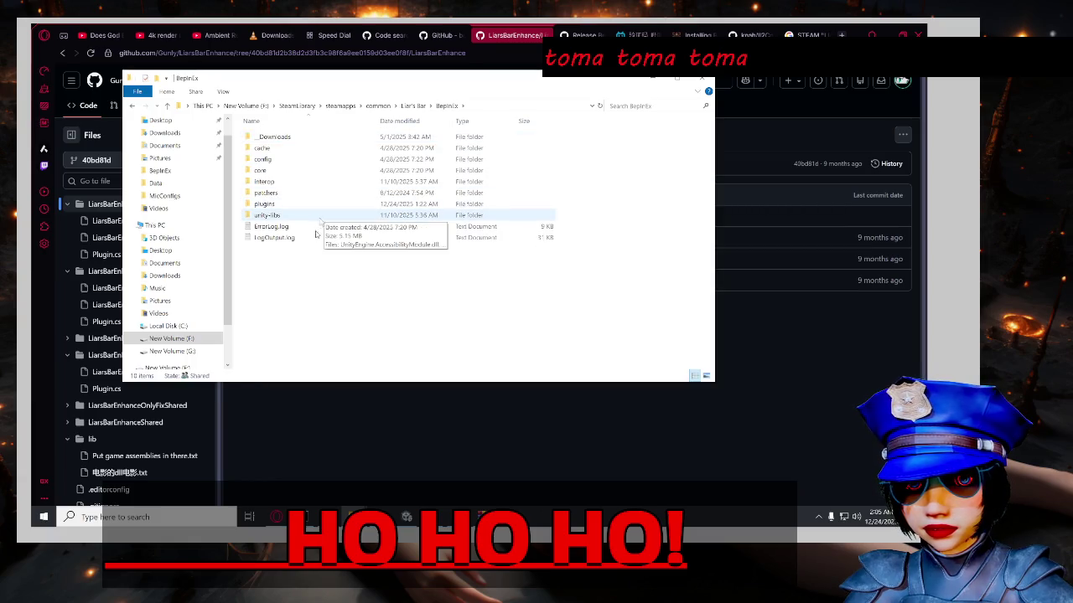
pyautogui.doubleClick(276, 203)
pyautogui.moveTo(304, 222); pyautogui.dragTo(369, 133)
pyautogui.moveTo(283, 210)
pyautogui.mouseDown()
pyautogui.moveTo(364, 168)
pyautogui.moveTo(368, 132)
pyautogui.mouseUp()
pyautogui.moveTo(336, 224)
pyautogui.mouseDown()
pyautogui.moveTo(272, 171)
pyautogui.moveTo(314, 229)
pyautogui.moveTo(272, 150)
pyautogui.moveTo(360, 230)
pyautogui.mouseUp()
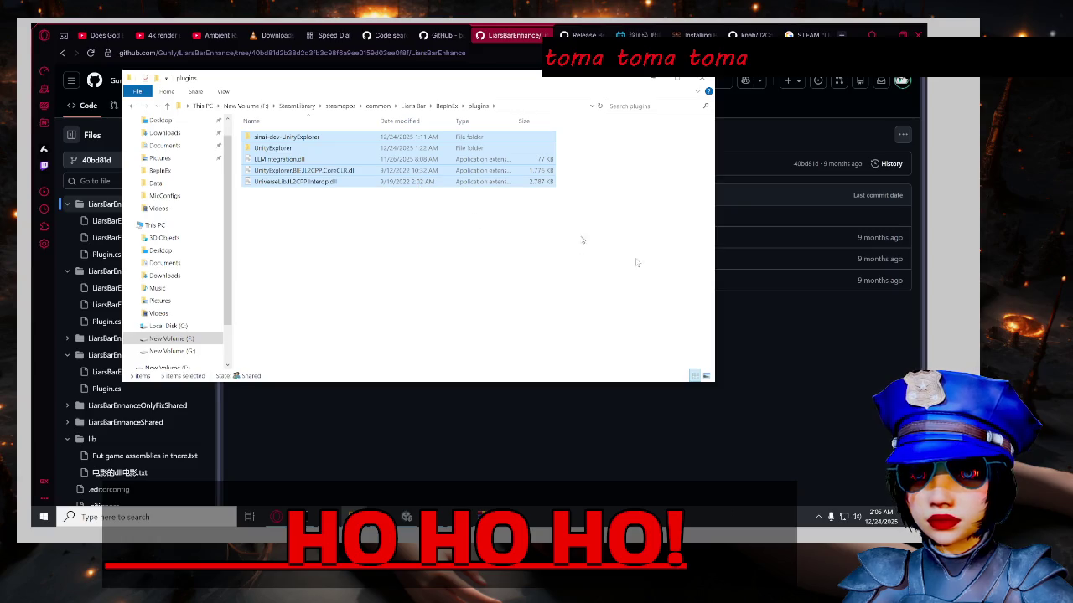
pyautogui.rightClick(376, 171)
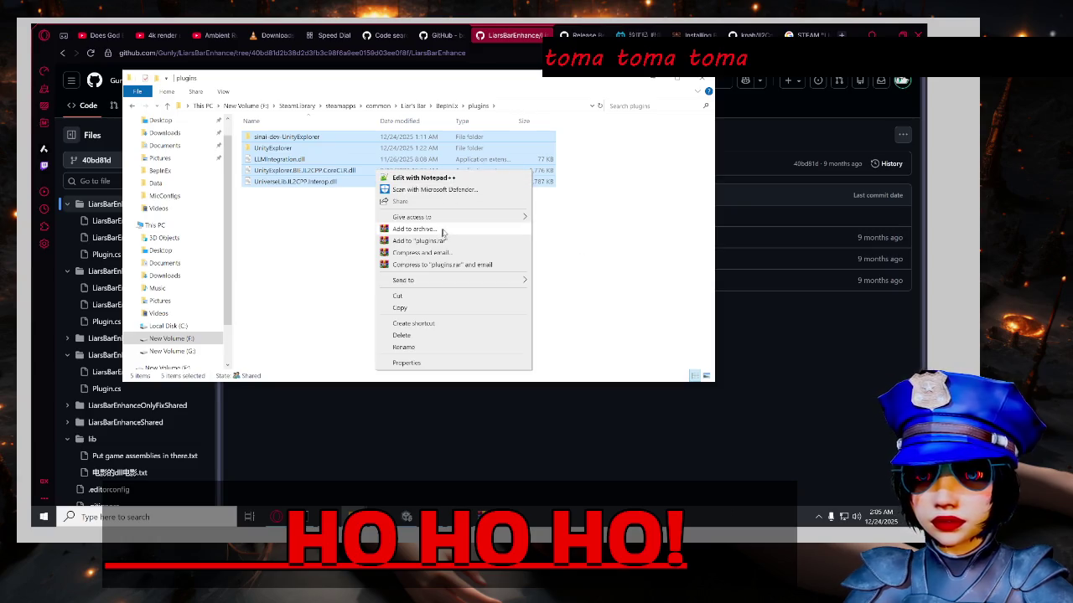
pyautogui.click(436, 230)
pyautogui.press('Return')
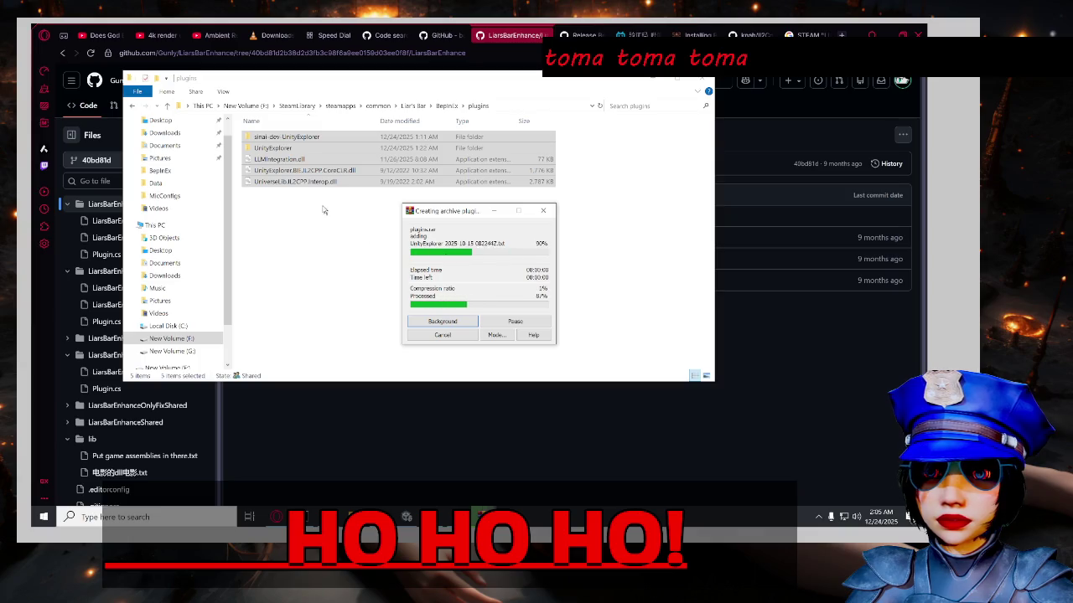
pyautogui.press('Delete')
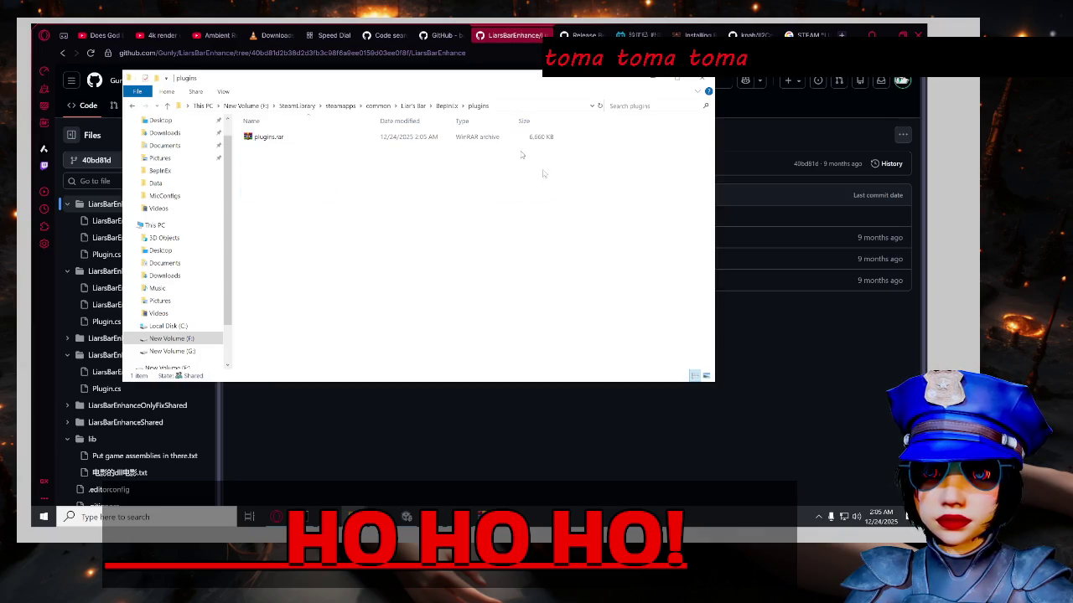
# Quit Process Lasso from the system tray's hidden apps.
pyautogui.click(340, 106)
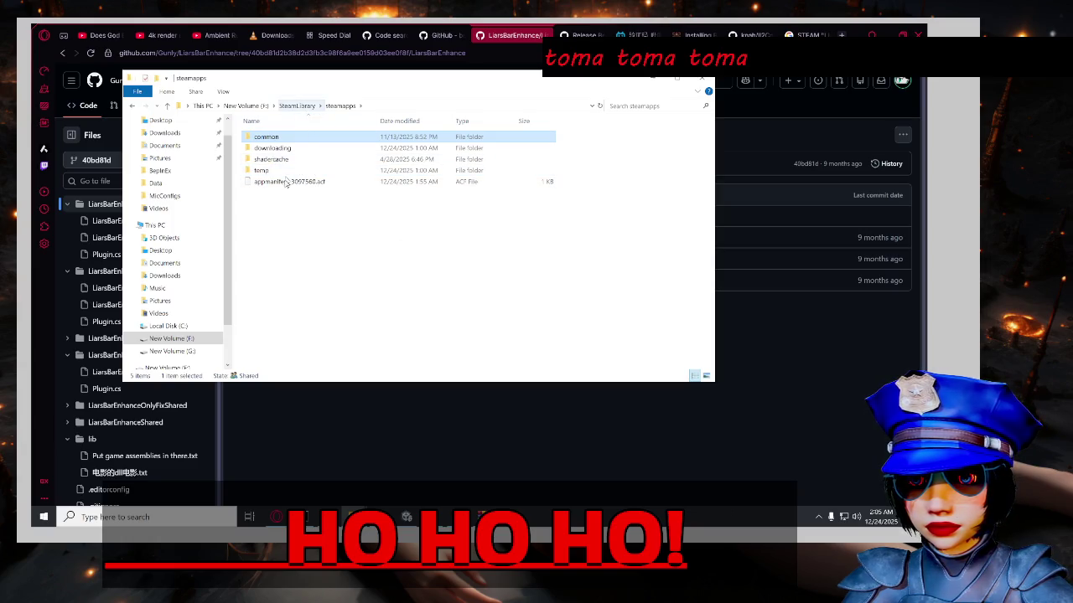
pyautogui.click(297, 105)
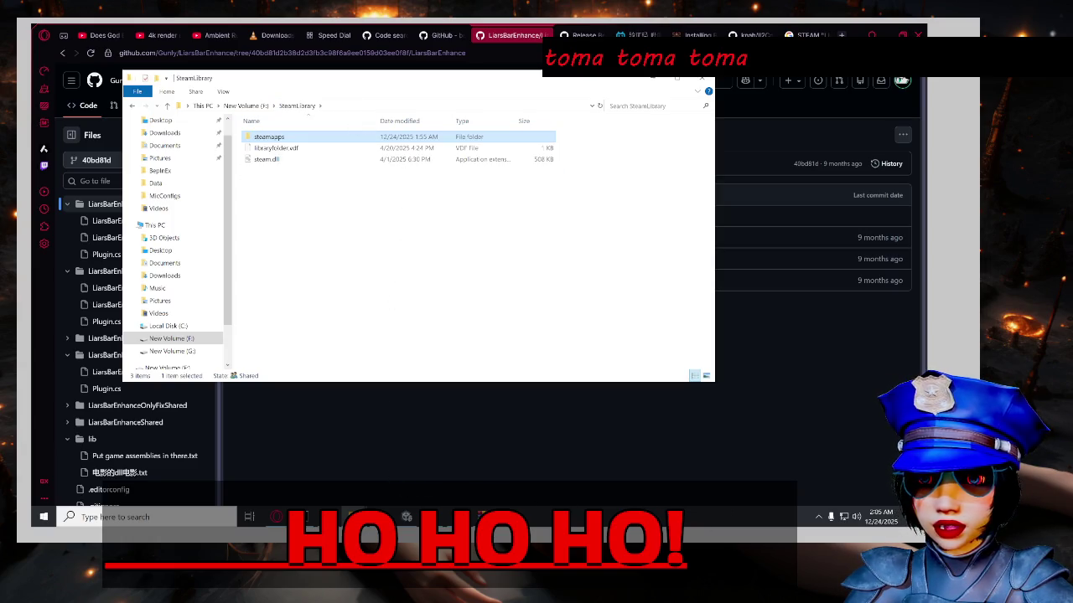
pyautogui.click(816, 517)
pyautogui.rightClick(839, 500)
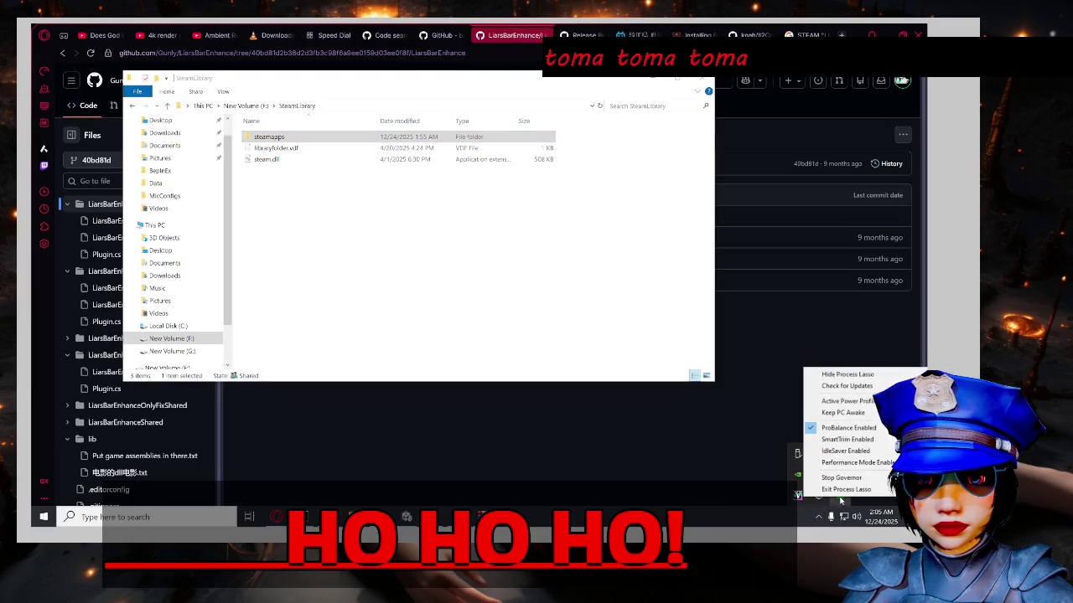
pyautogui.click(845, 490)
pyautogui.click(466, 240)
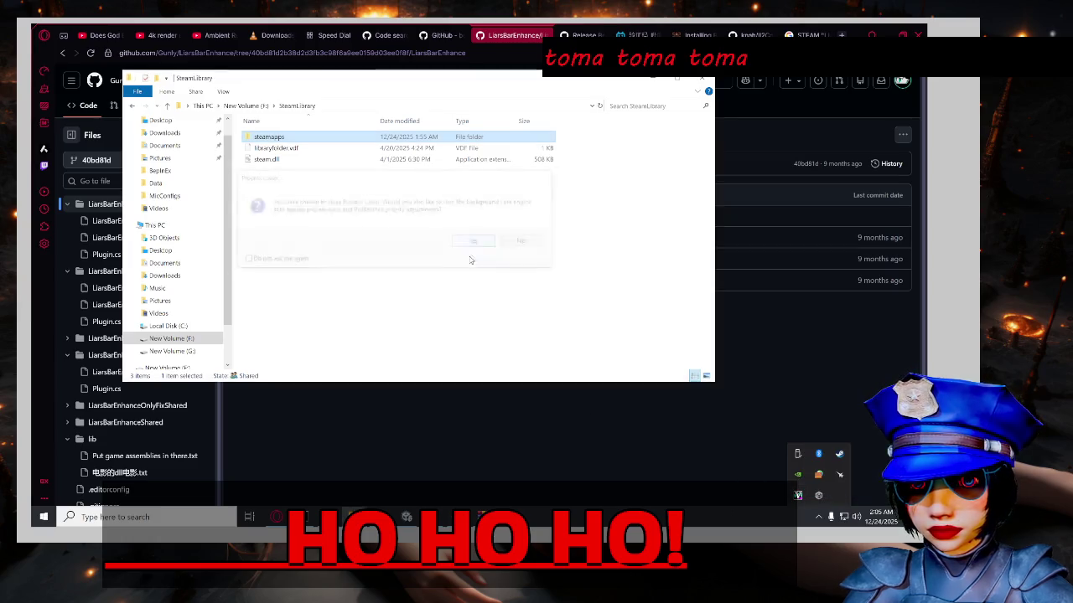
# Relaunch Liar's Bar.exe from steamapps\common\Liar's Bar, then hide the folder window.
pyautogui.click(297, 106)
pyautogui.doubleClick(292, 138)
pyautogui.doubleClick(281, 137)
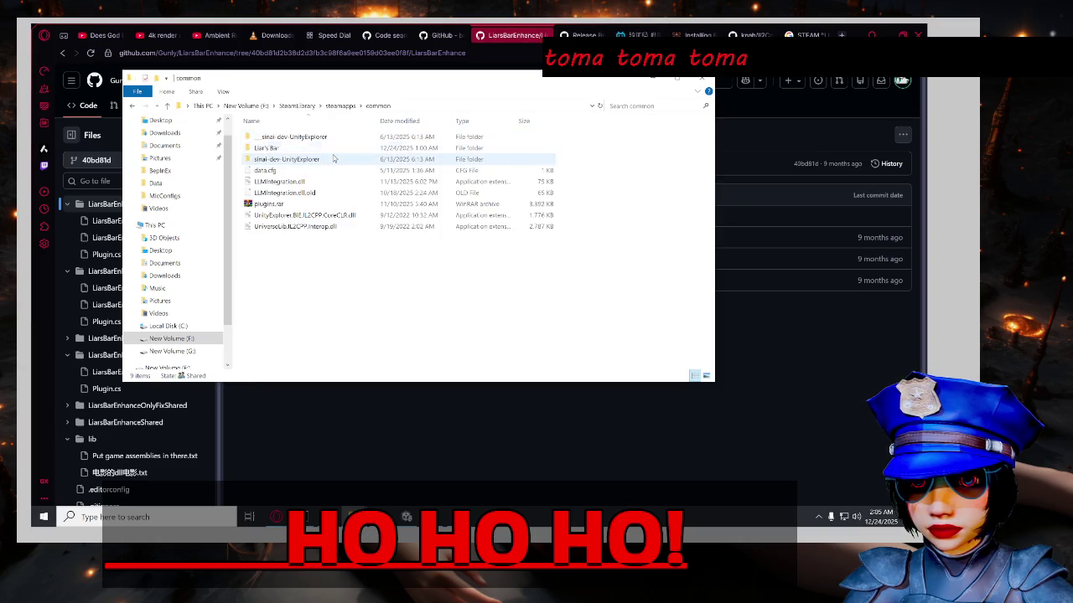
pyautogui.click(340, 105)
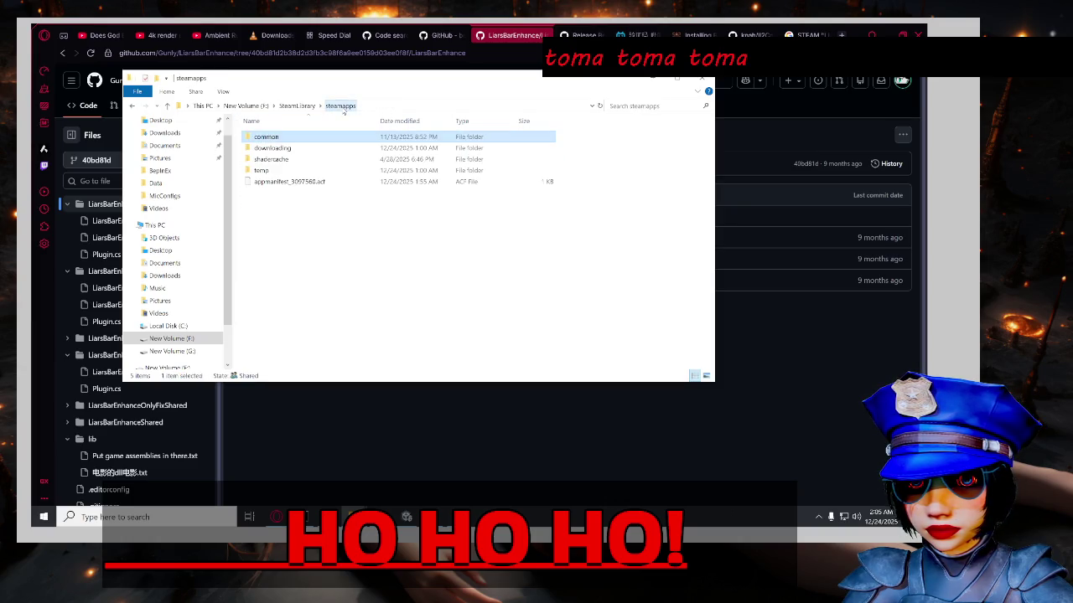
pyautogui.doubleClick(318, 140)
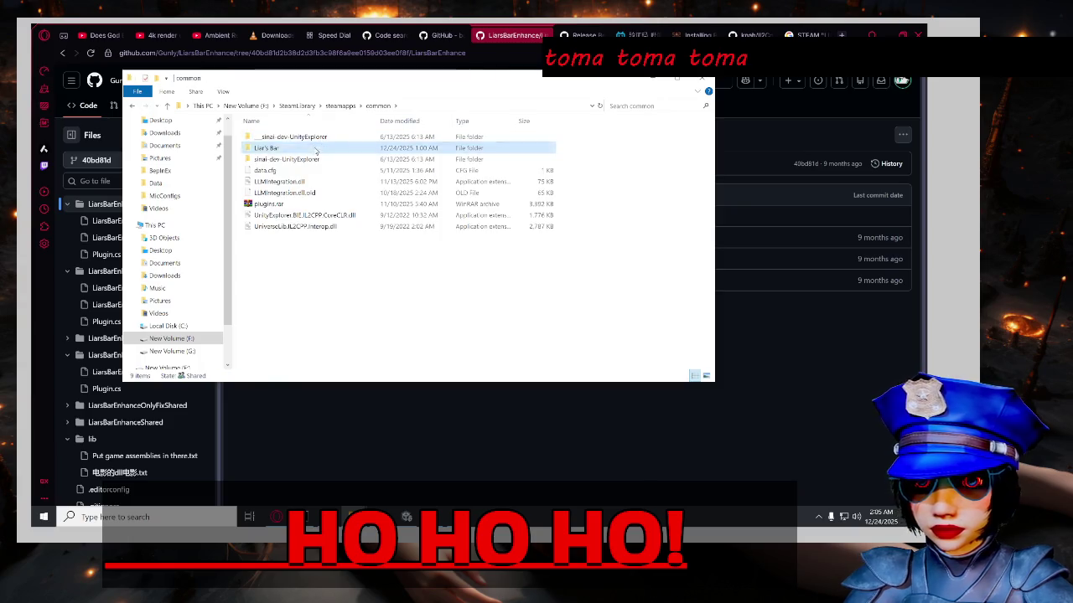
pyautogui.doubleClick(318, 148)
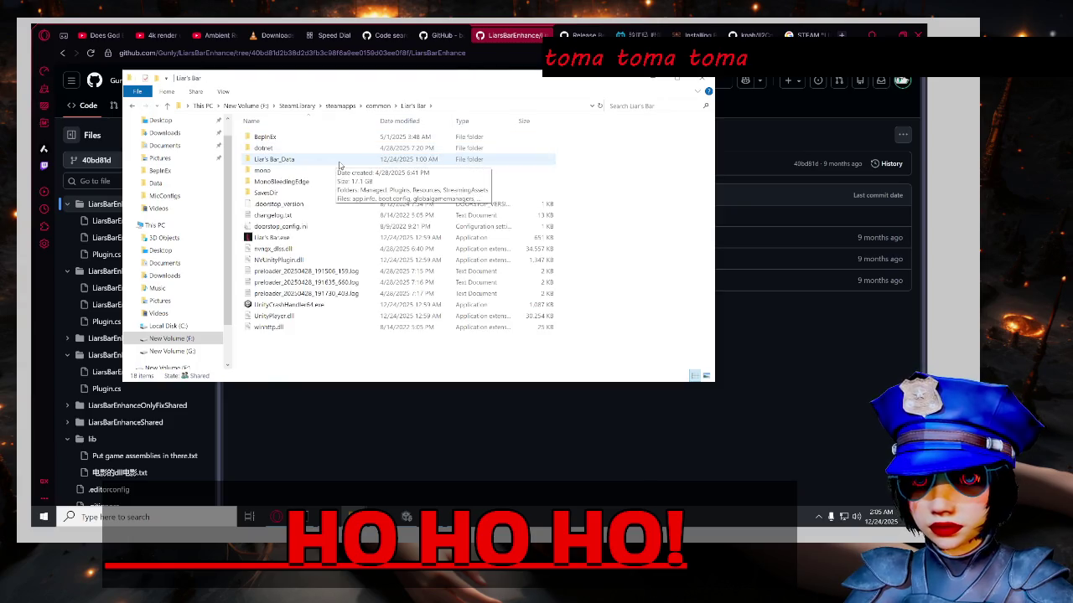
pyautogui.click(326, 238)
pyautogui.press('Return')
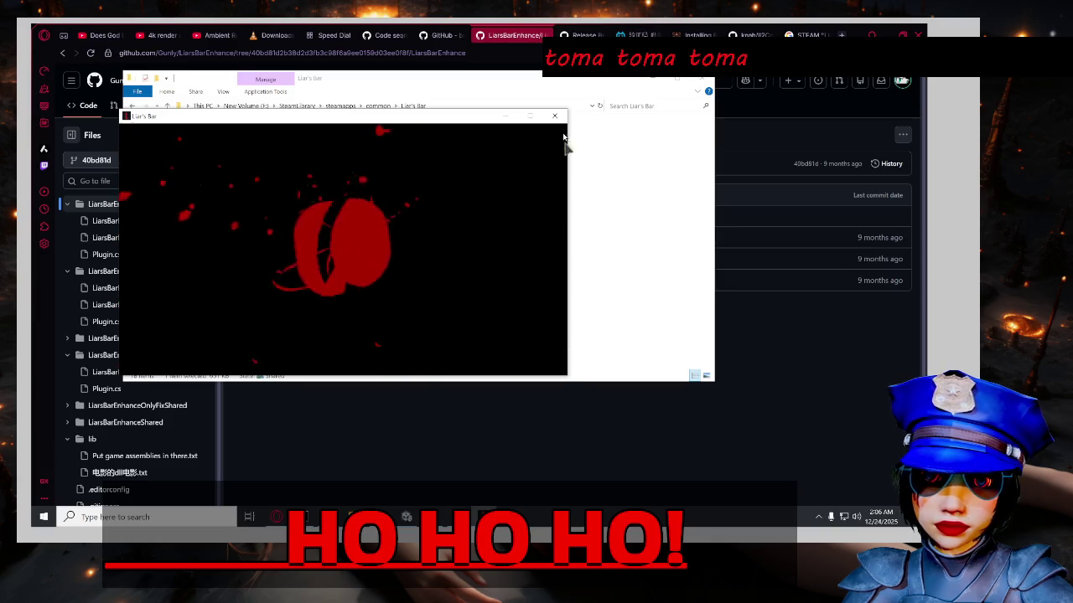
pyautogui.click(605, 154)
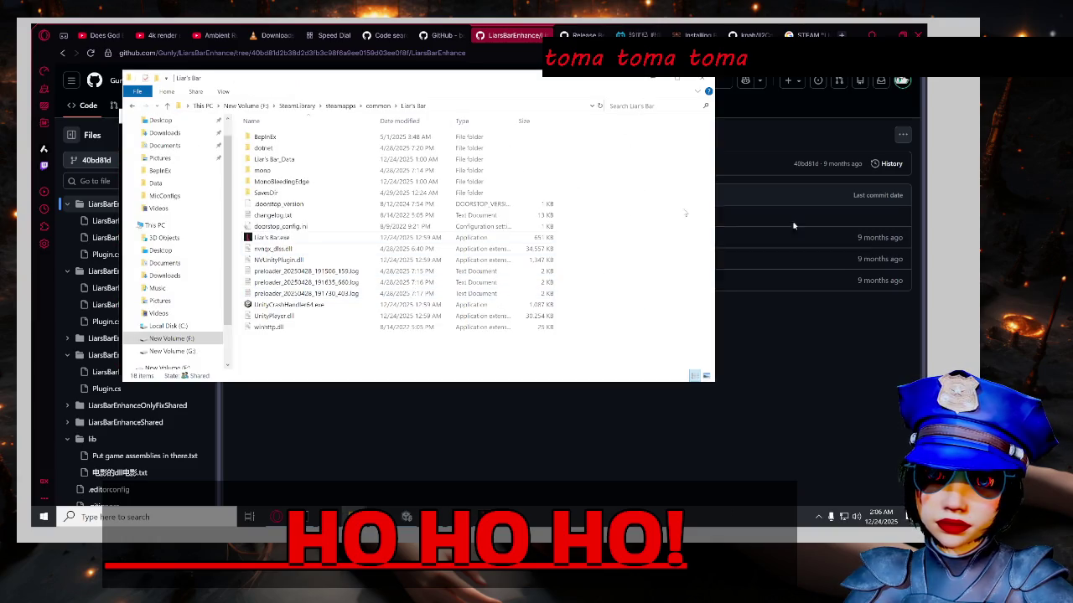
pyautogui.click(653, 78)
# Close the bilibili captcha tab and scroll through the Il2CppAssemblyUnhollower README.
pyautogui.click(637, 35)
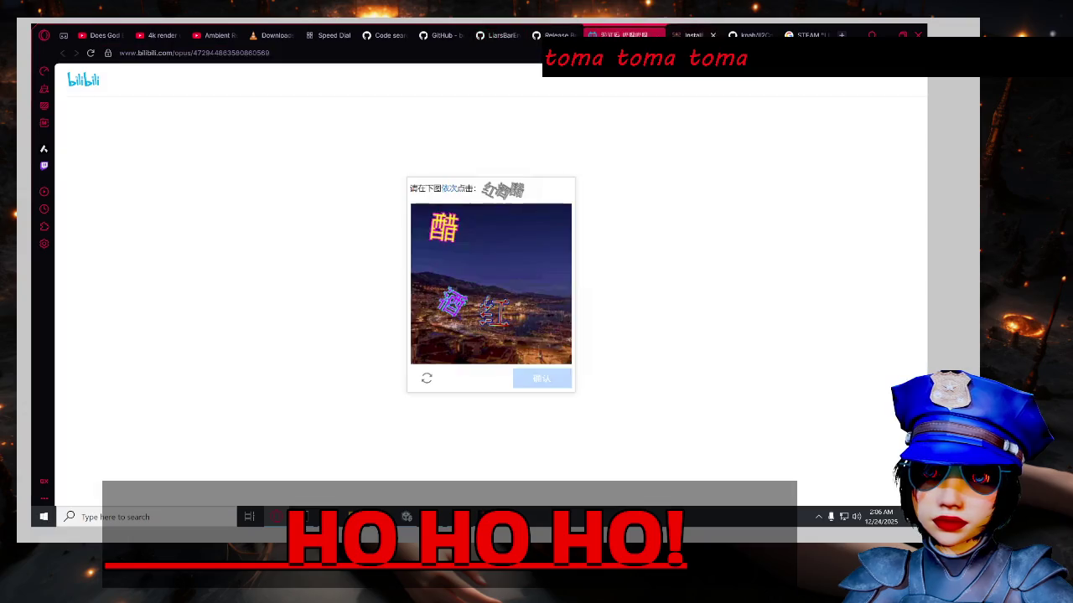
pyautogui.hotkey('ctrl', 'w')
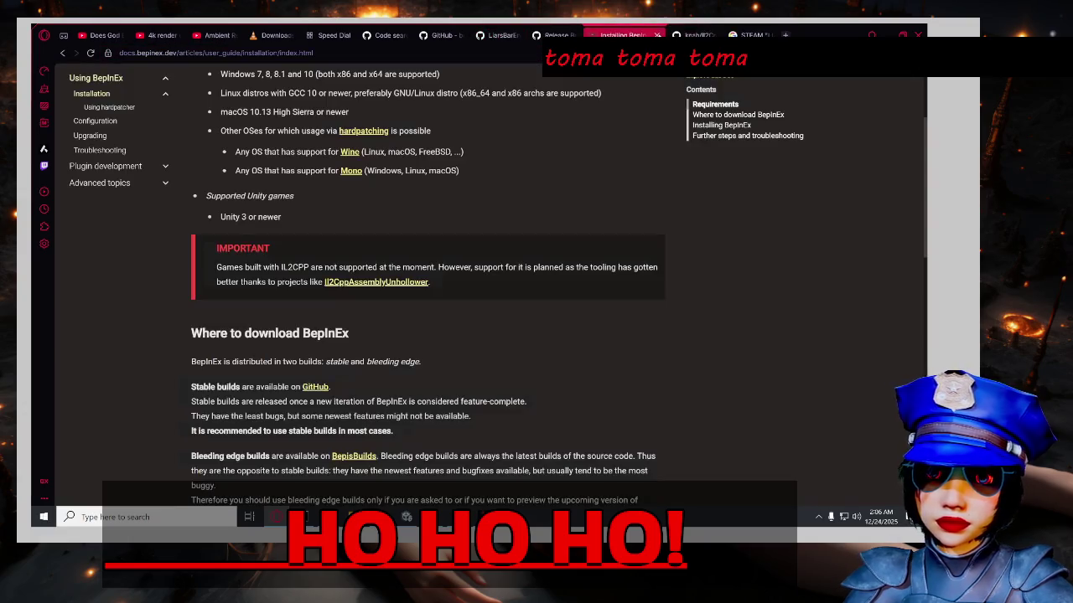
pyautogui.scroll(3, 482, 350)
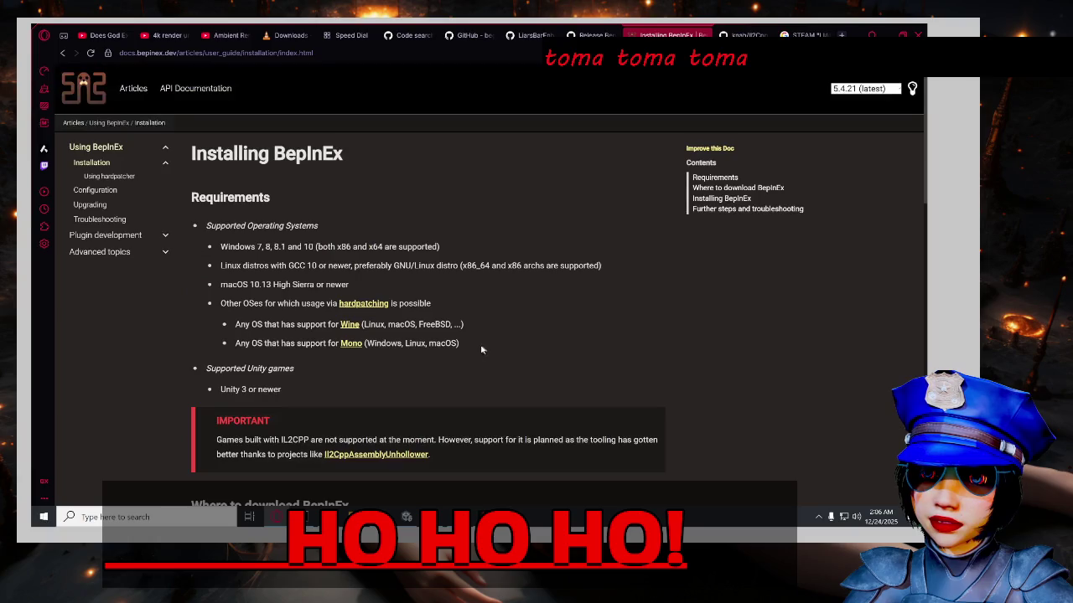
pyautogui.click(734, 35)
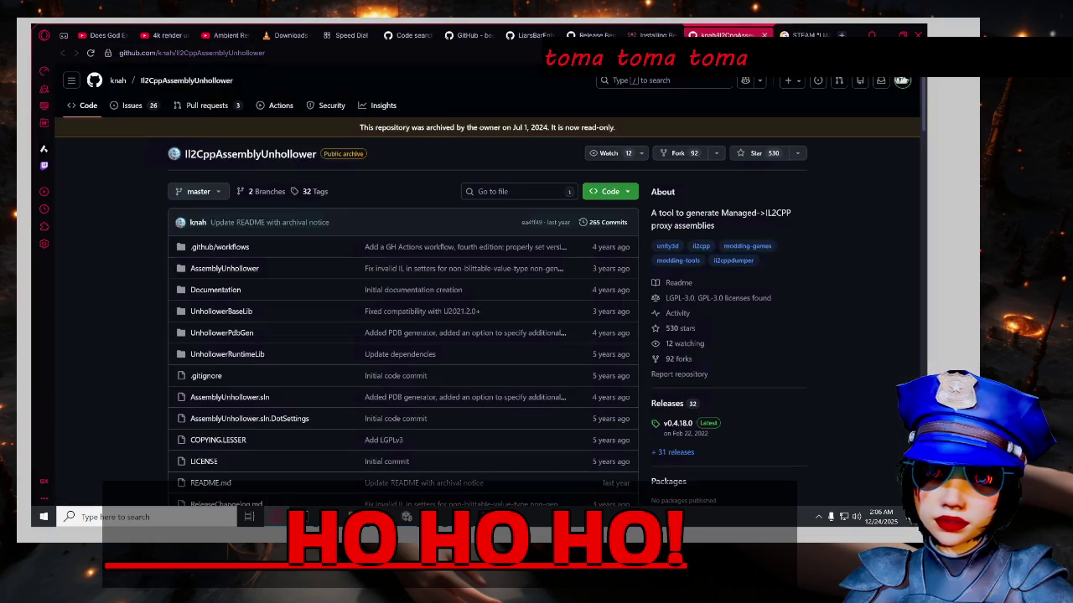
pyautogui.scroll(-3, 87, 258)
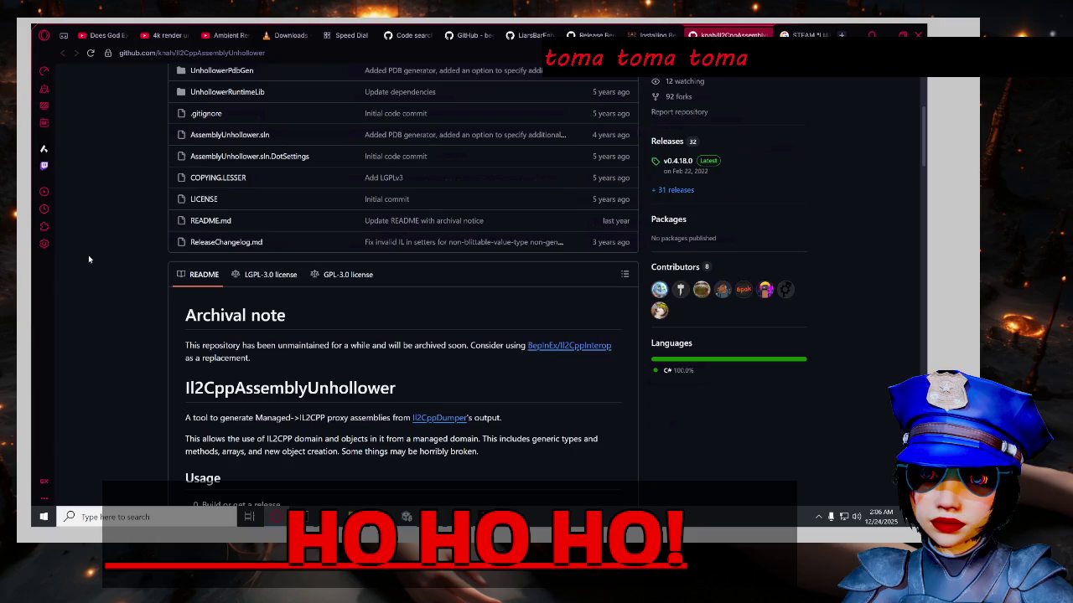
pyautogui.scroll(-3, 99, 261)
pyautogui.scroll(5, 134, 270)
pyautogui.scroll(2, 155, 278)
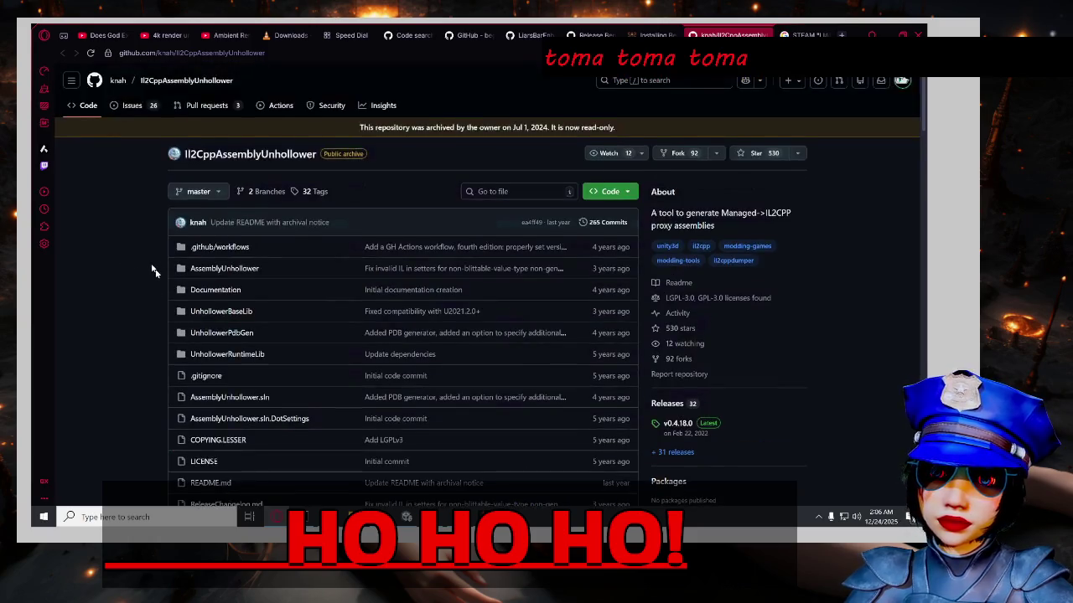
pyautogui.scroll(-10, 152, 262)
pyautogui.scroll(4, 152, 264)
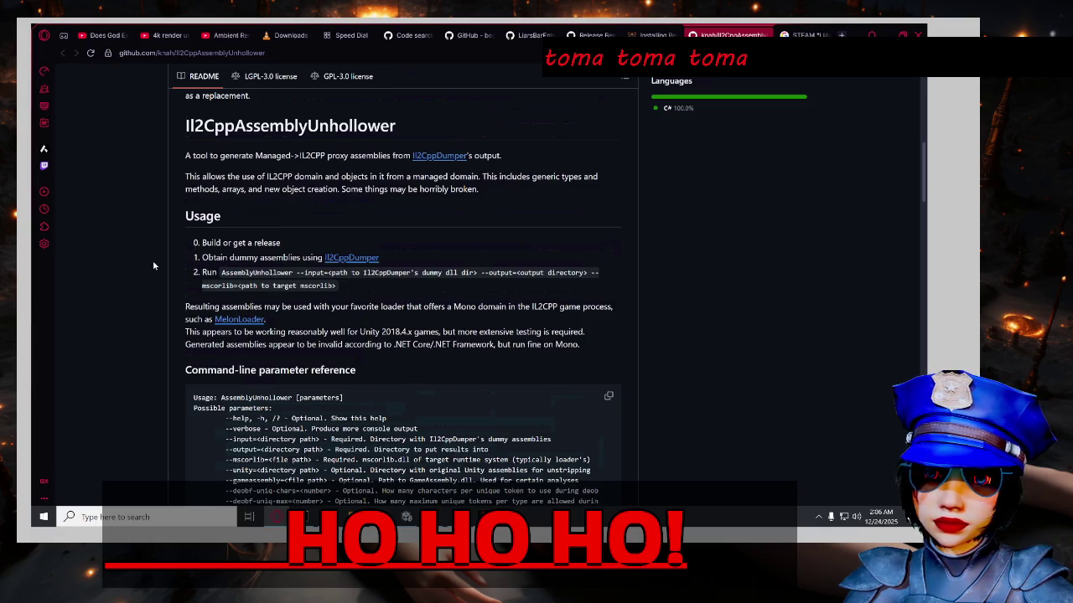
# Open a README link in a background tab and reread the repository's archival note.
pyautogui.middleClick(252, 323)
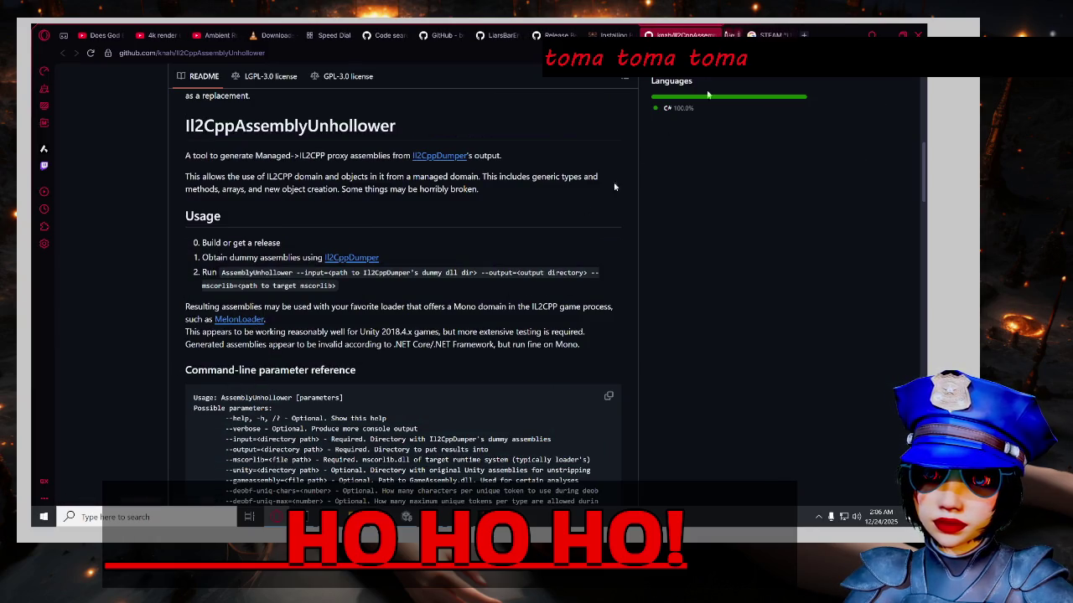
pyautogui.scroll(2, 433, 338)
pyautogui.scroll(-2, 433, 342)
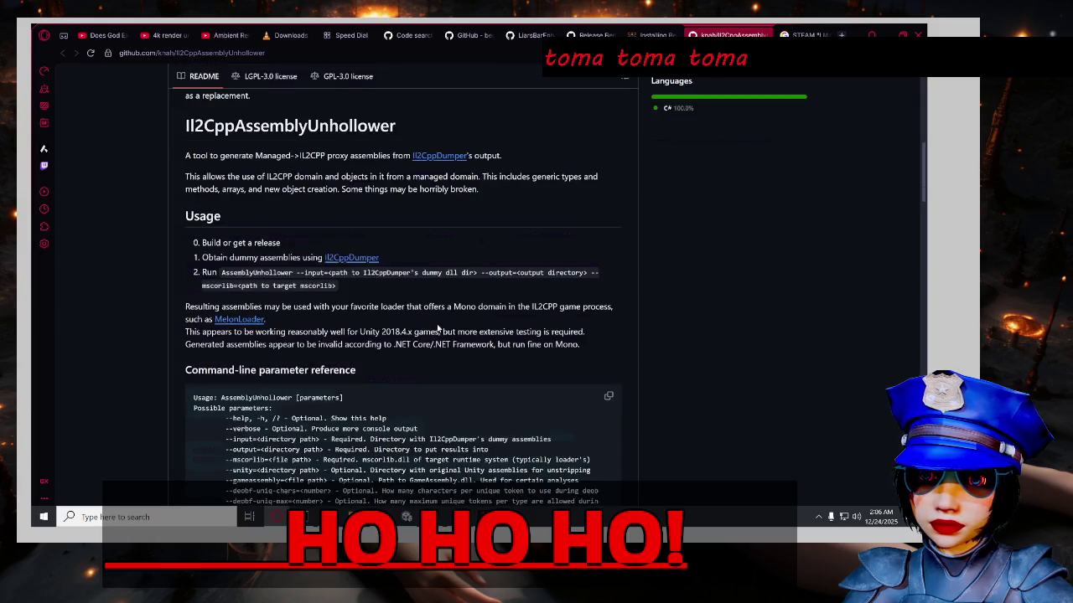
pyautogui.scroll(3, 606, 325)
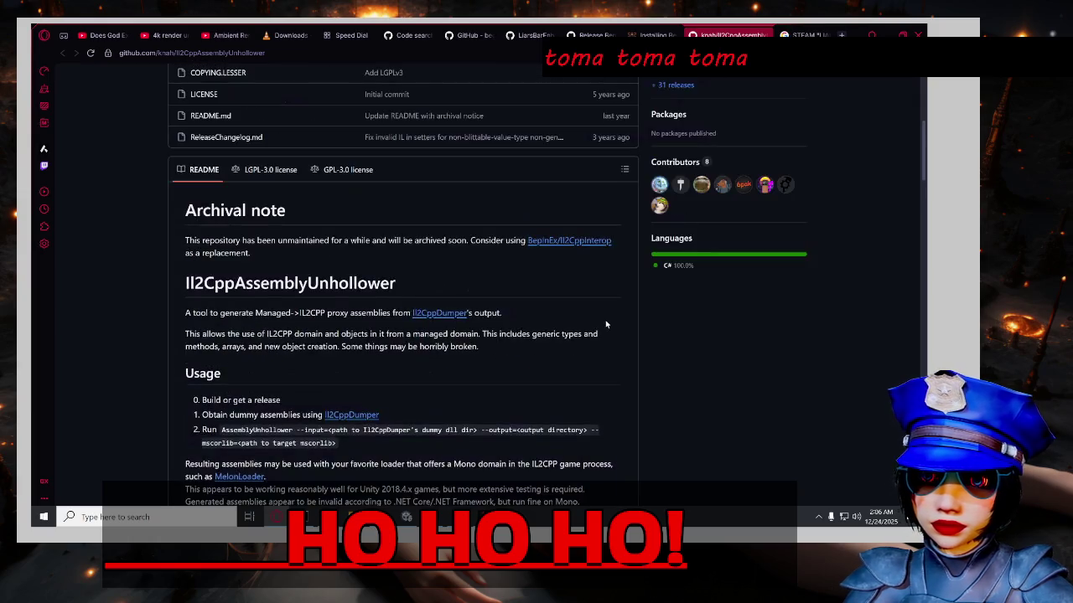
pyautogui.scroll(7, 606, 325)
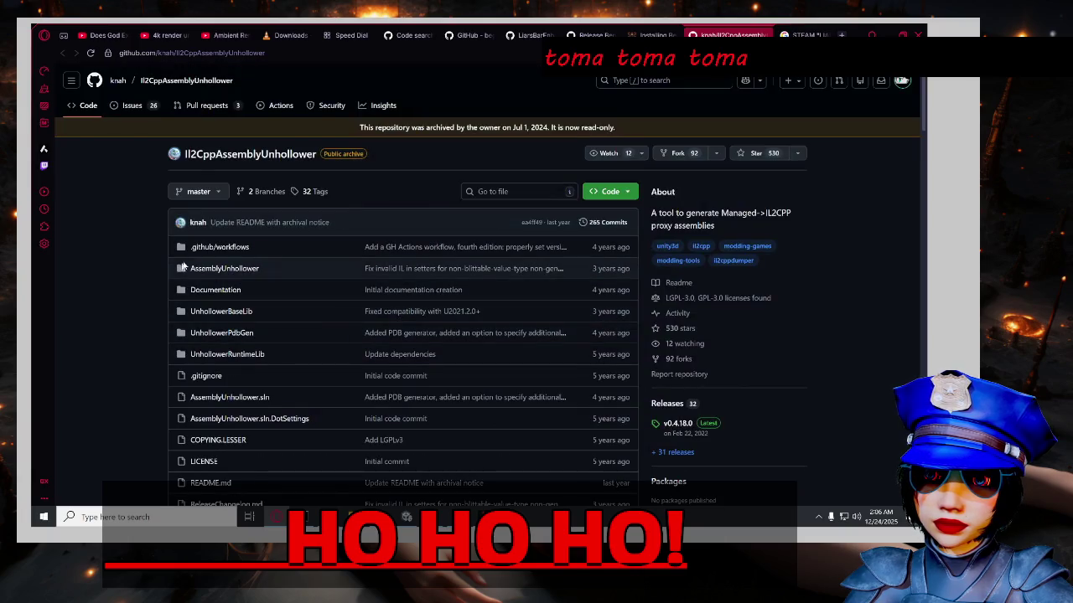
pyautogui.scroll(-5, 121, 247)
pyautogui.scroll(3, 122, 246)
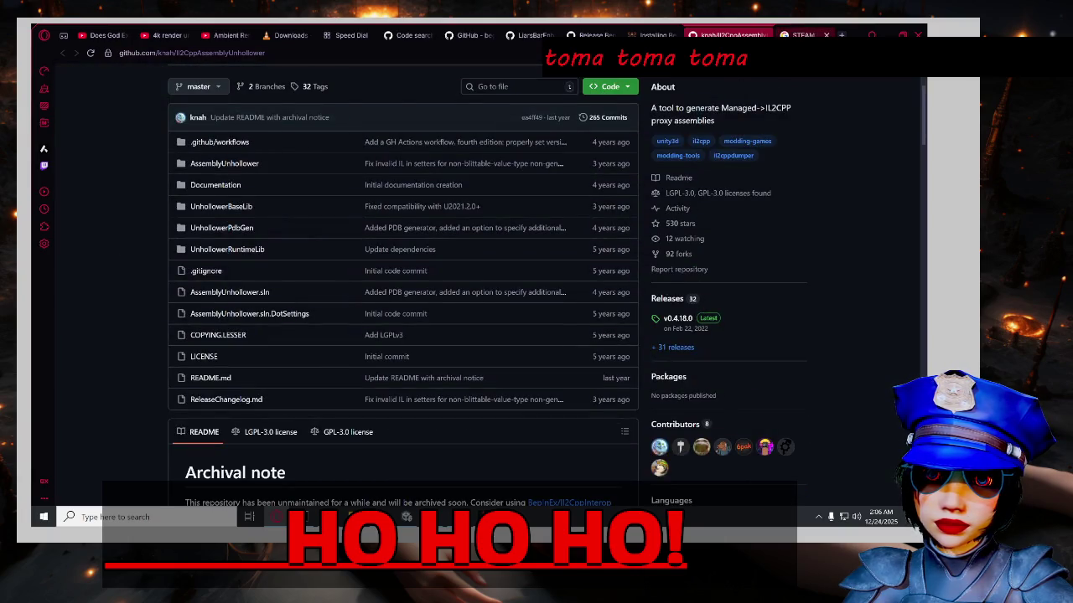
# Glance at the Google AI Mode tab, then open the repository's Pull requests list.
pyautogui.click(792, 35)
pyautogui.scroll(1, 402, 251)
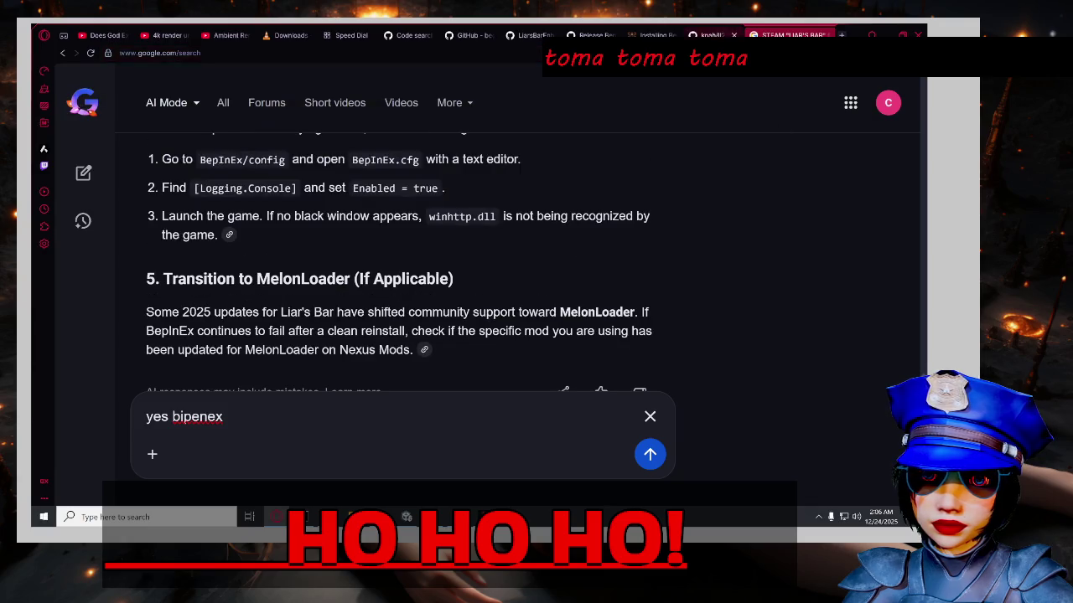
pyautogui.click(725, 35)
pyautogui.scroll(-5, 120, 306)
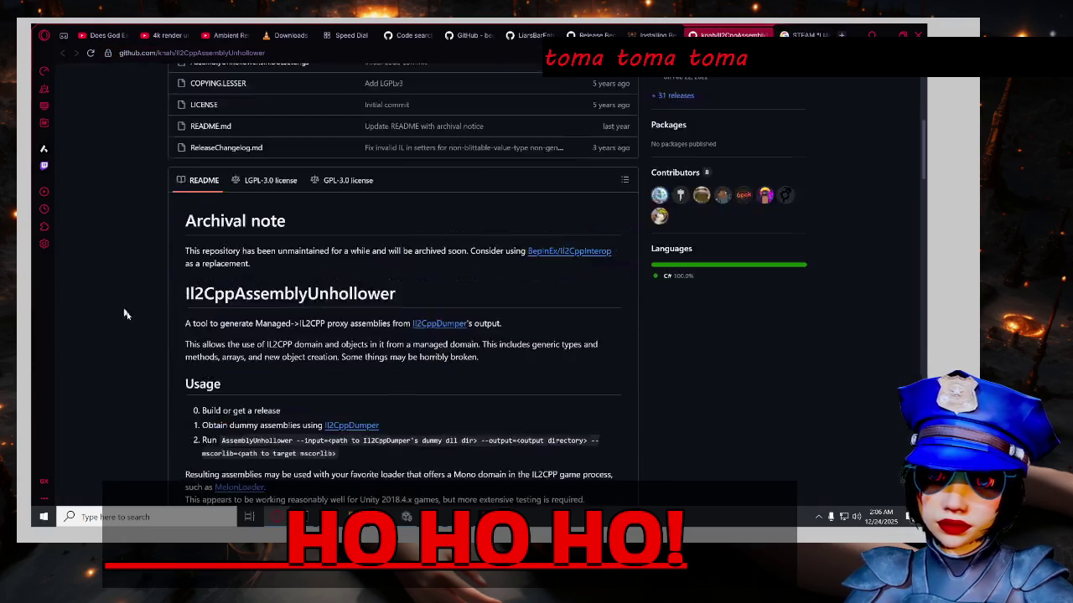
pyautogui.scroll(7, 124, 311)
pyautogui.click(204, 109)
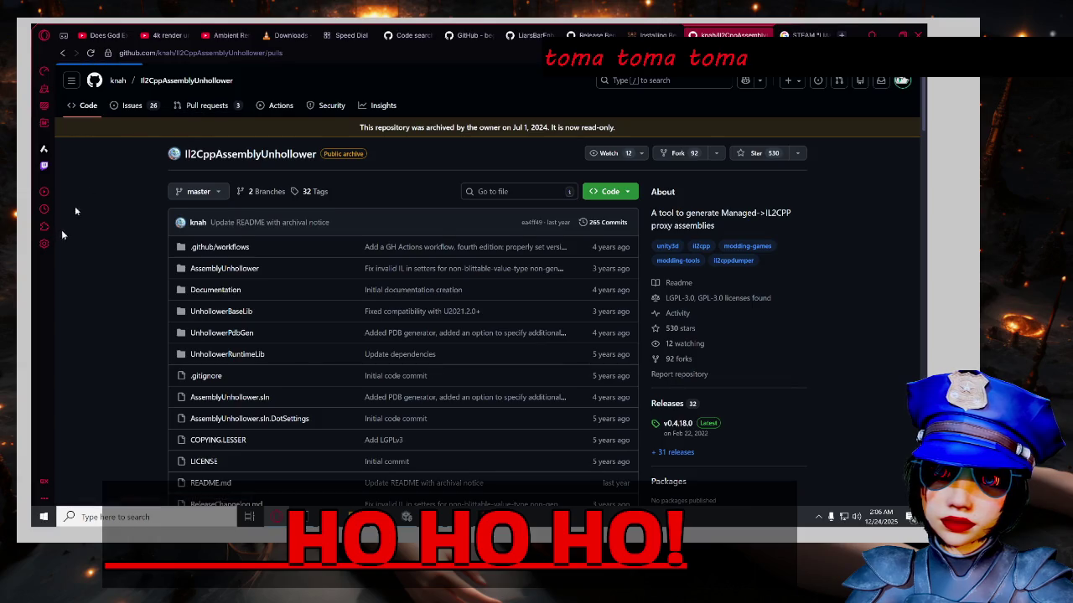
# Check the repository's Issues list and read the Installing BepInEx documentation.
pyautogui.click(133, 107)
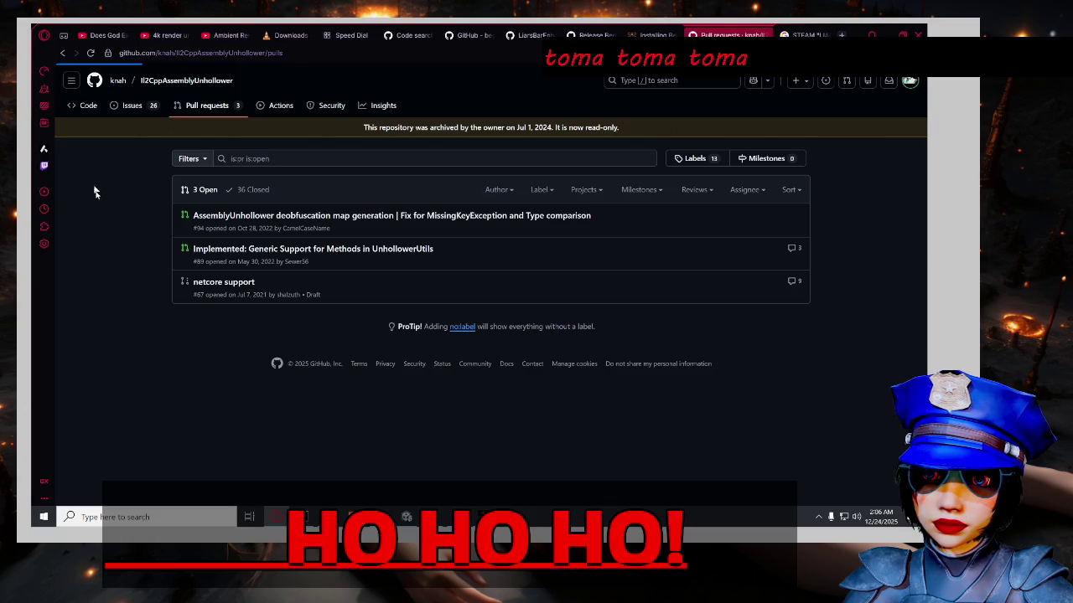
pyautogui.scroll(-3, 104, 211)
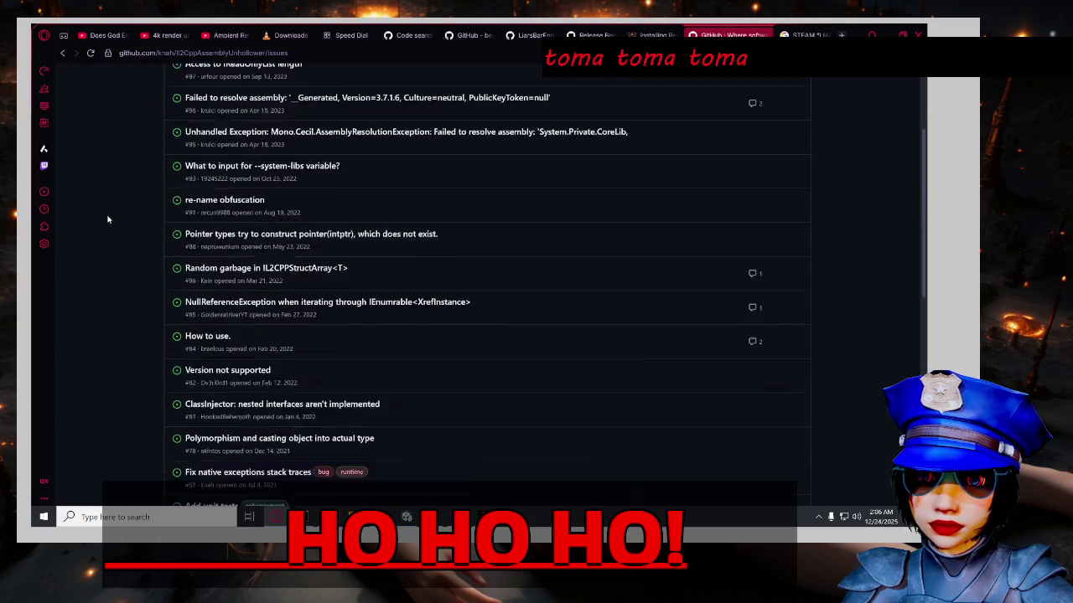
pyautogui.scroll(3, 108, 218)
pyautogui.click(650, 35)
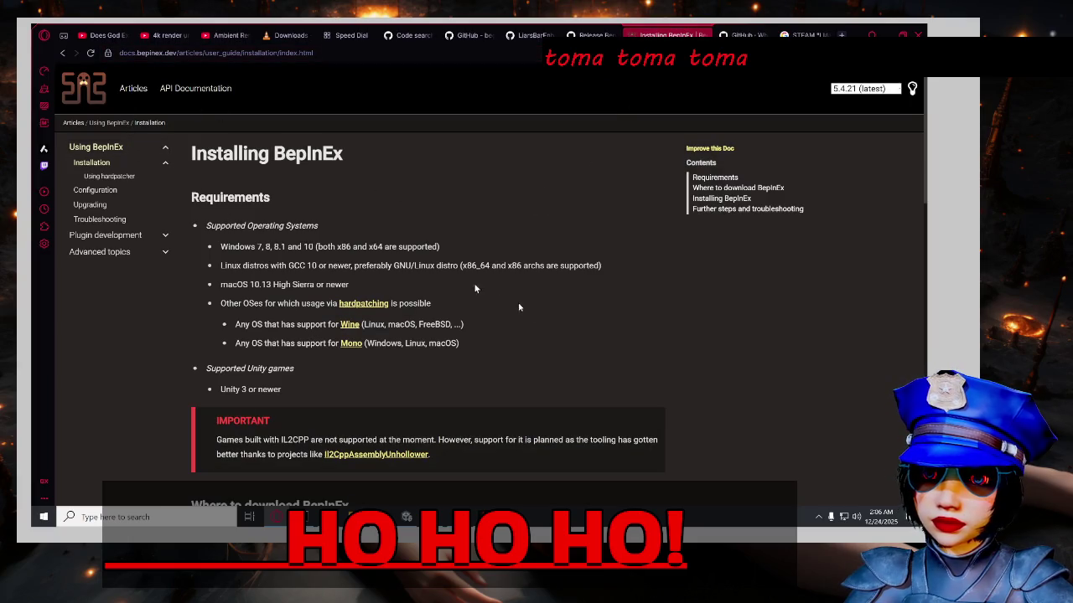
pyautogui.scroll(-2, 492, 295)
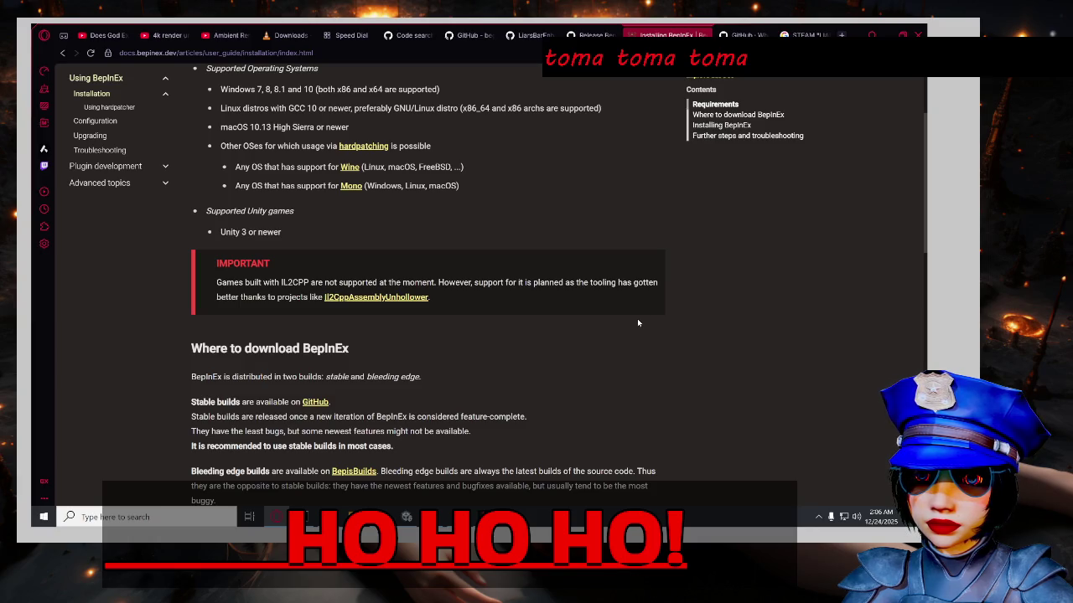
pyautogui.scroll(-1, 589, 310)
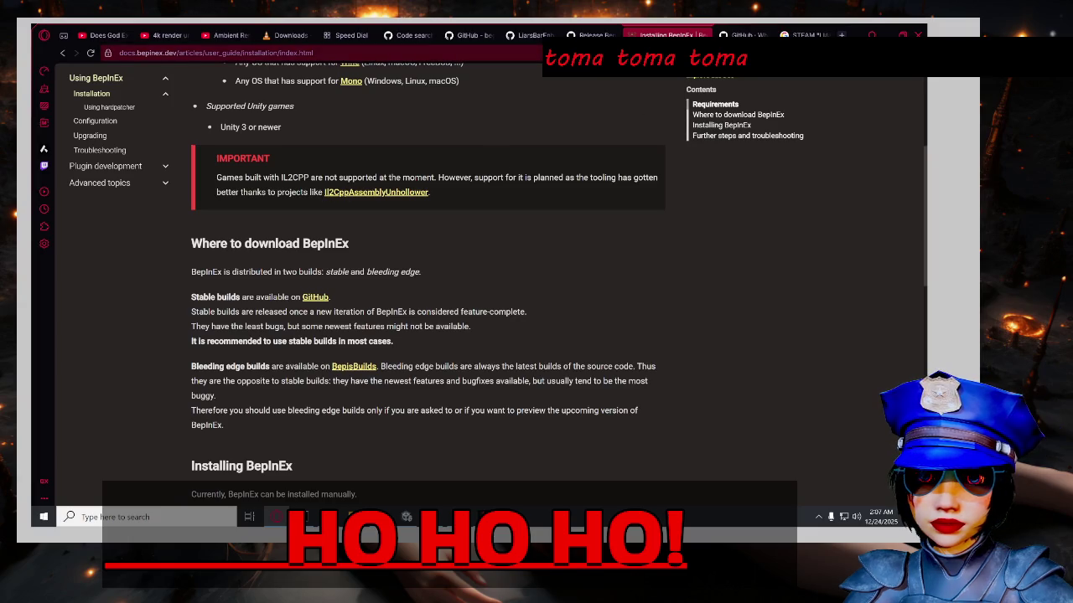
# Close the spare Speed Dial tab and the Downloads tab.
pyautogui.click(841, 35)
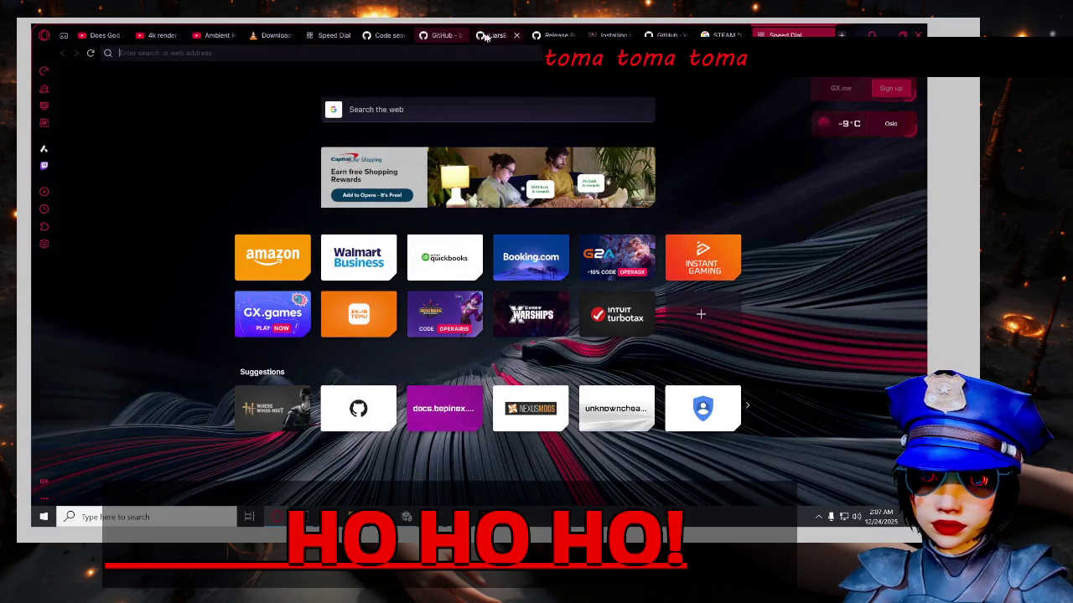
pyautogui.click(444, 35)
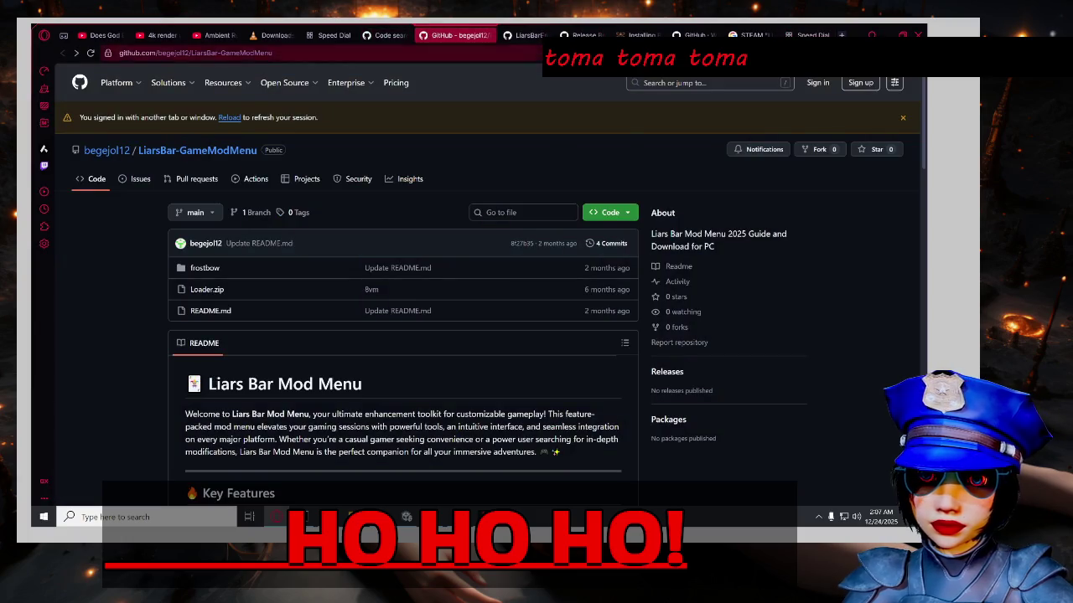
pyautogui.click(331, 38)
pyautogui.click(374, 36)
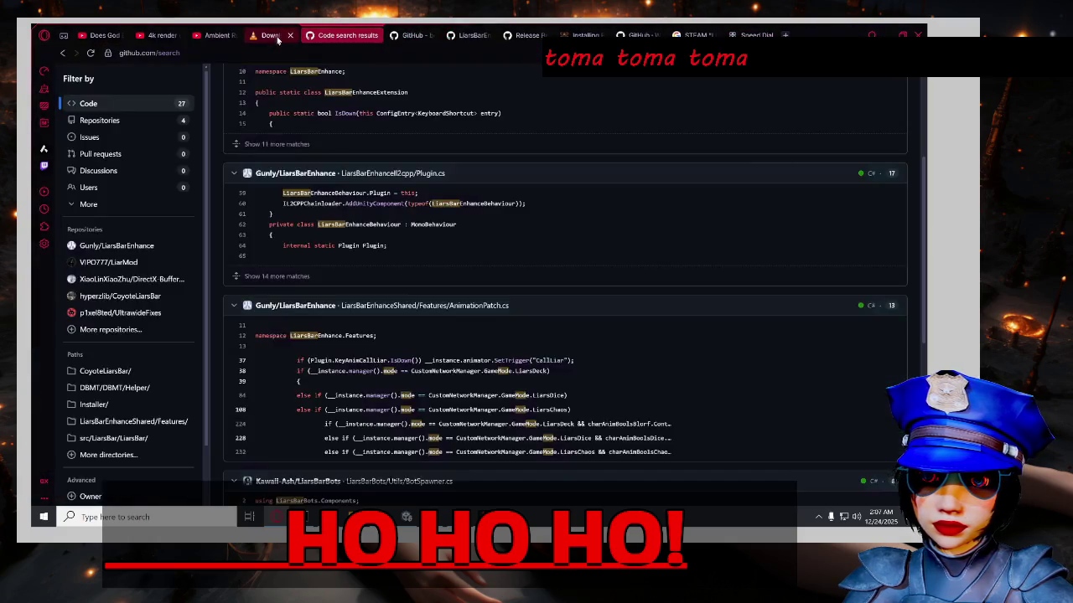
pyautogui.click(292, 38)
pyautogui.click(318, 35)
# Cycle through the BepInEx-related tabs to Google AI Mode and close the extra Speed Dial tab.
pyautogui.click(354, 36)
pyautogui.click(471, 35)
pyautogui.click(538, 35)
pyautogui.click(603, 36)
pyautogui.click(662, 35)
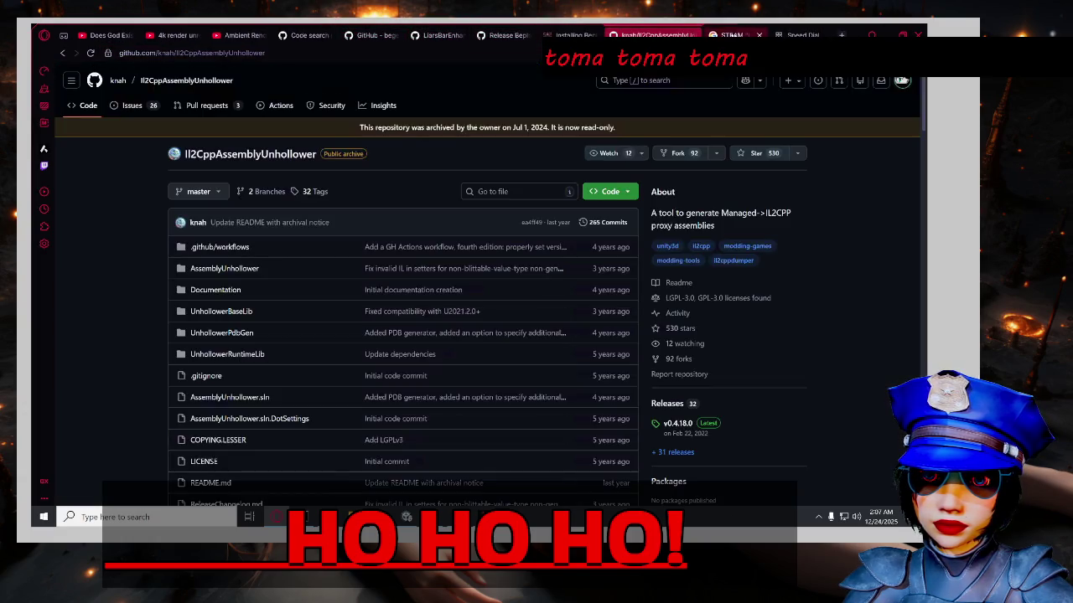
pyautogui.click(722, 35)
pyautogui.click(796, 35)
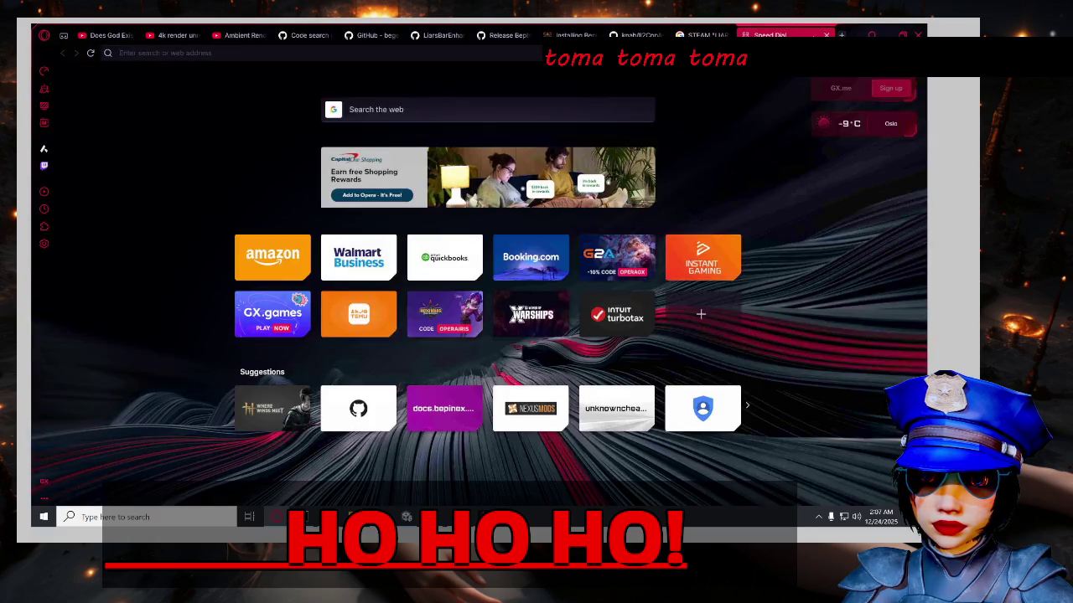
pyautogui.click(826, 35)
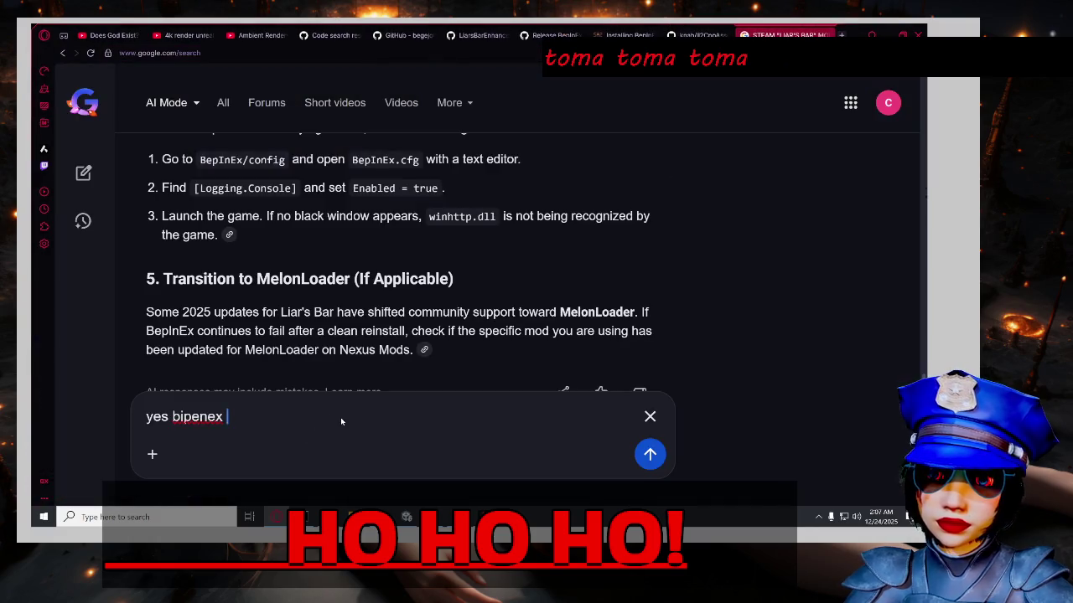
# Replace 'yes bipenex' in AI Mode with 'is it possible I need to run a il2cphallower?' and submit.
pyautogui.moveTo(339, 422); pyautogui.dragTo(132, 427)
pyautogui.write('is it ')
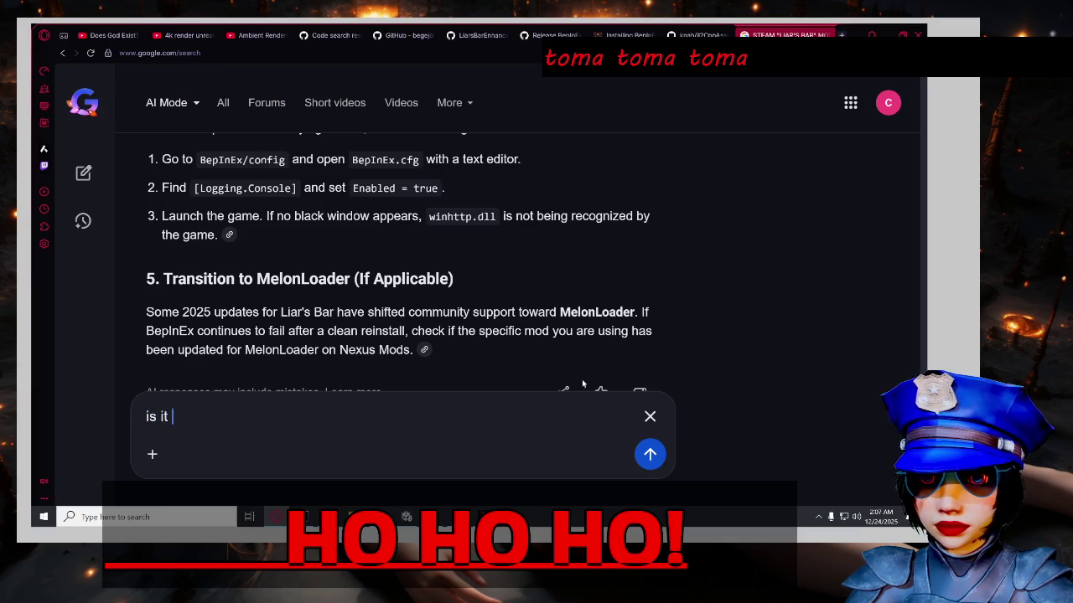
pyautogui.write('possible I need to re-run')
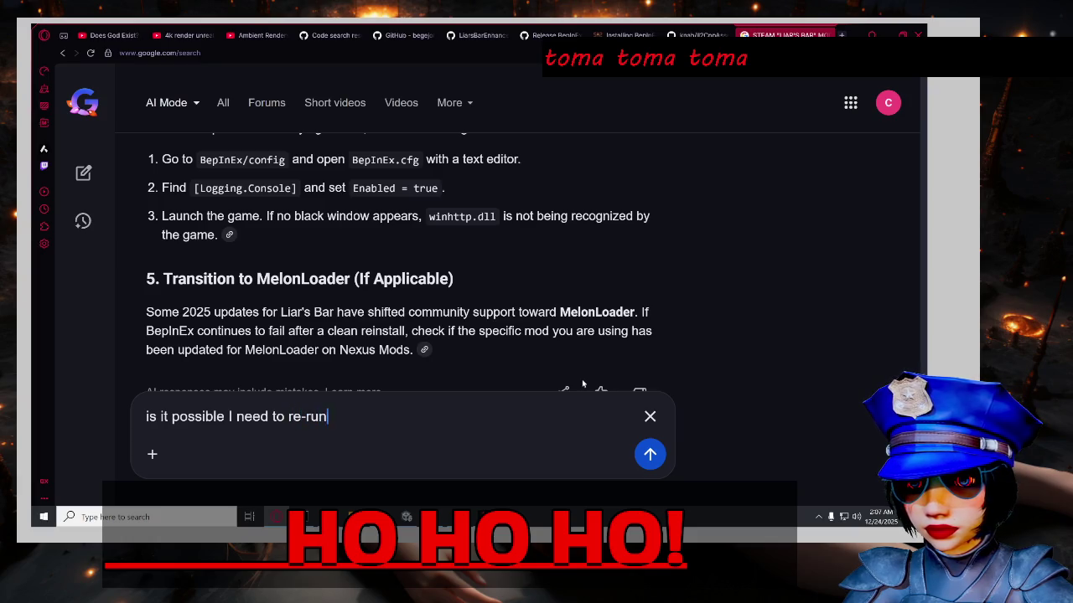
pyautogui.press('BackSpace')
pyautogui.press('BackSpace')
pyautogui.press('BackSpace')
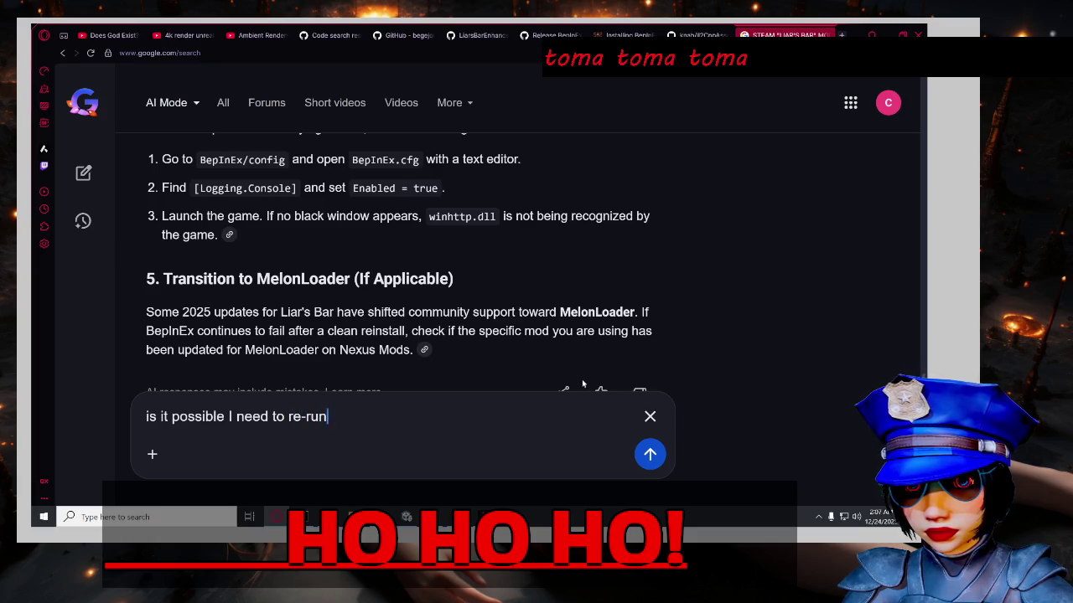
pyautogui.write('un a ha')
pyautogui.write('wer?')
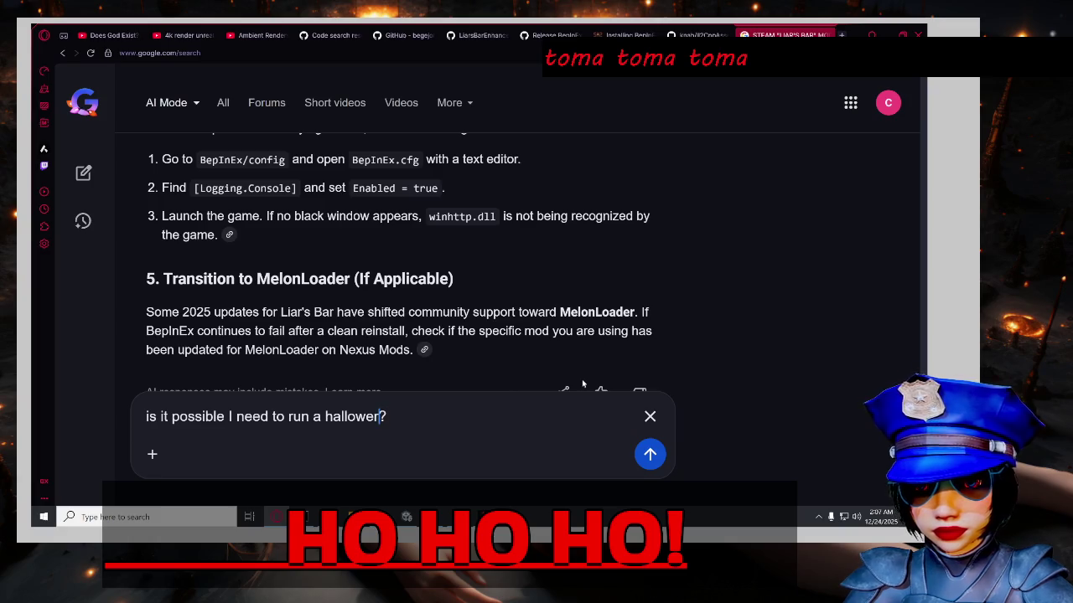
pyautogui.write('i')
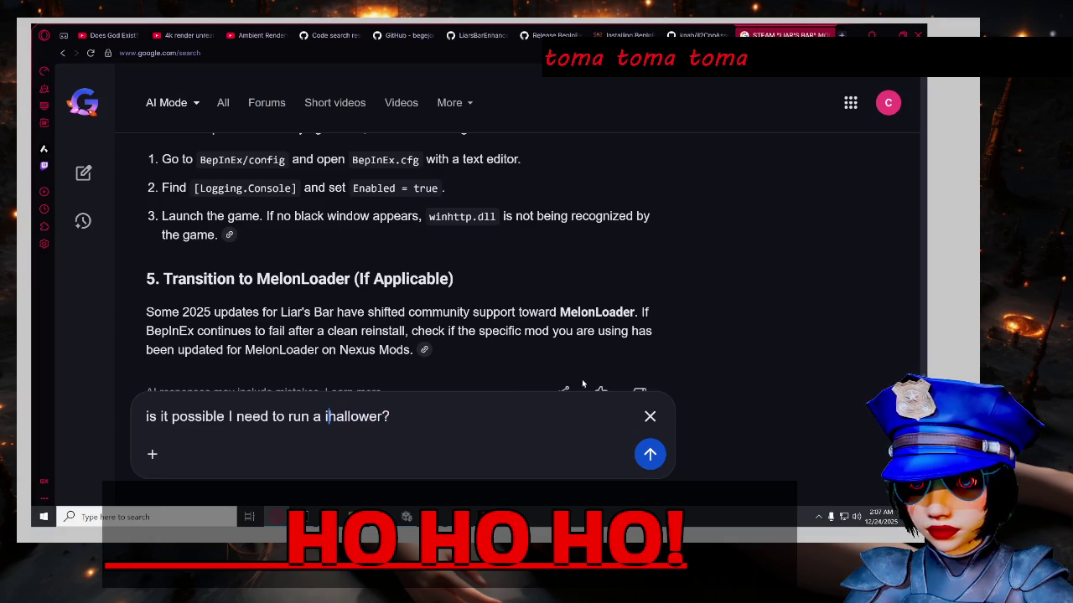
pyautogui.write('l')
pyautogui.write('2')
pyautogui.write('cpp')
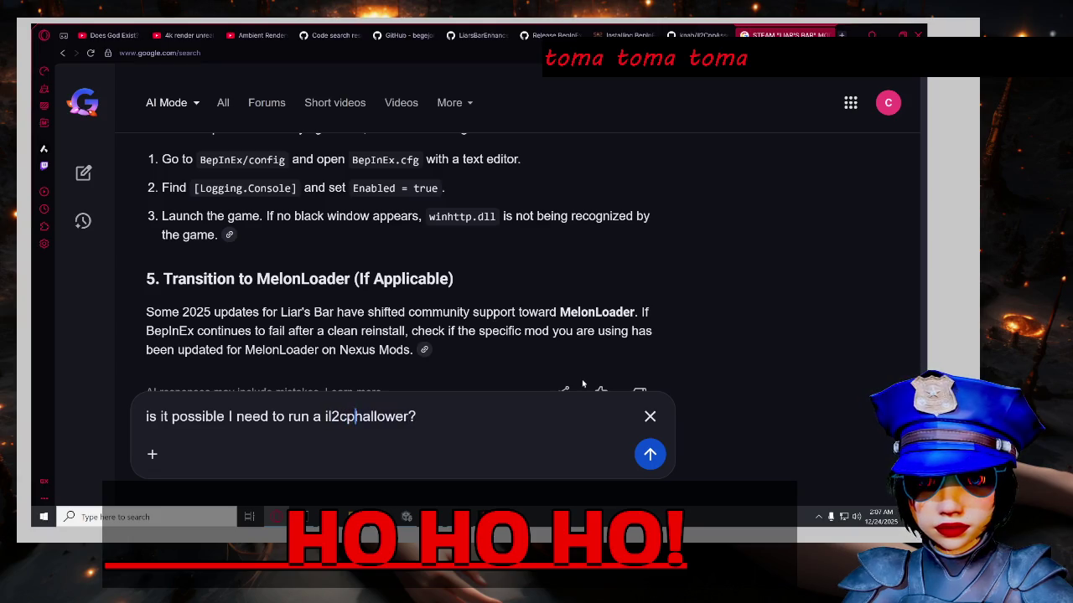
pyautogui.press('Return')
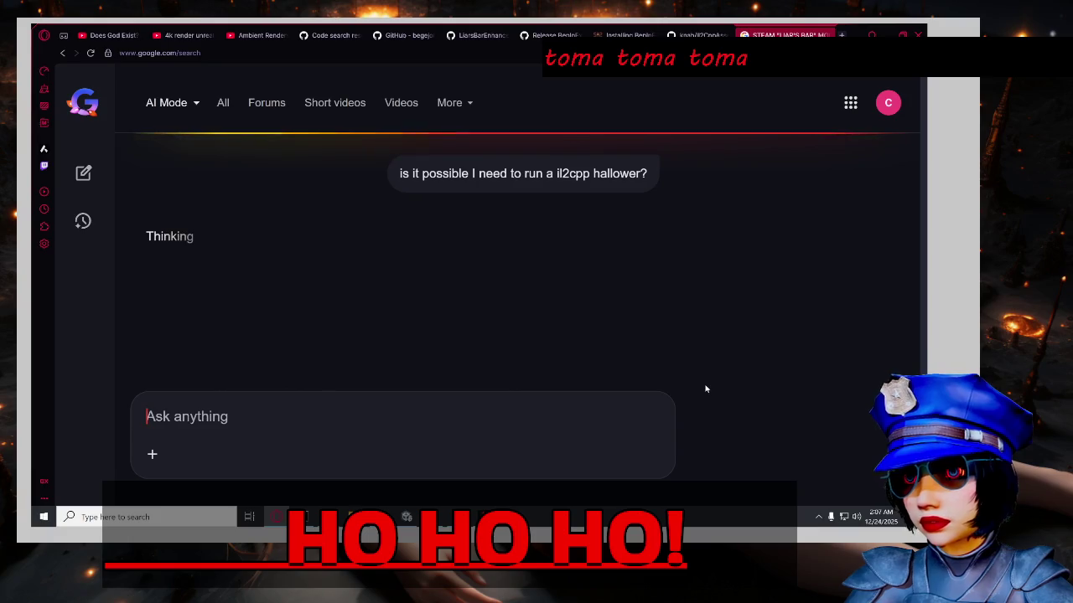
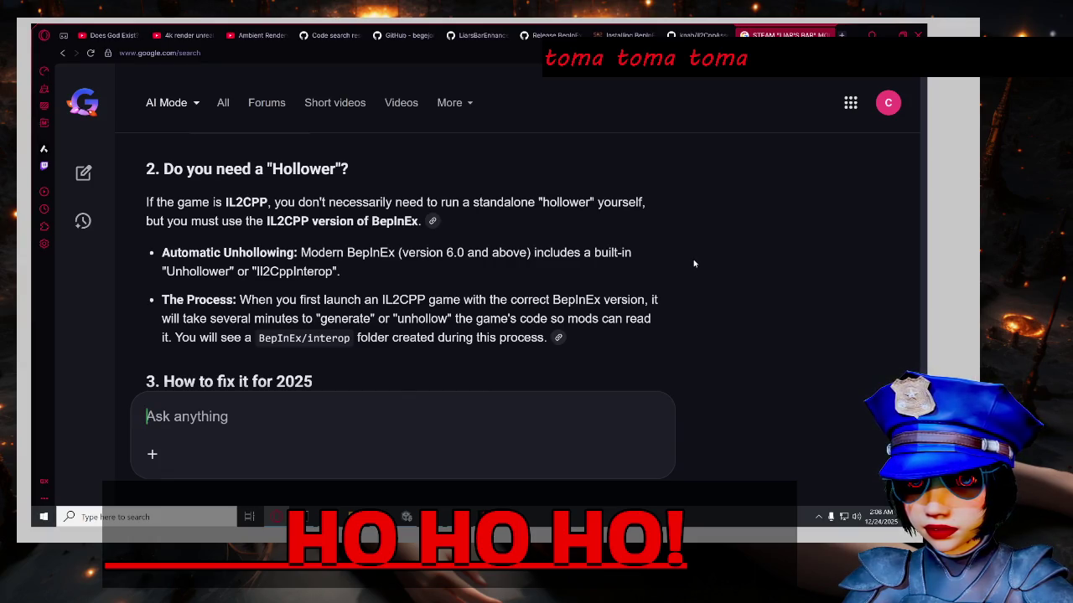
# Search Google for 'BepInEx GitHub' from the AI answer and open the BepInEx/BepInEx result in a background tab.
pyautogui.scroll(-1, 694, 264)
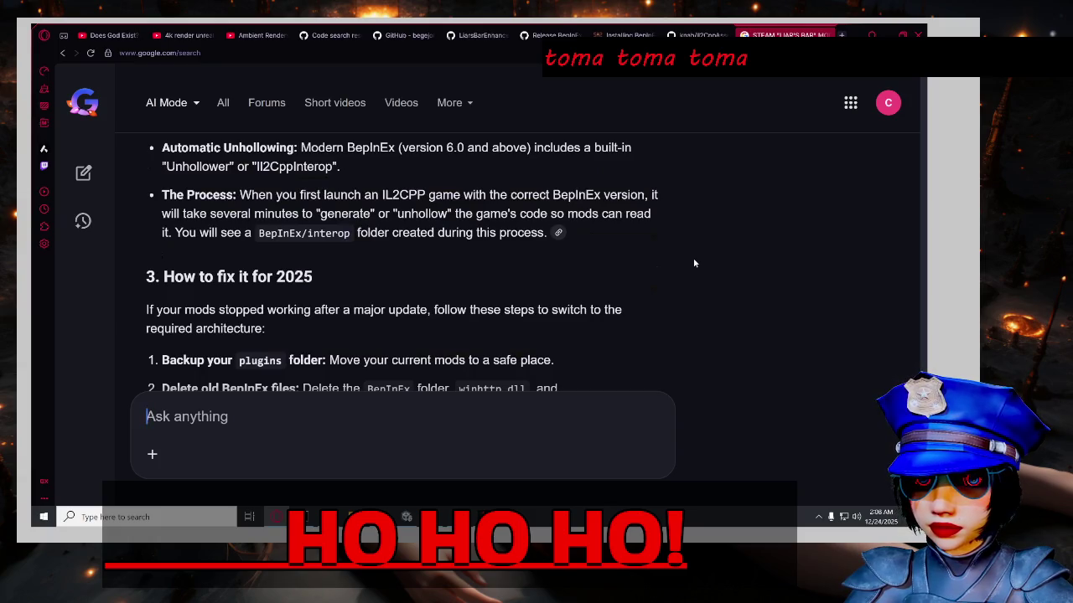
pyautogui.scroll(-1, 694, 263)
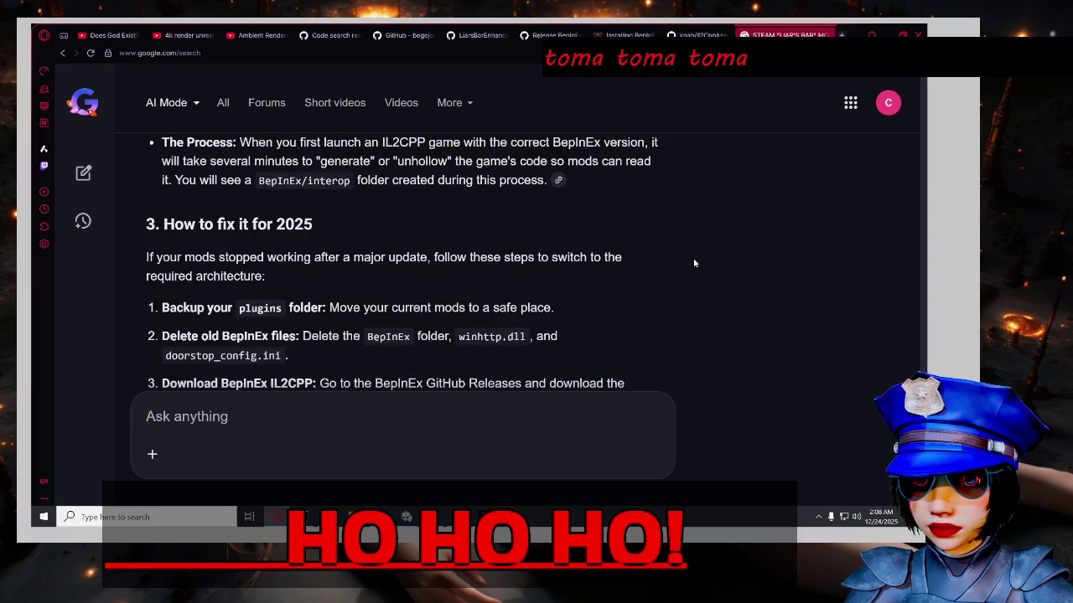
pyautogui.scroll(-1, 694, 263)
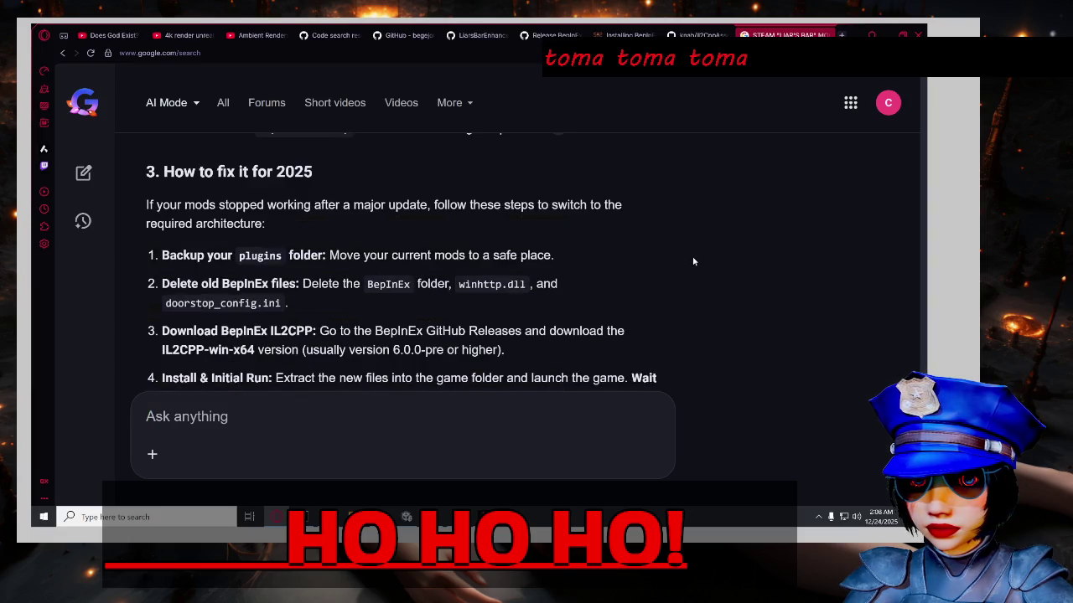
pyautogui.scroll(-2, 693, 262)
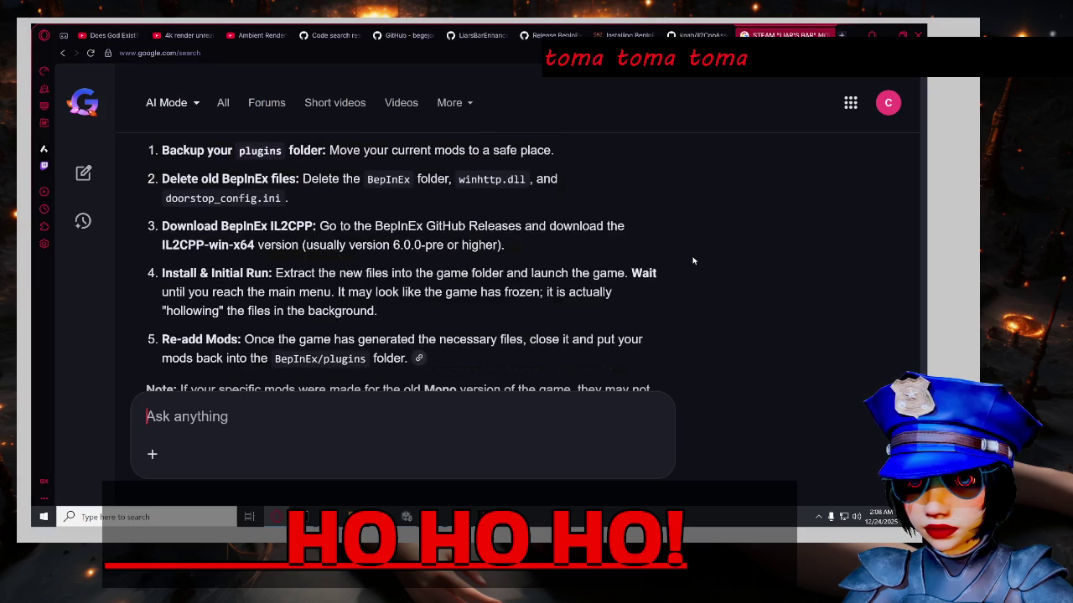
pyautogui.scroll(1, 693, 261)
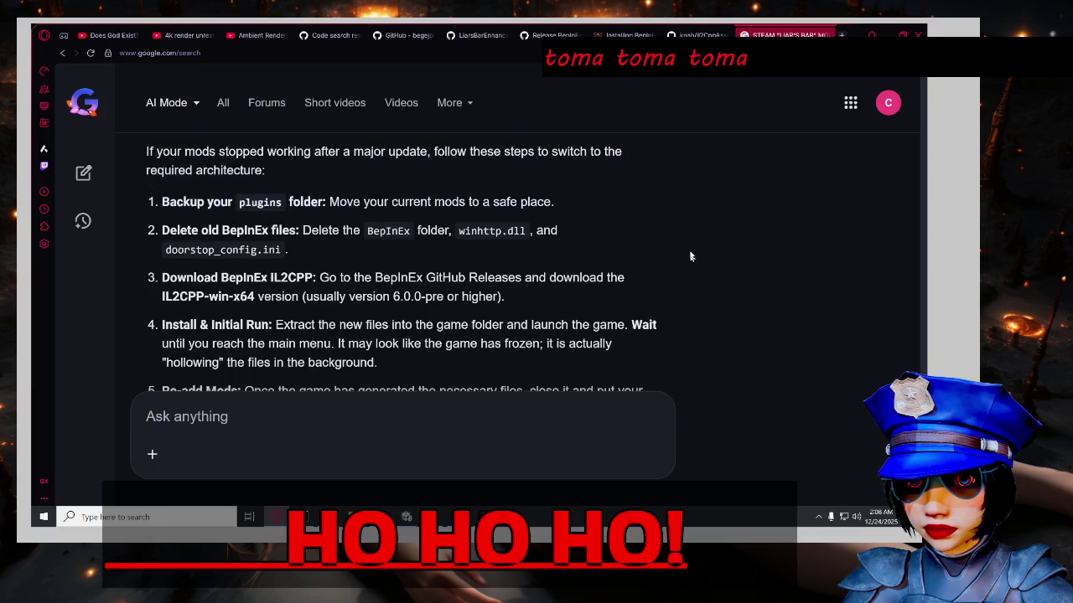
pyautogui.scroll(-1, 690, 260)
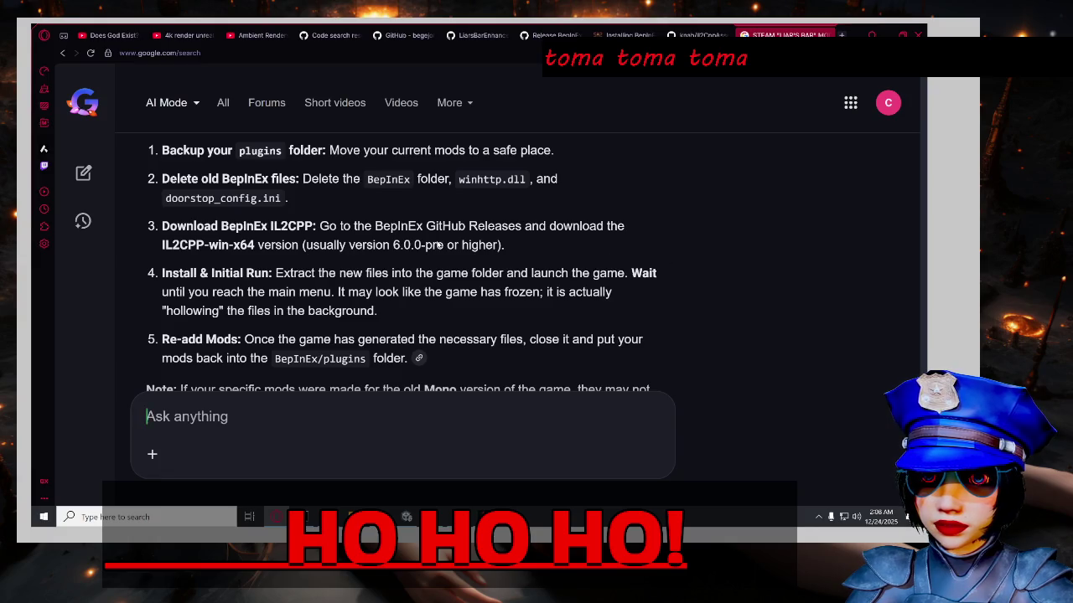
pyautogui.moveTo(372, 226)
pyautogui.mouseDown()
pyautogui.moveTo(491, 227)
pyautogui.moveTo(466, 226)
pyautogui.mouseUp()
pyautogui.click(381, 202)
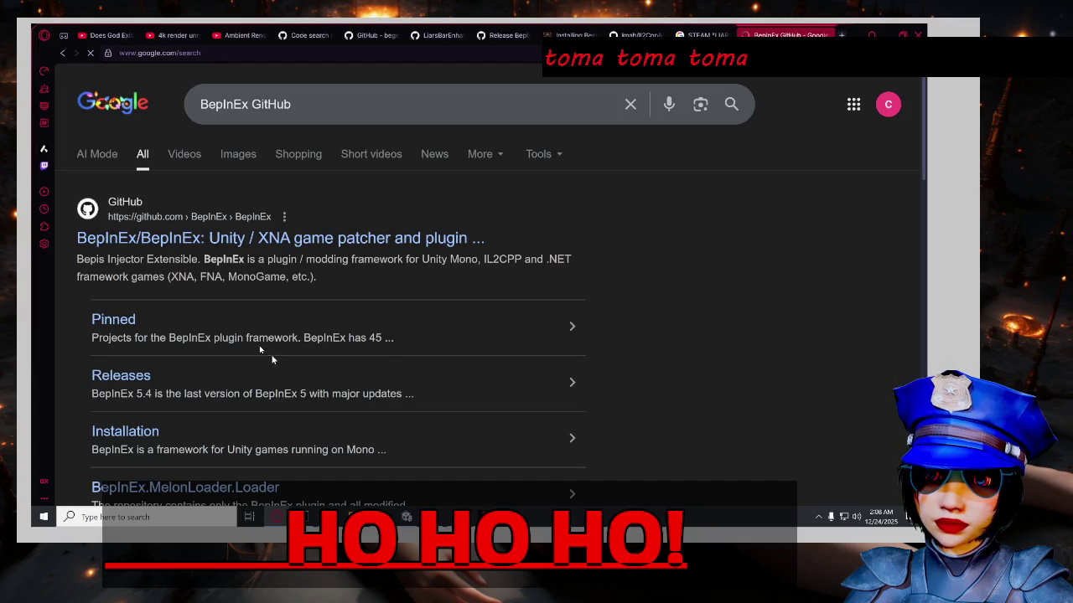
pyautogui.middleClick(226, 242)
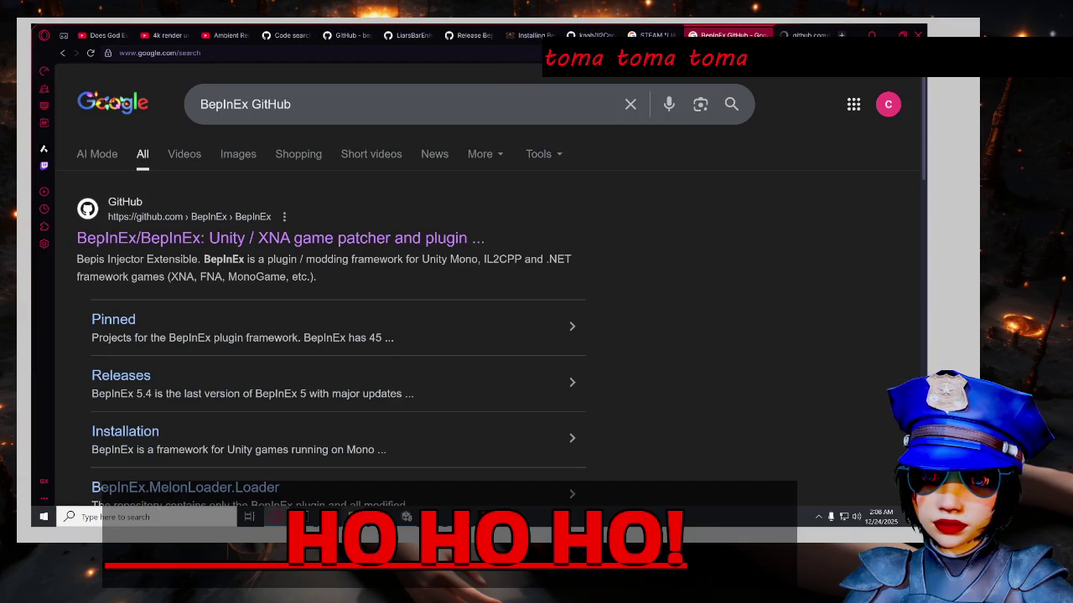
# Back up the BepInEx folder in Liar's Bar as BepInEx.rar.
pyautogui.moveTo(352, 517)
pyautogui.click(353, 473)
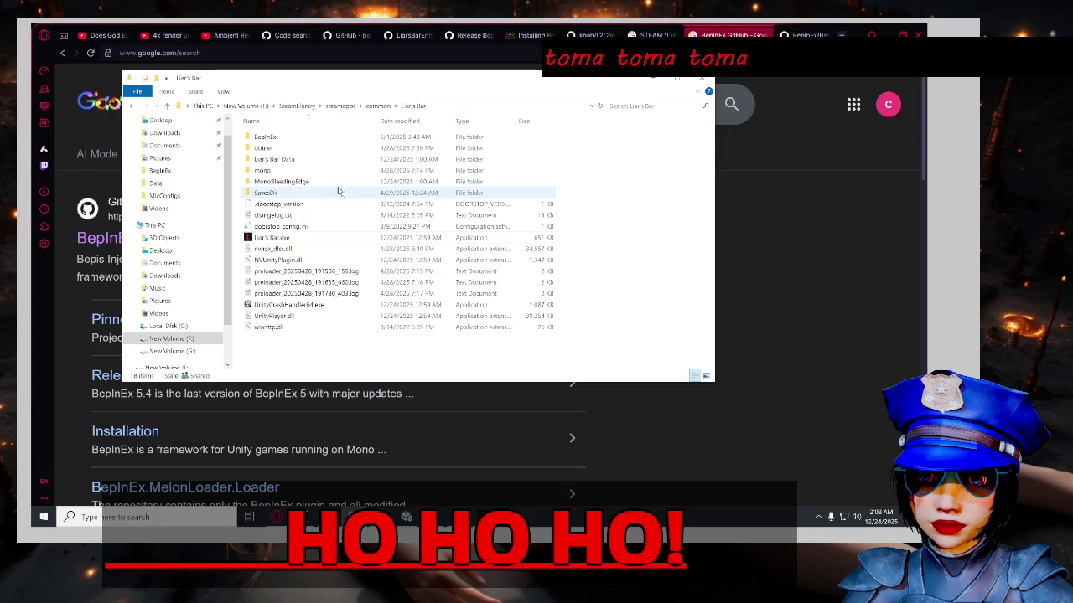
pyautogui.doubleClick(327, 136)
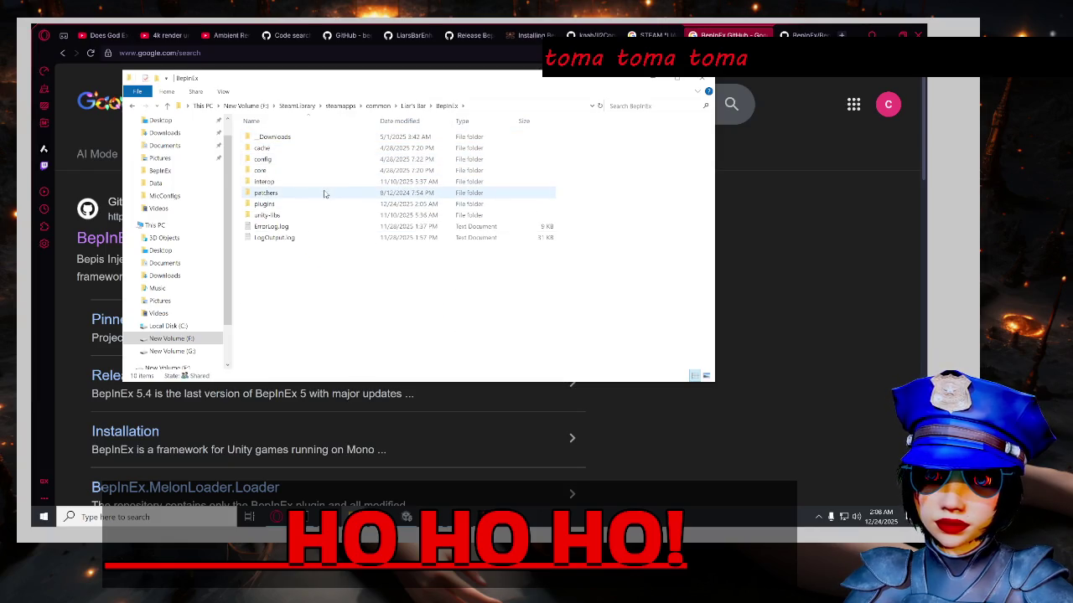
pyautogui.click(414, 107)
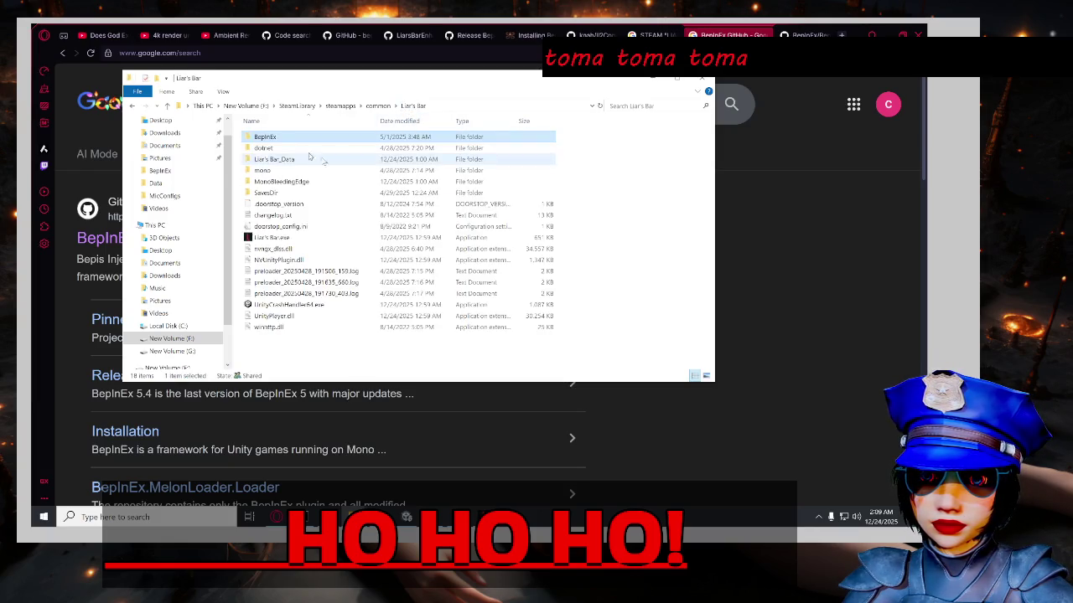
pyautogui.rightClick(302, 137)
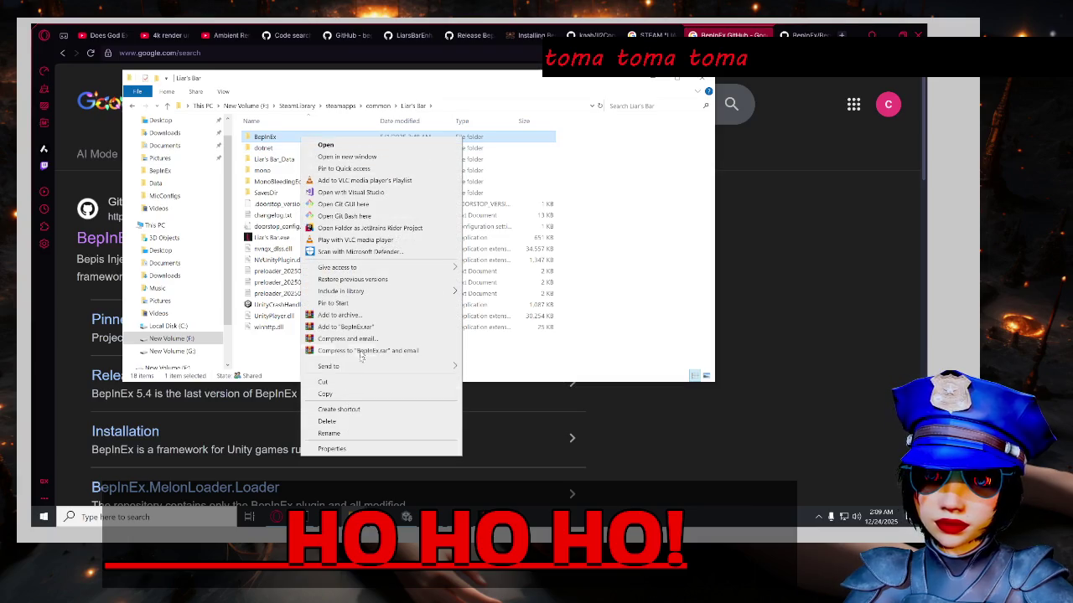
pyautogui.click(366, 316)
pyautogui.click(489, 374)
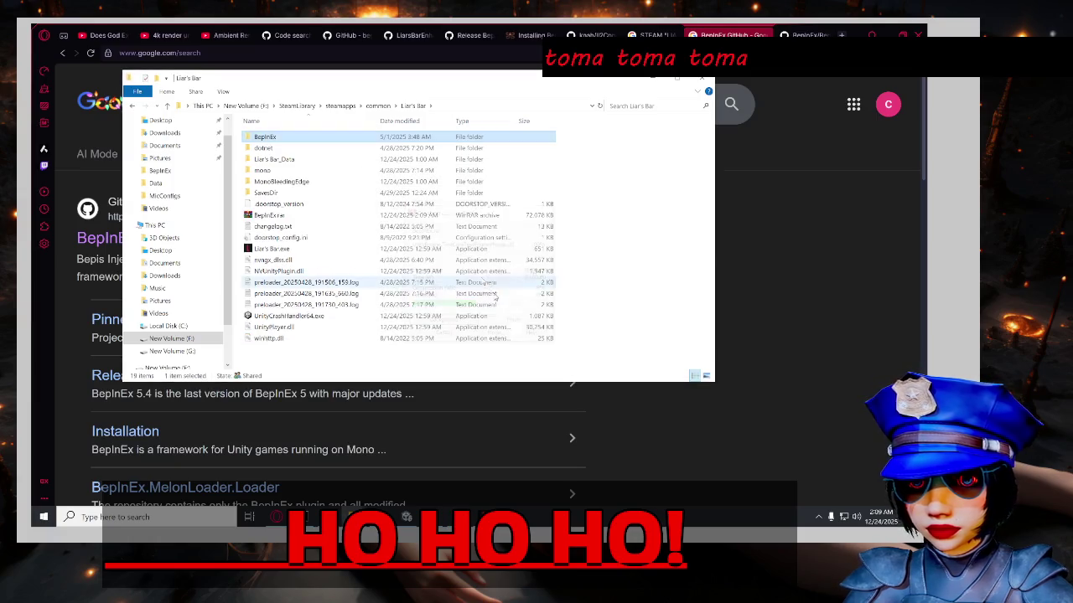
# Try deleting the old BepInEx folder, exiting the running Liar's Bar game when it blocks deletion.
pyautogui.press('Delete')
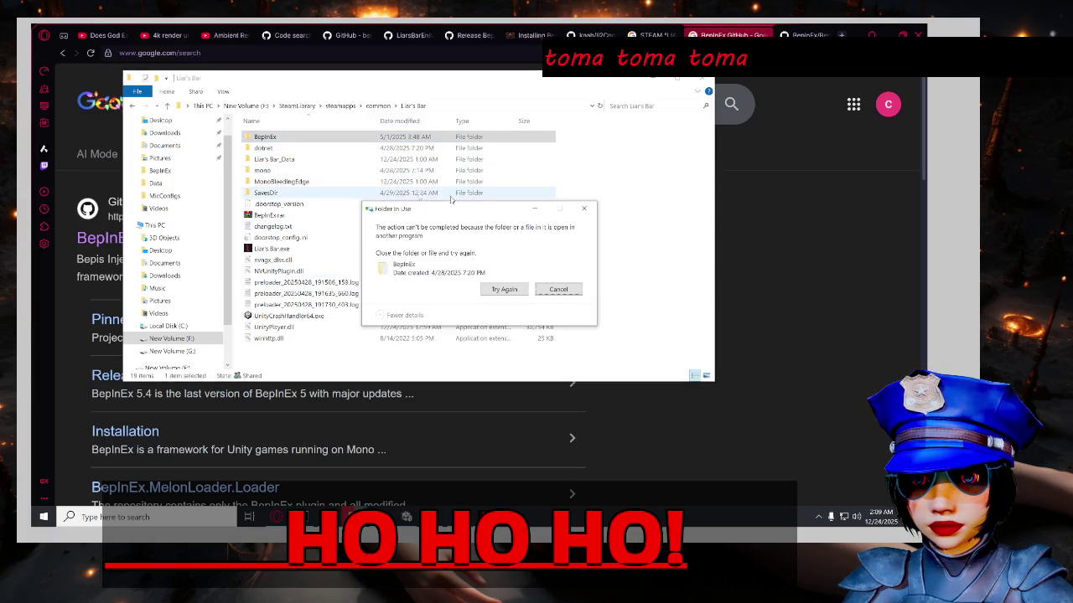
pyautogui.click(557, 290)
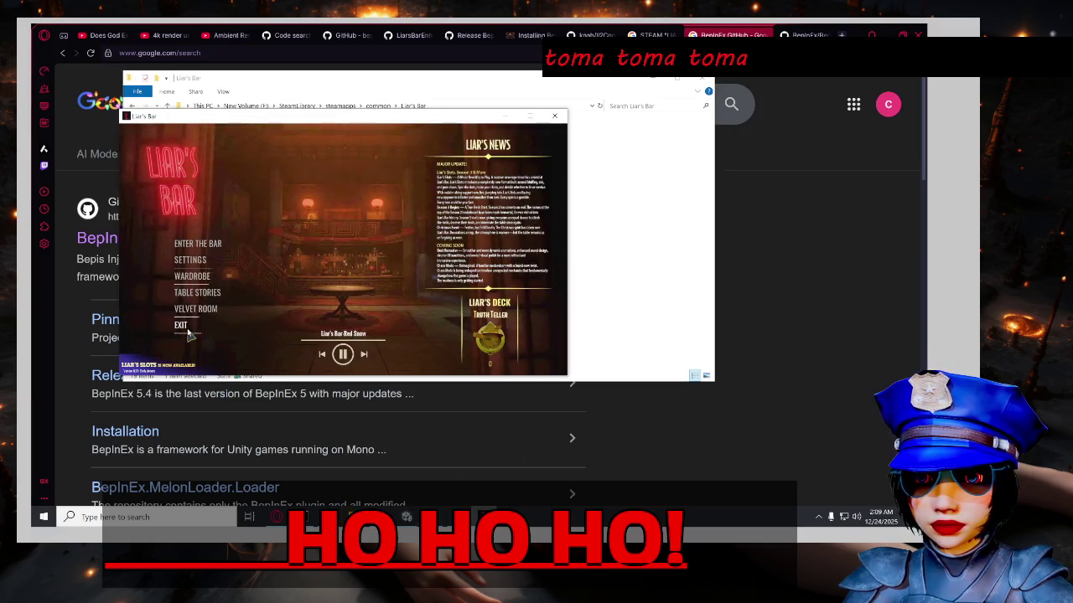
pyautogui.click(180, 325)
pyautogui.click(634, 248)
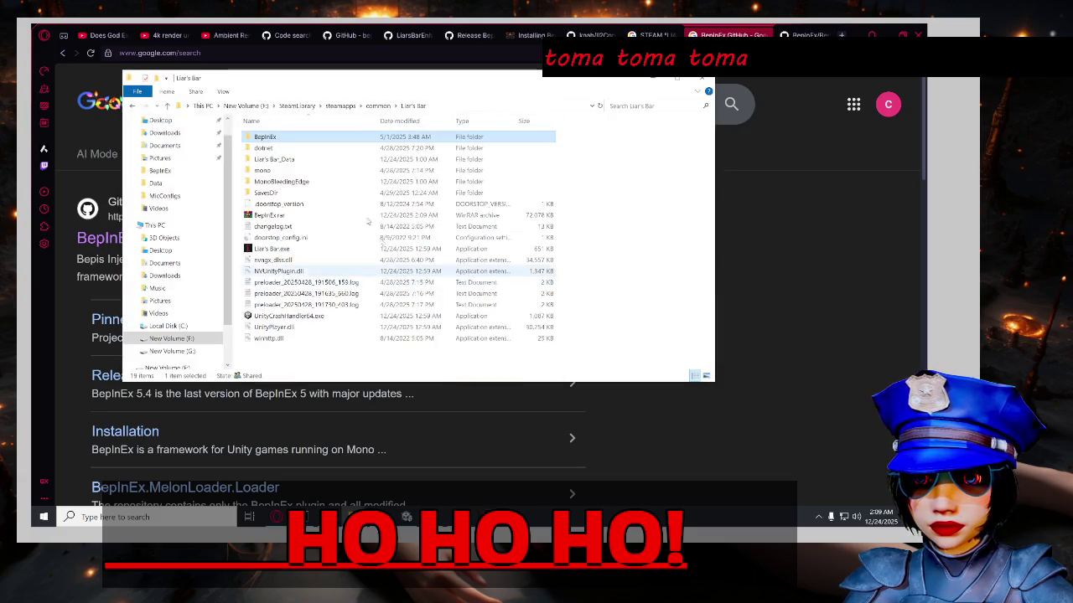
pyautogui.press('Delete')
pyautogui.click(507, 290)
pyautogui.click(517, 291)
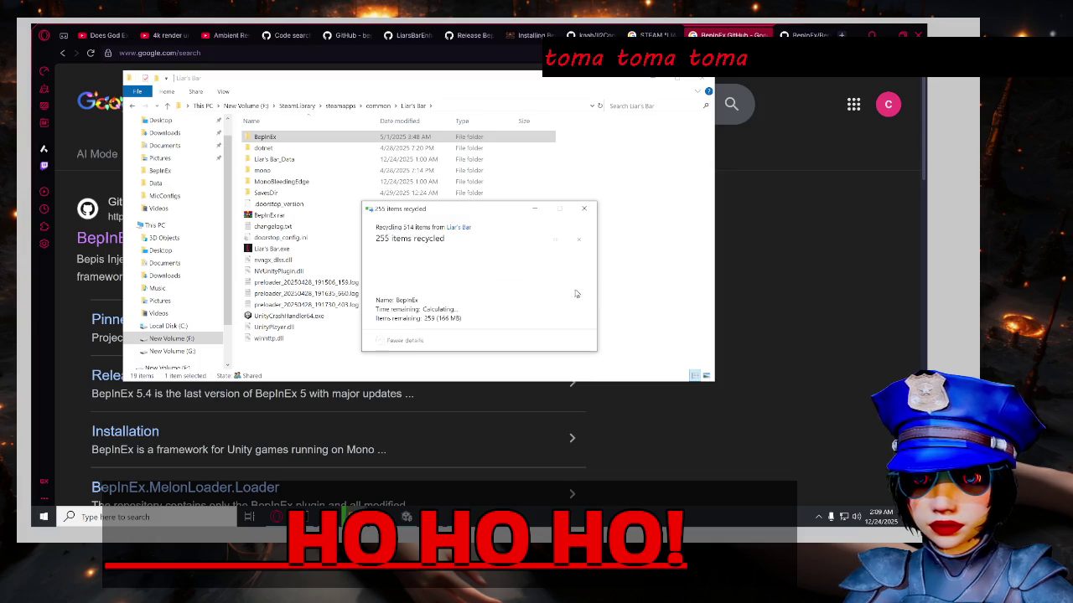
pyautogui.click(581, 289)
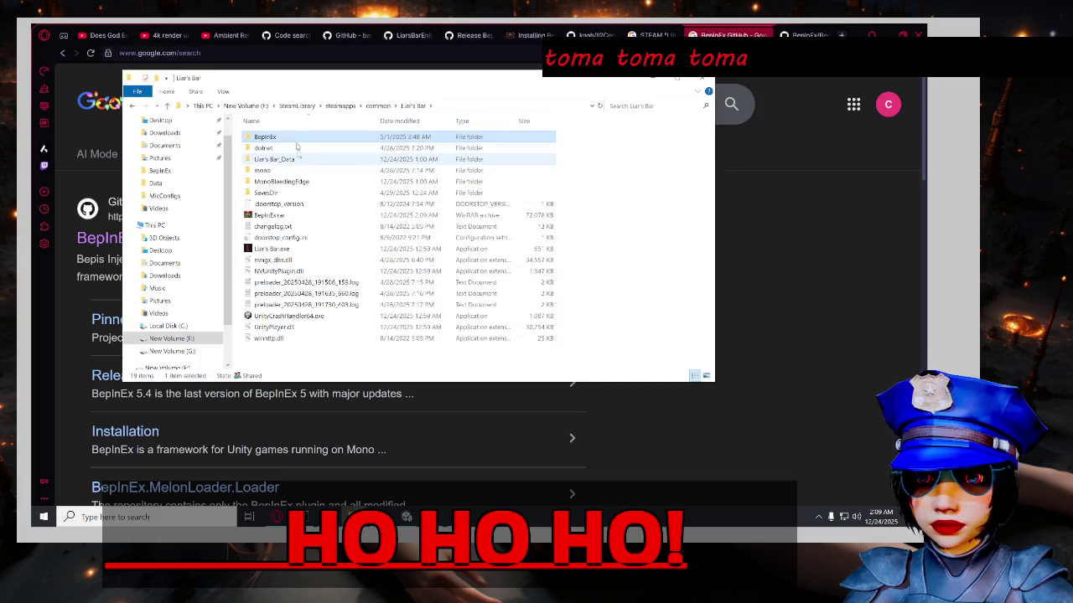
# Inspect the BepInEx folder's contents, then return to the Liar's Bar folder.
pyautogui.doubleClick(299, 136)
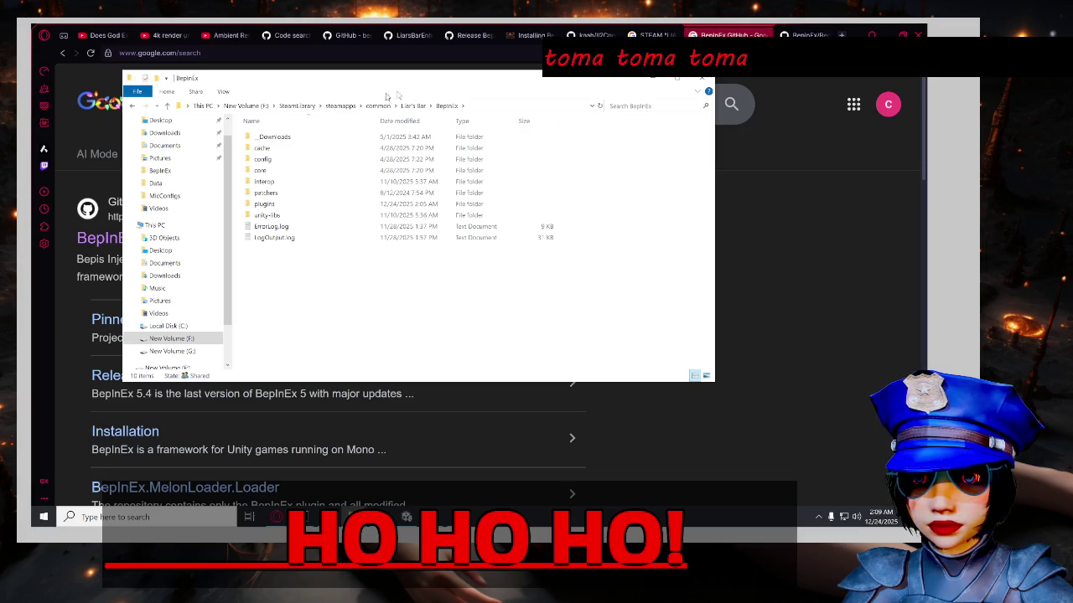
pyautogui.click(413, 106)
pyautogui.click(430, 471)
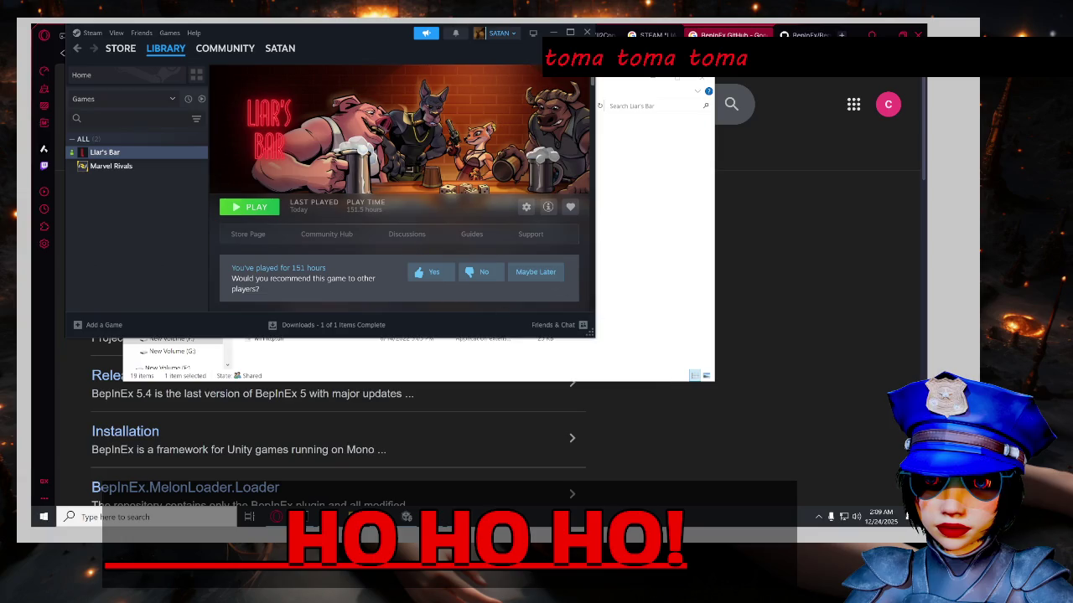
# Close the WinRAR and Steam windows and delete the old BepInEx folder.
pyautogui.click(457, 517)
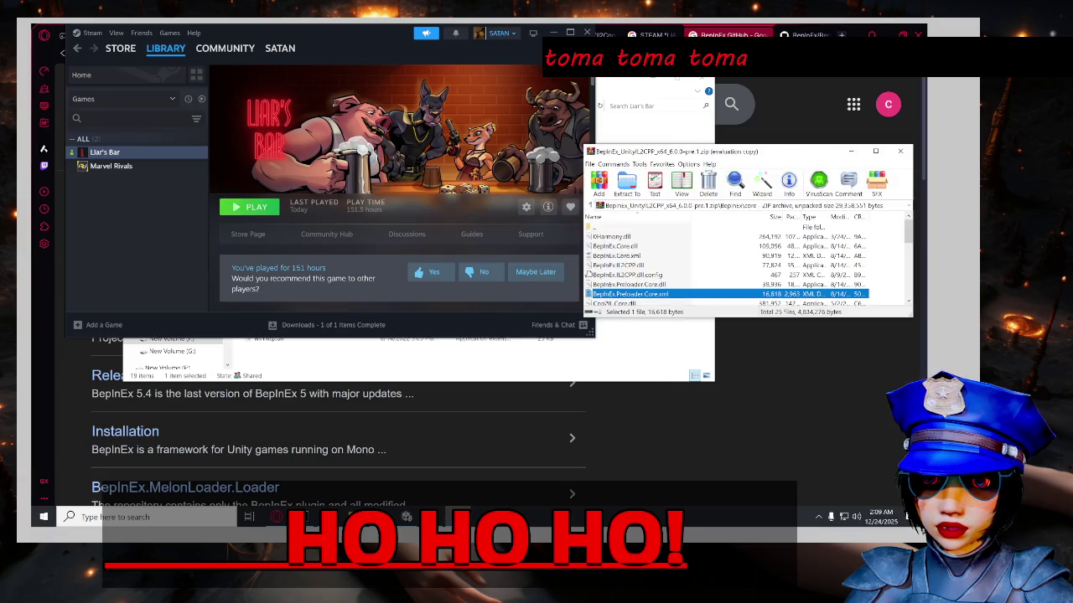
pyautogui.click(900, 151)
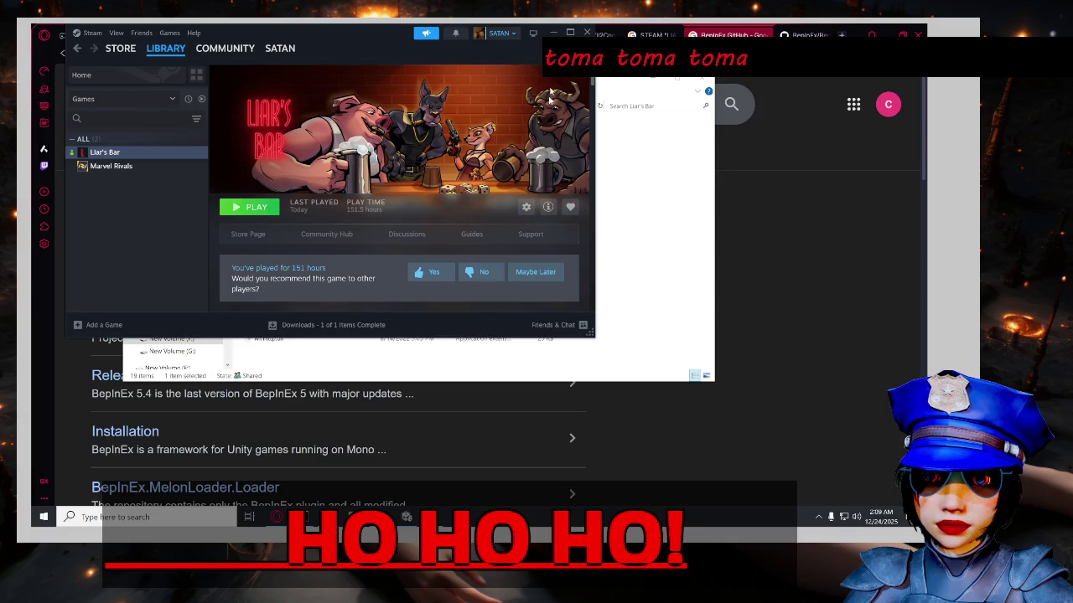
pyautogui.click(587, 32)
pyautogui.press('Delete')
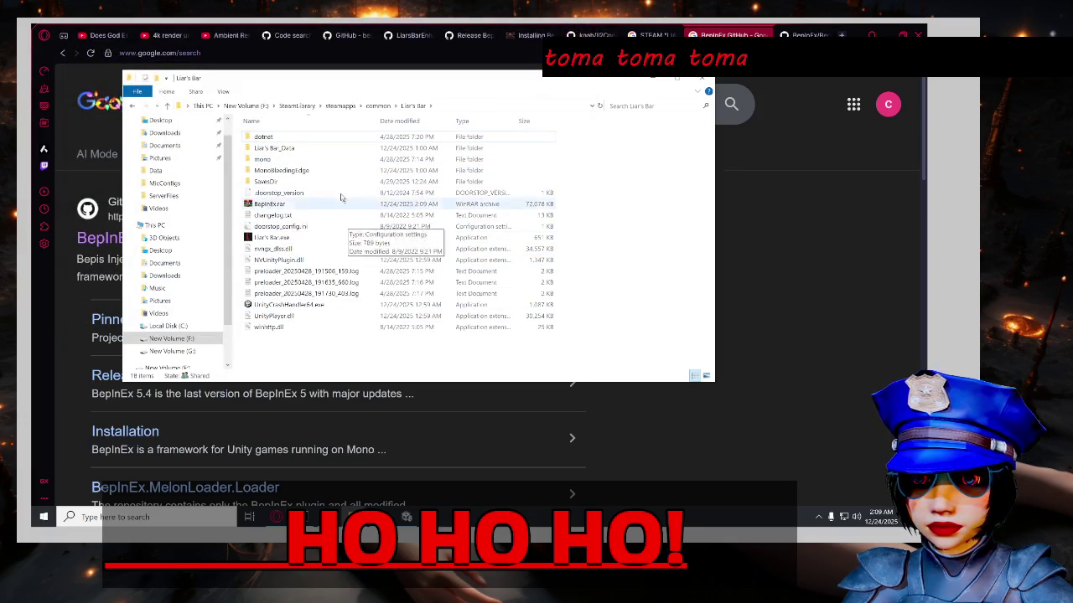
# Browse the game's mono\Managed folder, then return to the BepInEx GitHub page.
pyautogui.click(326, 204)
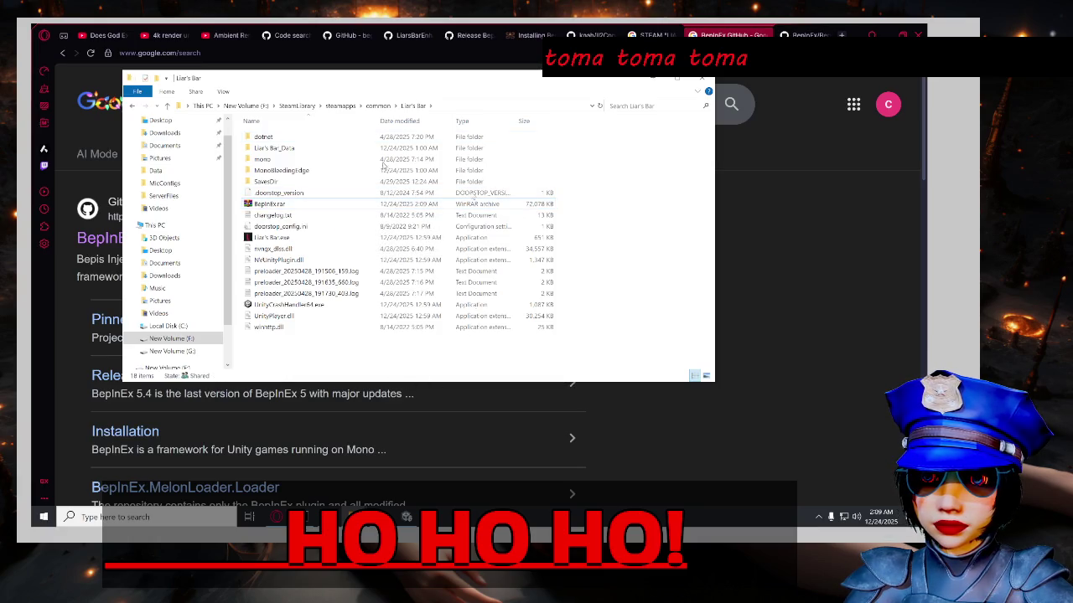
pyautogui.doubleClick(339, 159)
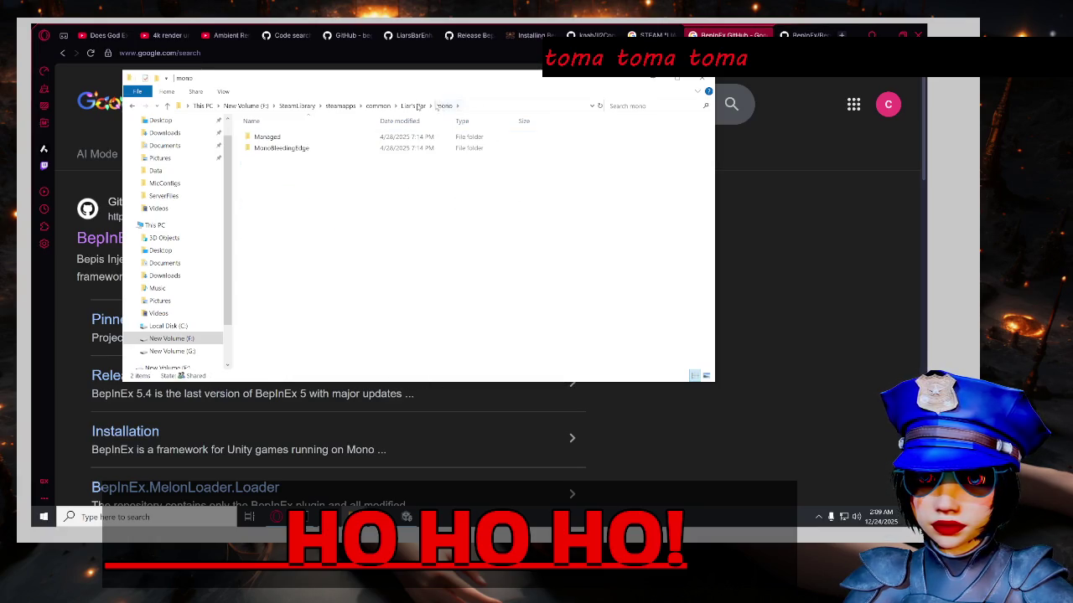
pyautogui.click(414, 105)
pyautogui.doubleClick(317, 160)
pyautogui.doubleClick(316, 141)
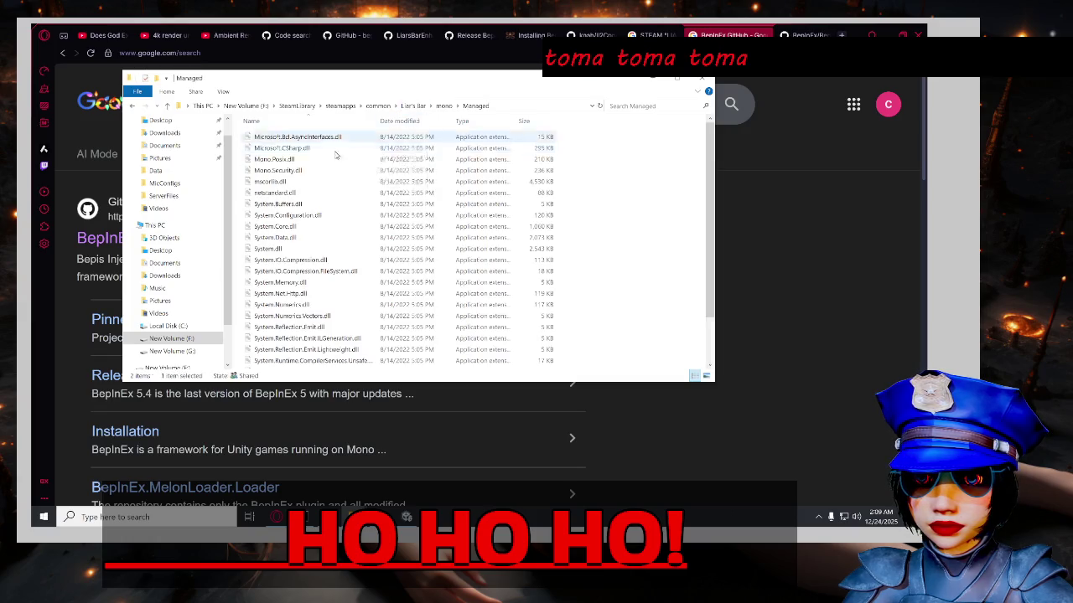
pyautogui.hotkey('alt', 'Left')
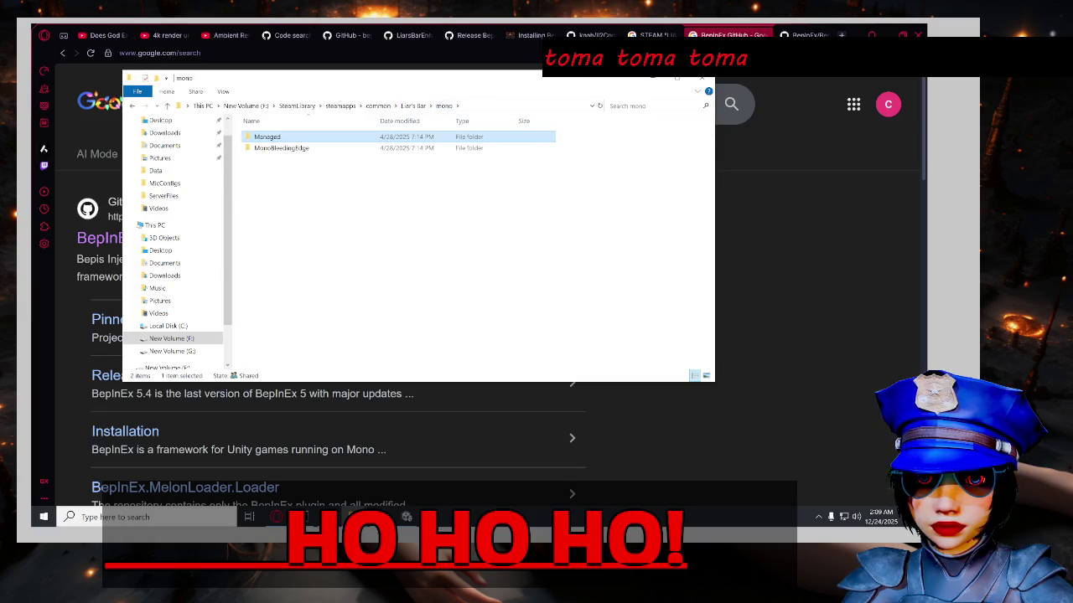
pyautogui.click(804, 35)
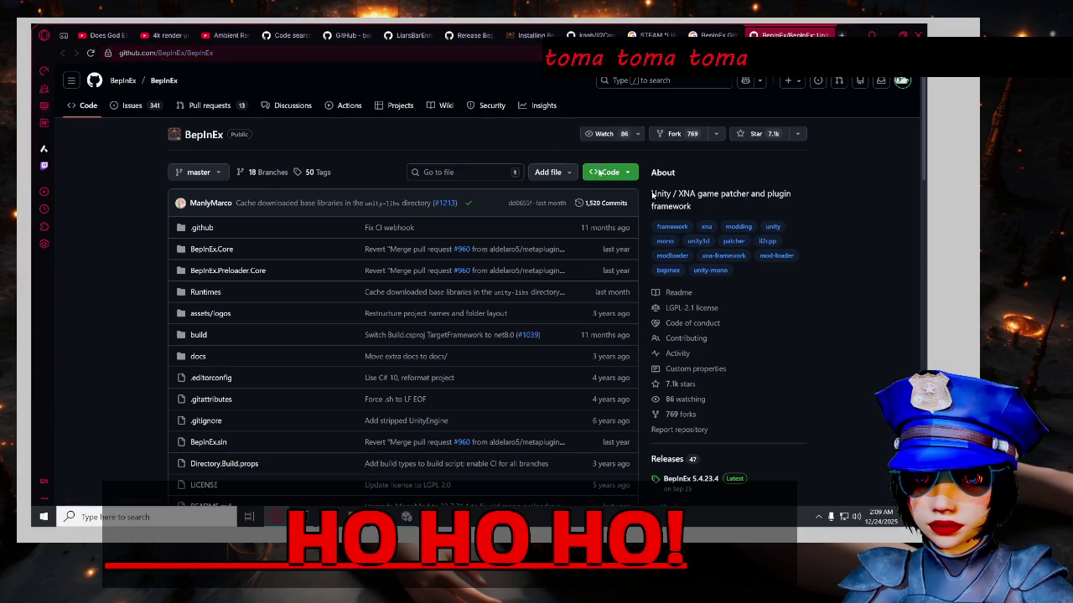
# Open the Bleeding Edge builds link from the BepInEx releases page in a background tab.
pyautogui.scroll(-6, 137, 374)
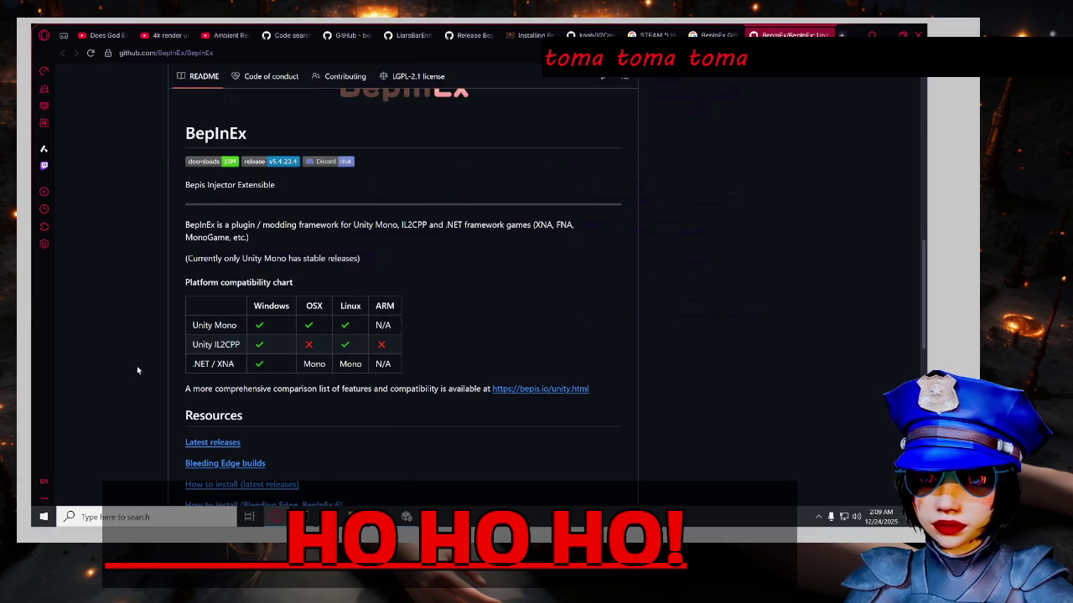
pyautogui.scroll(-2, 139, 368)
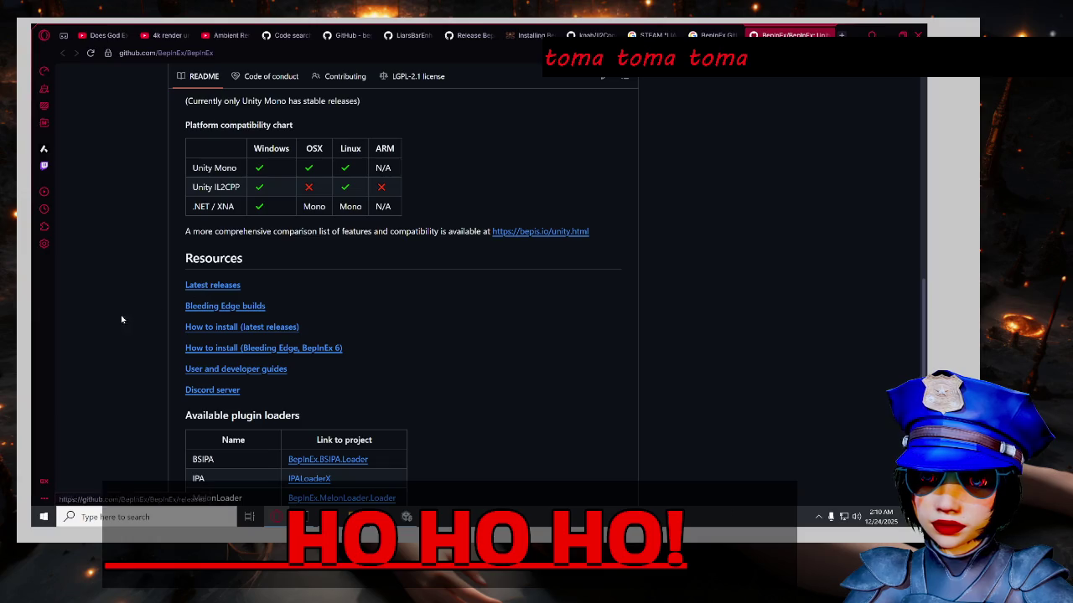
pyautogui.scroll(-1, 213, 240)
pyautogui.middleClick(215, 253)
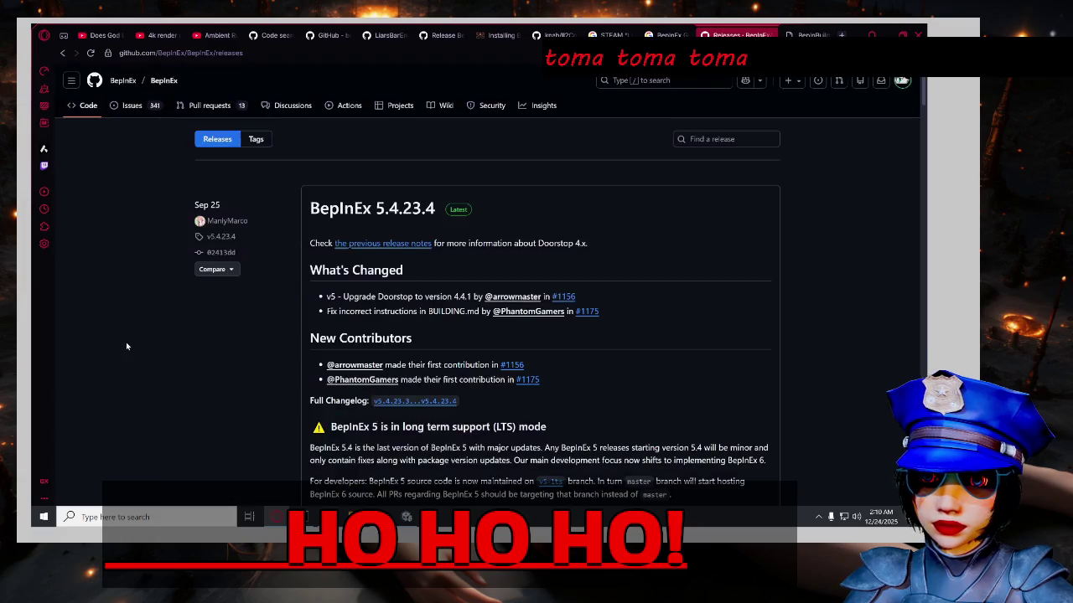
# Scroll the Releases page down to the BepInEx 6.0.0-pre.2 notes.
pyautogui.scroll(-2, 151, 343)
pyautogui.scroll(-5, 168, 344)
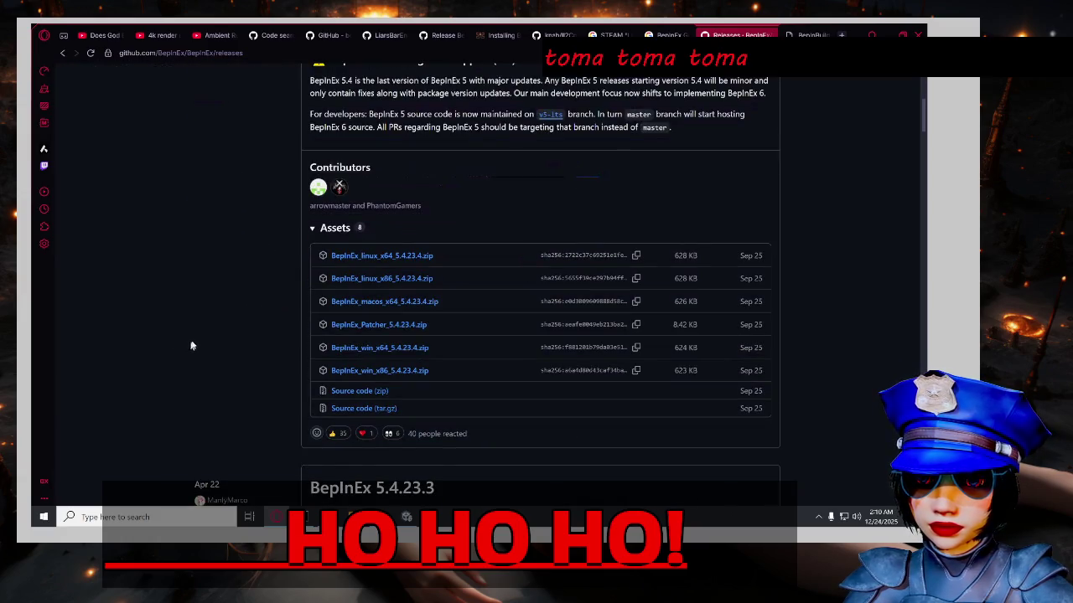
pyautogui.scroll(-5, 244, 310)
pyautogui.scroll(6, 245, 316)
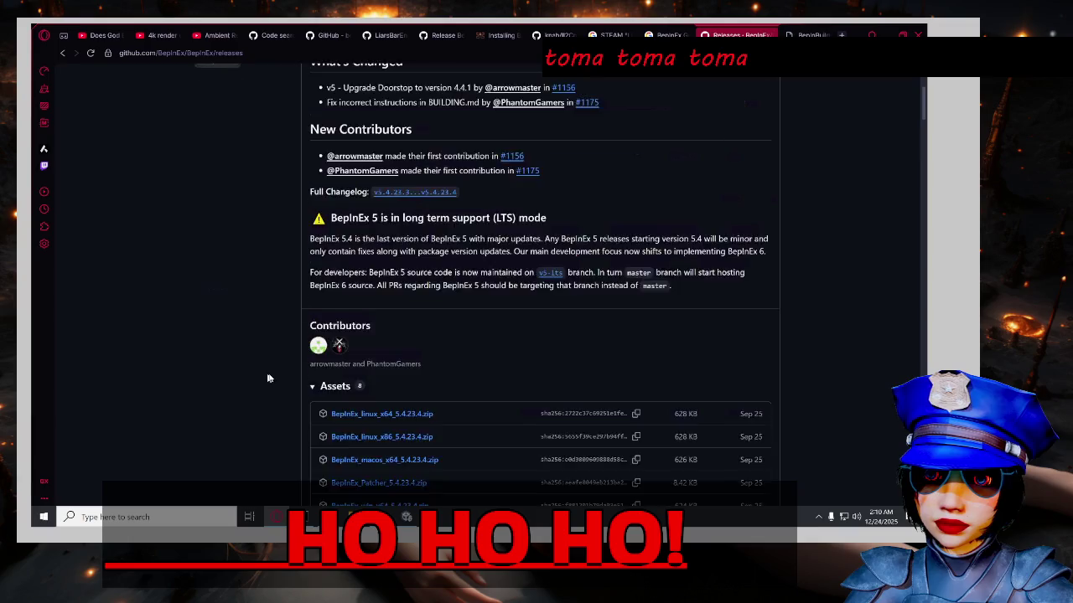
pyautogui.scroll(-4, 285, 351)
pyautogui.scroll(-4, 285, 352)
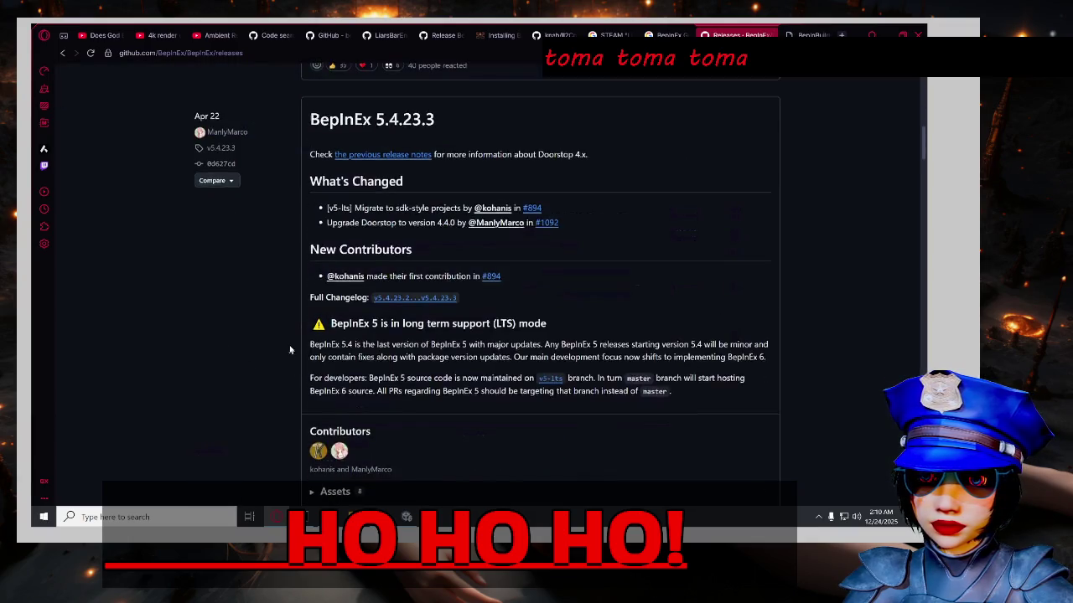
pyautogui.scroll(-5, 286, 339)
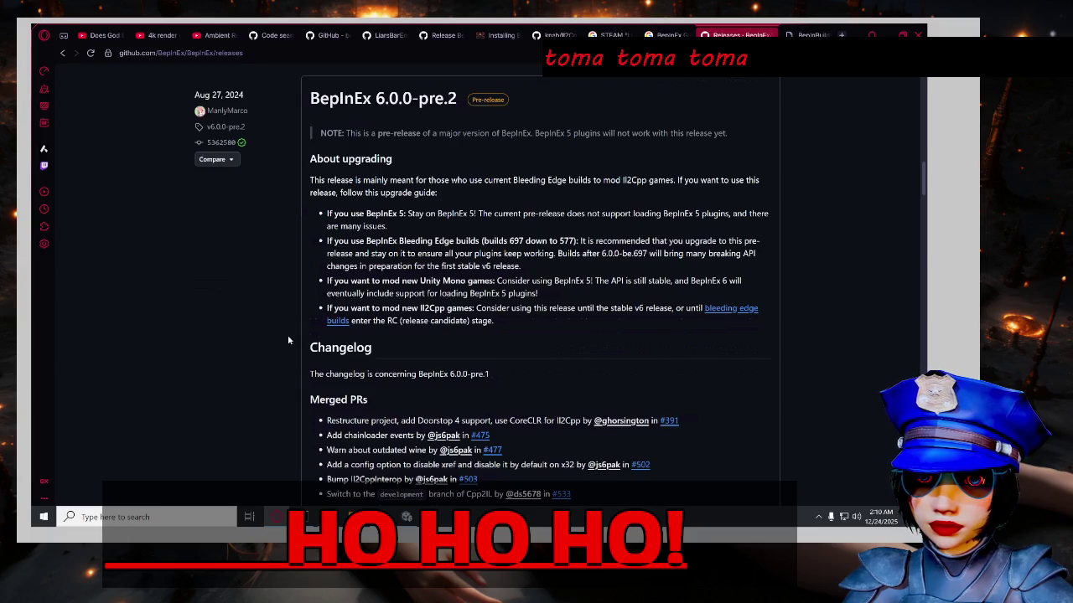
pyautogui.scroll(3, 288, 340)
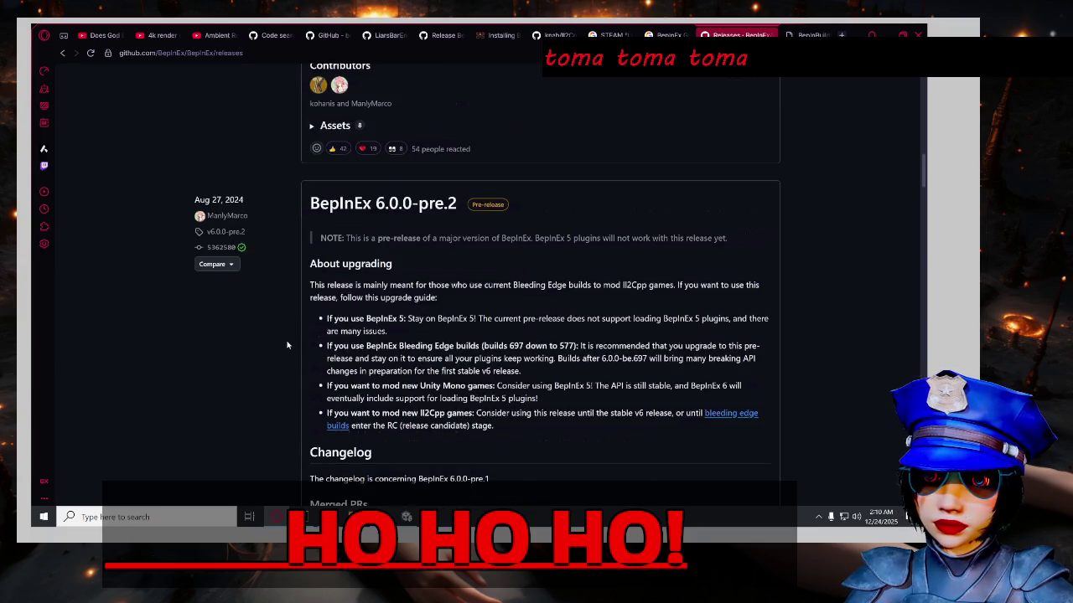
pyautogui.scroll(-4, 289, 339)
pyautogui.scroll(3, 820, 263)
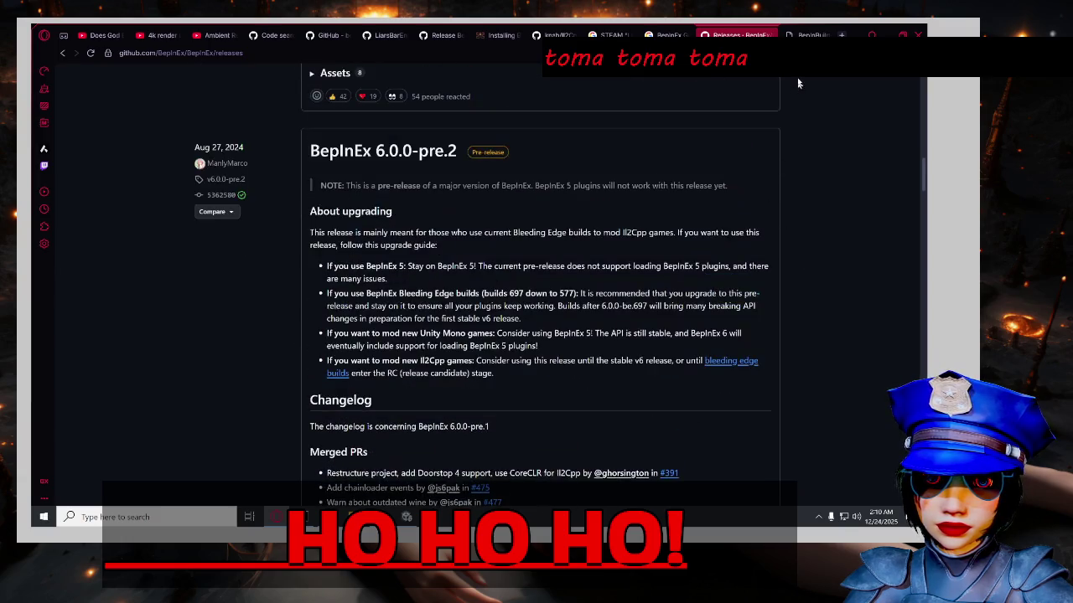
pyautogui.hotkey('ctrl', 'Tab')
# Expand build #752 on BepInBuilds to list its downloads.
pyautogui.scroll(-4, 830, 277)
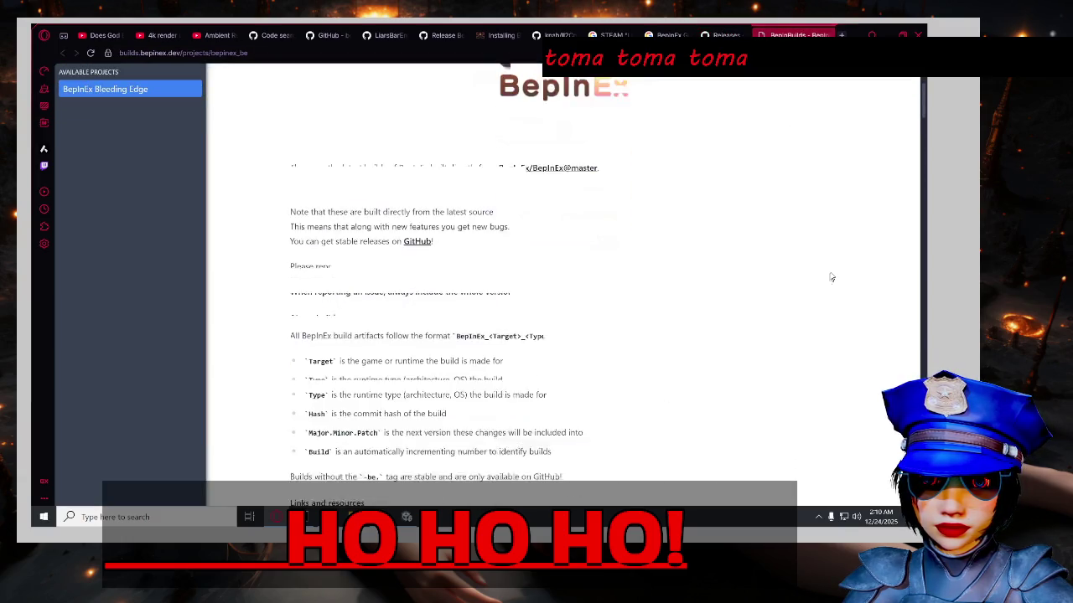
pyautogui.scroll(-10, 832, 276)
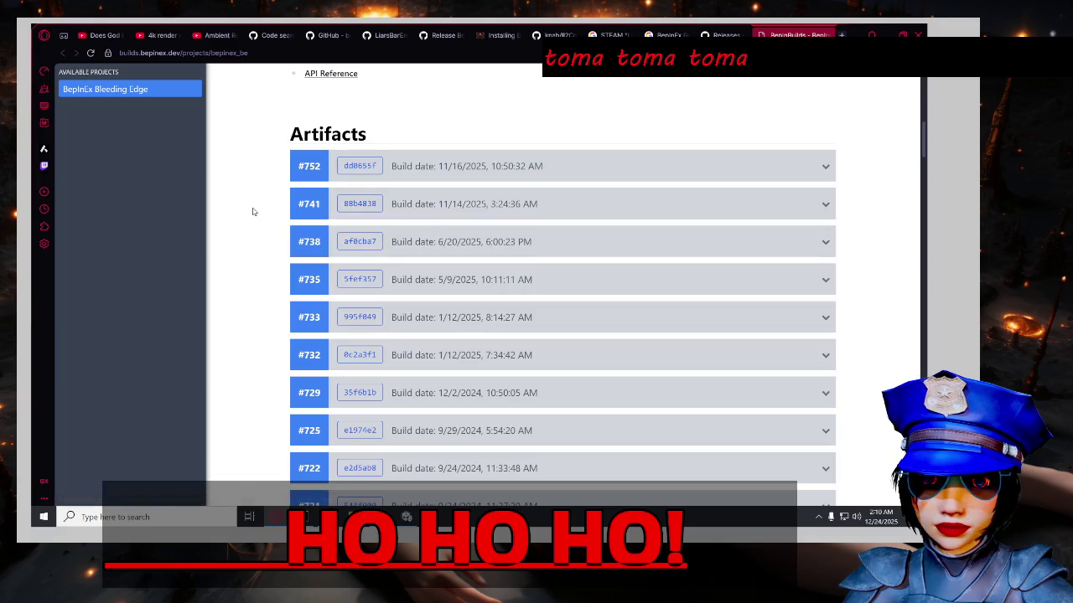
pyautogui.scroll(-4, 251, 213)
pyautogui.scroll(3, 256, 218)
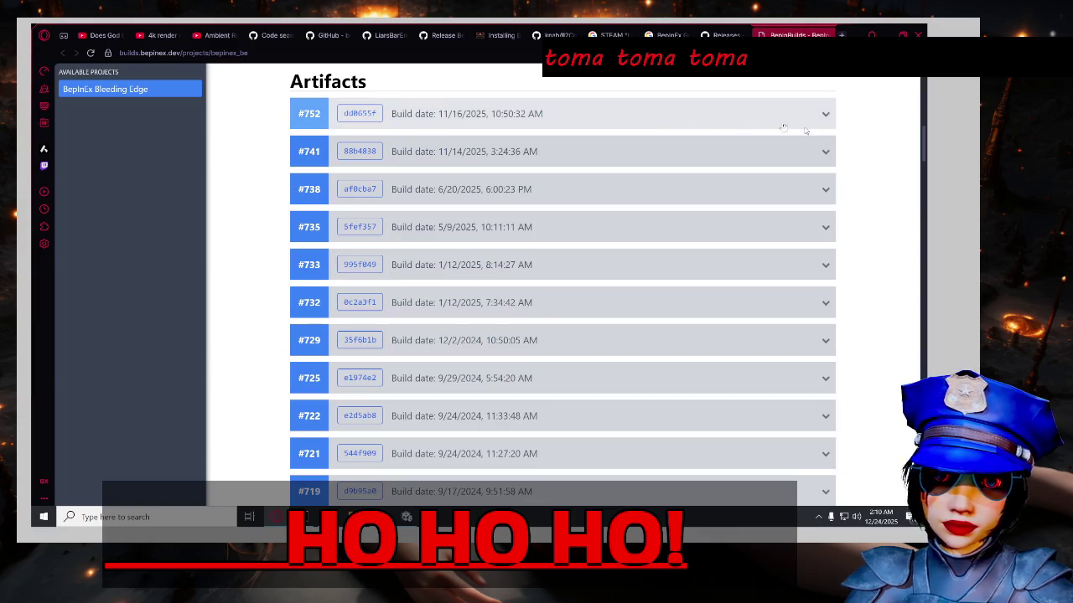
pyautogui.click(825, 115)
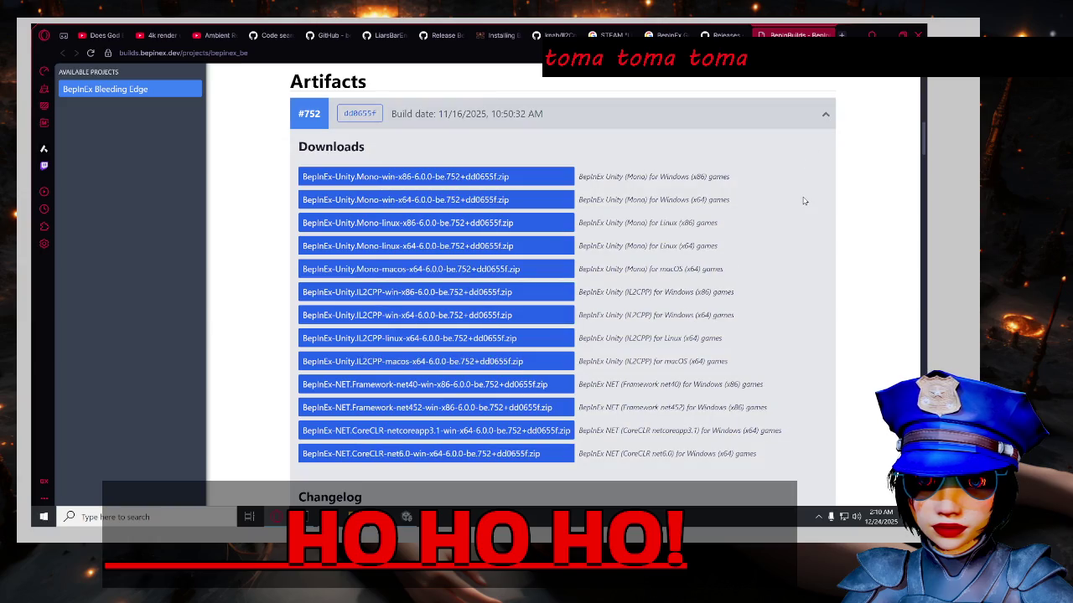
# Download the BepInEx-Unity.IL2CPP-win-x64 zip and show it in its Downloads folder.
pyautogui.scroll(8, 805, 214)
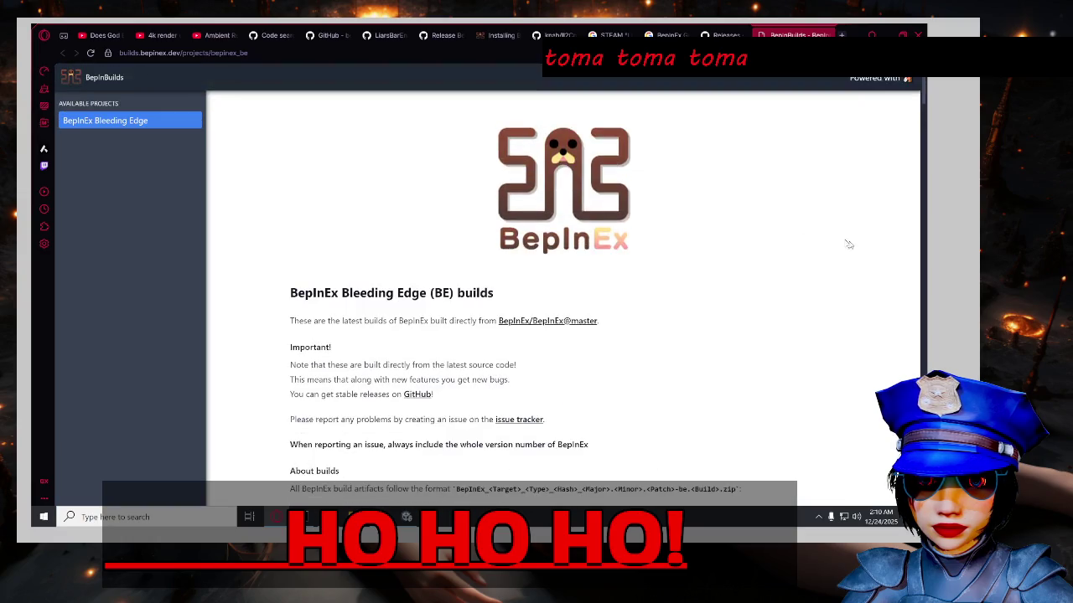
pyautogui.scroll(-4, 863, 260)
pyautogui.scroll(-4, 879, 273)
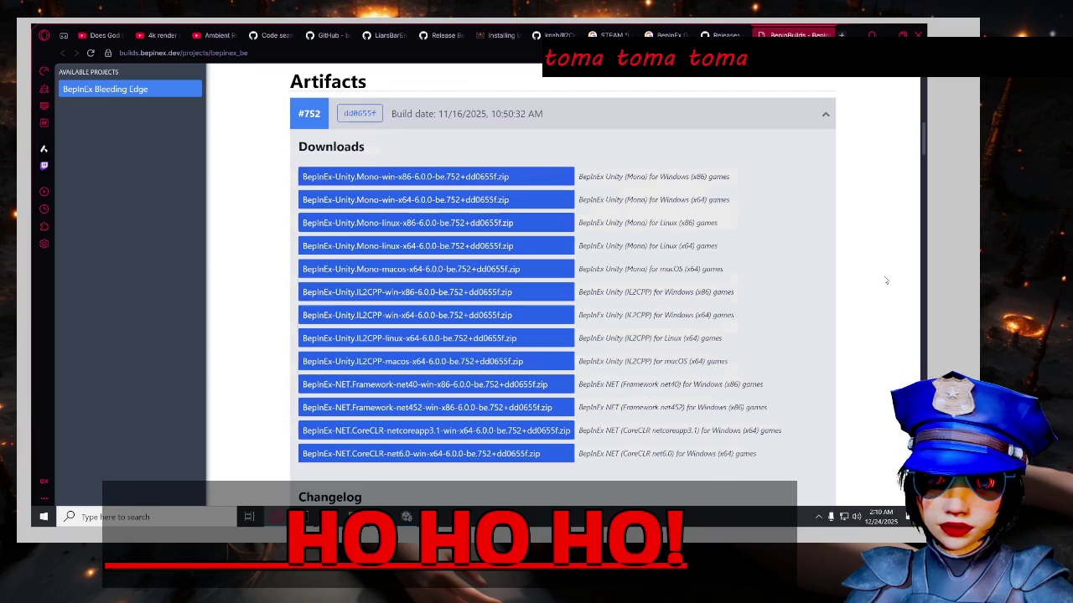
pyautogui.scroll(-2, 884, 279)
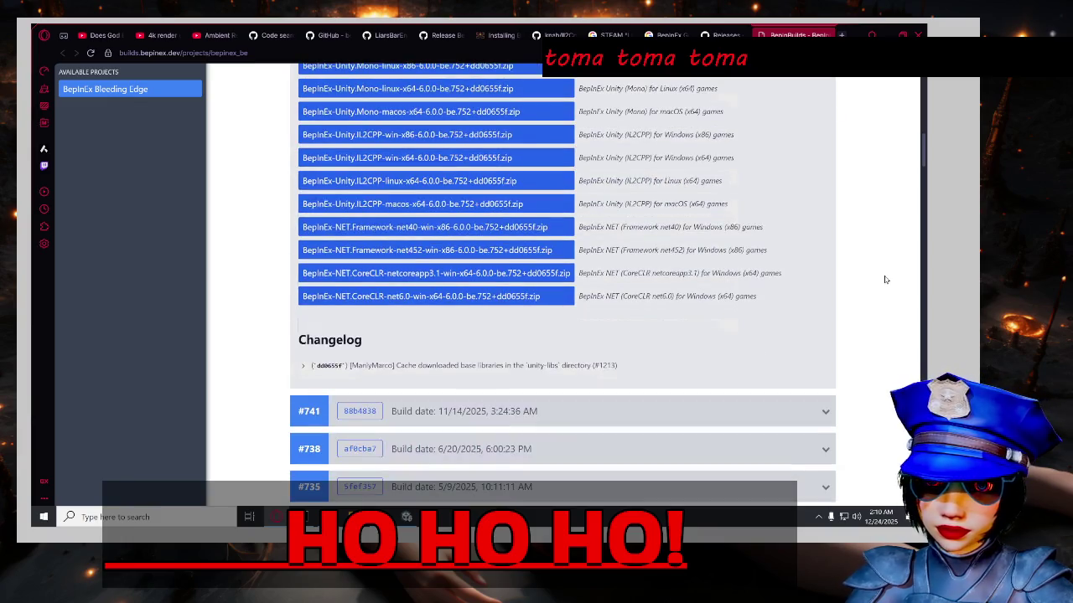
pyautogui.scroll(1, 884, 279)
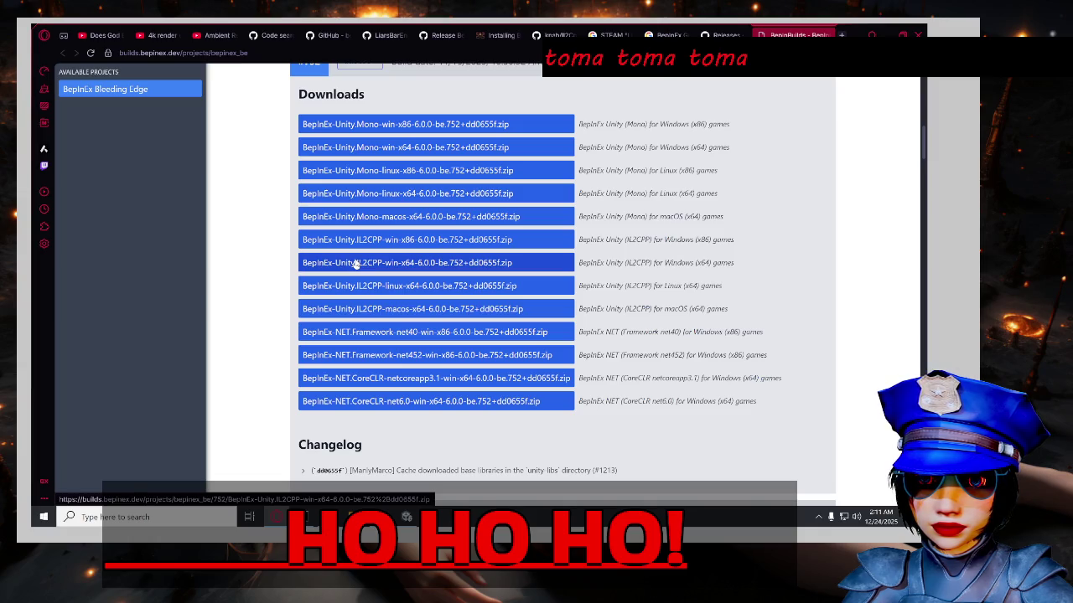
pyautogui.click(356, 264)
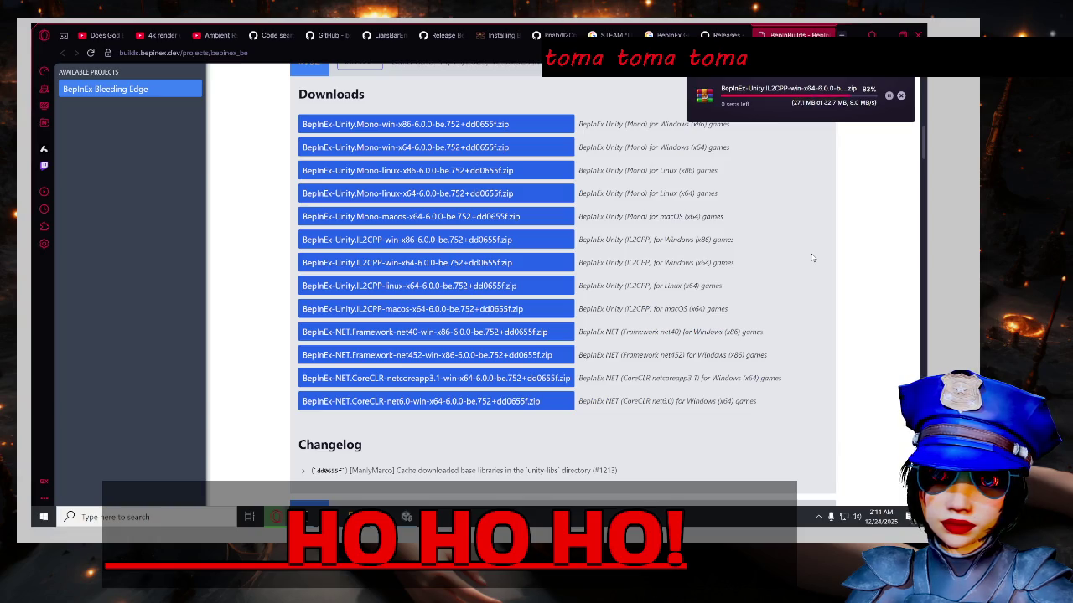
pyautogui.click(901, 95)
# Open the IL2CPP zip in WinRAR and navigate Explorer to the common\Liar's Bar folder.
pyautogui.doubleClick(362, 163)
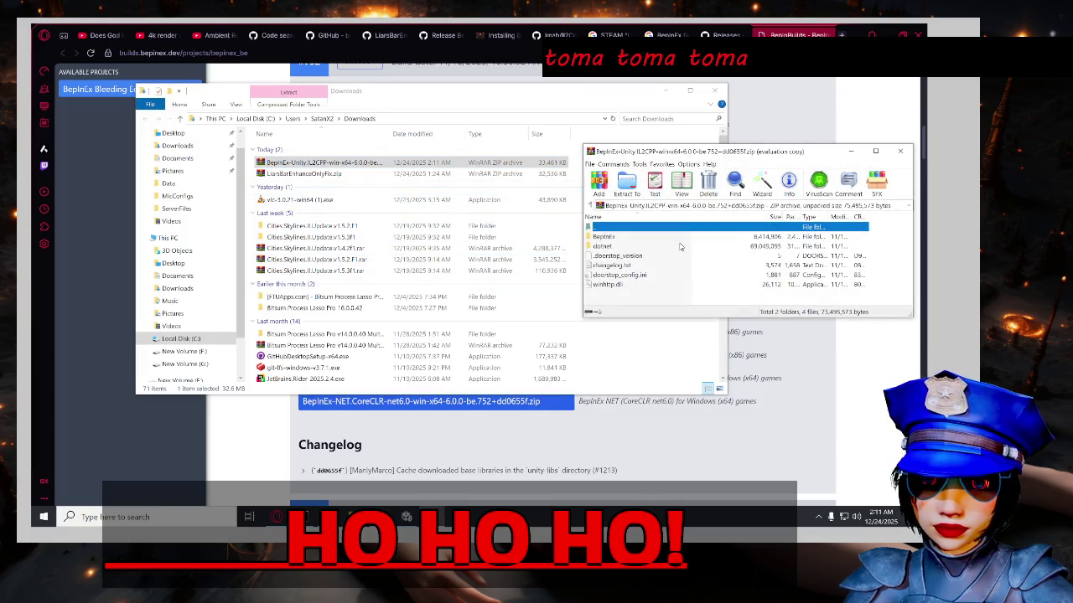
pyautogui.click(808, 239)
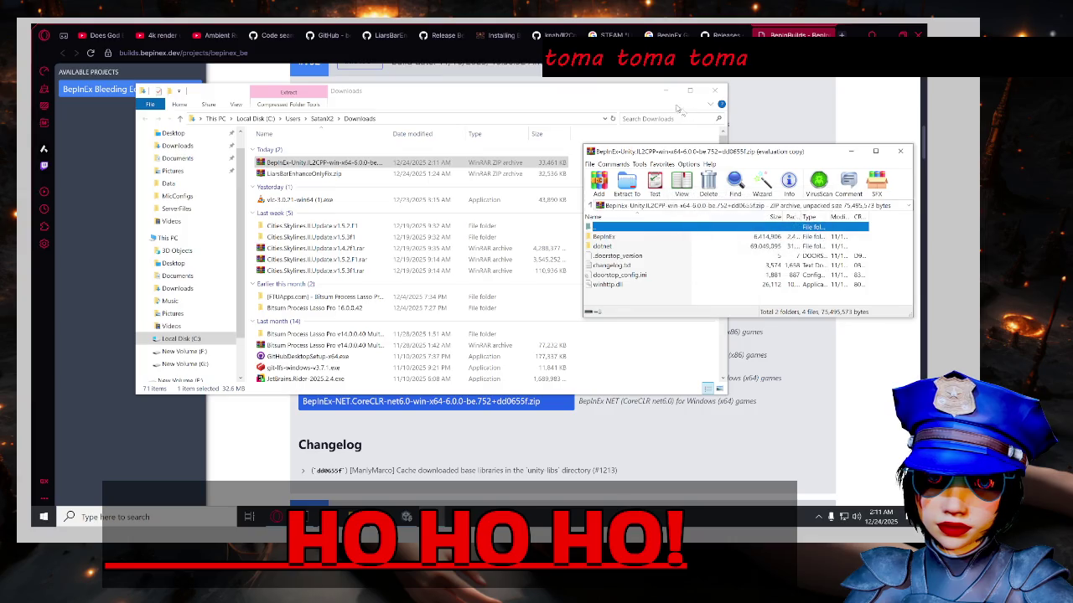
pyautogui.click(352, 517)
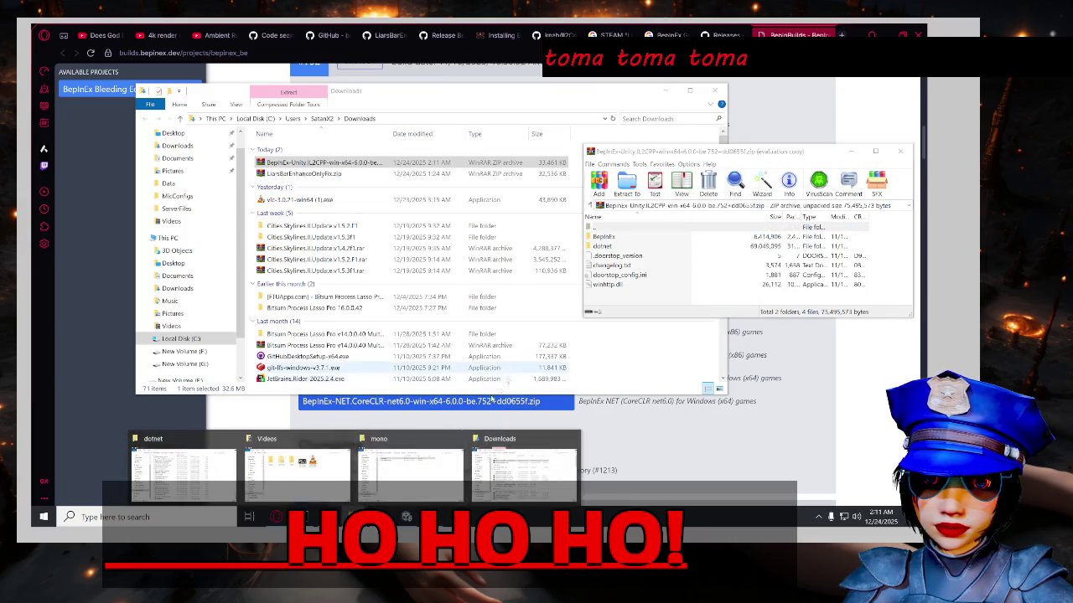
pyautogui.click(275, 476)
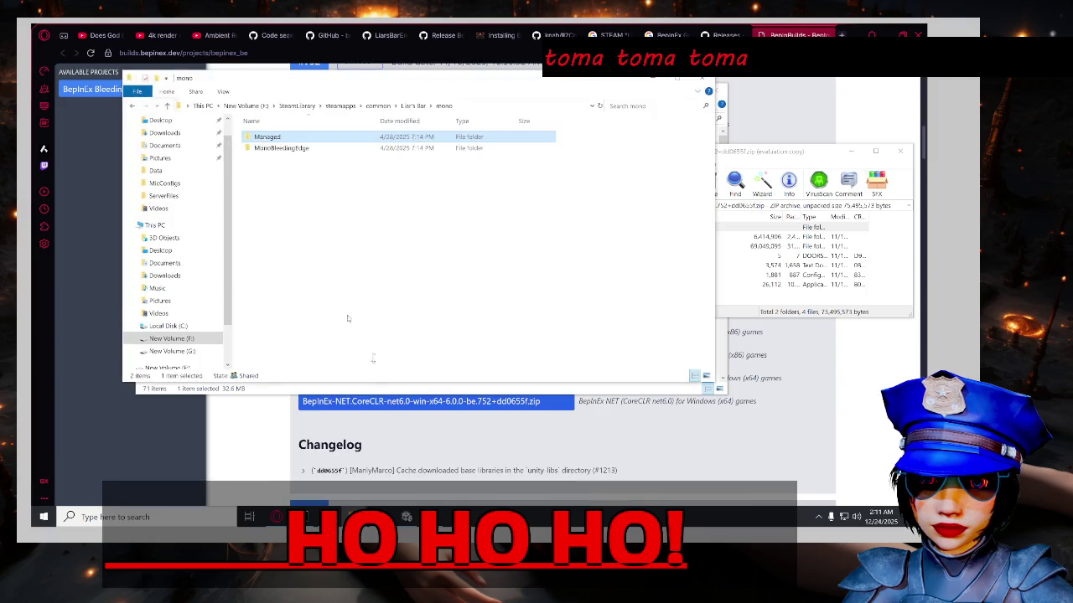
pyautogui.click(377, 106)
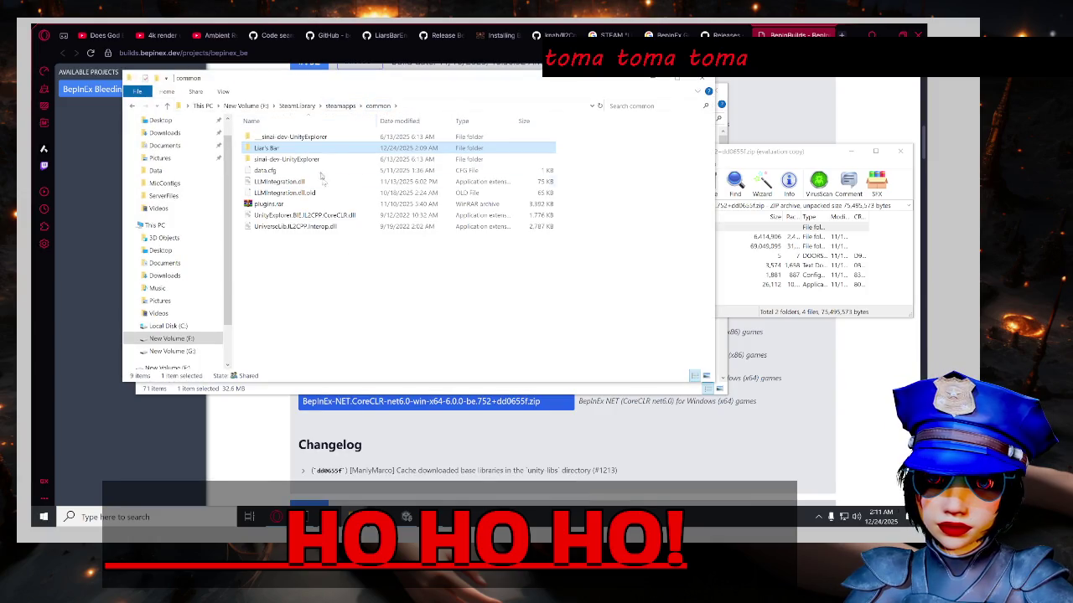
pyautogui.doubleClick(272, 149)
# Extract all archive entries into the Liar's Bar folder, replacing the existing files.
pyautogui.click(788, 303)
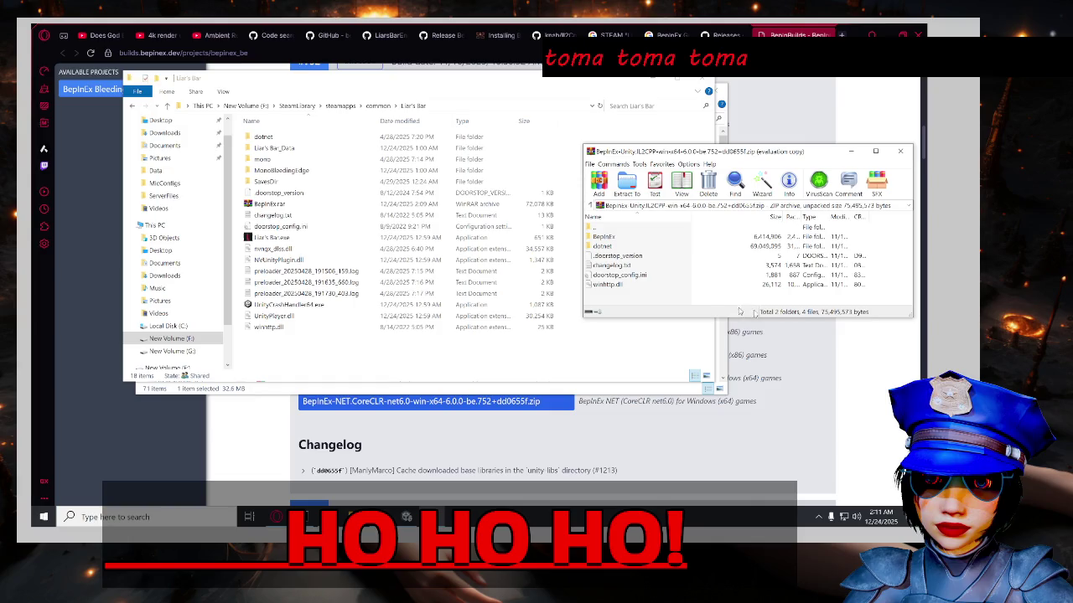
pyautogui.moveTo(673, 302); pyautogui.dragTo(643, 238)
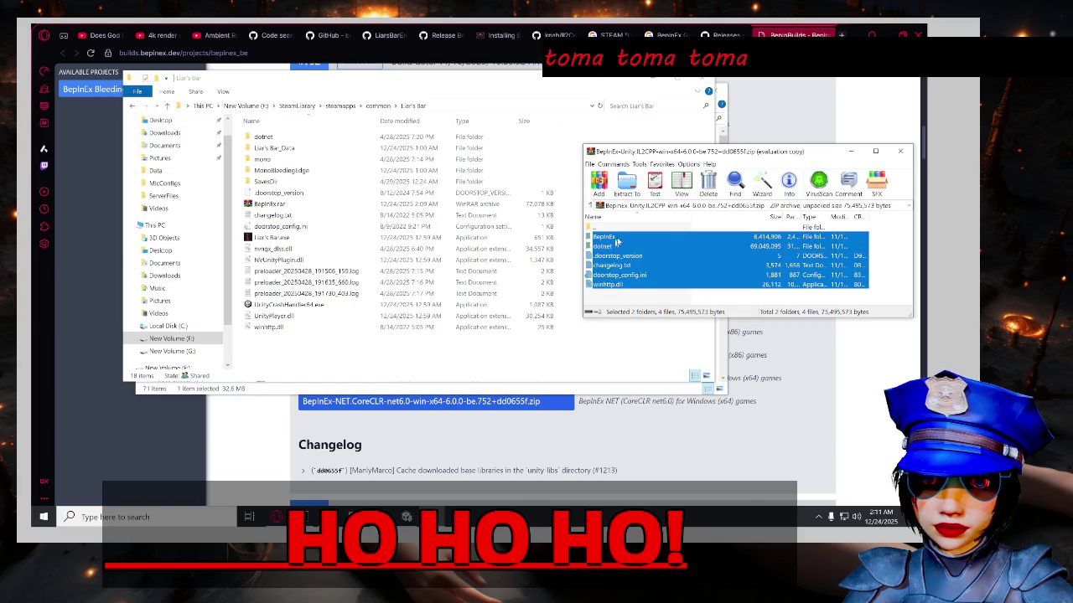
pyautogui.moveTo(325, 361); pyautogui.dragTo(324, 361)
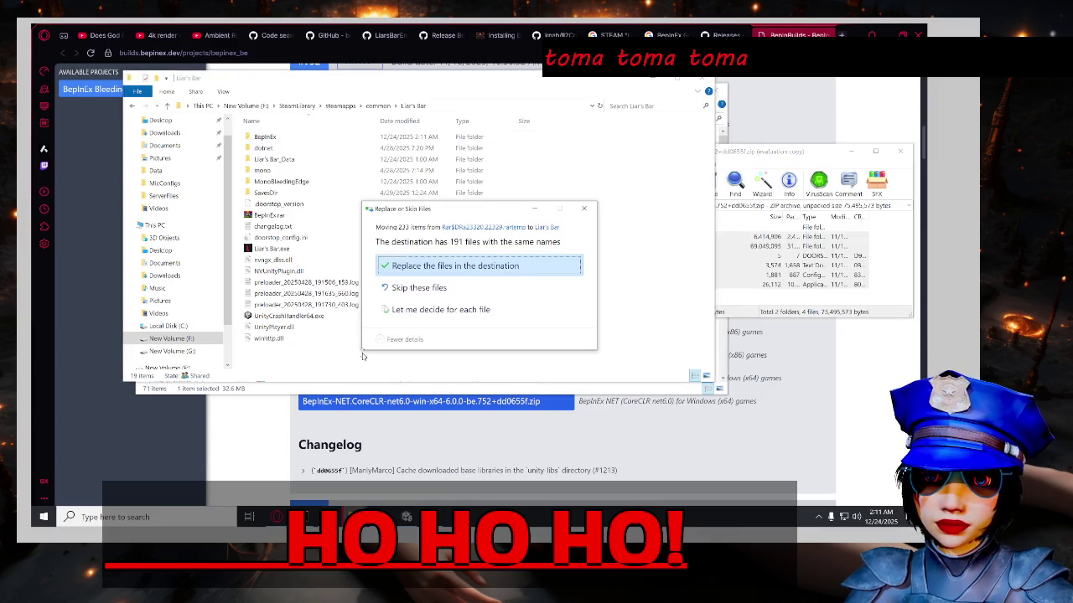
pyautogui.click(439, 267)
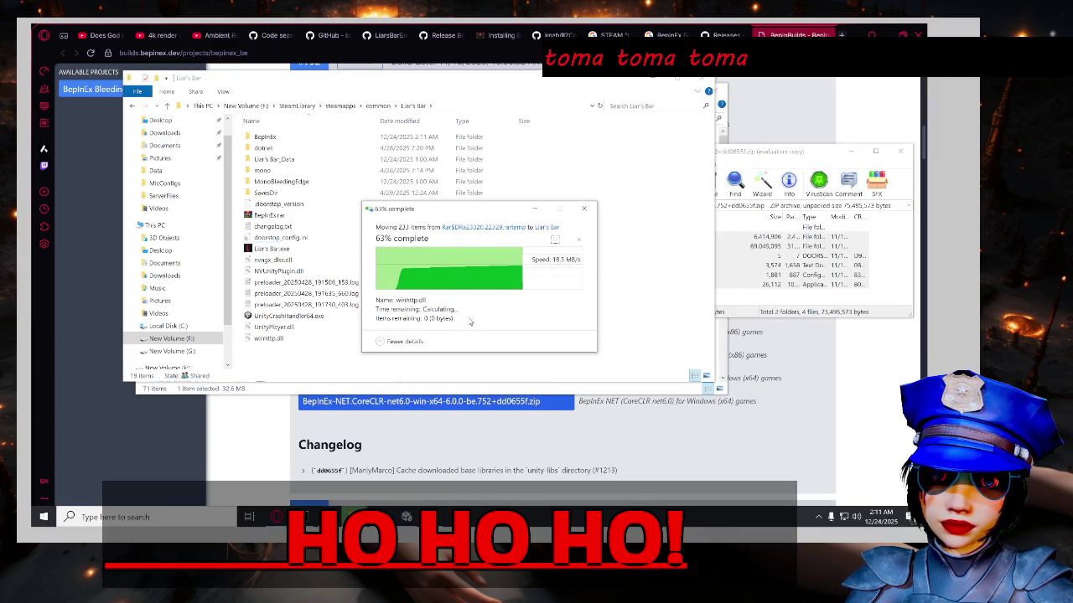
pyautogui.click(303, 249)
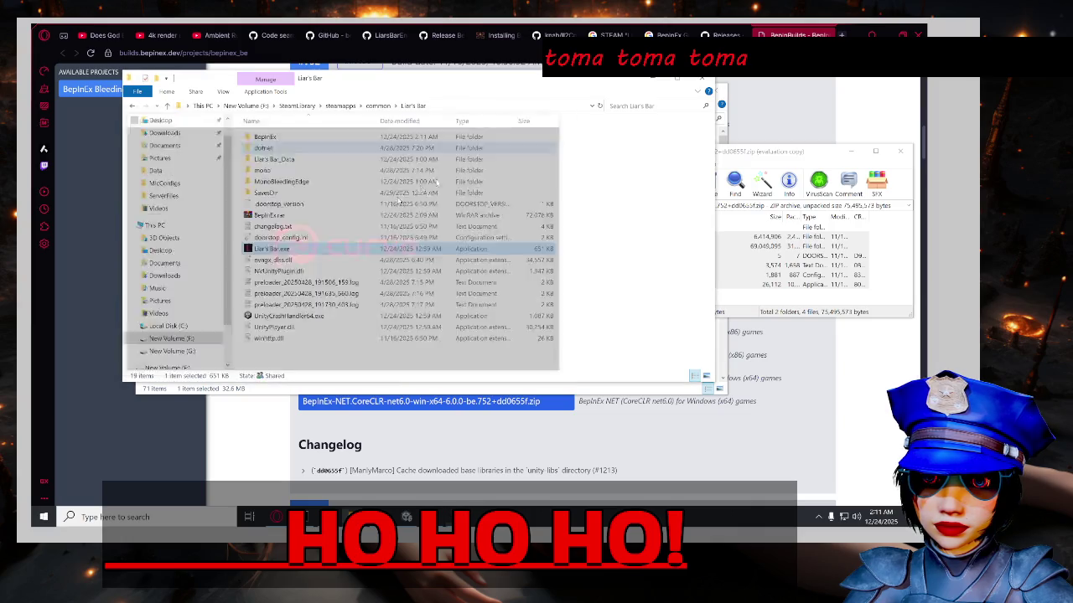
# Launch Liar's Bar.exe with the new BepInEx files and close the WinRAR archive window.
pyautogui.rightClick(295, 249)
pyautogui.click(471, 249)
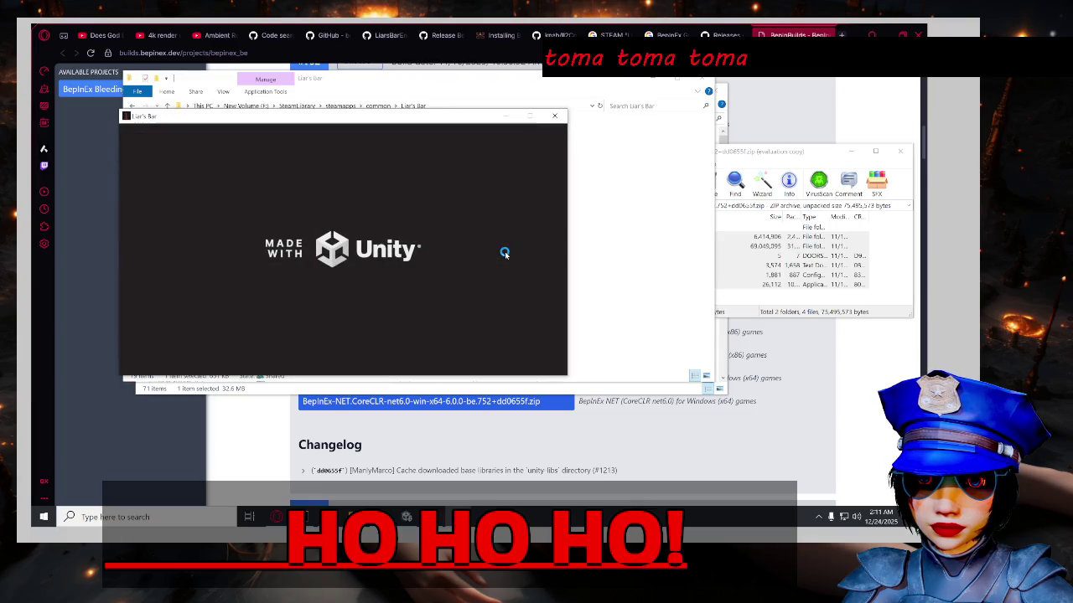
pyautogui.click(901, 253)
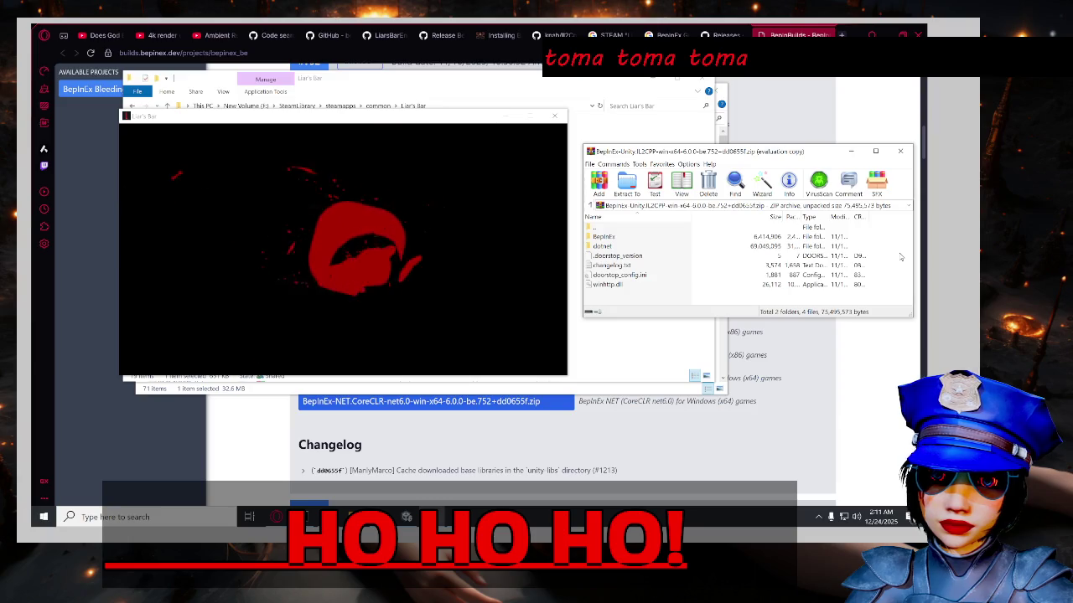
pyautogui.click(900, 150)
pyautogui.scroll(-10, 796, 360)
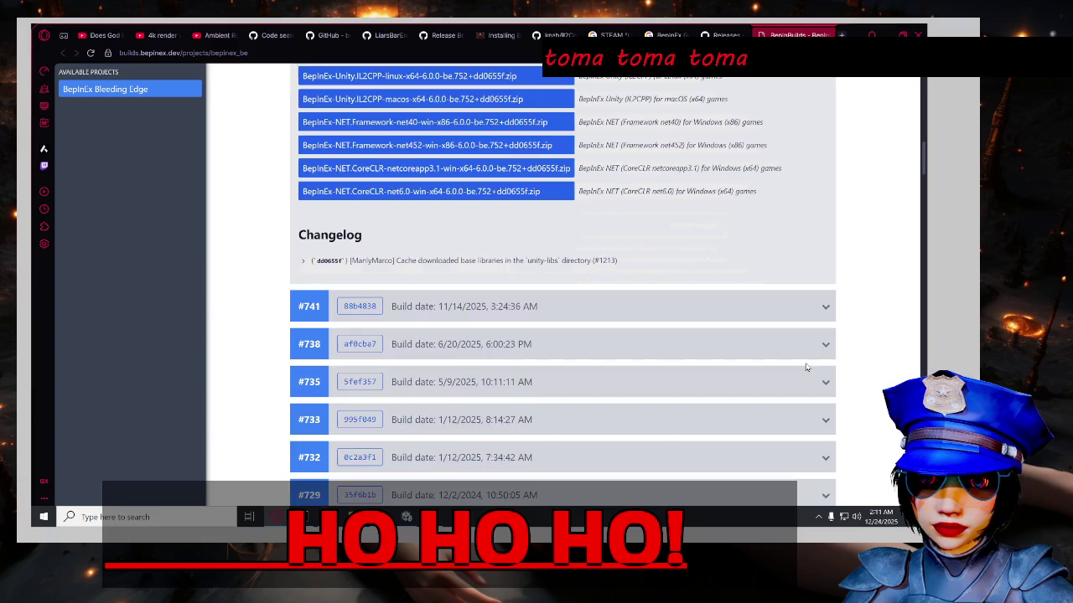
# Close the BepInBuilds tab and scroll the GitHub releases back to the 6.0.0-pre.2 entry.
pyautogui.scroll(-5, 715, 318)
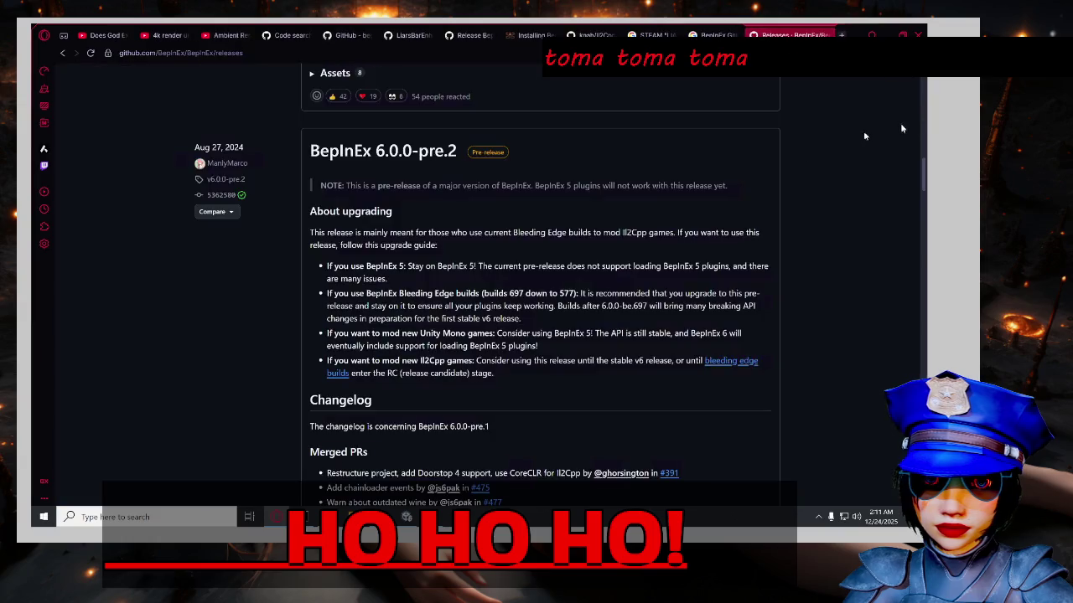
pyautogui.click(833, 34)
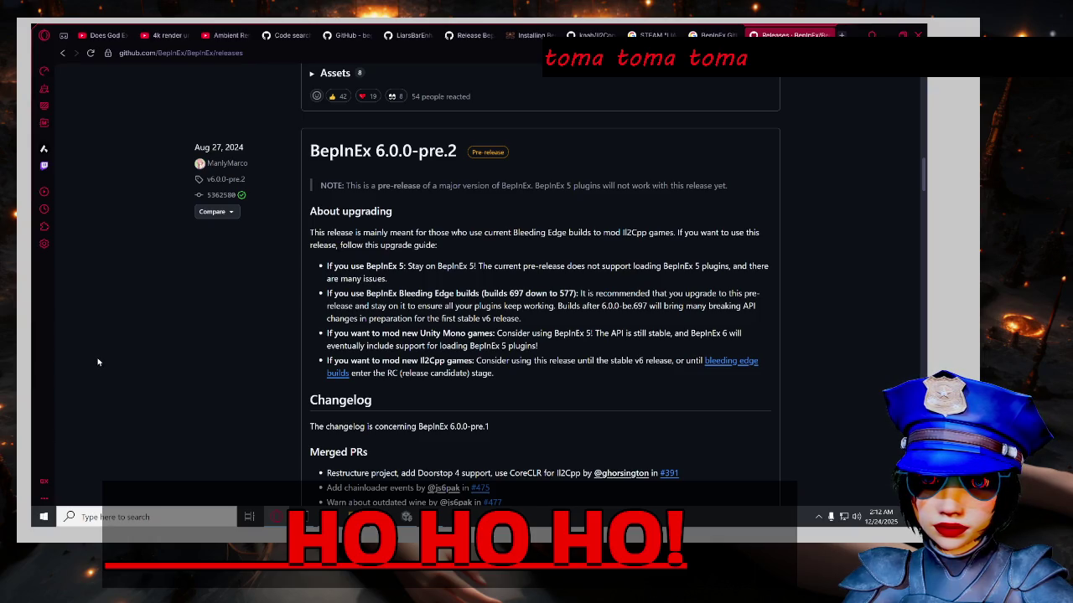
pyautogui.scroll(-1, 98, 361)
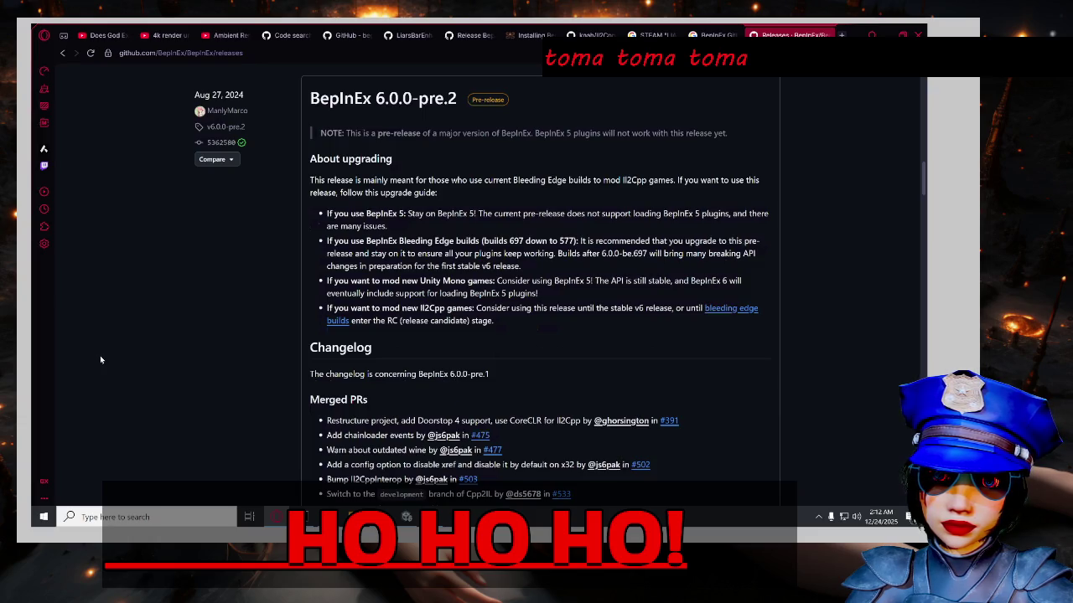
pyautogui.scroll(4, 102, 358)
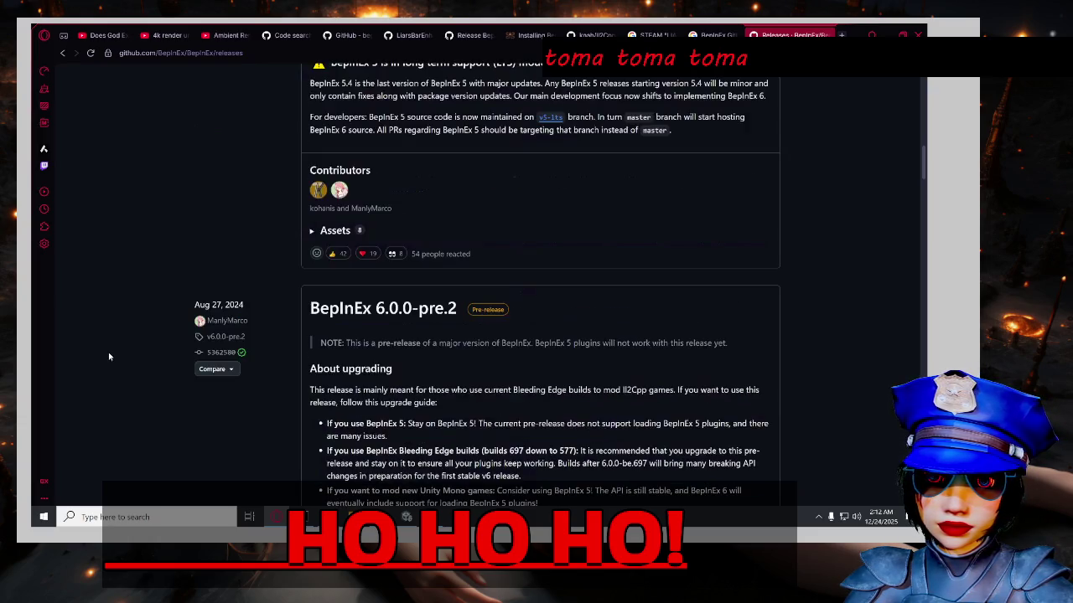
pyautogui.scroll(10, 109, 357)
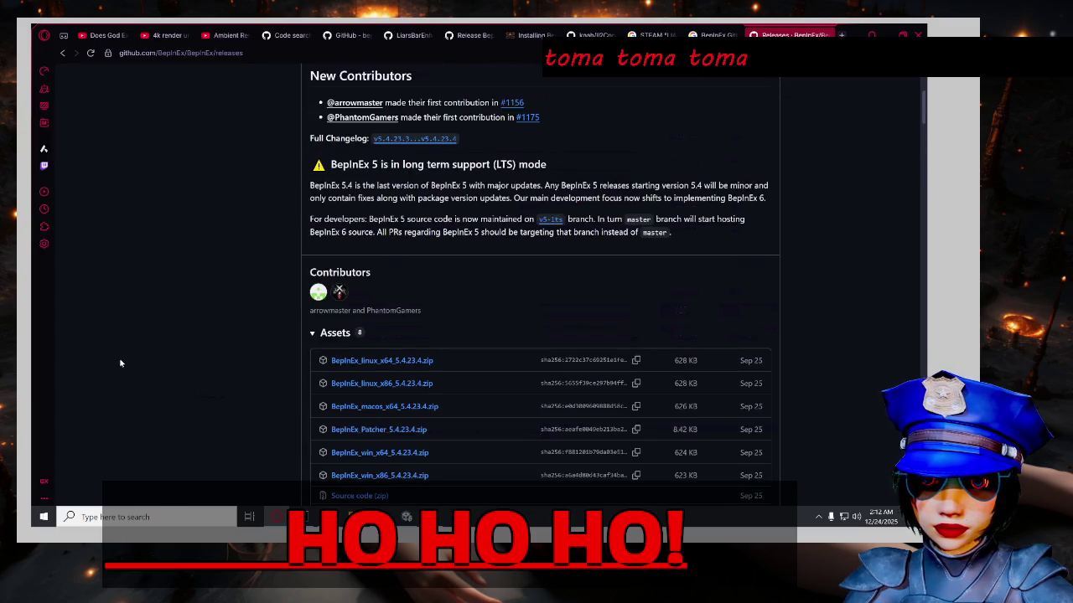
pyautogui.scroll(2, 122, 362)
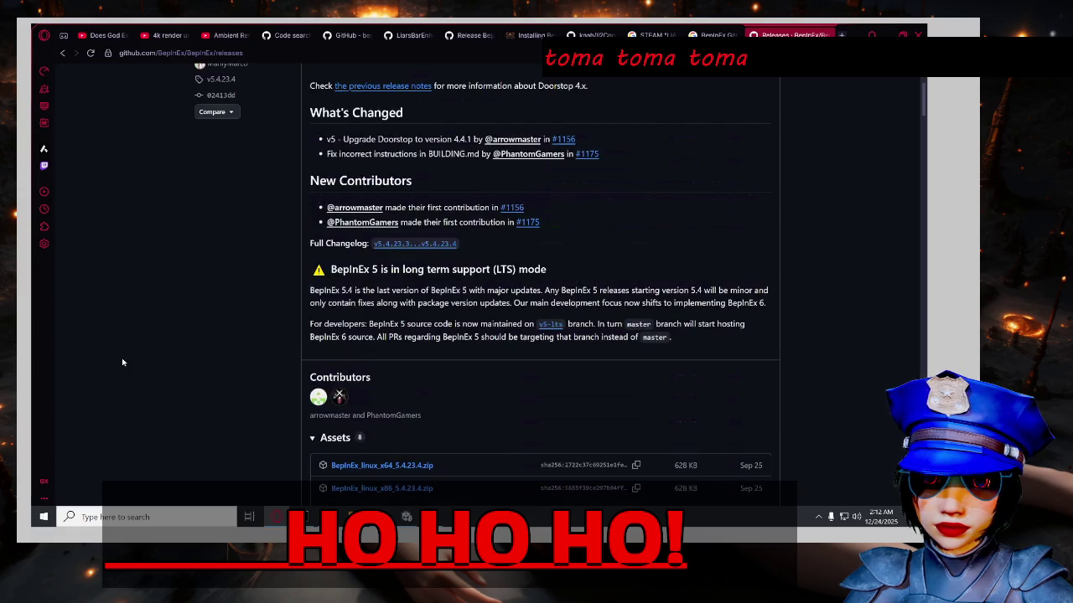
pyautogui.scroll(3, 116, 364)
pyautogui.scroll(-10, 117, 362)
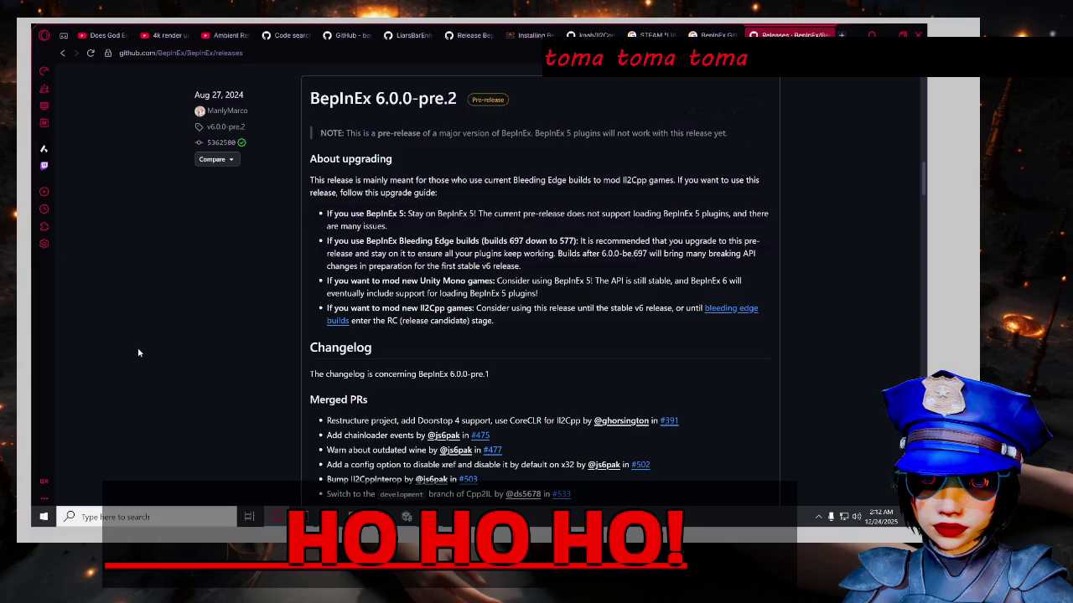
pyautogui.scroll(-1, 236, 336)
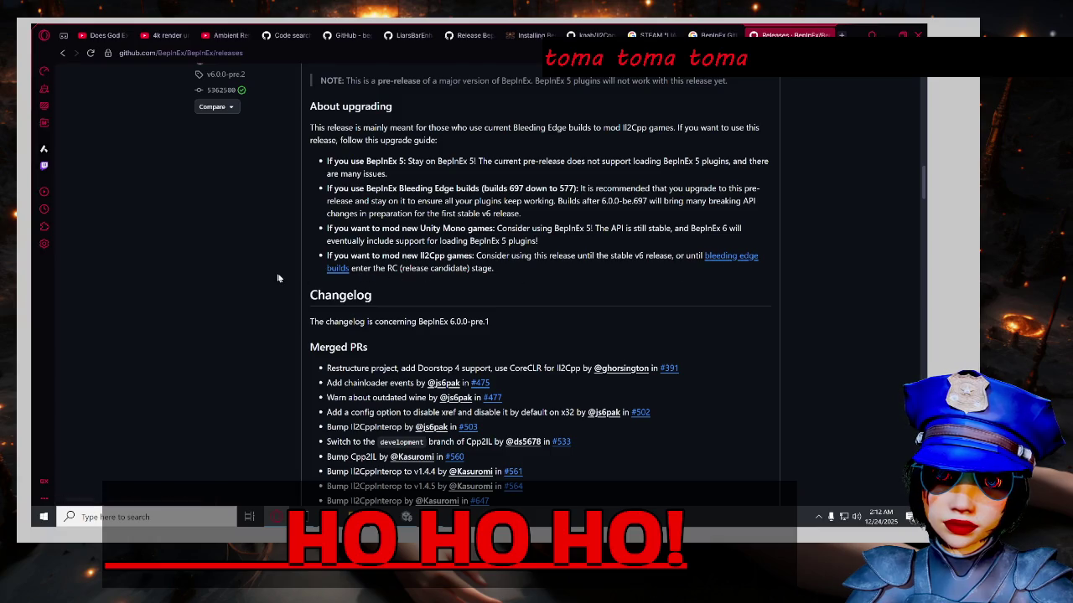
pyautogui.scroll(1, 278, 278)
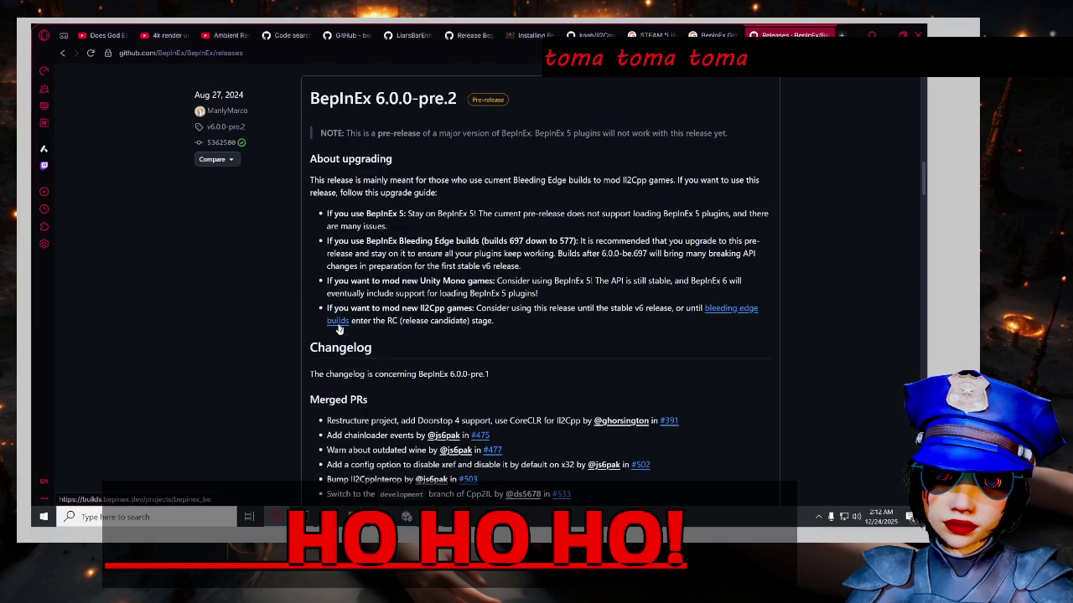
# Expand the Assets list under the 6.0.0-pre.2 release.
pyautogui.scroll(1, 342, 328)
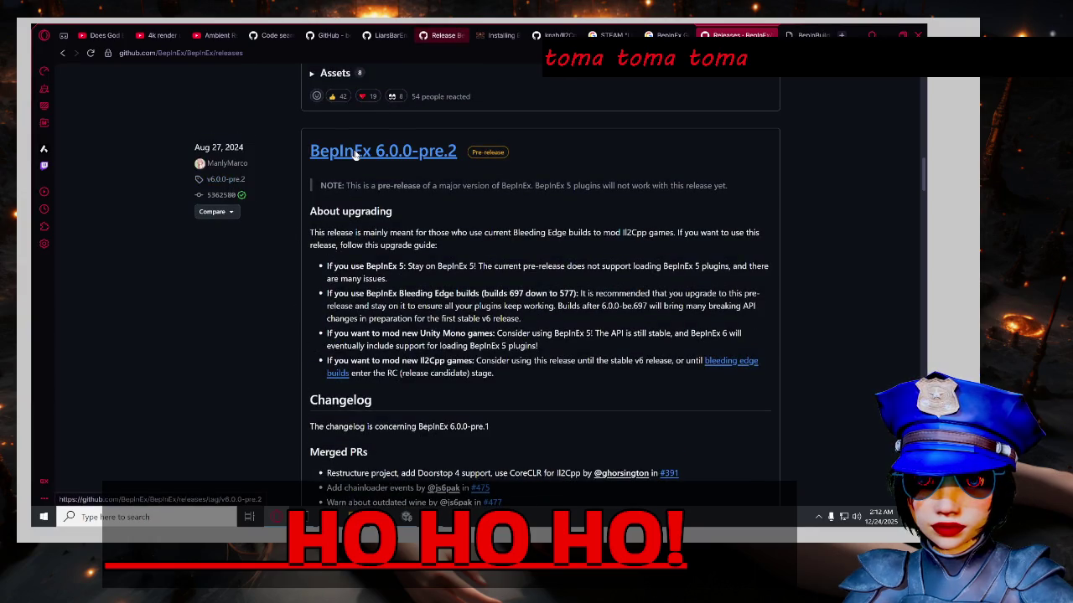
pyautogui.scroll(-5, 460, 372)
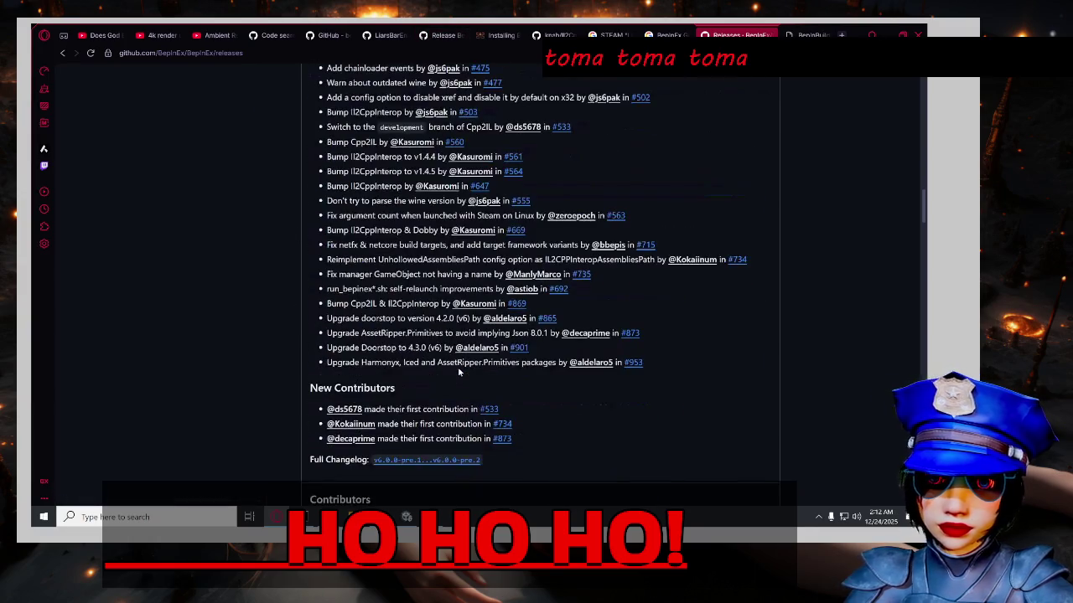
pyautogui.scroll(-3, 410, 453)
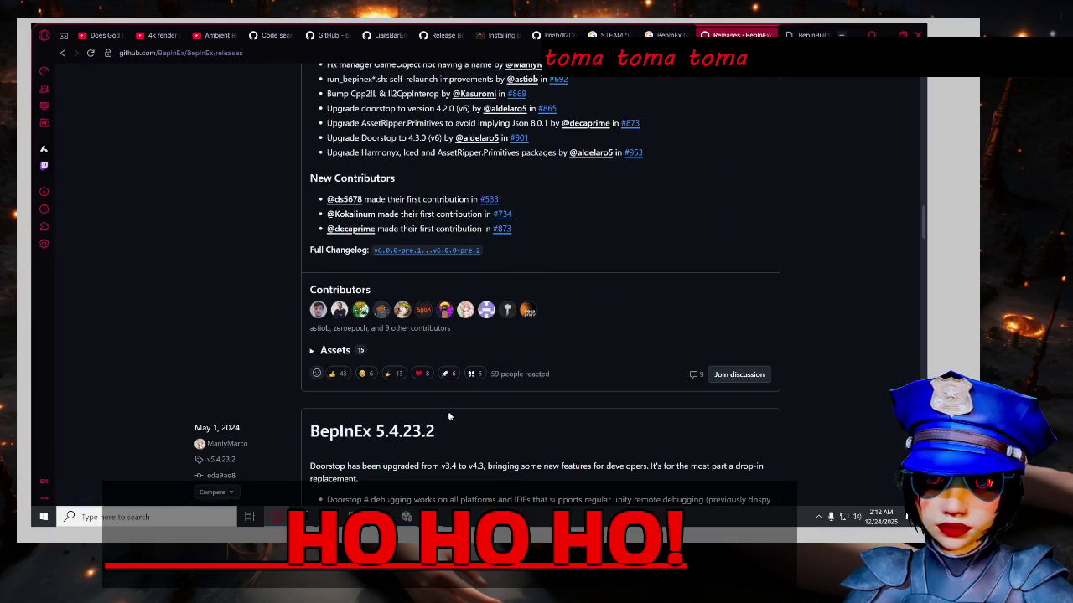
pyautogui.scroll(2, 461, 408)
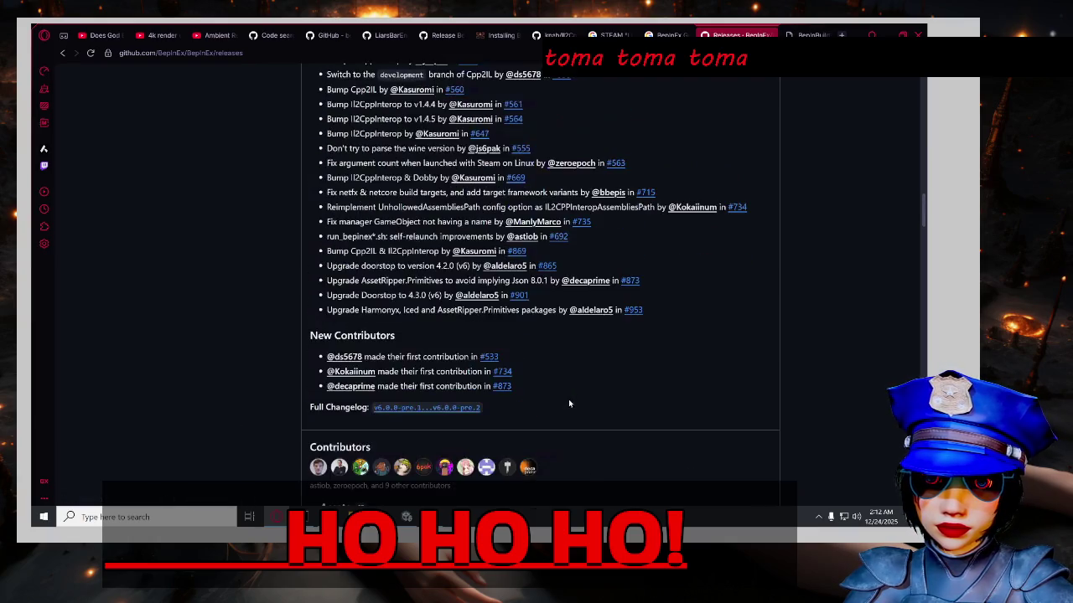
pyautogui.scroll(-3, 570, 402)
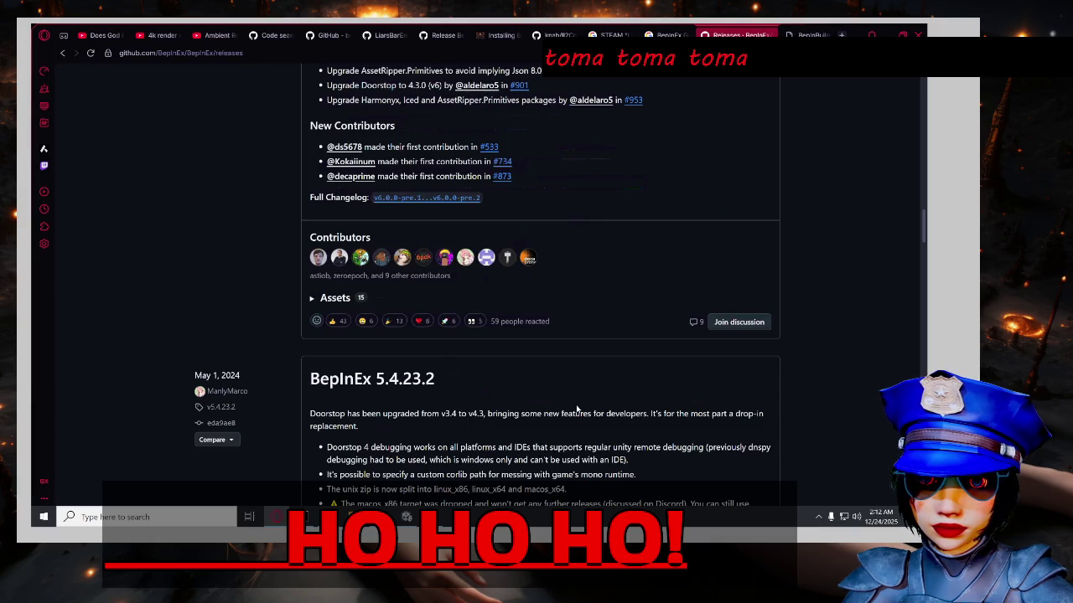
pyautogui.click(323, 302)
# Download the BepInEx-Unity.IL2CPP win-x64 and win-x86 6.0.0-pre.2 zips.
pyautogui.scroll(-2, 537, 339)
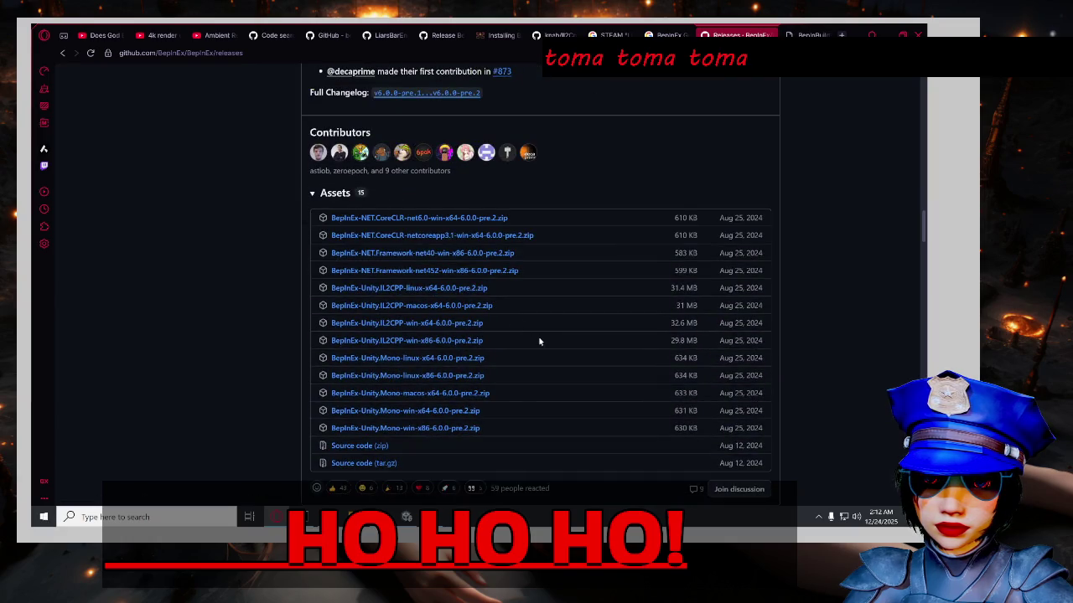
pyautogui.scroll(-2, 539, 341)
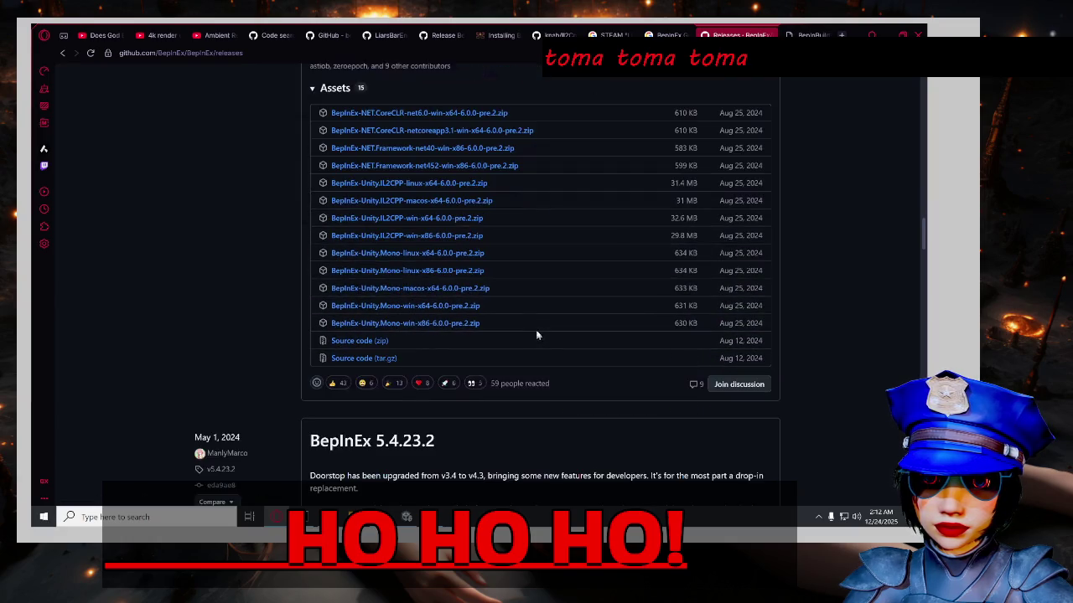
pyautogui.click(389, 218)
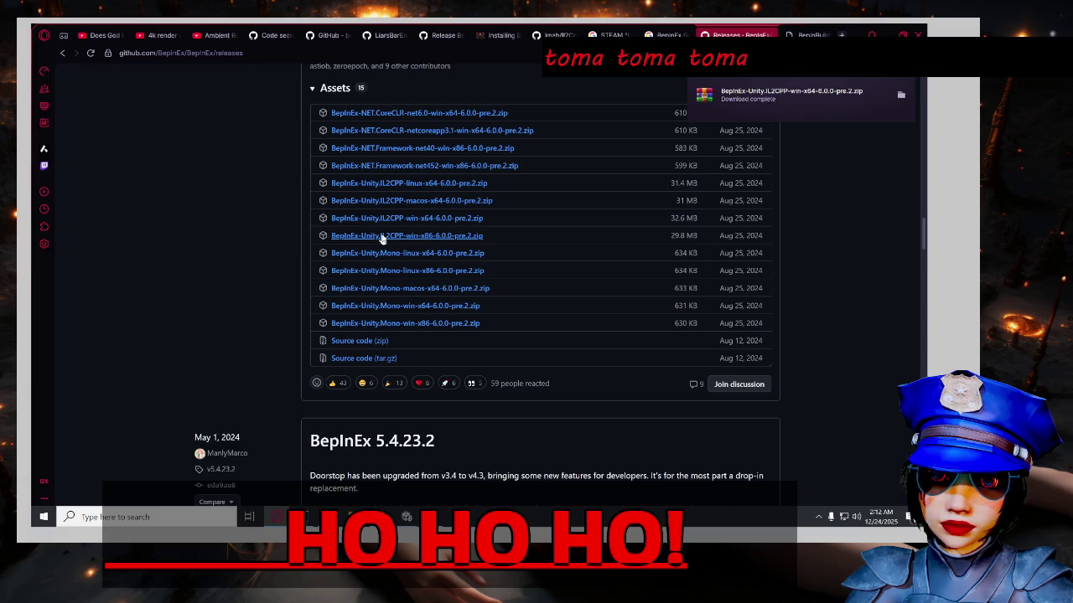
pyautogui.click(381, 236)
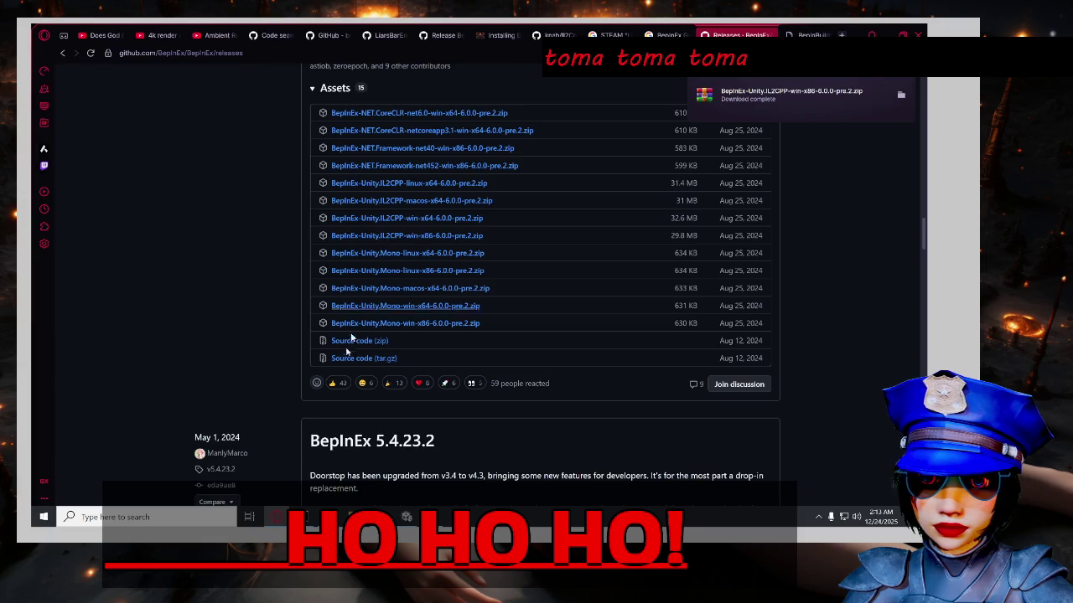
pyautogui.click(811, 36)
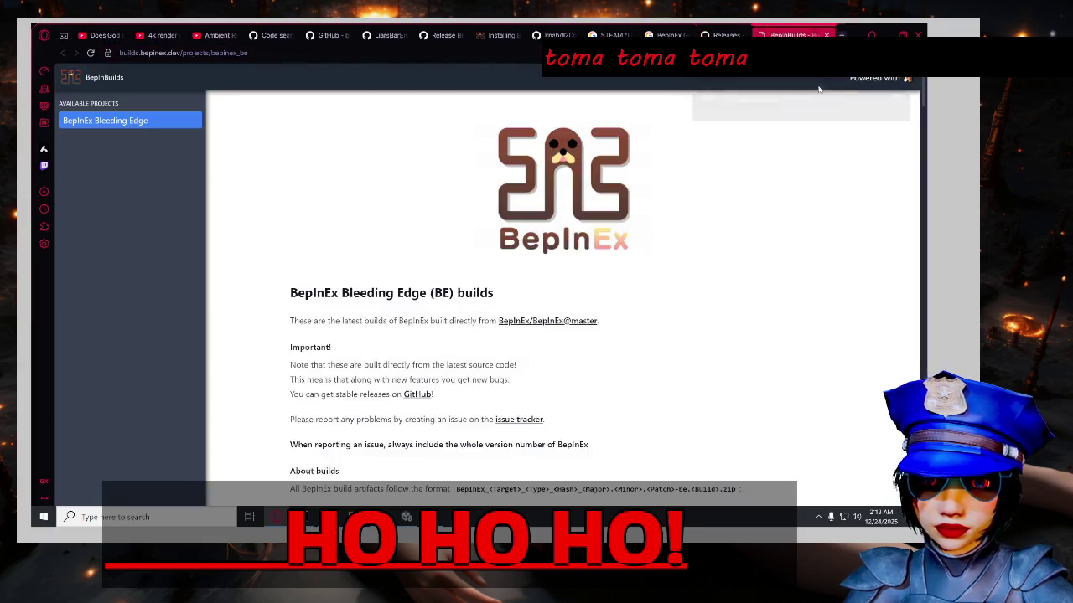
pyautogui.scroll(-8, 257, 315)
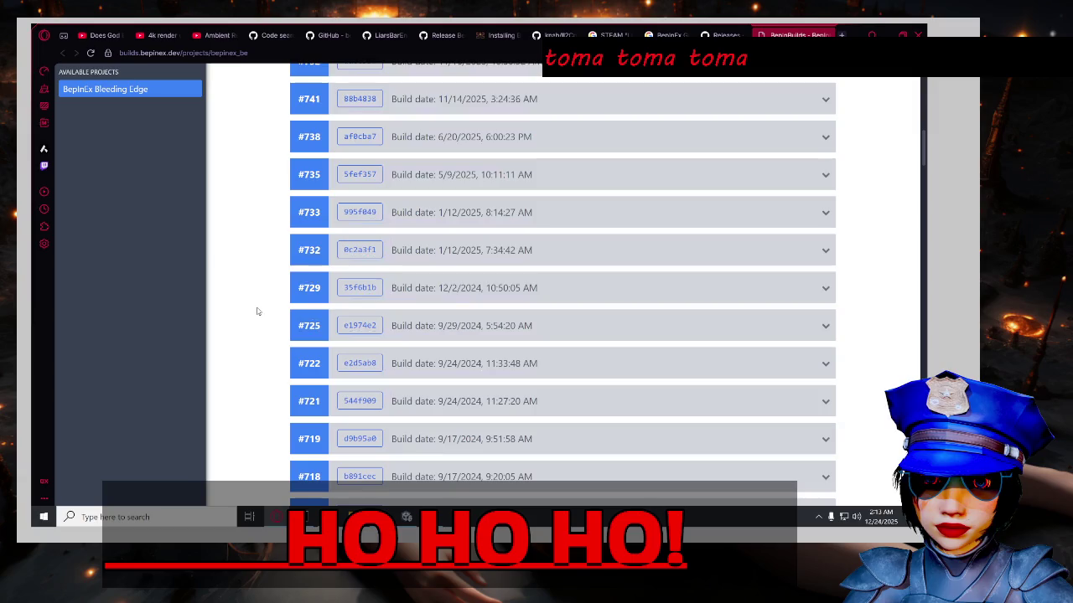
pyautogui.scroll(3, 261, 322)
pyautogui.scroll(-5, 263, 324)
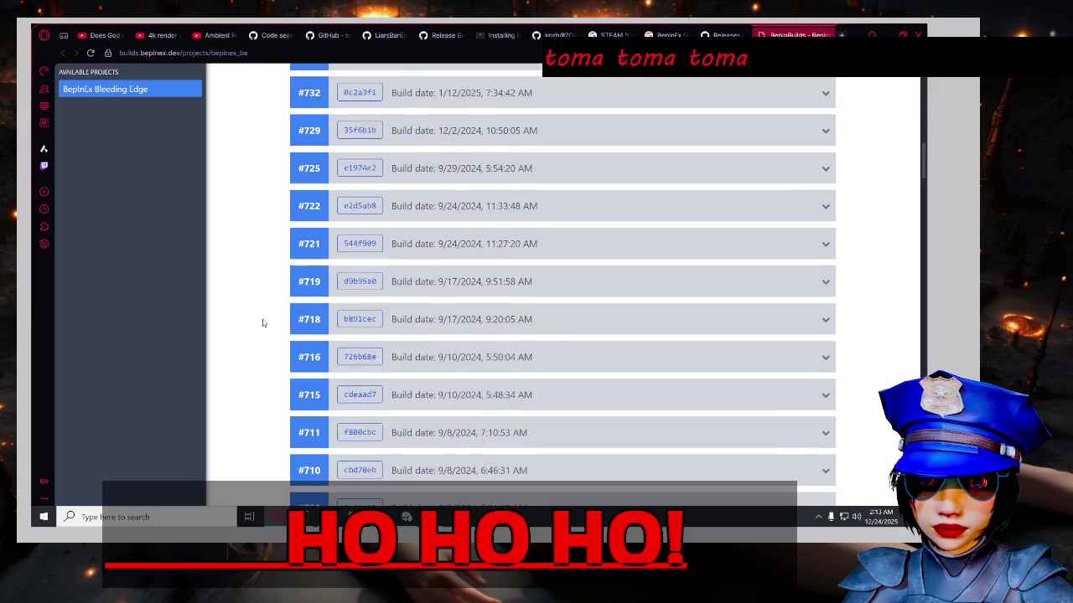
pyautogui.scroll(3, 262, 322)
pyautogui.scroll(-15, 264, 320)
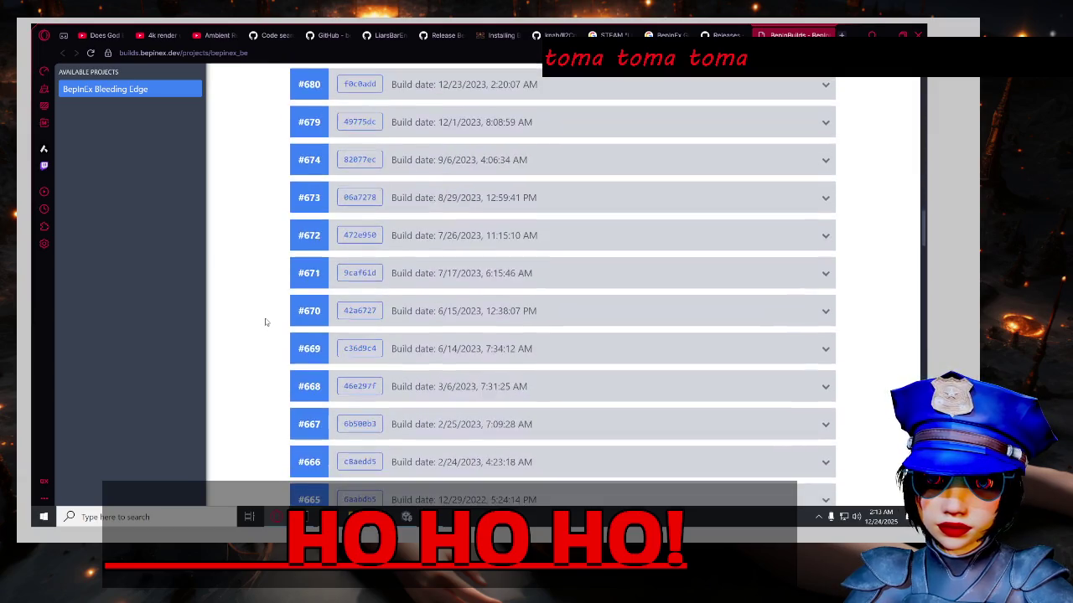
pyautogui.scroll(-12, 267, 319)
pyautogui.scroll(10, 265, 329)
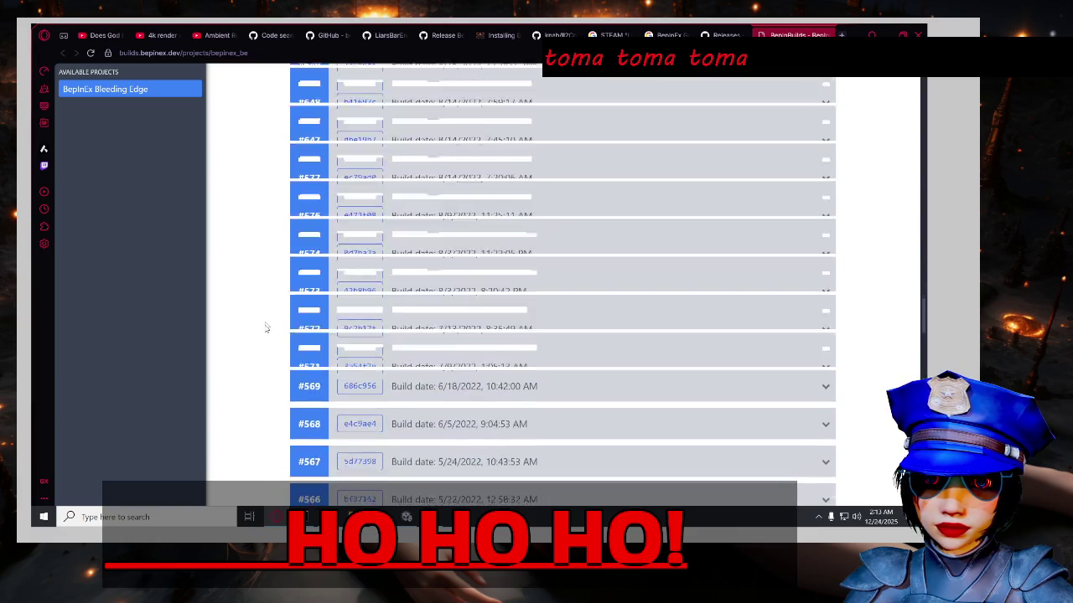
pyautogui.scroll(10, 264, 333)
pyautogui.scroll(5, 264, 334)
pyautogui.scroll(2, 251, 338)
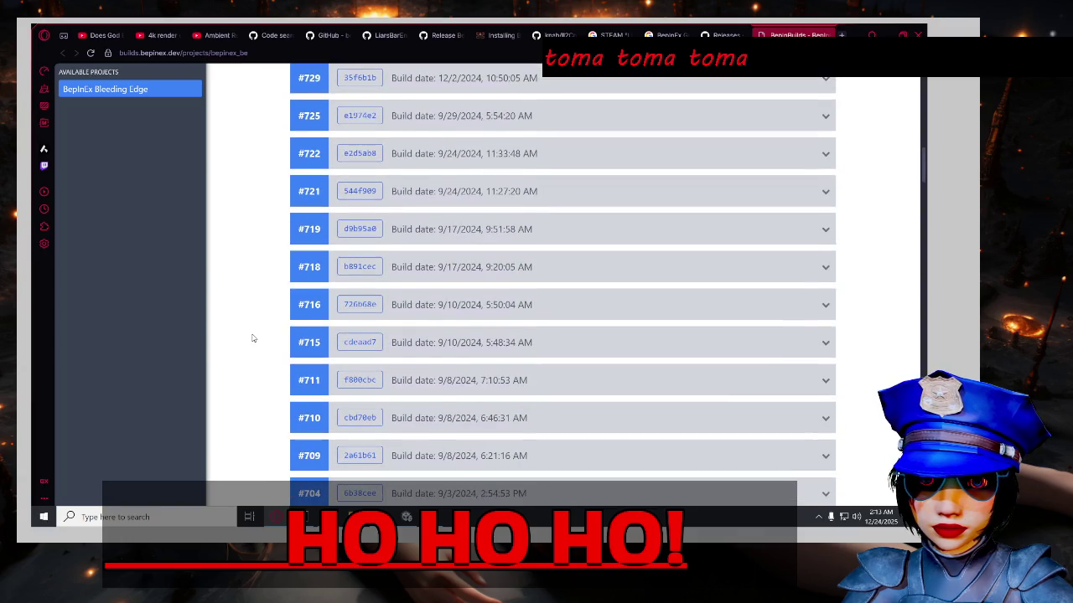
pyautogui.scroll(6, 251, 338)
pyautogui.scroll(-2, 253, 338)
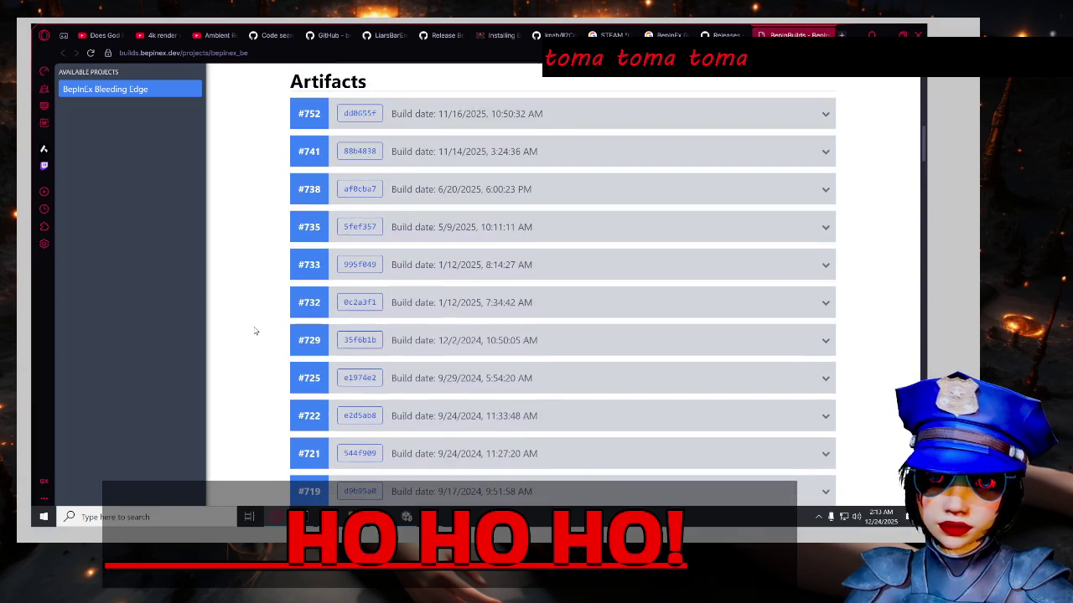
pyautogui.click(458, 149)
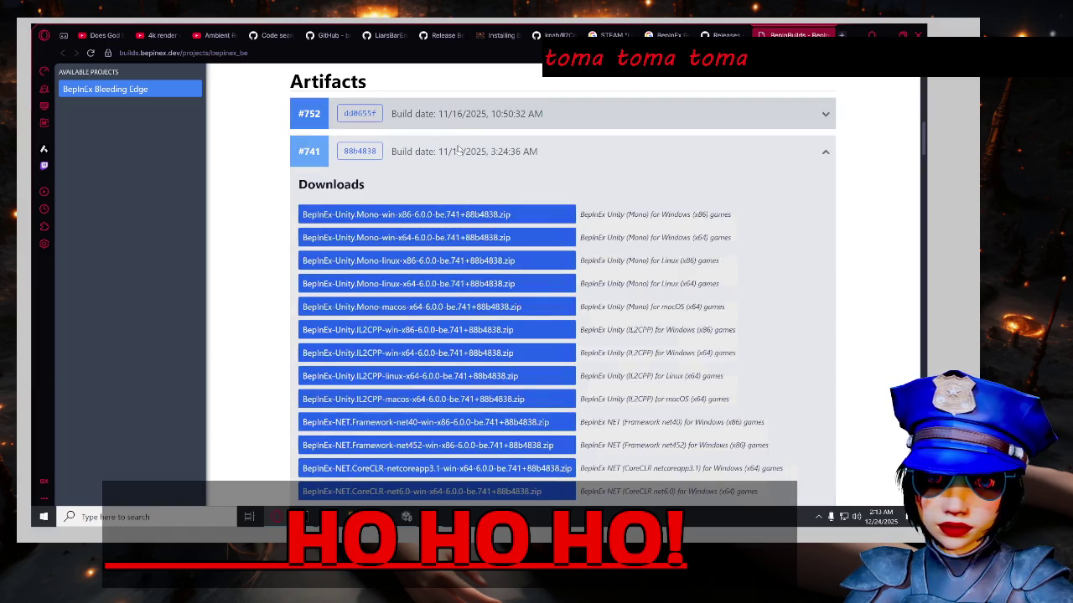
pyautogui.click(457, 149)
pyautogui.click(459, 148)
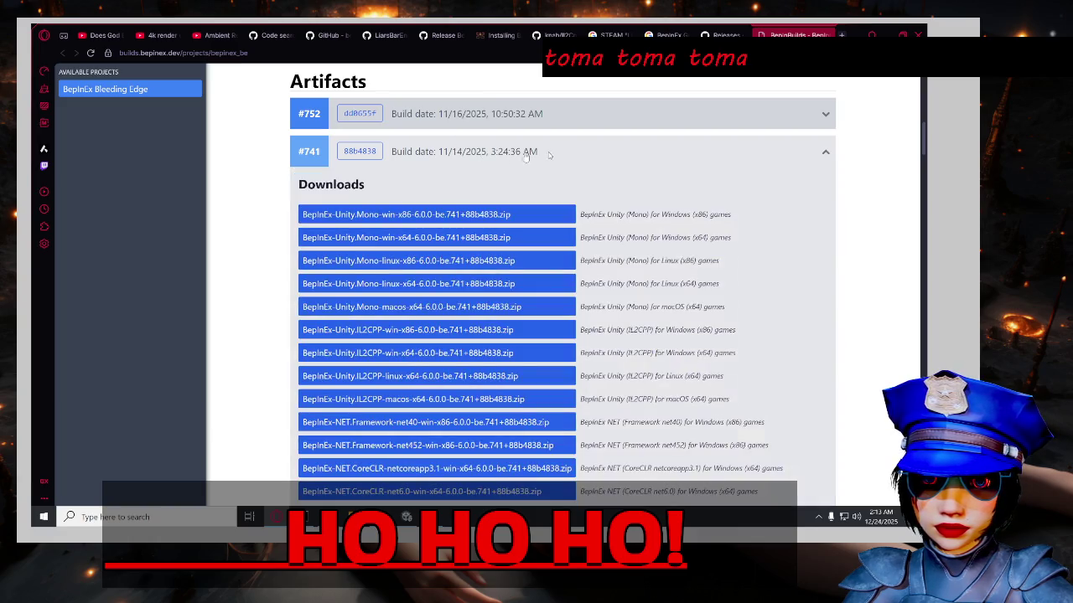
pyautogui.click(556, 154)
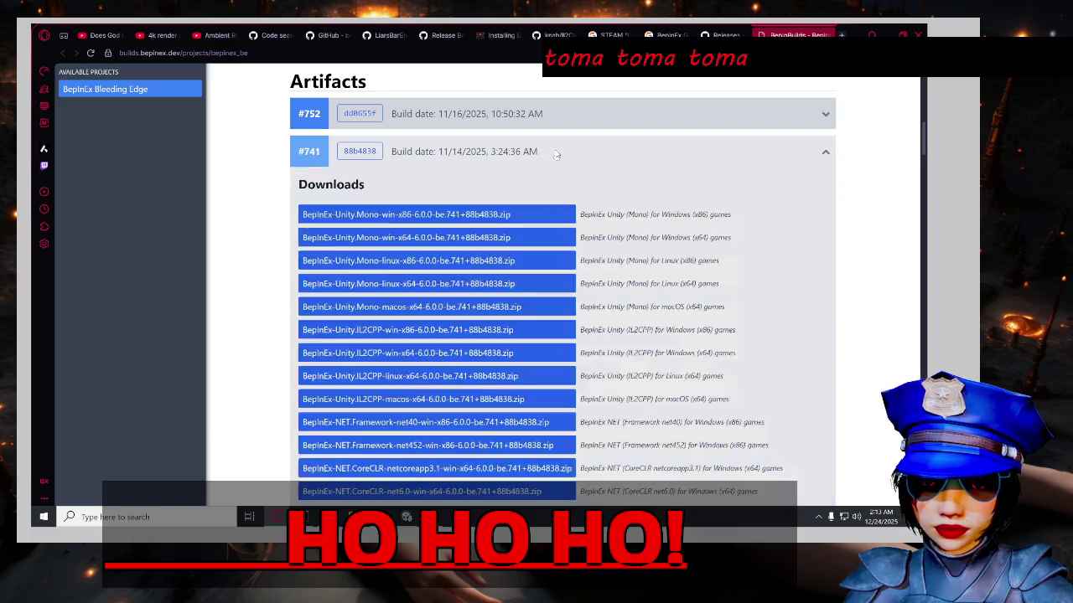
pyautogui.scroll(5, 601, 206)
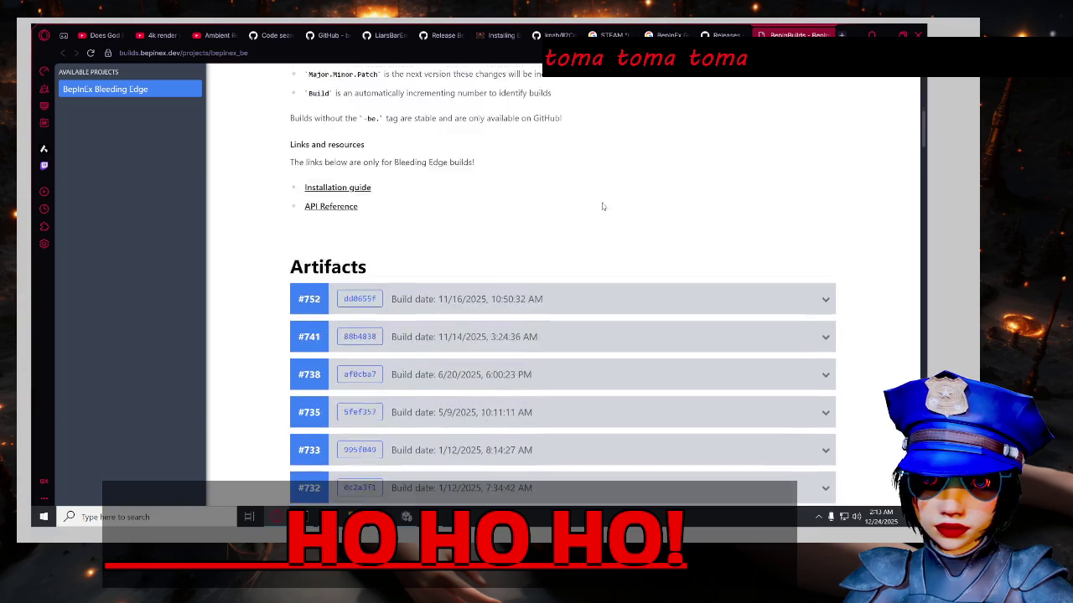
# Open the BepInEx installation guide and scroll to its Mono, Il2Cpp and .NET install guides.
pyautogui.scroll(3, 616, 208)
pyautogui.scroll(-4, 624, 217)
pyautogui.click(352, 318)
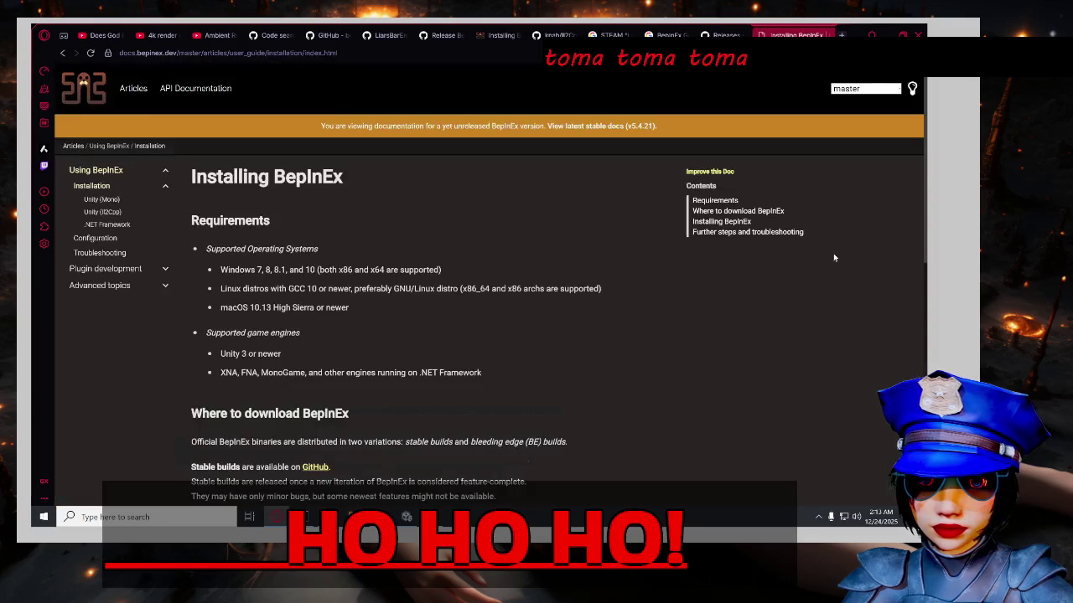
pyautogui.scroll(-2, 836, 262)
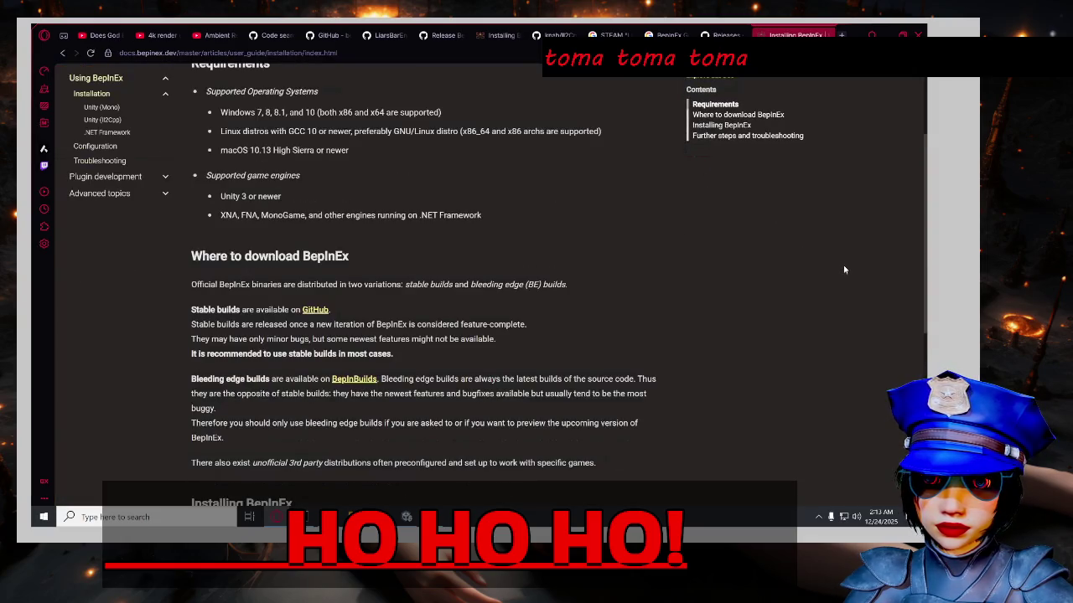
pyautogui.scroll(-3, 845, 270)
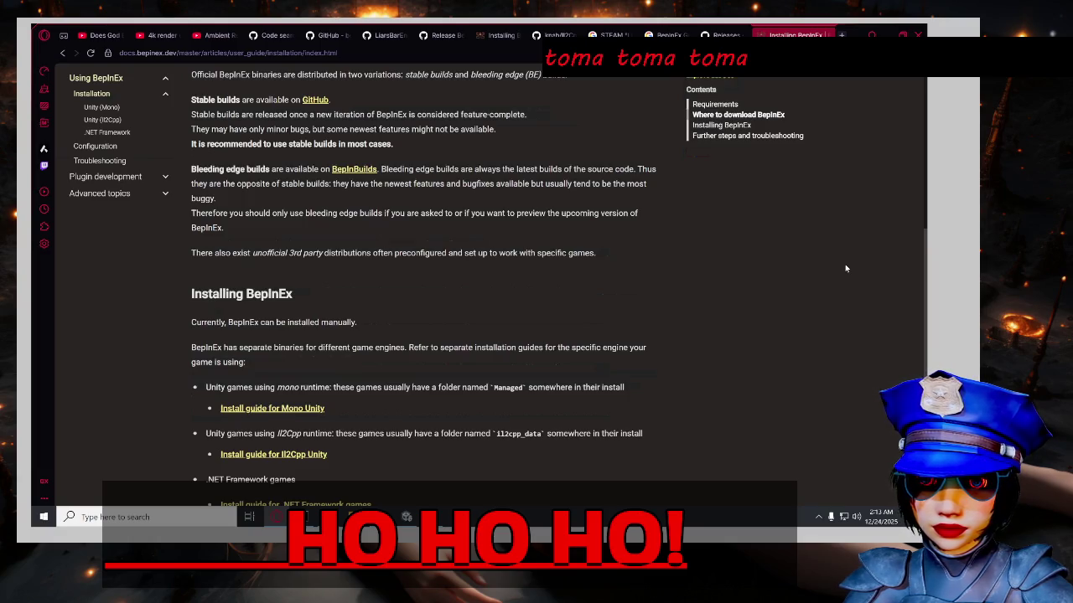
pyautogui.scroll(-1, 845, 268)
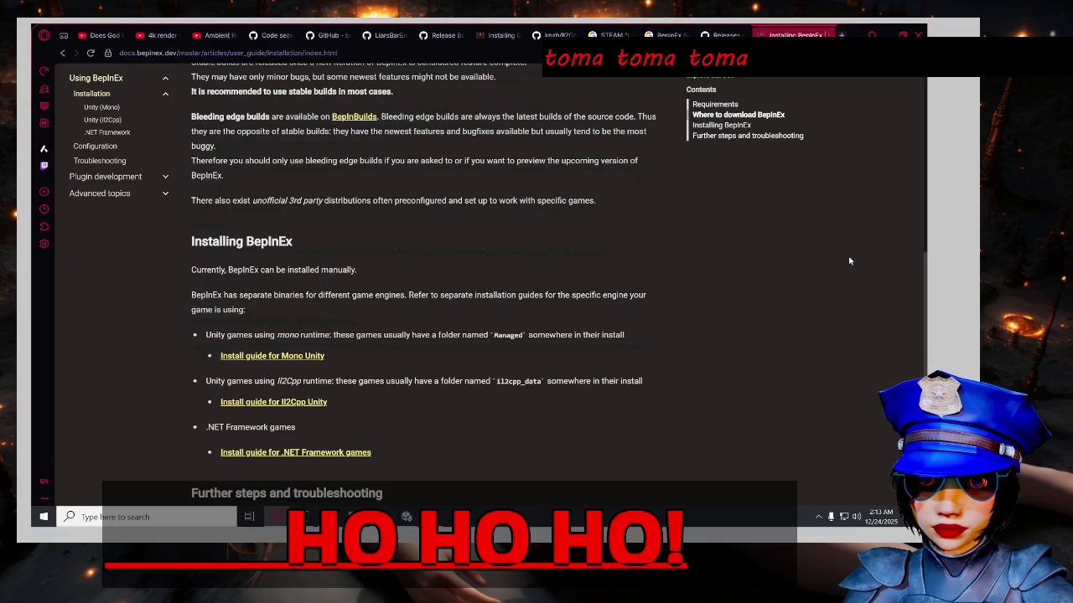
pyautogui.scroll(-2, 686, 208)
pyautogui.scroll(2, 683, 216)
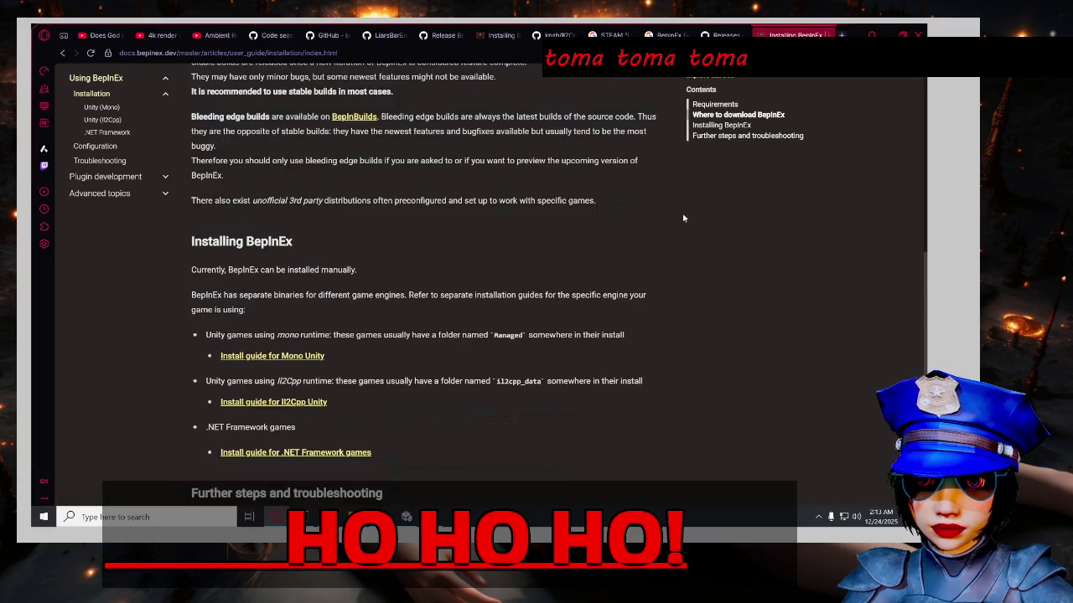
pyautogui.click(819, 517)
# Exit Steam from the tray, relaunch Liar's Bar.exe, and open changelog.txt from the game folder.
pyautogui.rightClick(842, 457)
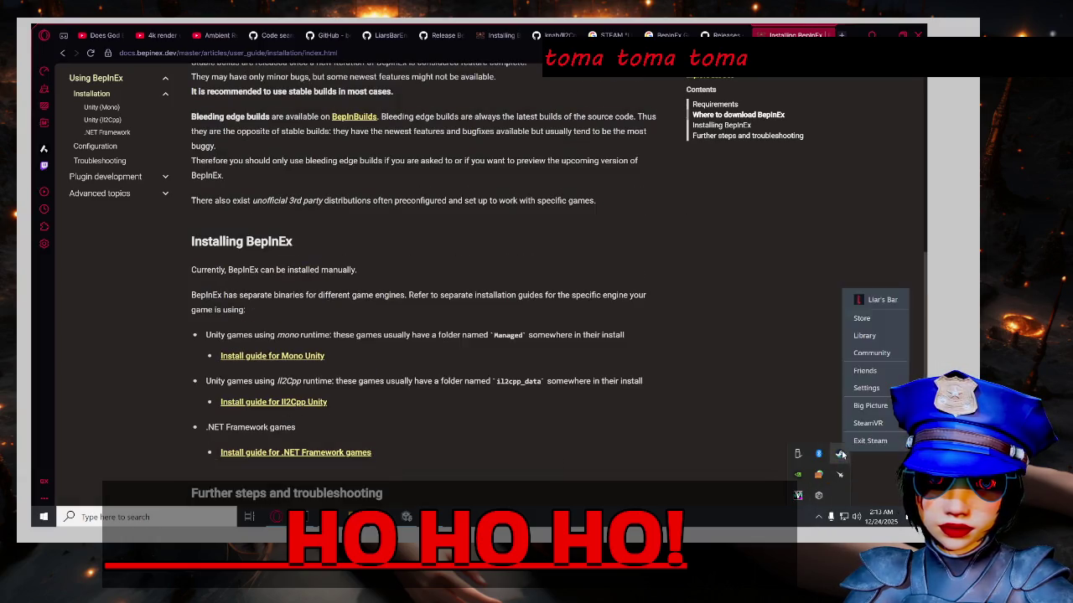
pyautogui.click(871, 439)
pyautogui.moveTo(353, 516)
pyautogui.click(463, 455)
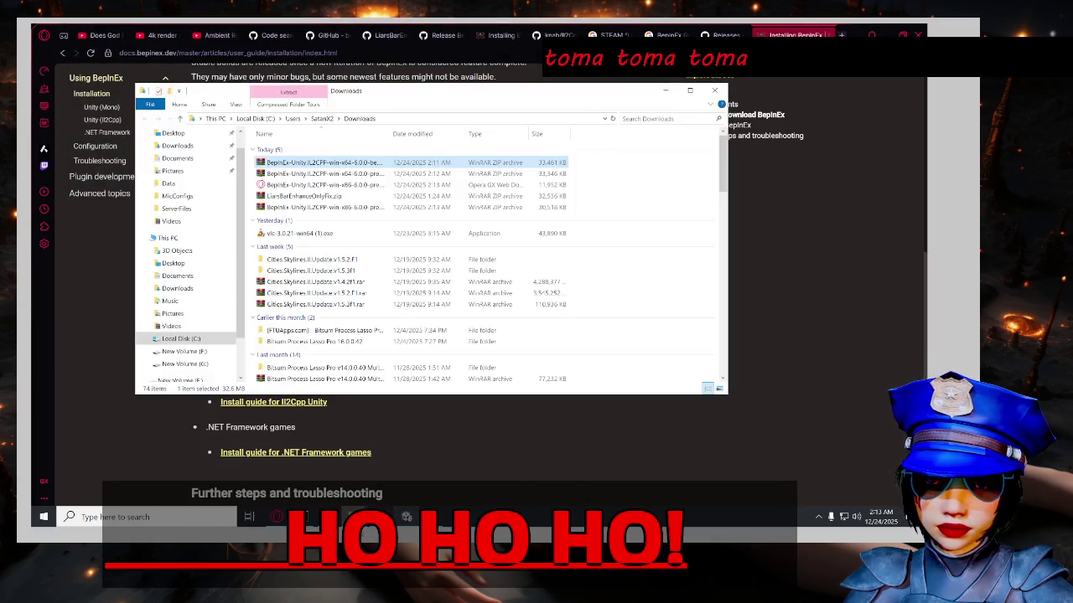
pyautogui.click(520, 470)
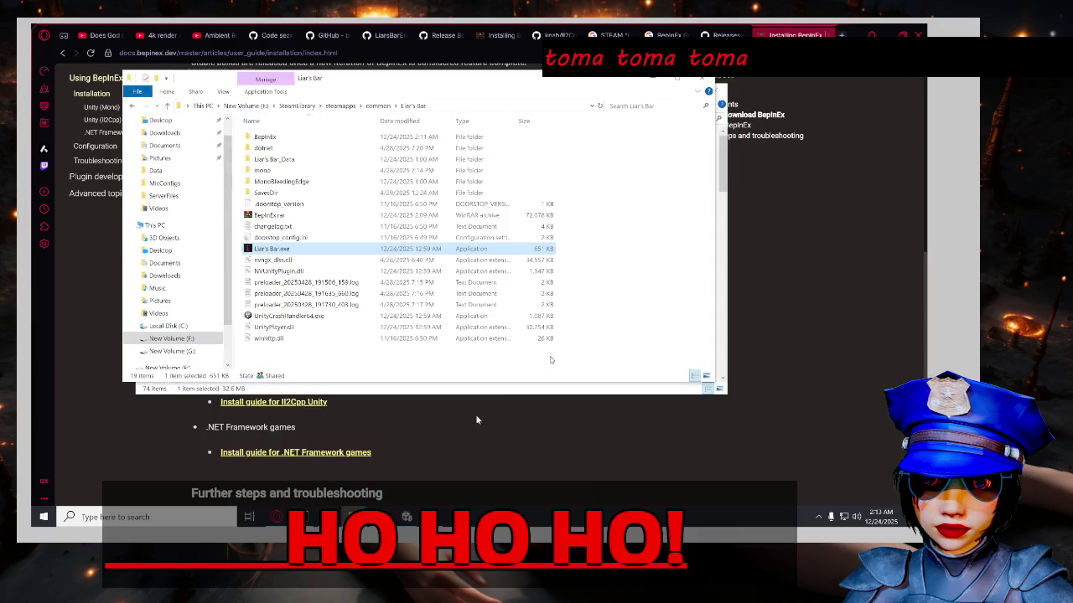
pyautogui.doubleClick(316, 254)
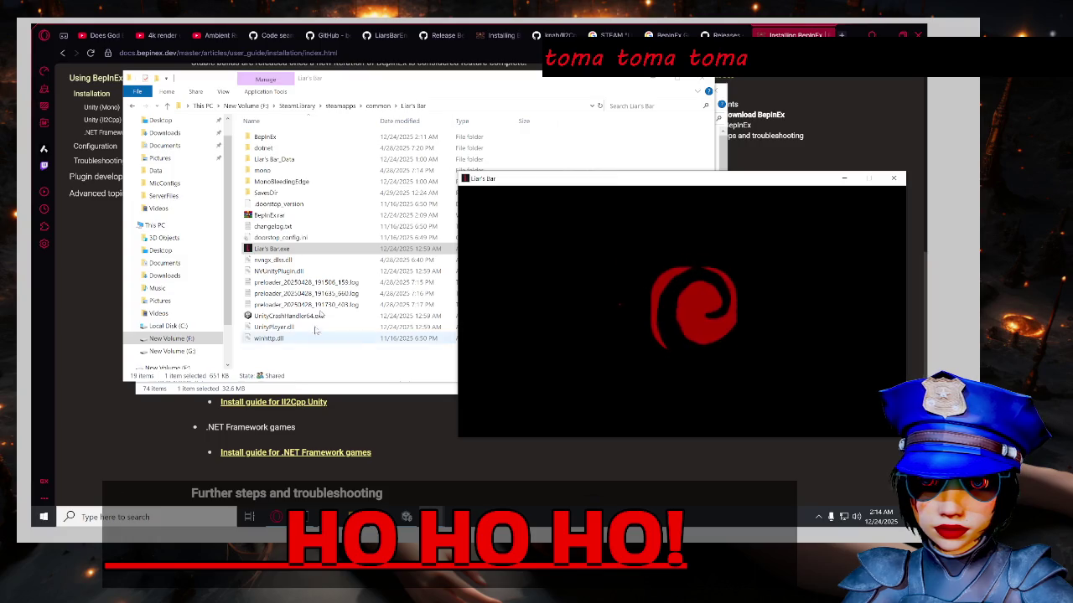
pyautogui.doubleClick(275, 226)
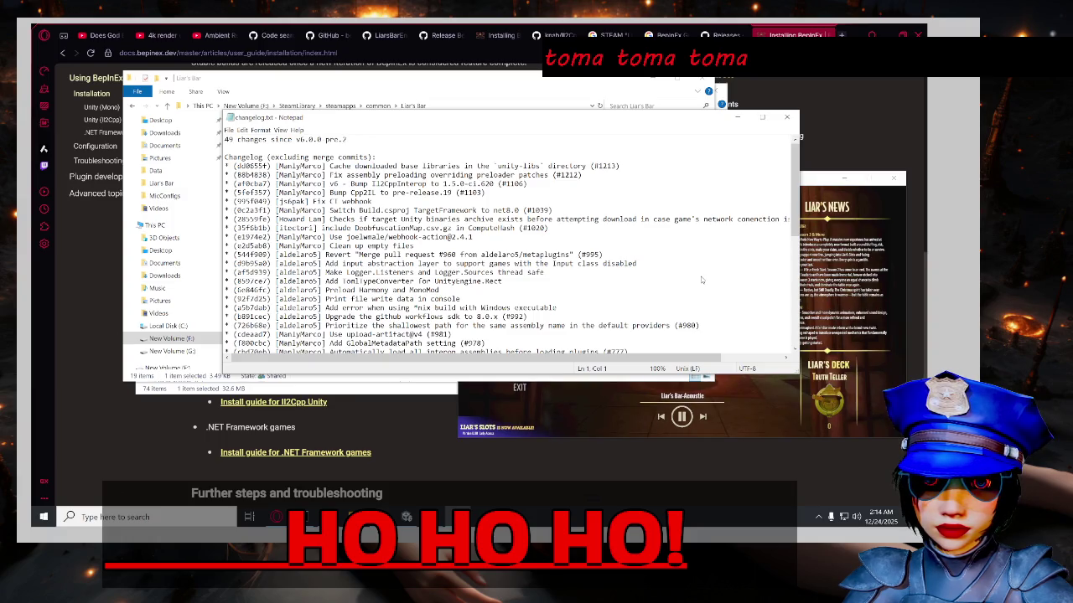
# Scroll through the BepInEx changelog in Notepad.
pyautogui.scroll(-1, 704, 279)
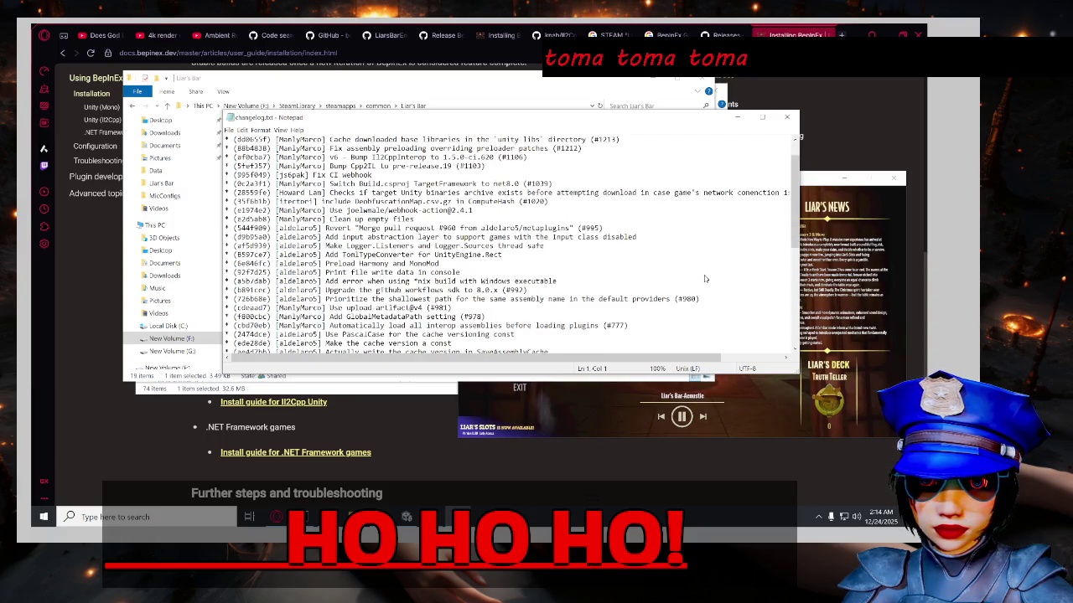
pyautogui.scroll(-1, 704, 279)
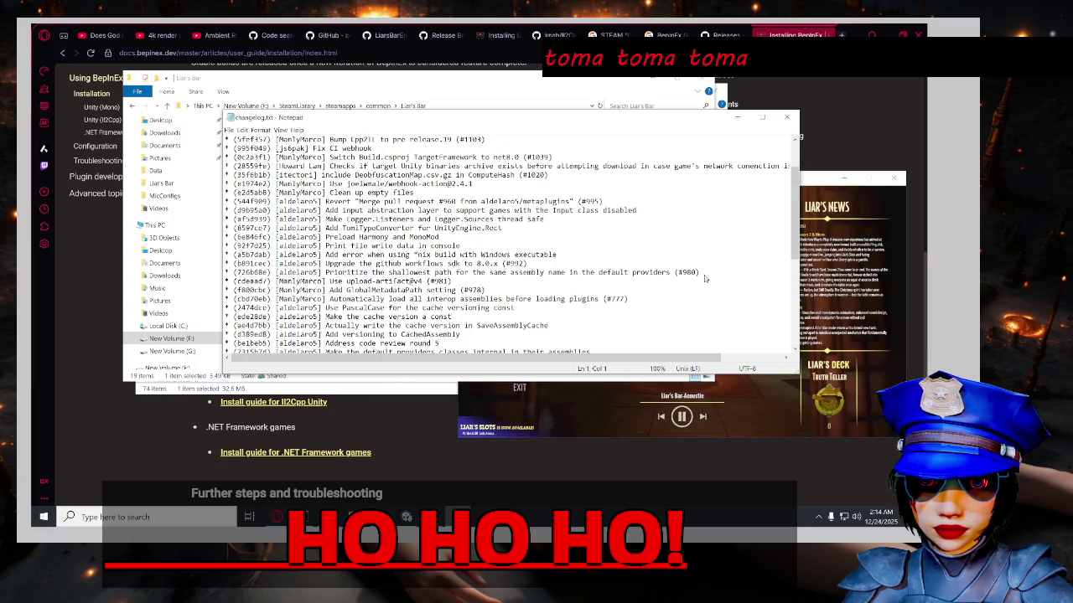
pyautogui.scroll(-2, 705, 279)
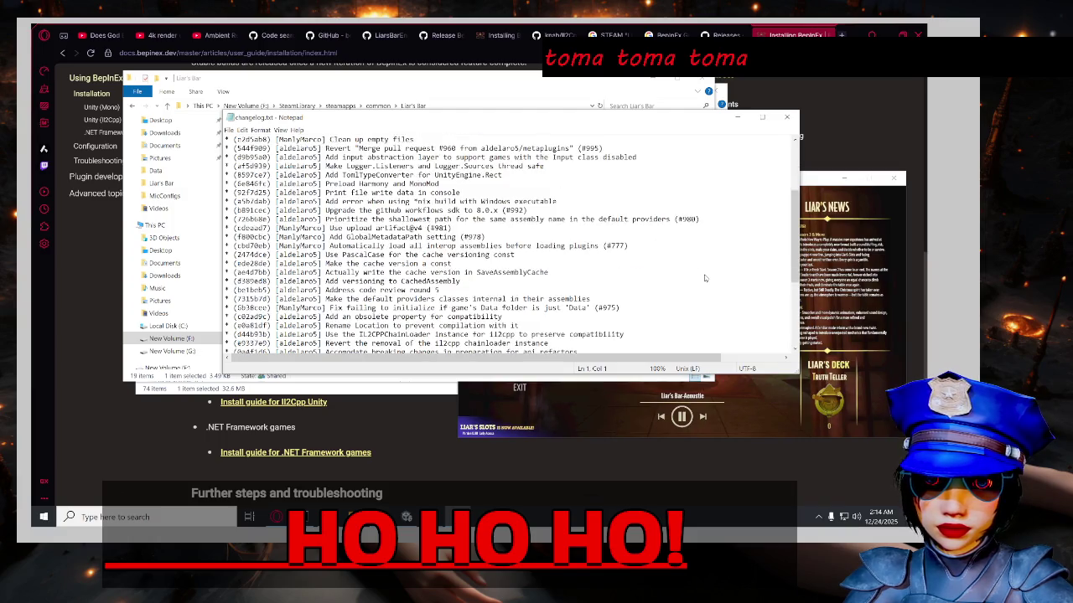
pyautogui.scroll(1, 705, 279)
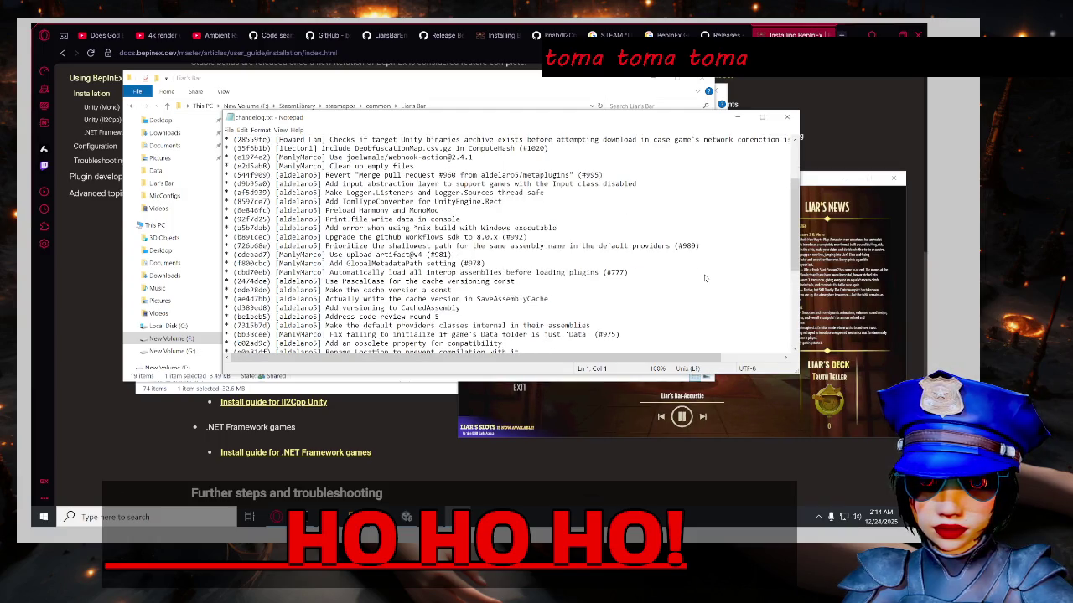
pyautogui.scroll(3, 704, 278)
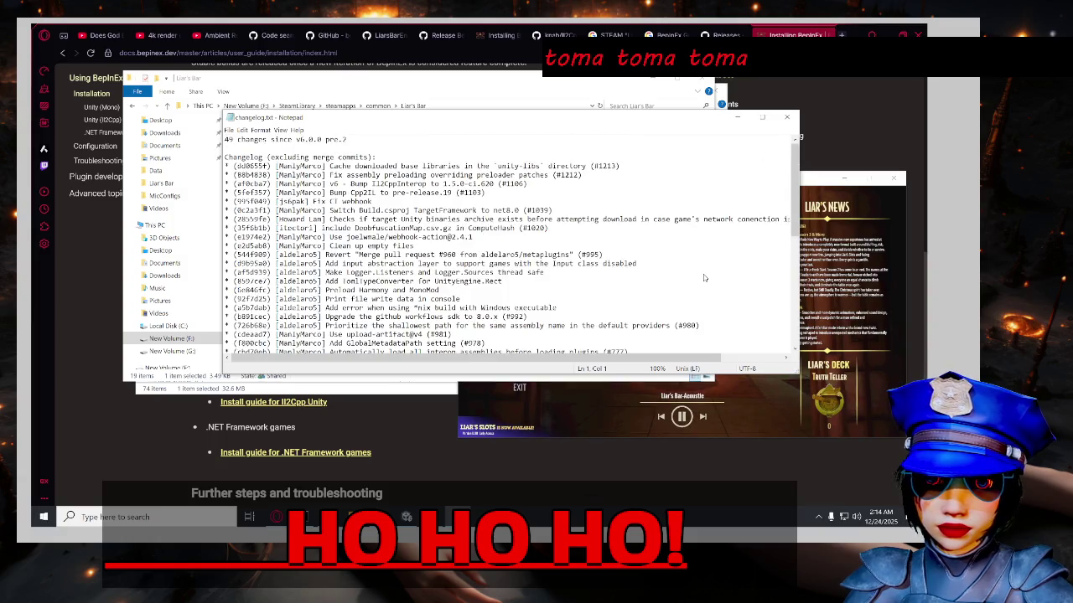
pyautogui.scroll(-10, 698, 279)
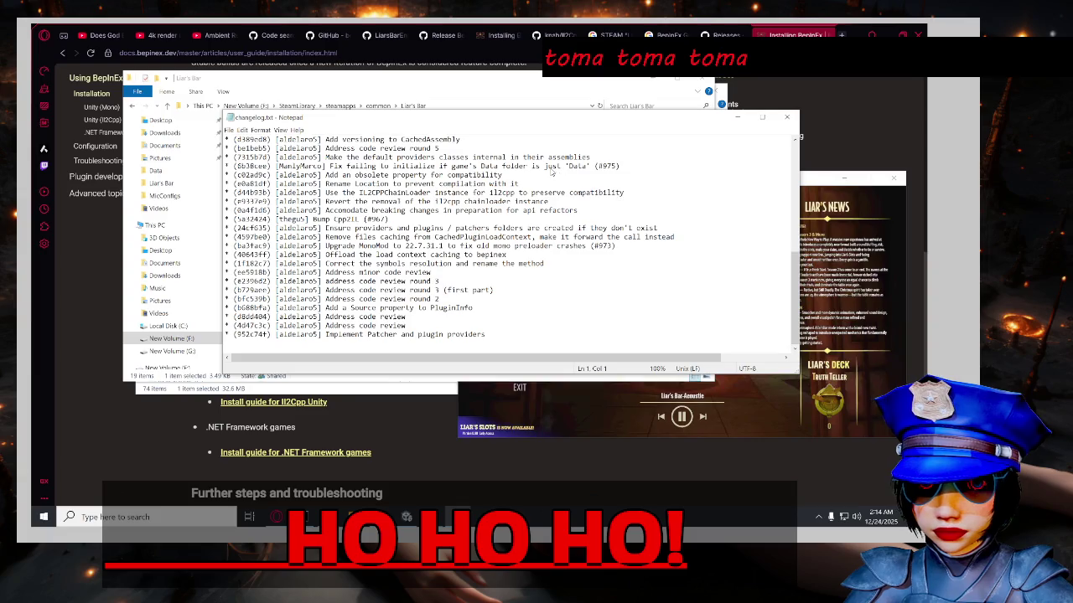
# Highlight the IL2CPPChainLoader compatibility line, then close Notepad.
pyautogui.click(444, 192)
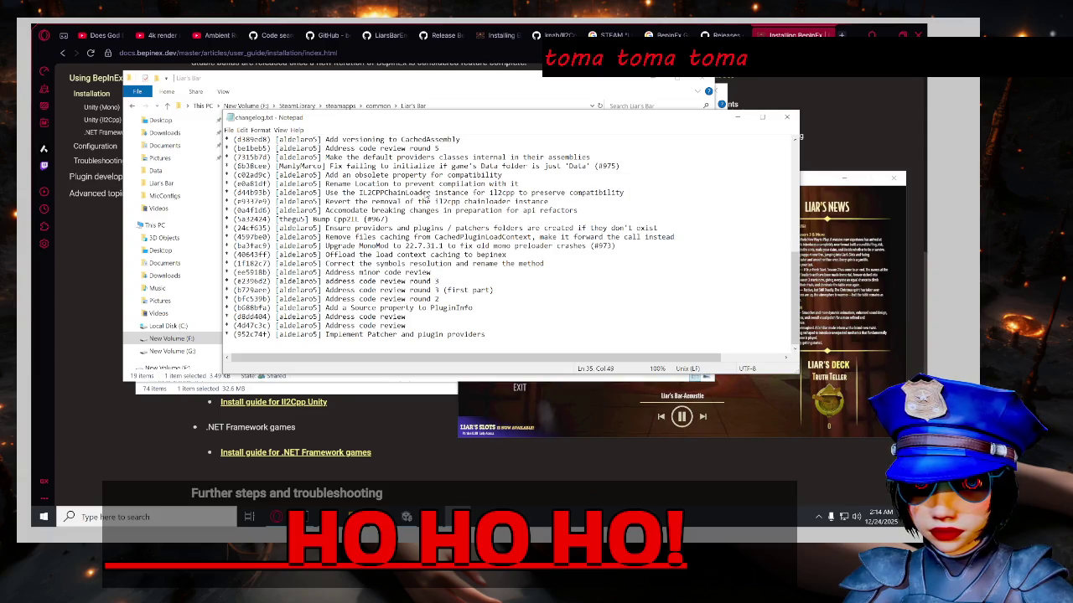
pyautogui.moveTo(651, 193)
pyautogui.mouseDown()
pyautogui.moveTo(221, 188)
pyautogui.moveTo(216, 198)
pyautogui.mouseUp()
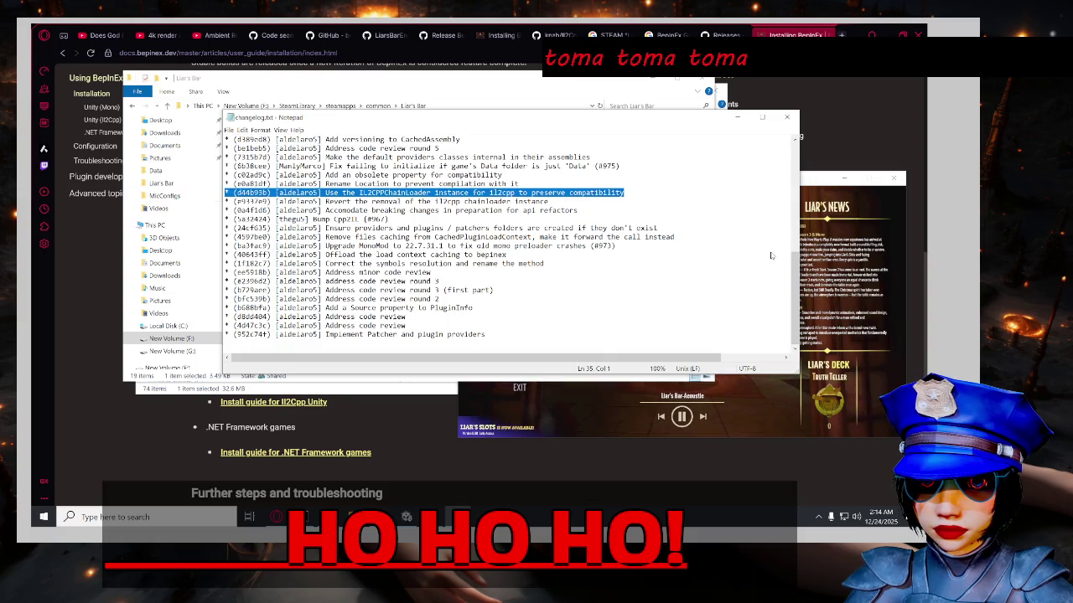
pyautogui.scroll(3, 731, 272)
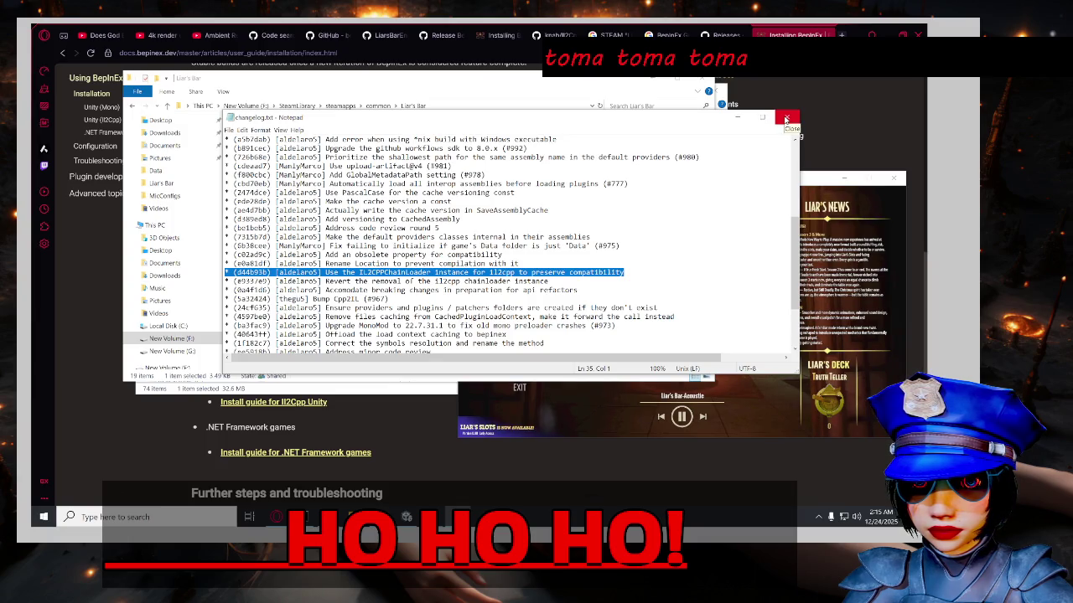
pyautogui.click(785, 119)
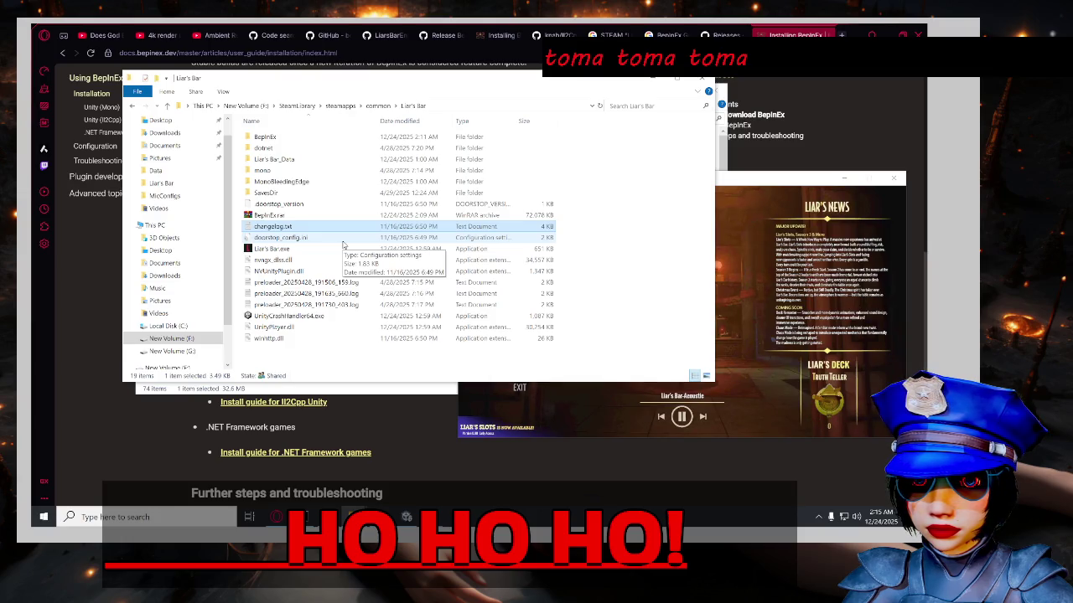
pyautogui.click(340, 250)
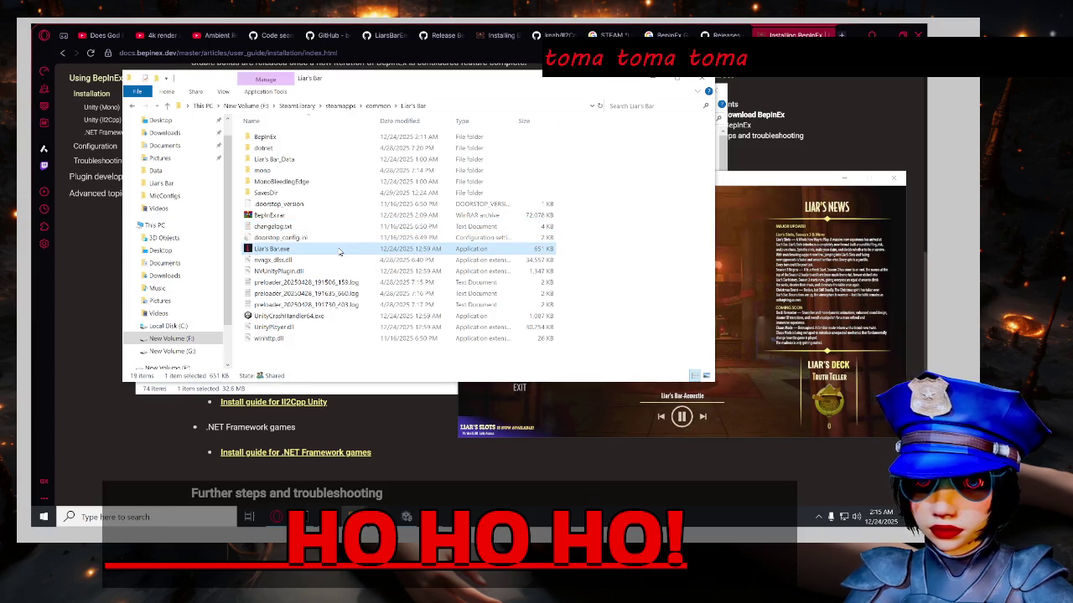
pyautogui.doubleClick(303, 137)
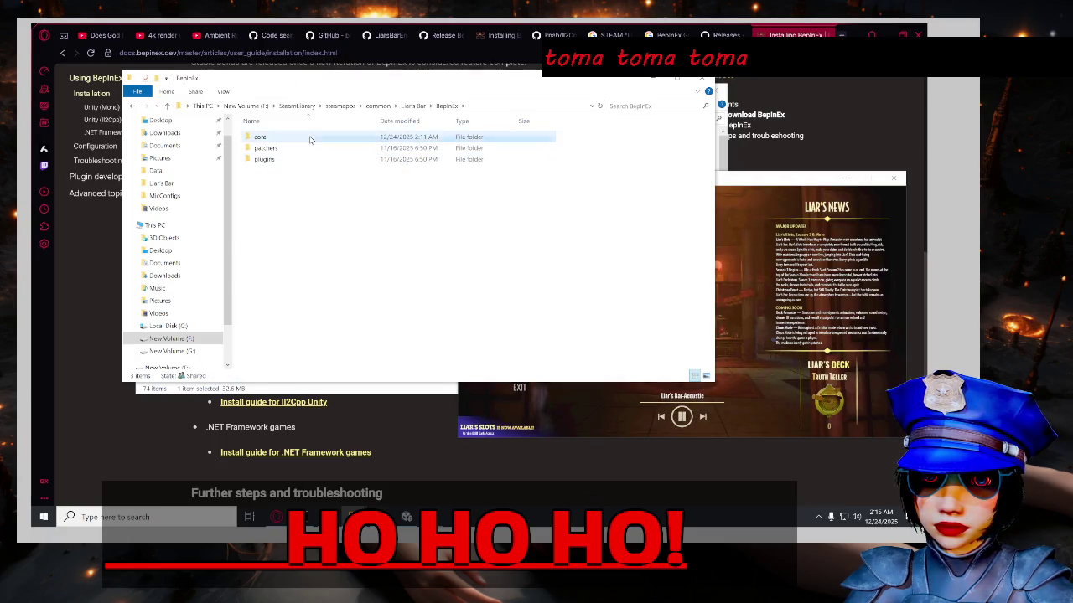
pyautogui.doubleClick(374, 136)
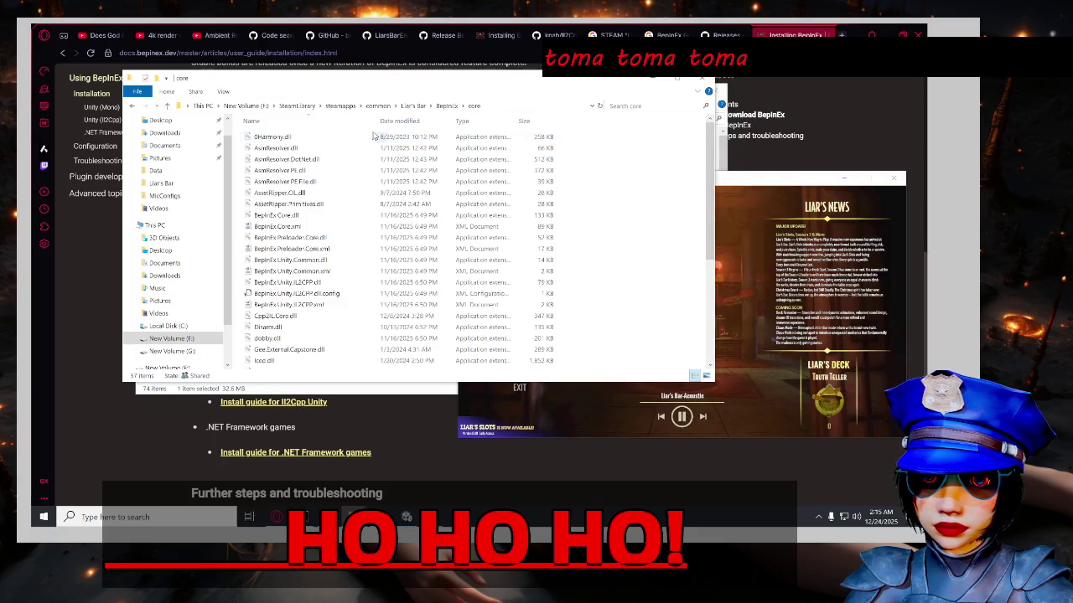
pyautogui.click(447, 106)
pyautogui.doubleClick(324, 148)
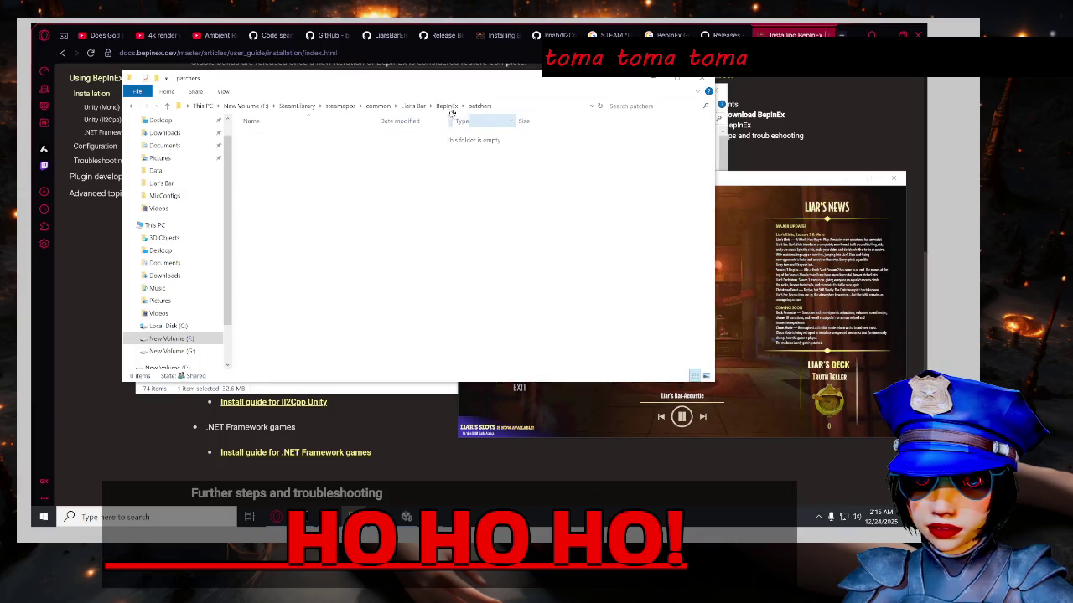
pyautogui.click(446, 106)
pyautogui.doubleClick(367, 159)
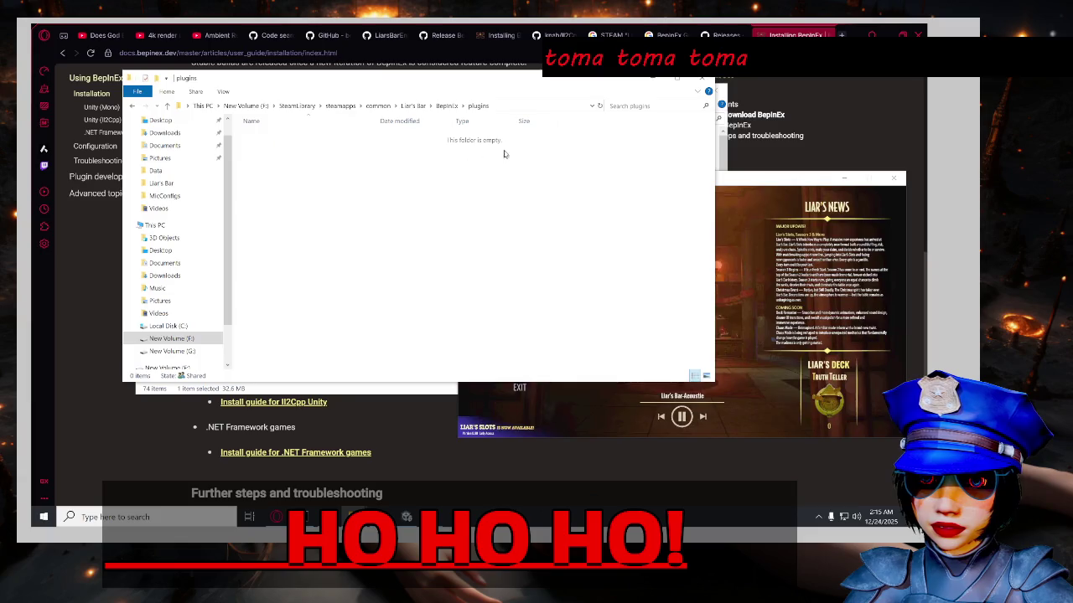
pyautogui.click(446, 105)
pyautogui.click(412, 106)
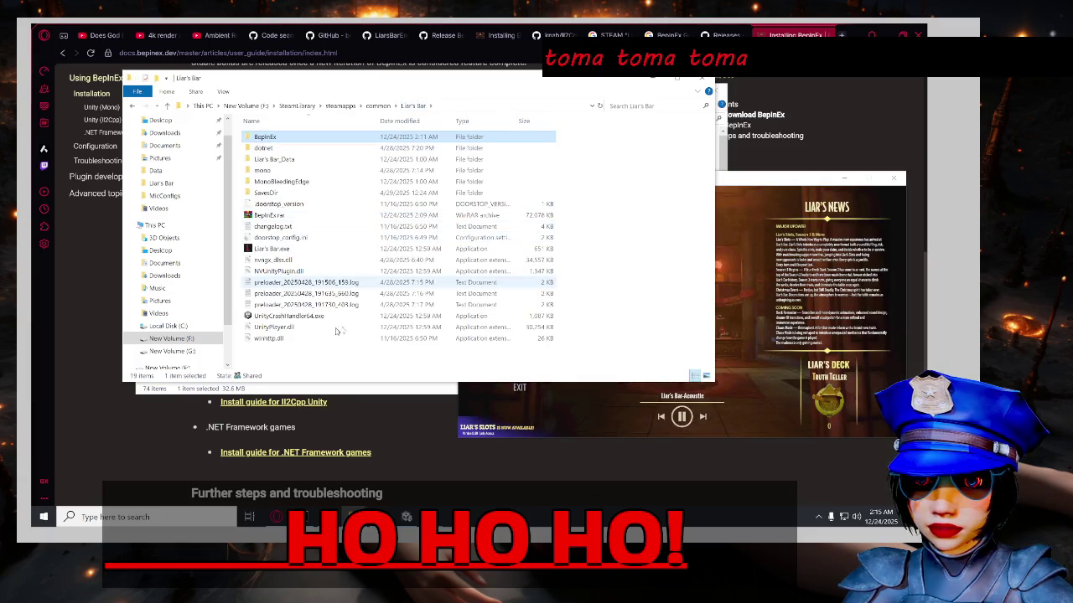
pyautogui.rightClick(295, 343)
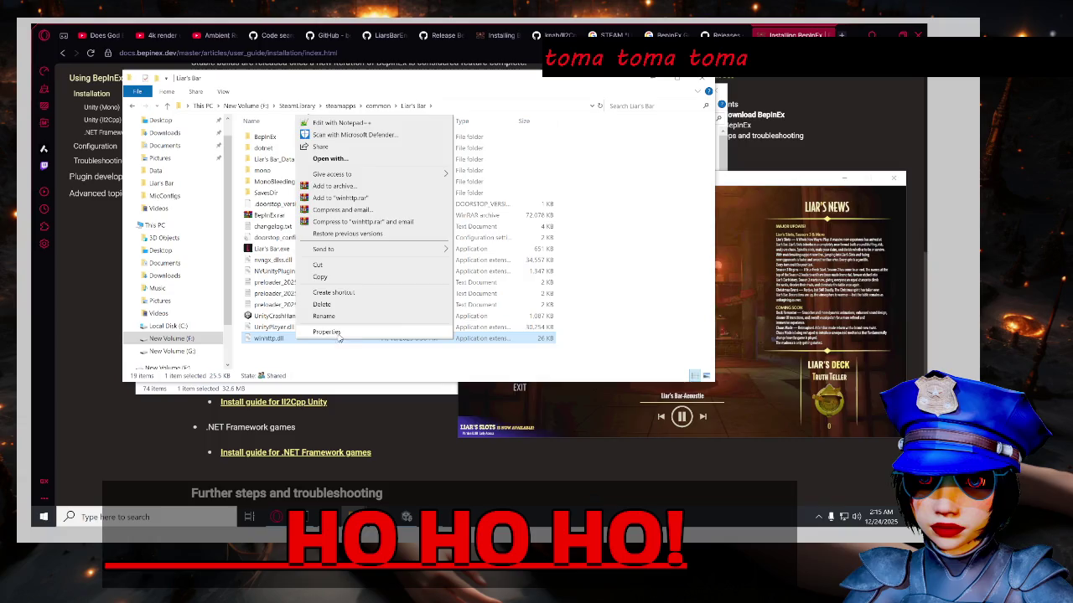
pyautogui.click(337, 333)
pyautogui.press('Escape')
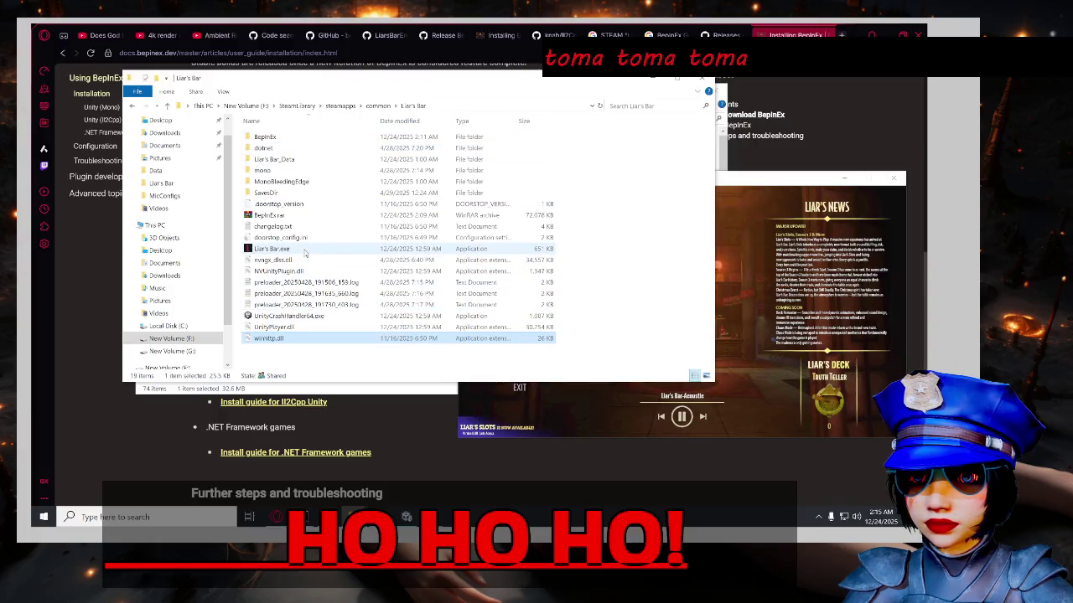
pyautogui.click(305, 249)
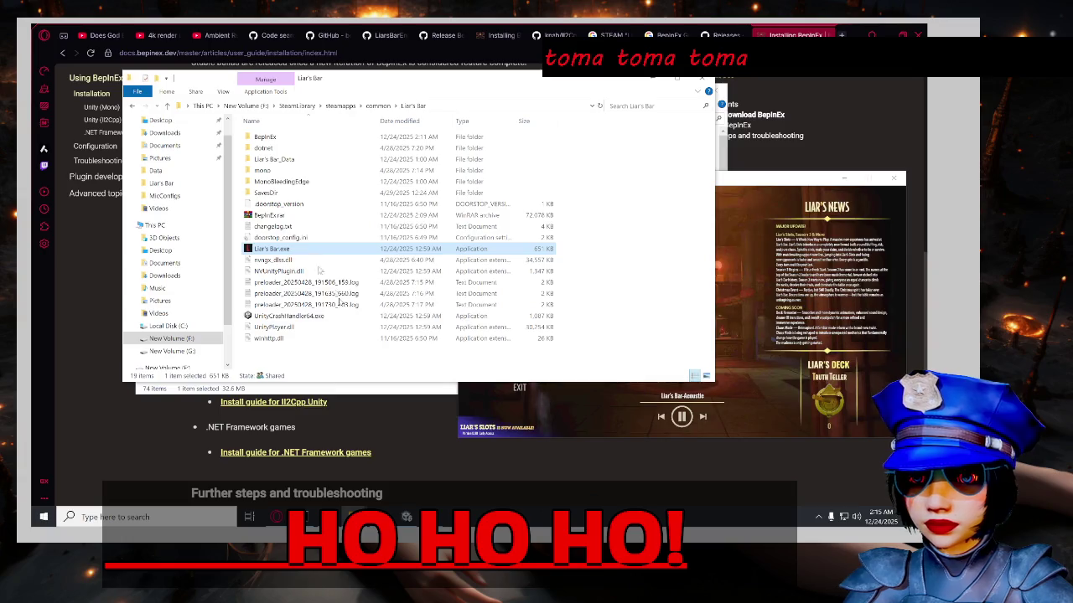
pyautogui.rightClick(304, 249)
pyautogui.click(377, 499)
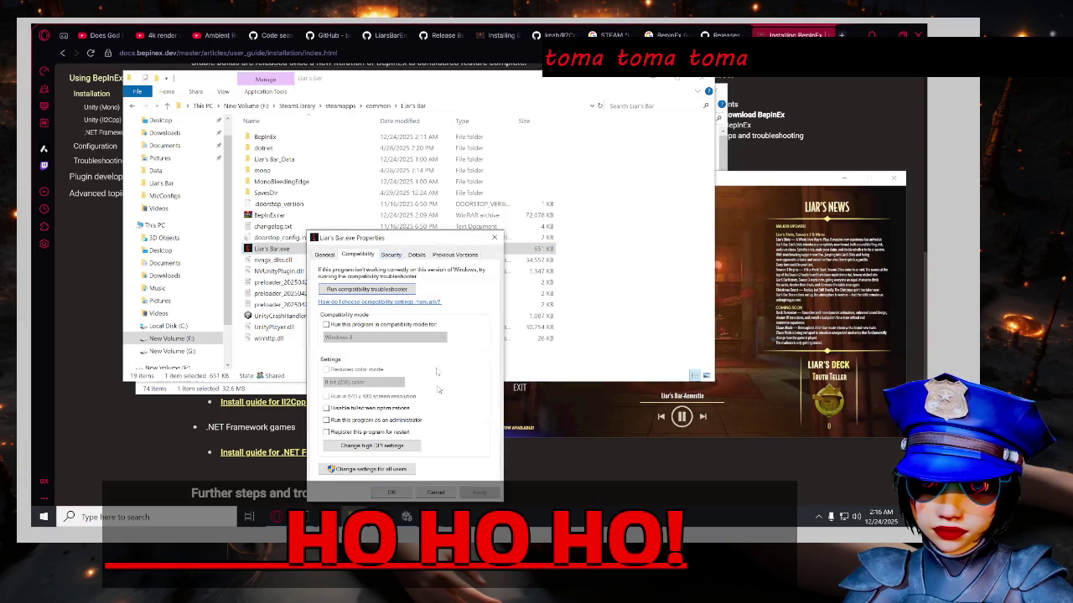
# Look over the Security, Details and Previous Versions tabs of Liar's Bar.exe, then close Properties with OK.
pyautogui.click(399, 258)
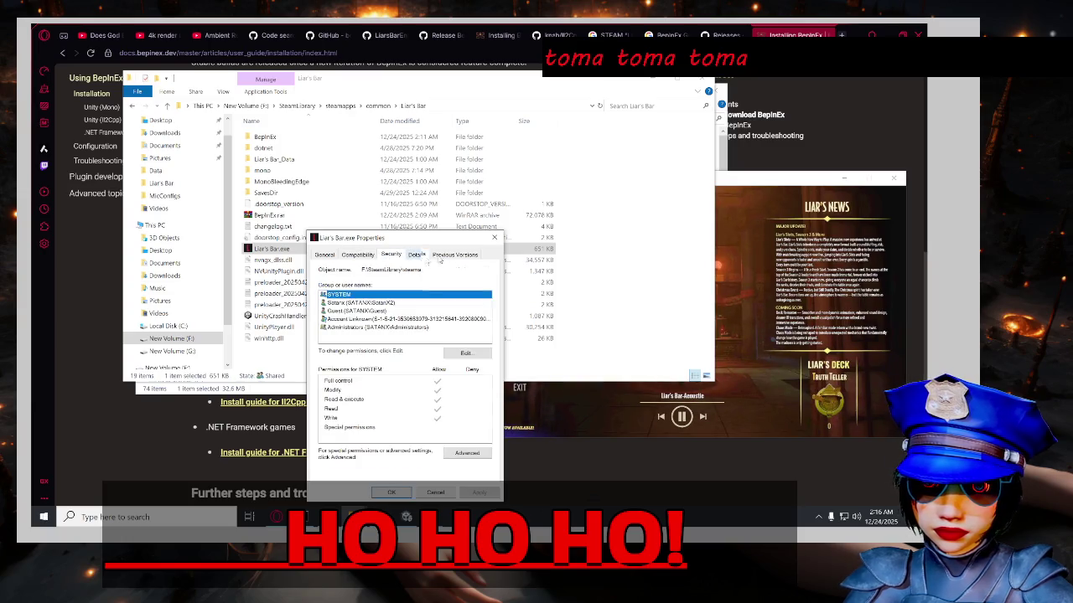
pyautogui.click(417, 256)
pyautogui.click(455, 255)
pyautogui.click(324, 255)
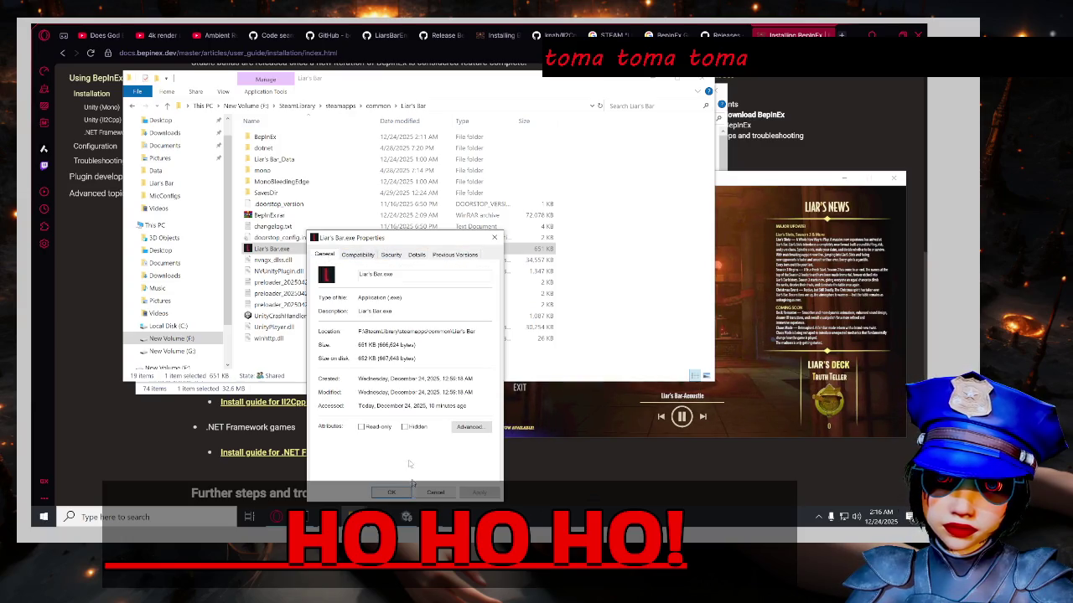
pyautogui.click(405, 494)
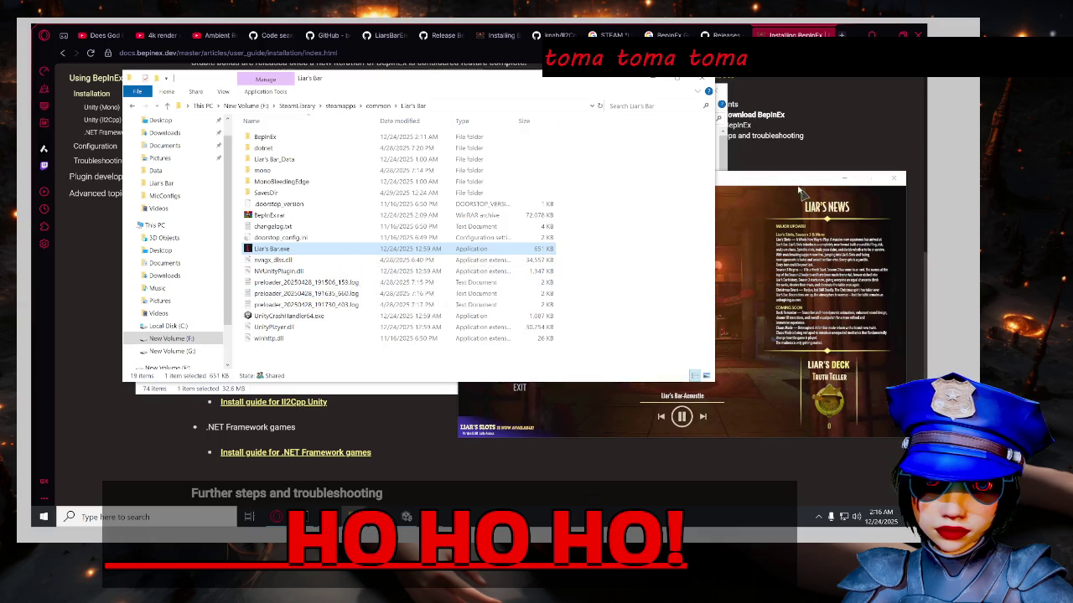
# Close both running Liar's Bar game windows from the taskbar previews.
pyautogui.click(431, 518)
pyautogui.moveTo(431, 517)
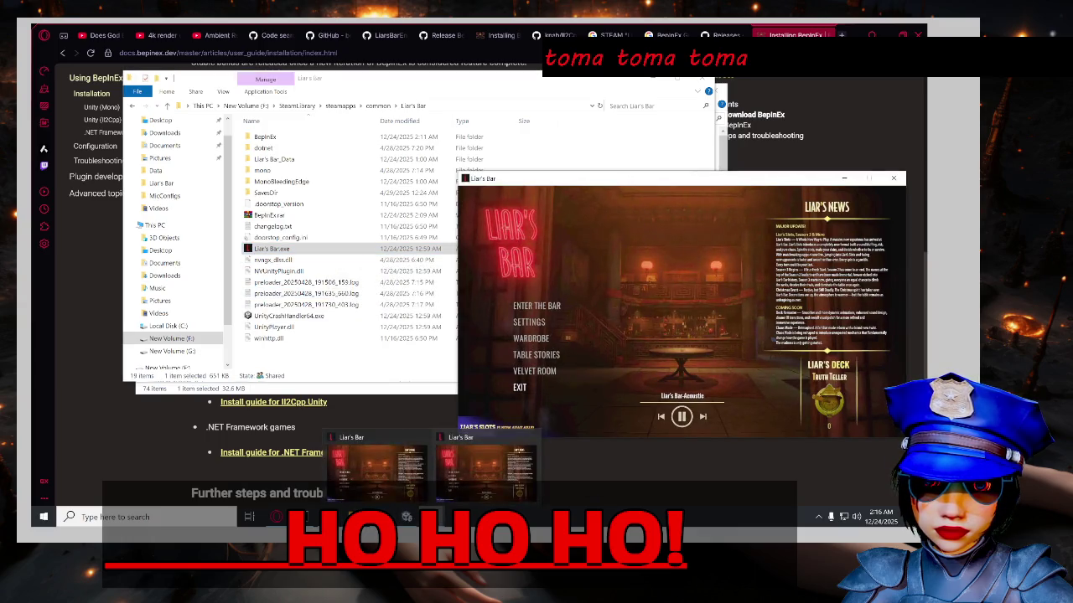
pyautogui.click(531, 438)
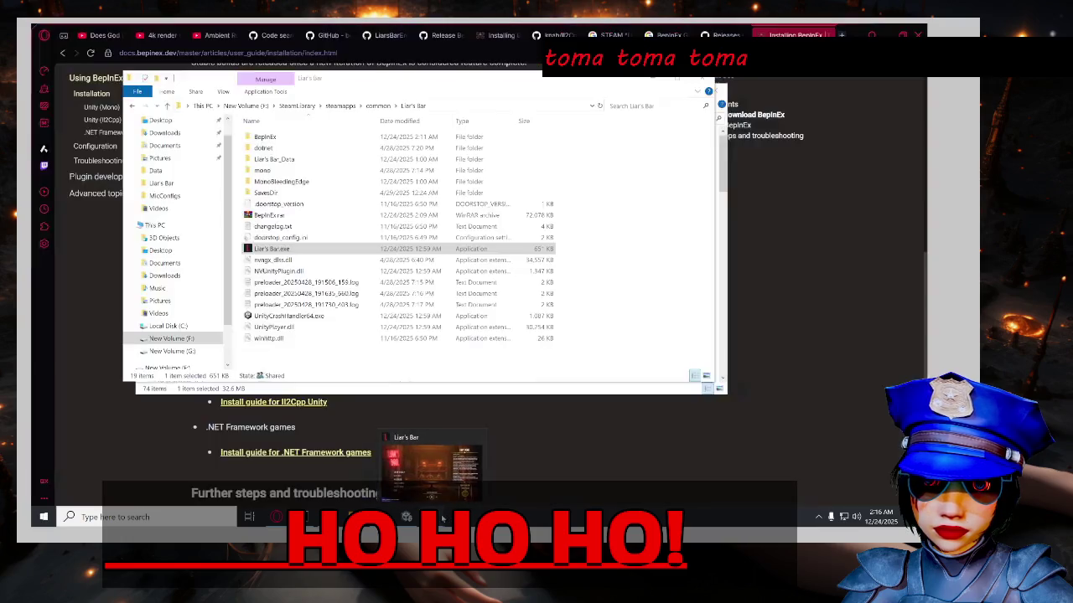
pyautogui.click(479, 439)
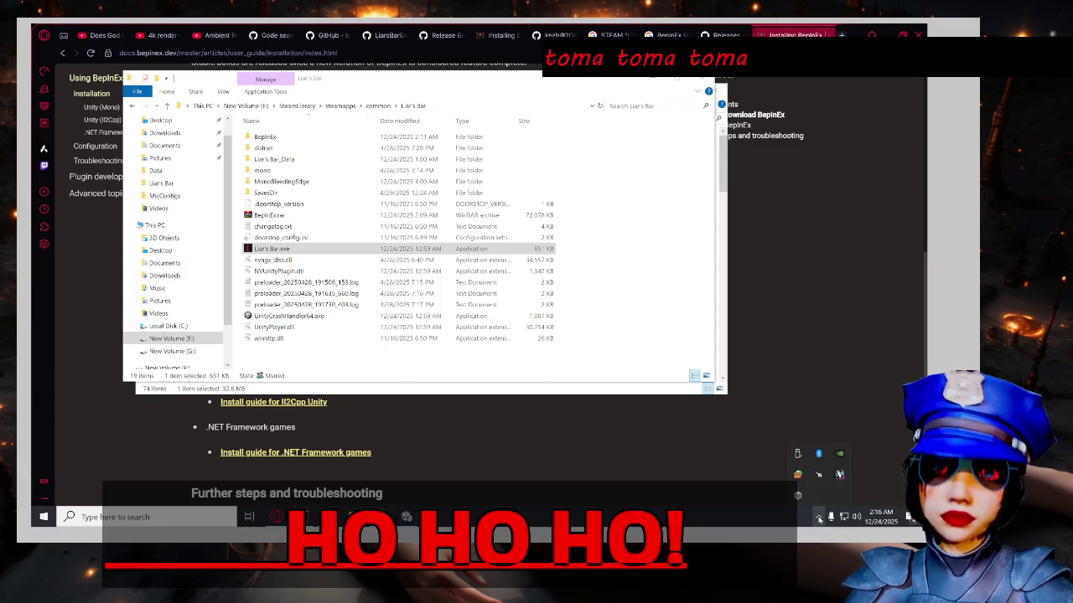
# Relaunch Liar's Bar.exe and return to the BepInEx docs page.
pyautogui.doubleClick(293, 252)
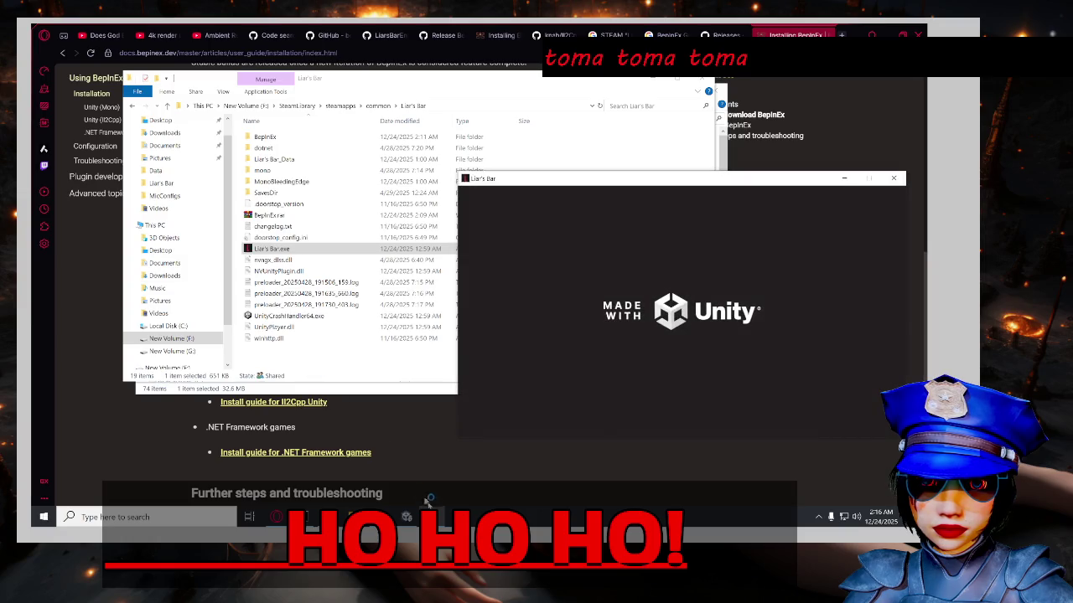
pyautogui.moveTo(431, 517)
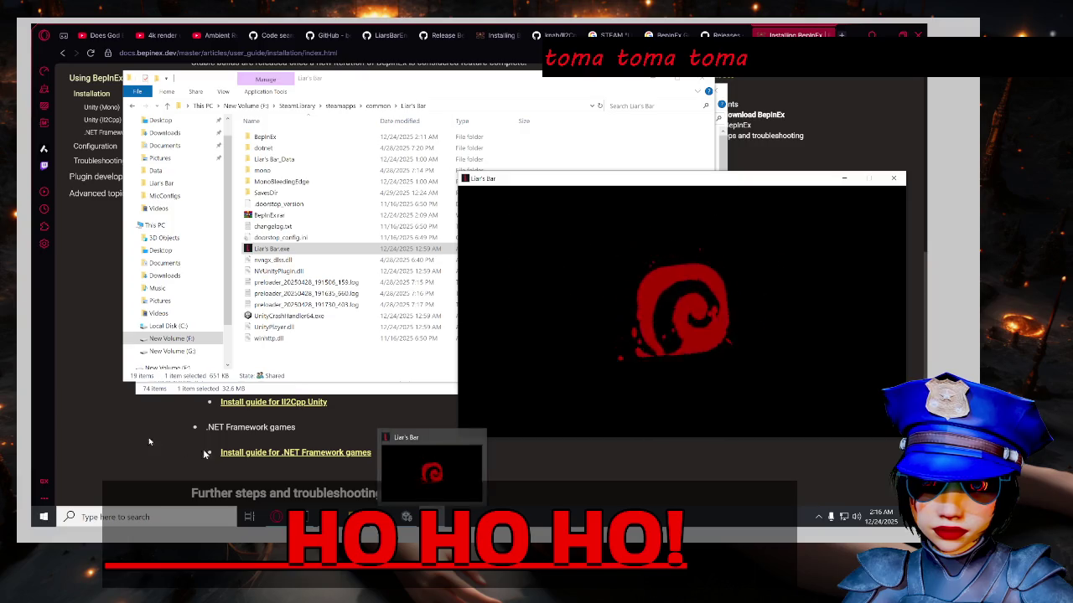
pyautogui.click(111, 437)
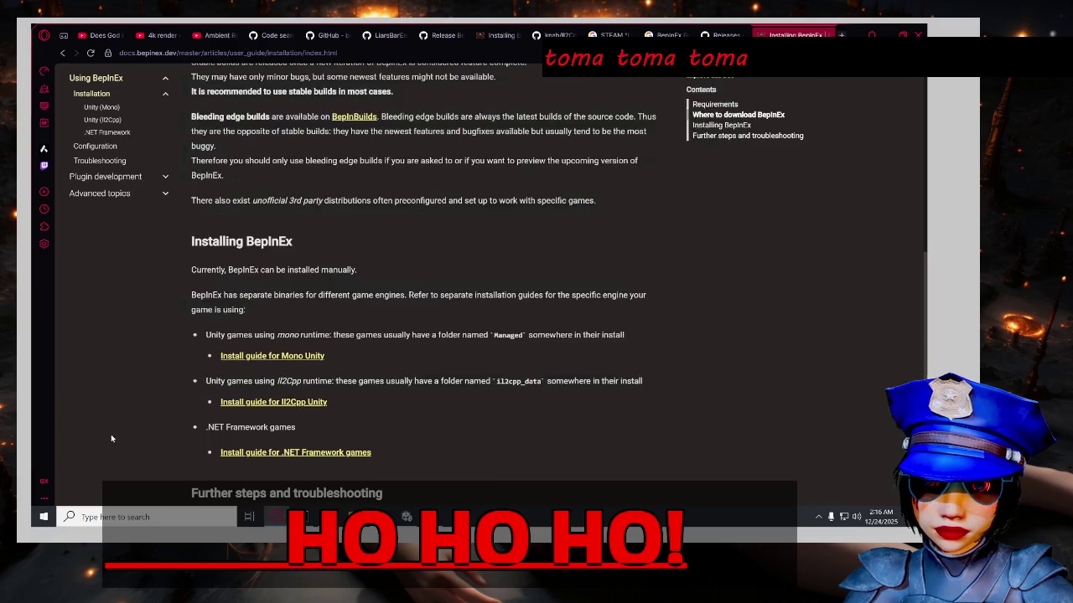
# Open the Il2Cpp Unity install guide and read it, highlighting the note on downloading the correct version.
pyautogui.click(241, 404)
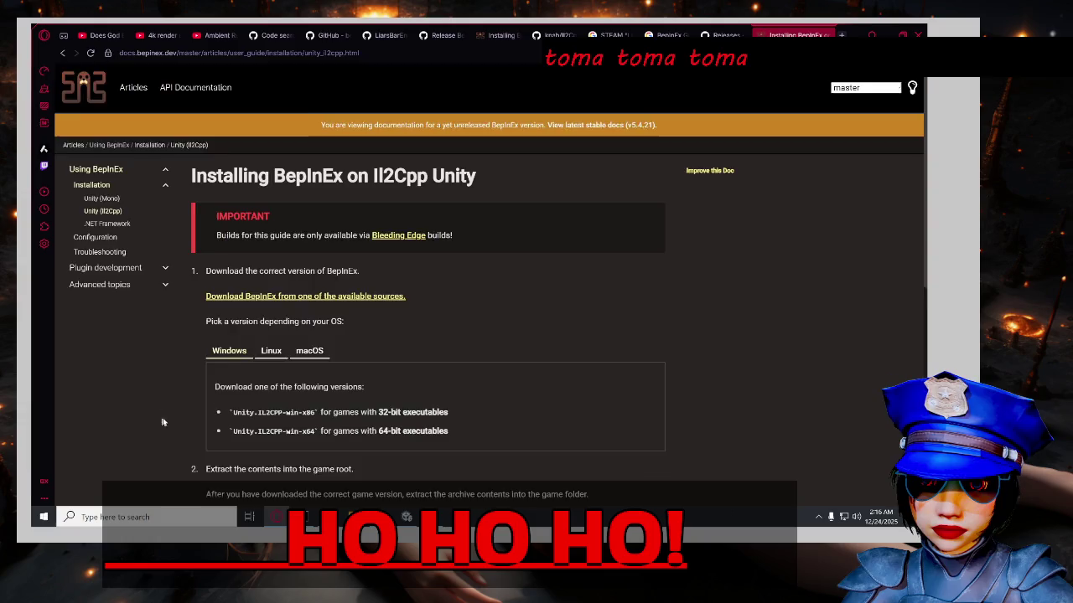
pyautogui.scroll(-1, 164, 422)
pyautogui.scroll(-1, 164, 422)
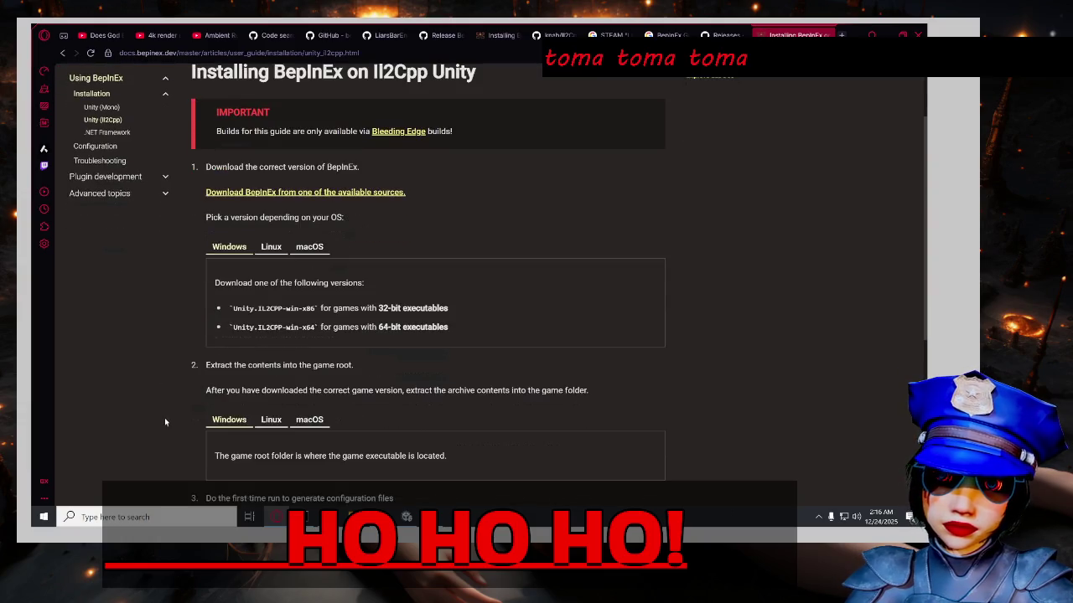
pyautogui.scroll(-3, 164, 422)
pyautogui.scroll(-3, 168, 421)
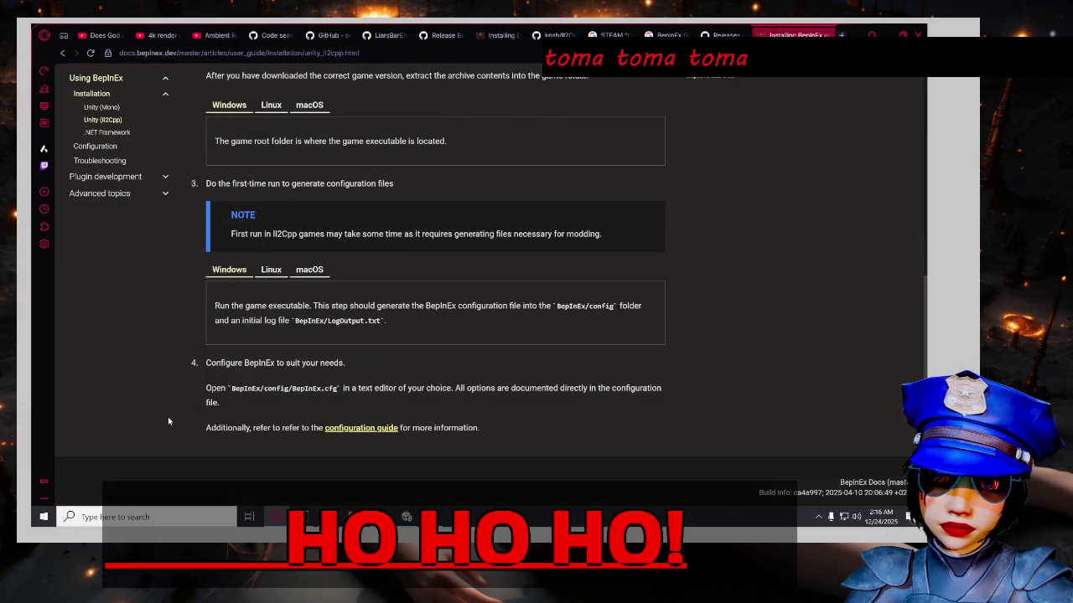
pyautogui.scroll(2, 172, 420)
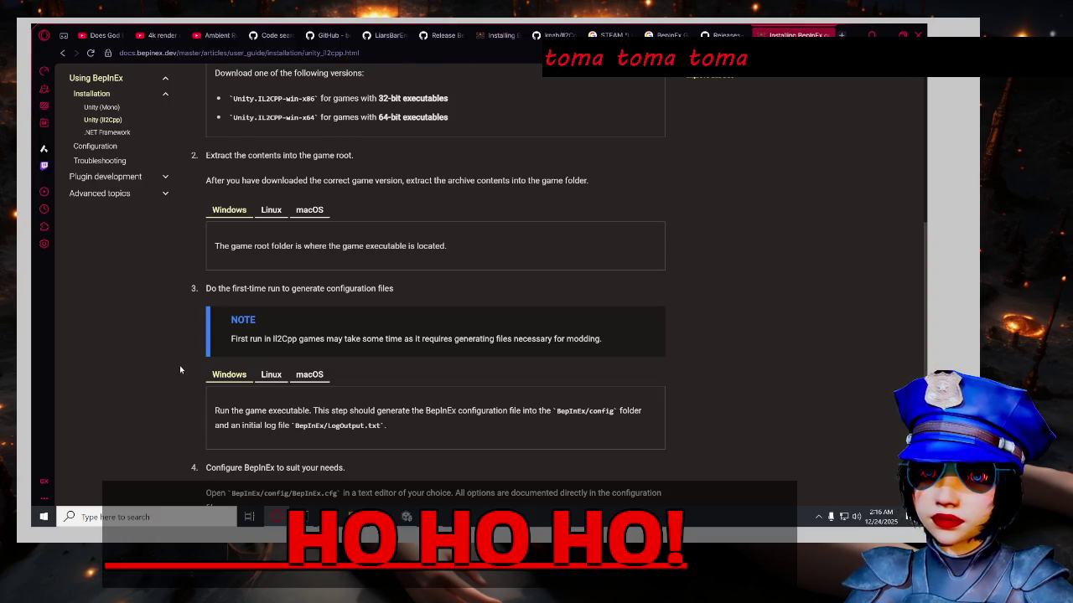
pyautogui.moveTo(403, 180)
pyautogui.mouseDown()
pyautogui.moveTo(257, 191)
pyautogui.moveTo(269, 192)
pyautogui.mouseUp()
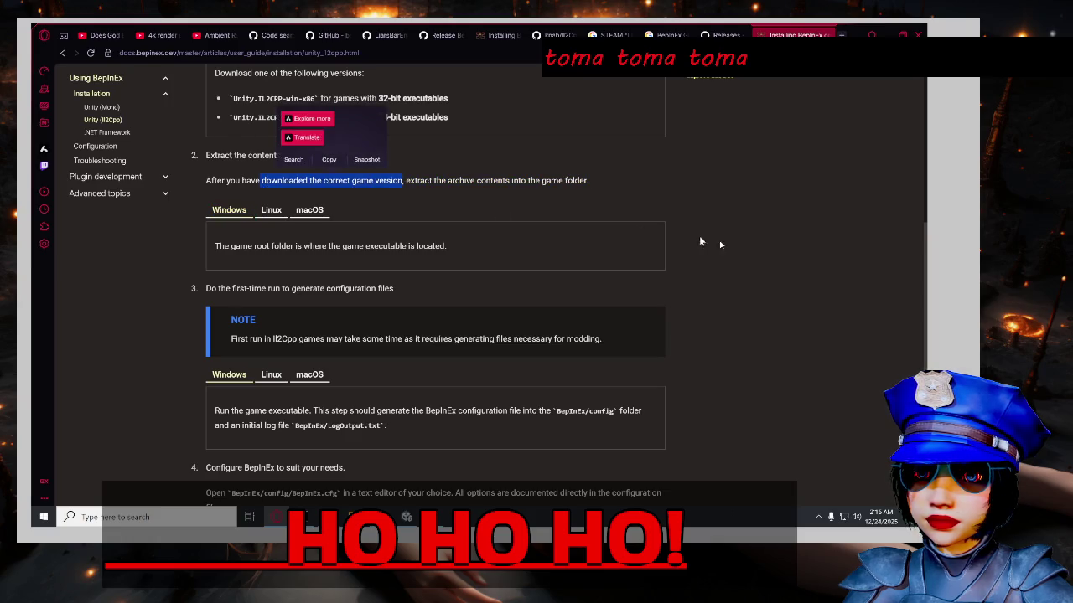
pyautogui.click(728, 277)
pyautogui.scroll(2, 663, 289)
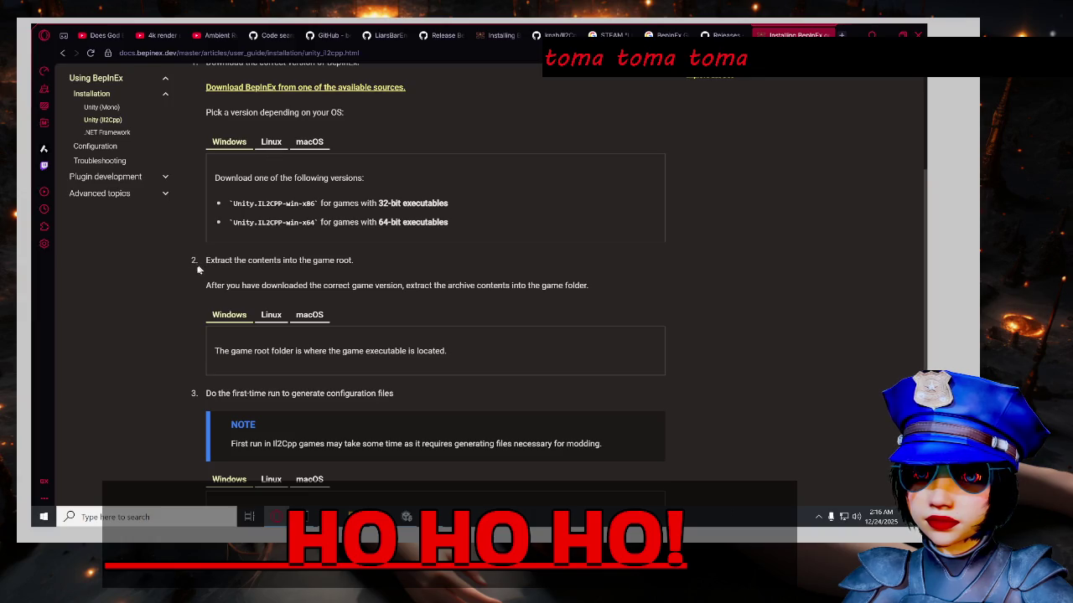
pyautogui.scroll(2, 200, 215)
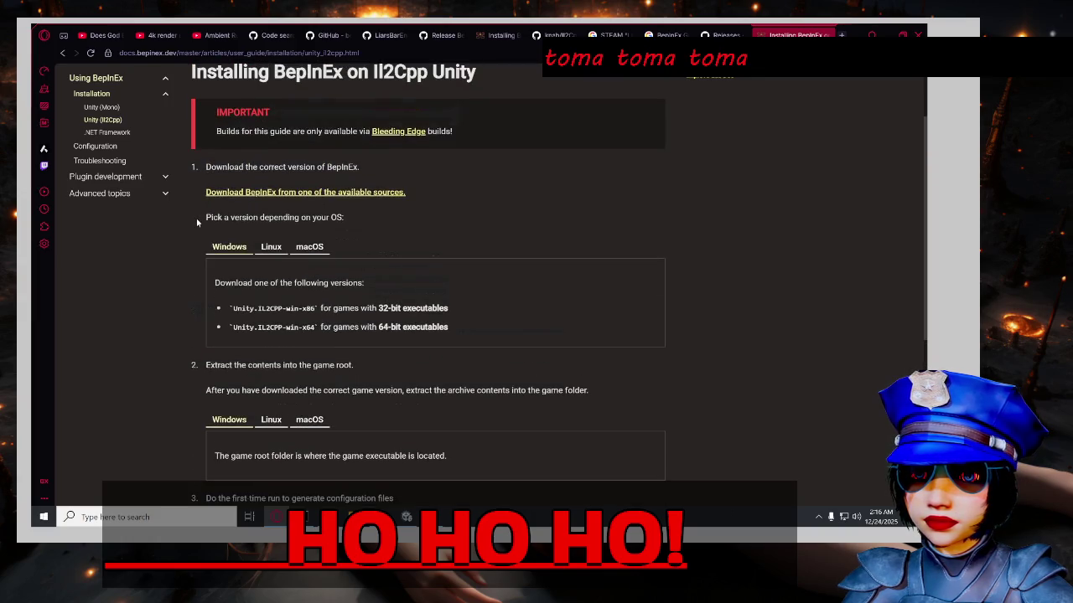
# Open the BepInEx download sources in a new tab, view the Bleeding Edge builds page, then go back.
pyautogui.middleClick(251, 194)
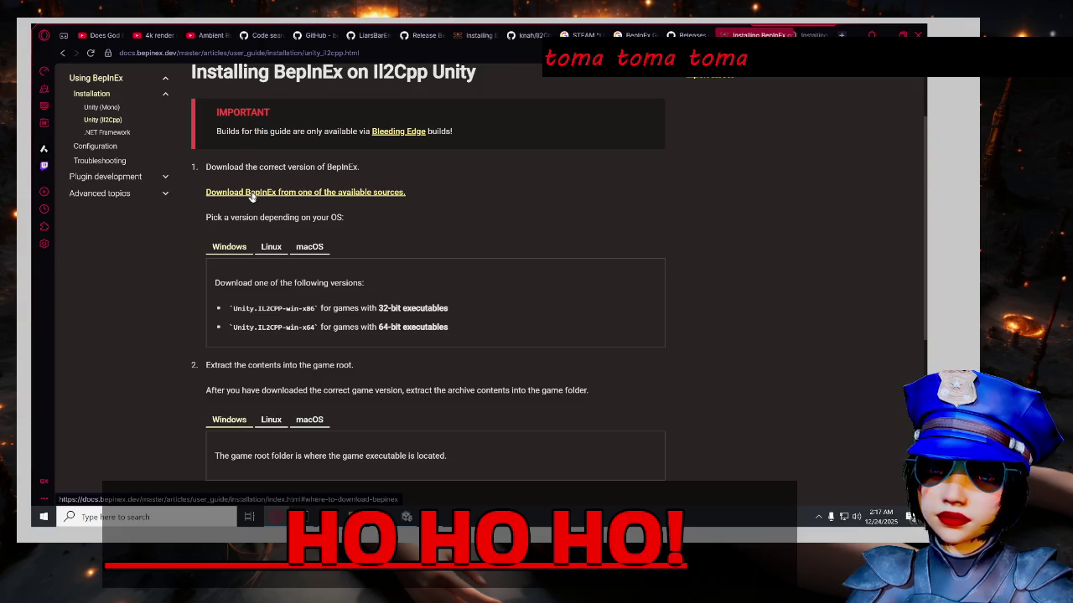
pyautogui.click(401, 193)
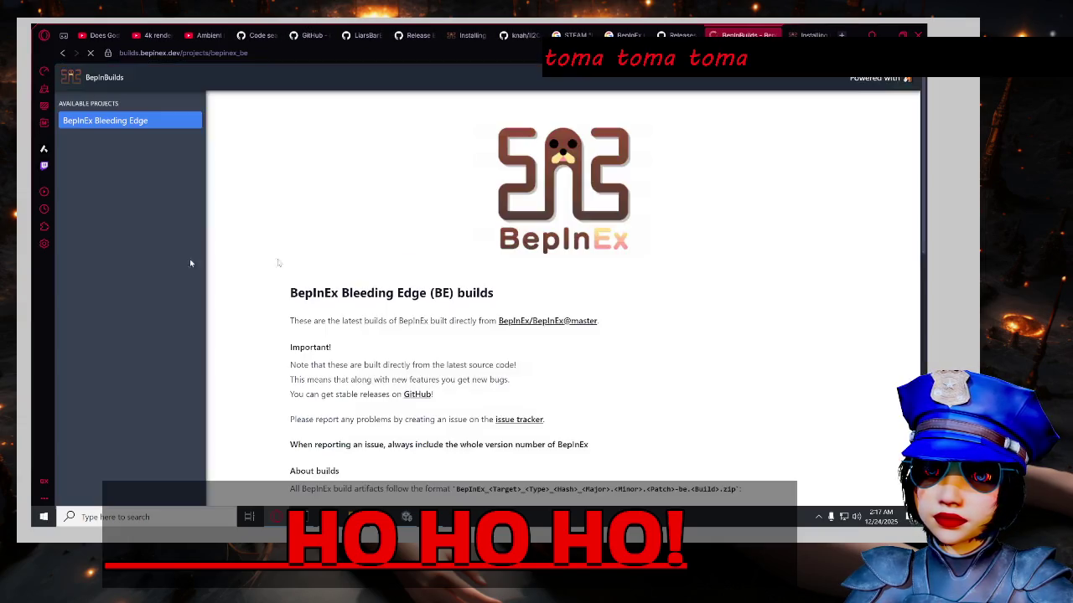
pyautogui.click(61, 54)
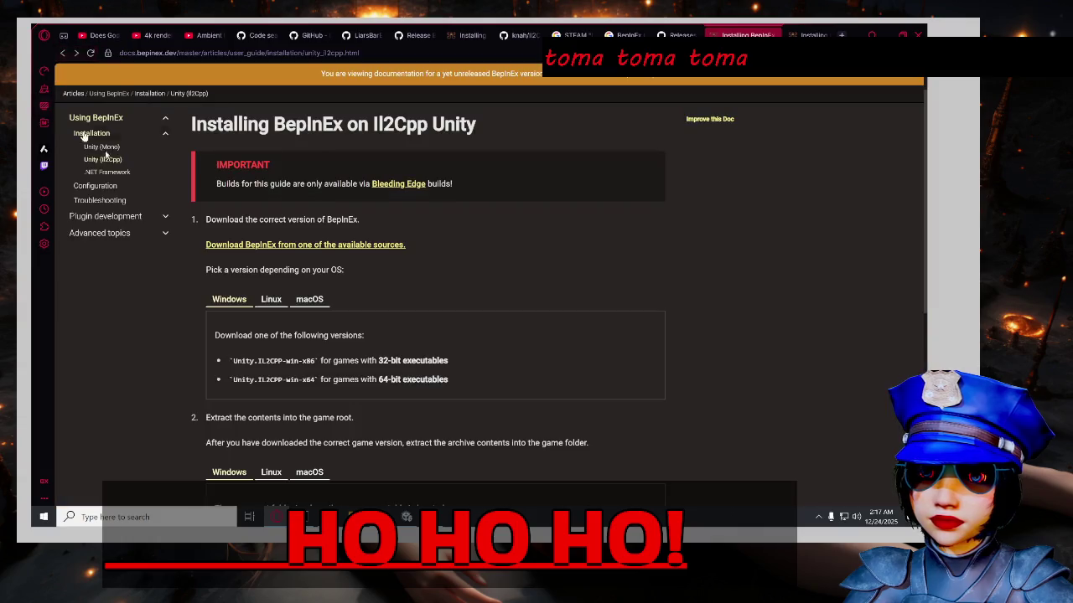
# Open the Troubleshooting docs page and scroll to the game bitness check section.
pyautogui.click(146, 204)
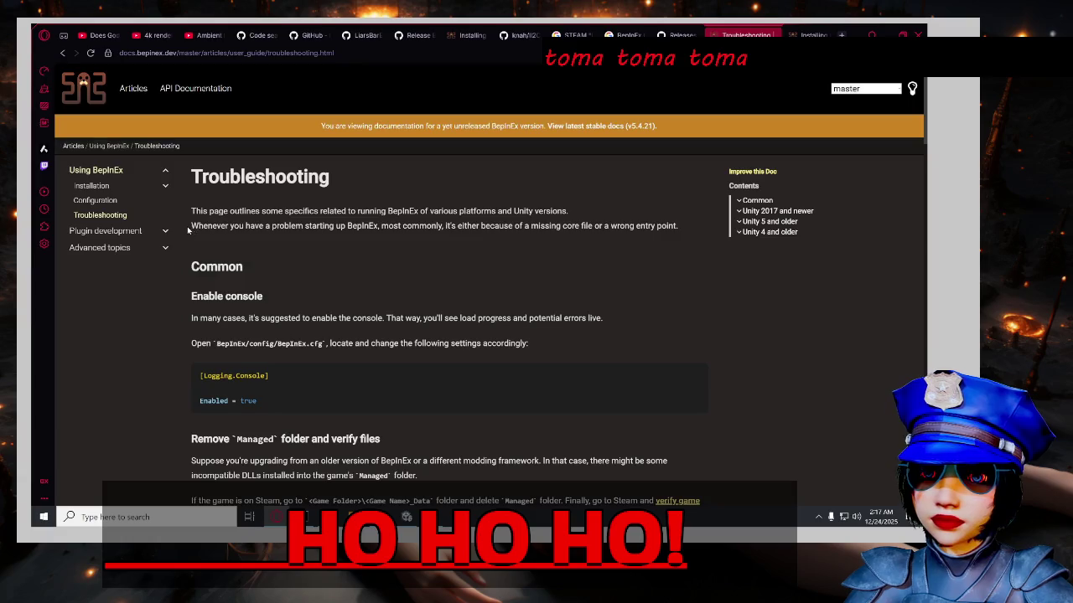
pyautogui.scroll(-3, 181, 235)
pyautogui.scroll(-2, 180, 235)
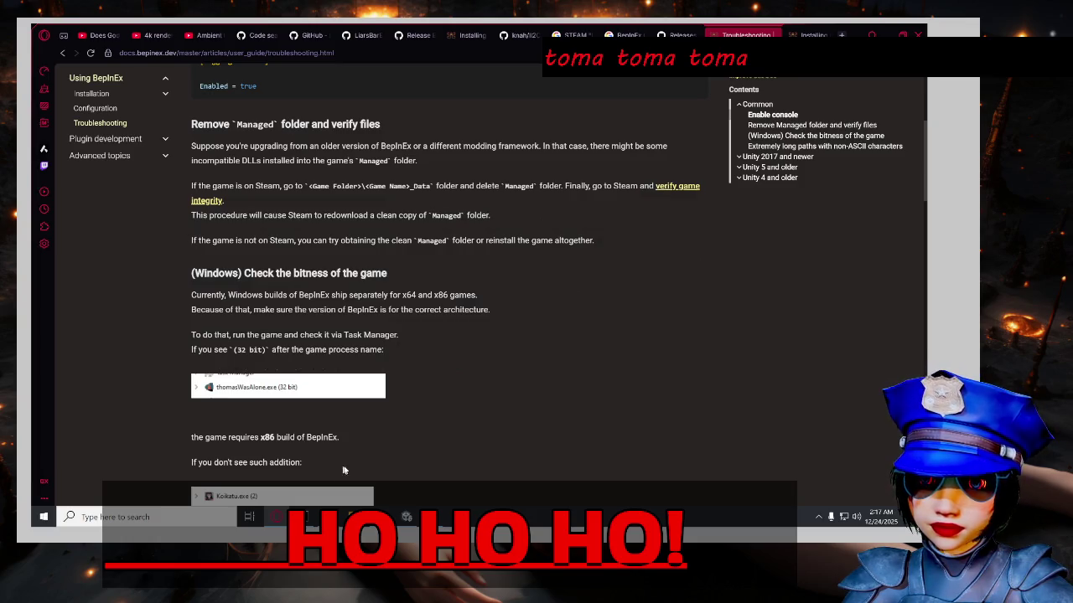
# Bring the Liar's Bar folder window forward and reposition it beside the docs.
pyautogui.moveTo(353, 514)
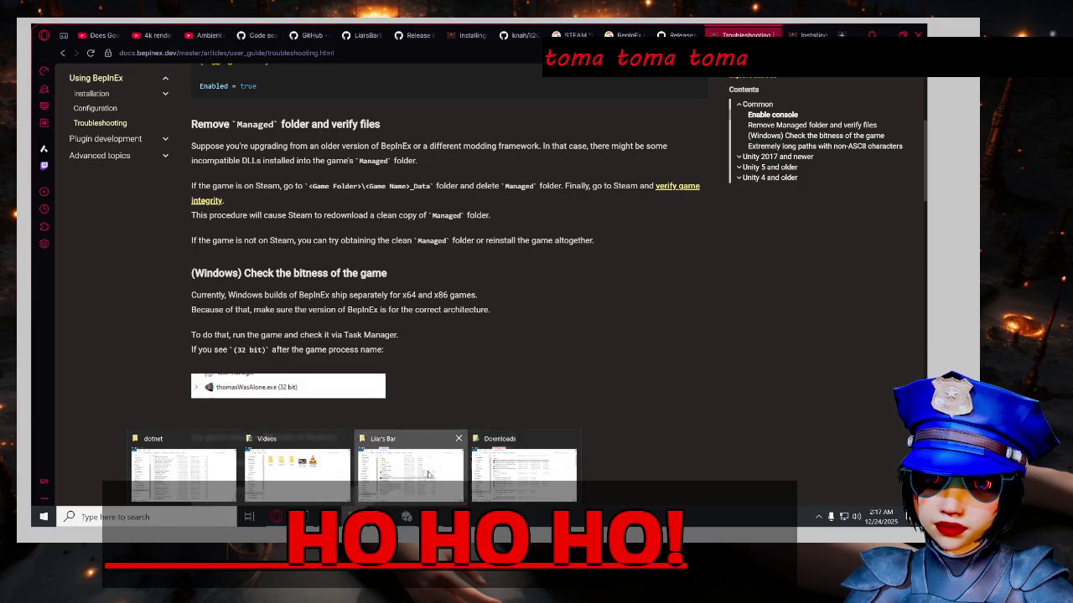
pyautogui.click(411, 474)
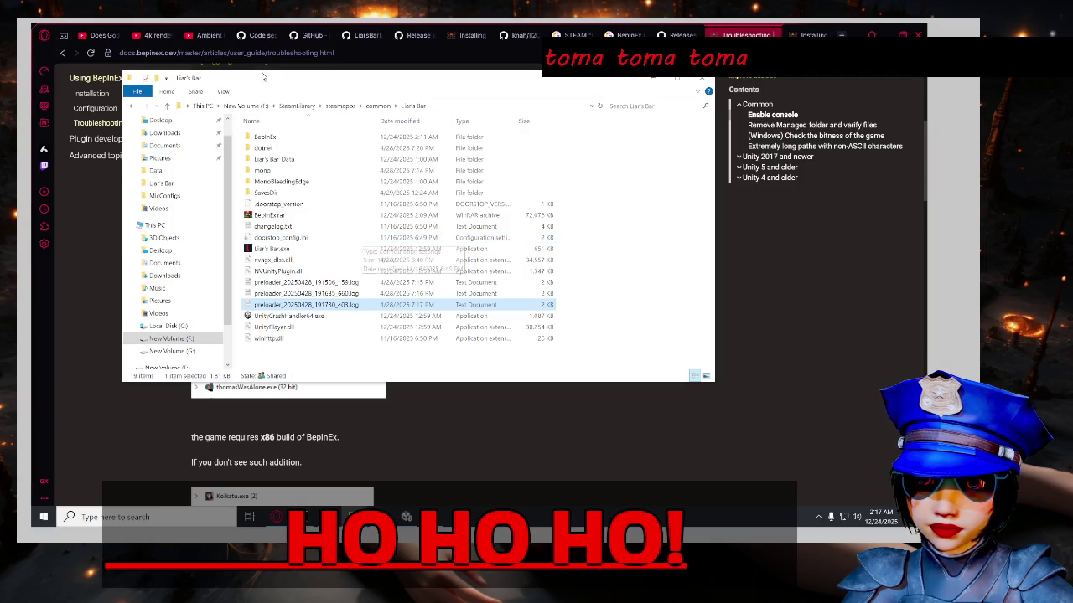
pyautogui.moveTo(256, 73)
pyautogui.mouseDown()
pyautogui.moveTo(536, 80)
pyautogui.moveTo(702, 379)
pyautogui.moveTo(536, 228)
pyautogui.moveTo(382, 146)
pyautogui.moveTo(438, 156)
pyautogui.moveTo(664, 351)
pyautogui.mouseUp()
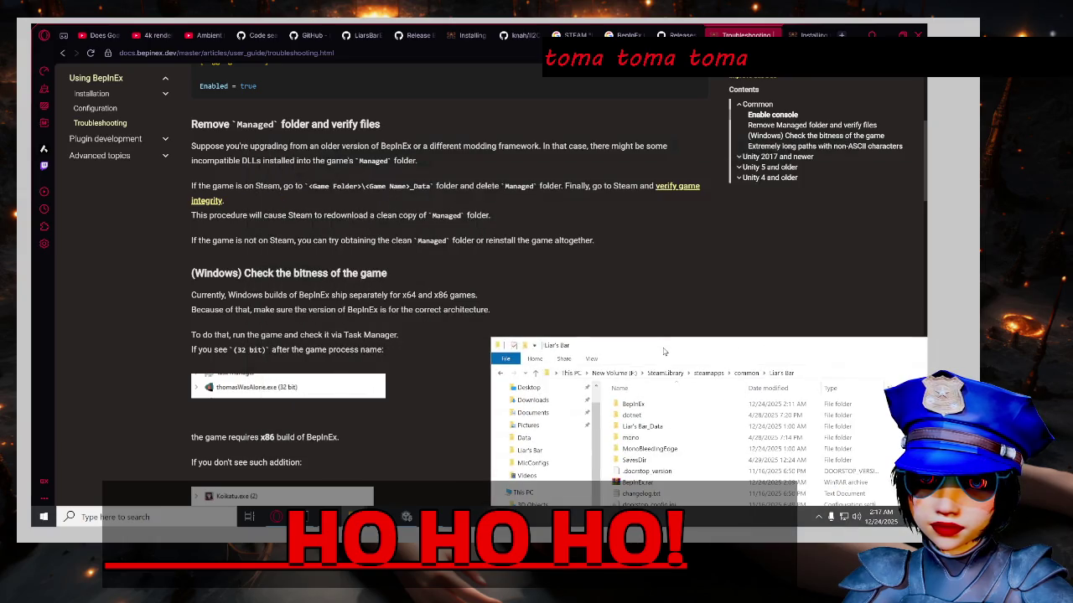
pyautogui.moveTo(664, 352)
pyautogui.mouseDown()
pyautogui.moveTo(616, 234)
pyautogui.moveTo(507, 148)
pyautogui.mouseUp()
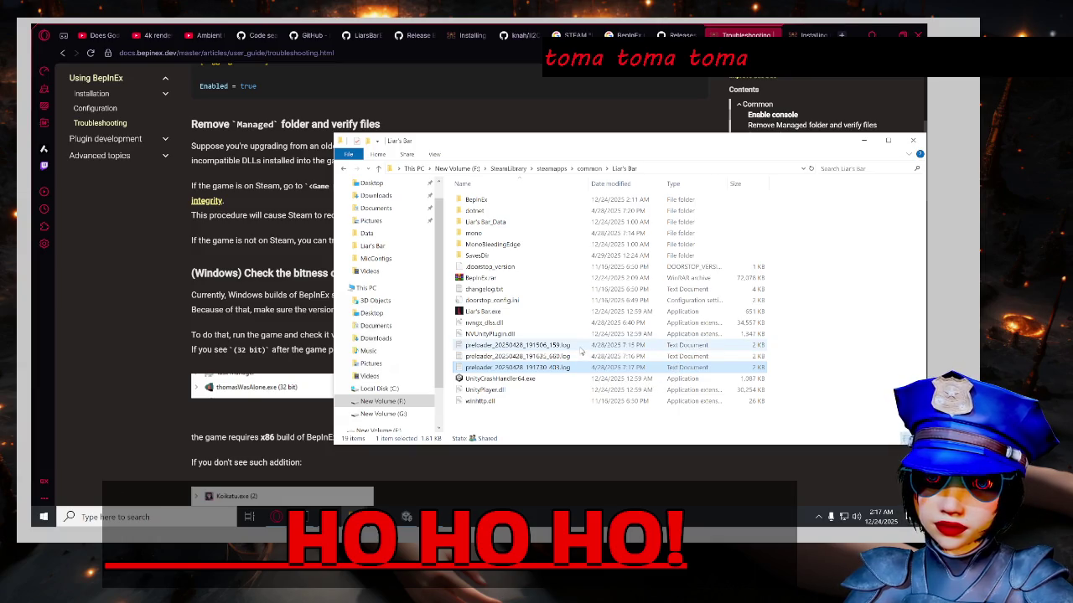
pyautogui.click(544, 224)
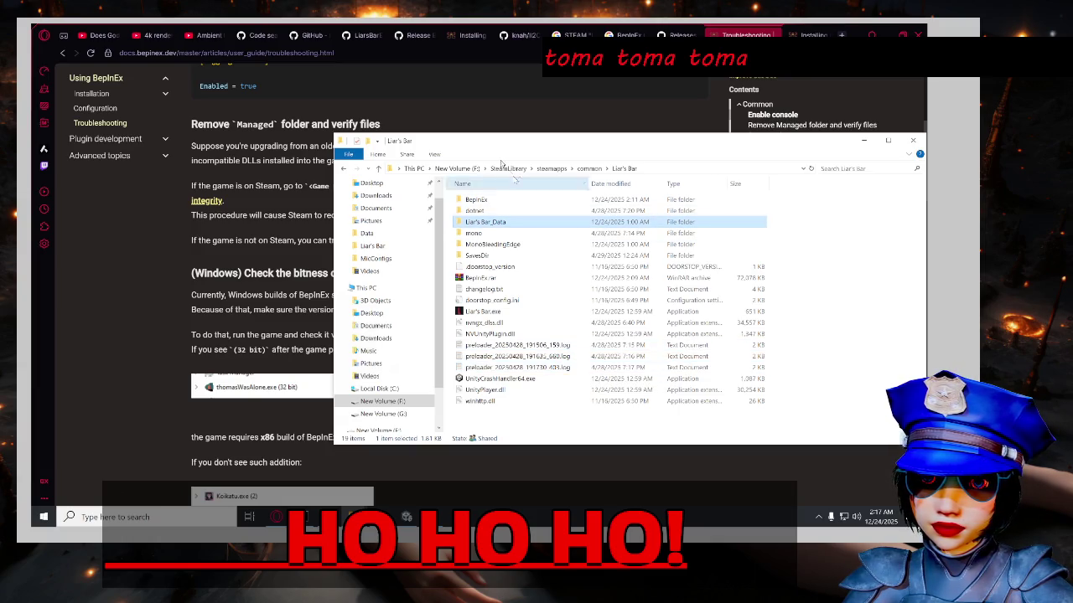
pyautogui.moveTo(492, 146); pyautogui.dragTo(693, 297)
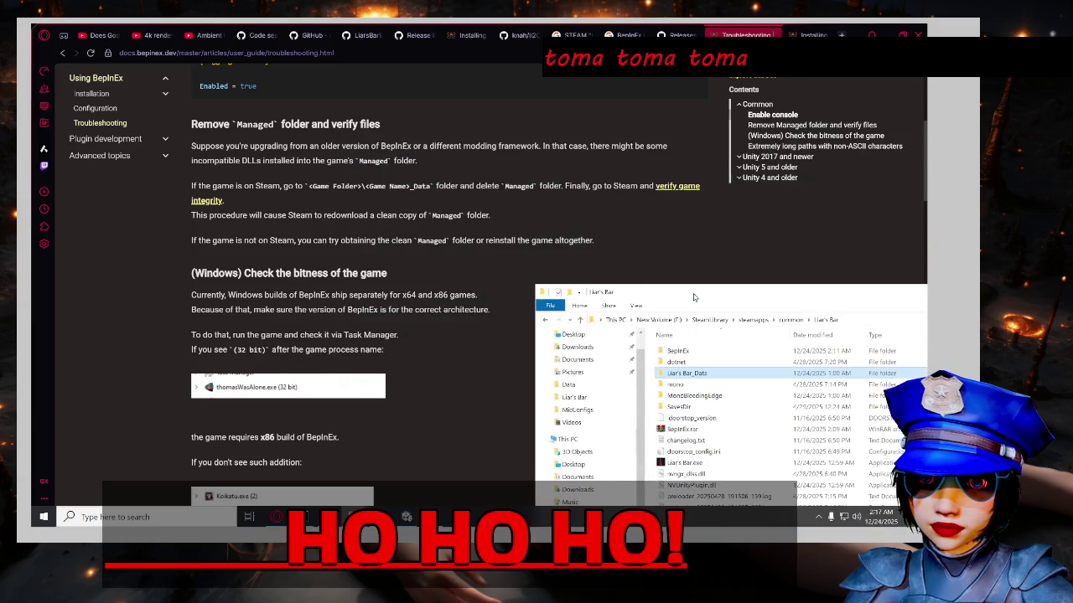
pyautogui.moveTo(693, 297)
pyautogui.mouseDown()
pyautogui.moveTo(671, 170)
pyautogui.moveTo(593, 211)
pyautogui.moveTo(498, 154)
pyautogui.mouseUp()
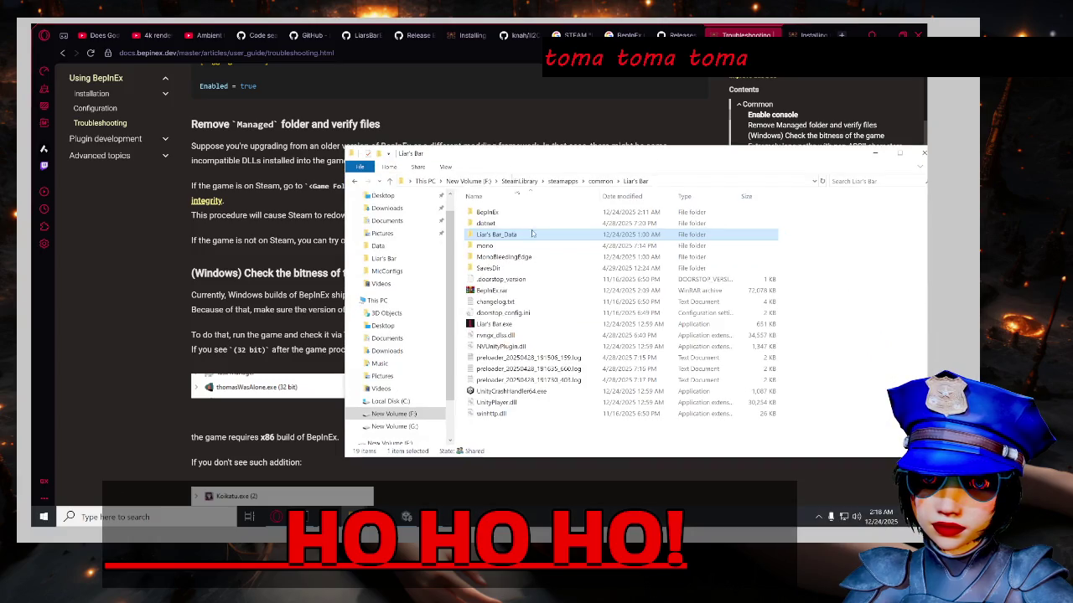
# Open Liar's Bar_Data and inspect the contents of its Managed folder.
pyautogui.doubleClick(547, 239)
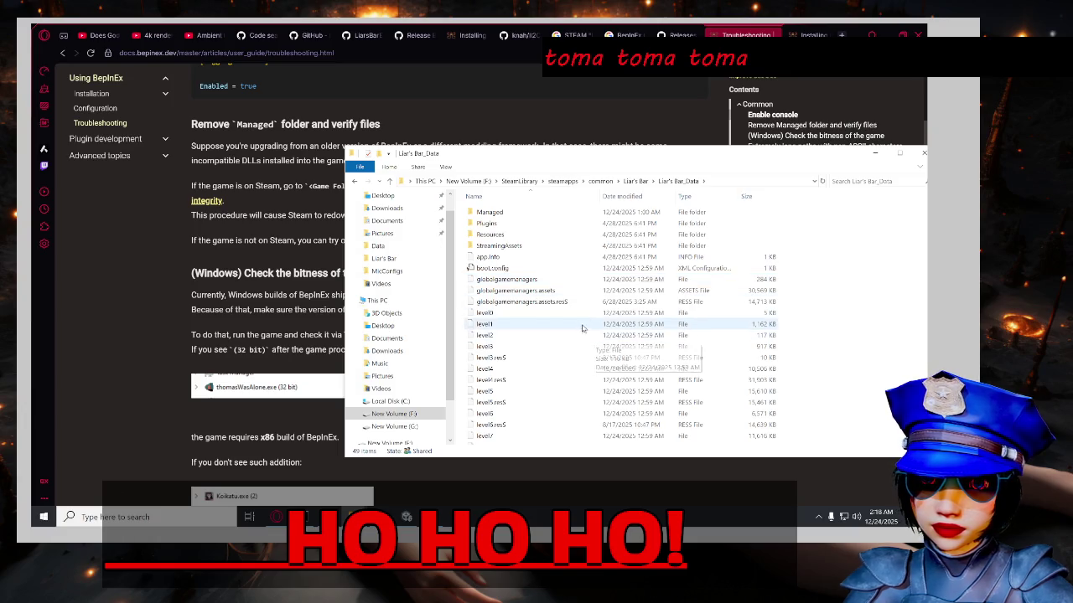
pyautogui.click(541, 214)
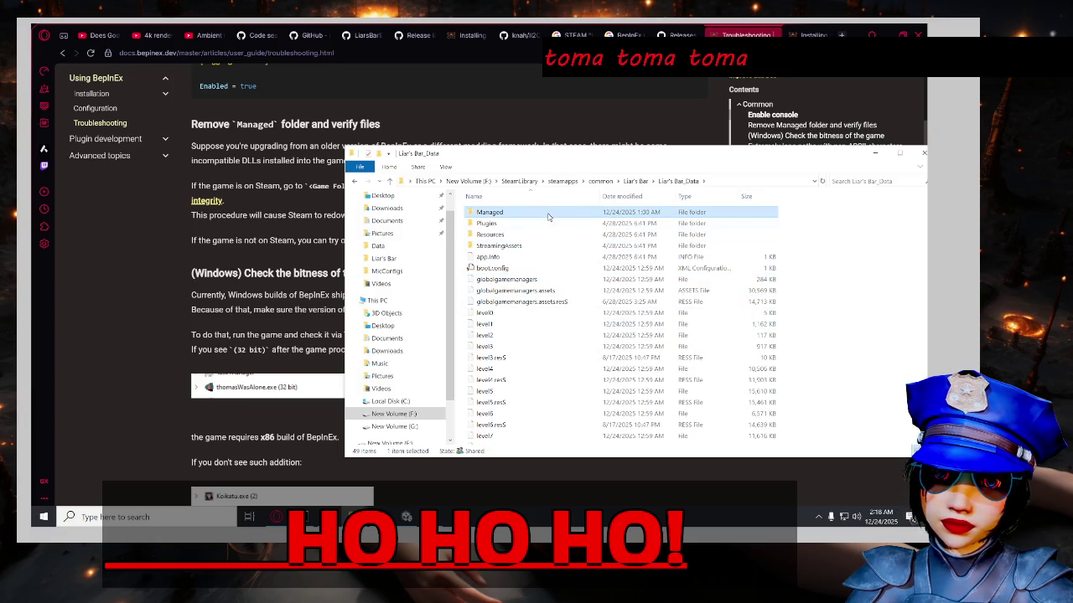
pyautogui.doubleClick(548, 217)
pyautogui.scroll(-15, 567, 362)
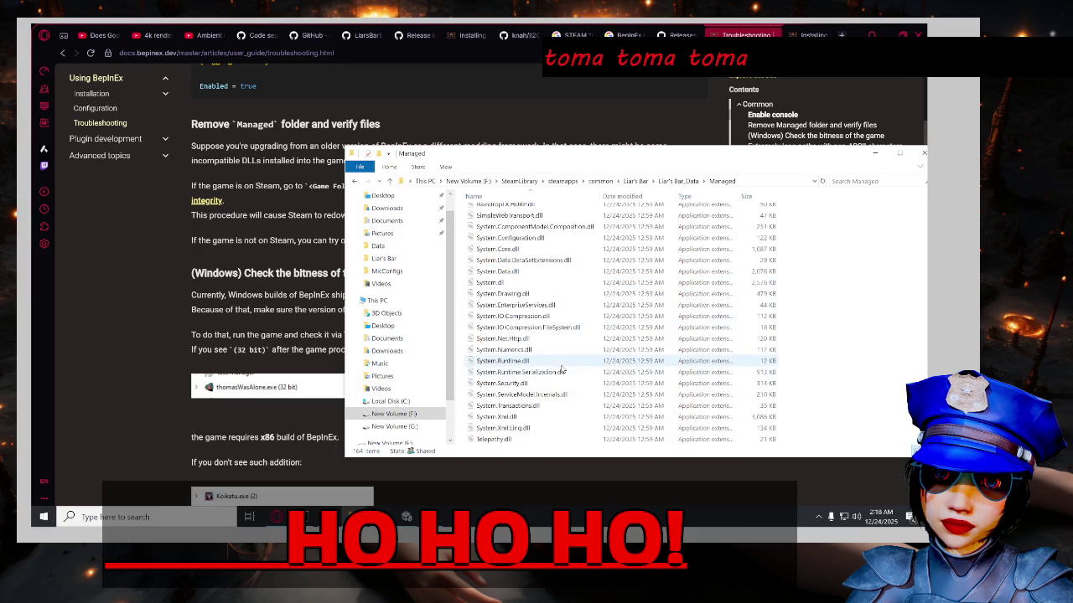
pyautogui.scroll(-20, 590, 375)
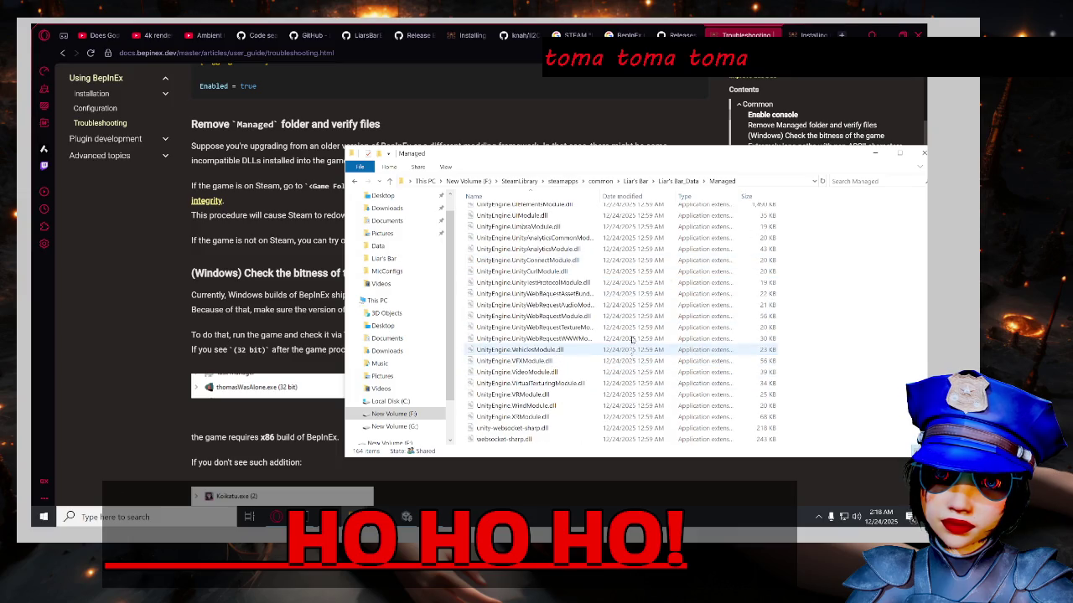
pyautogui.click(679, 181)
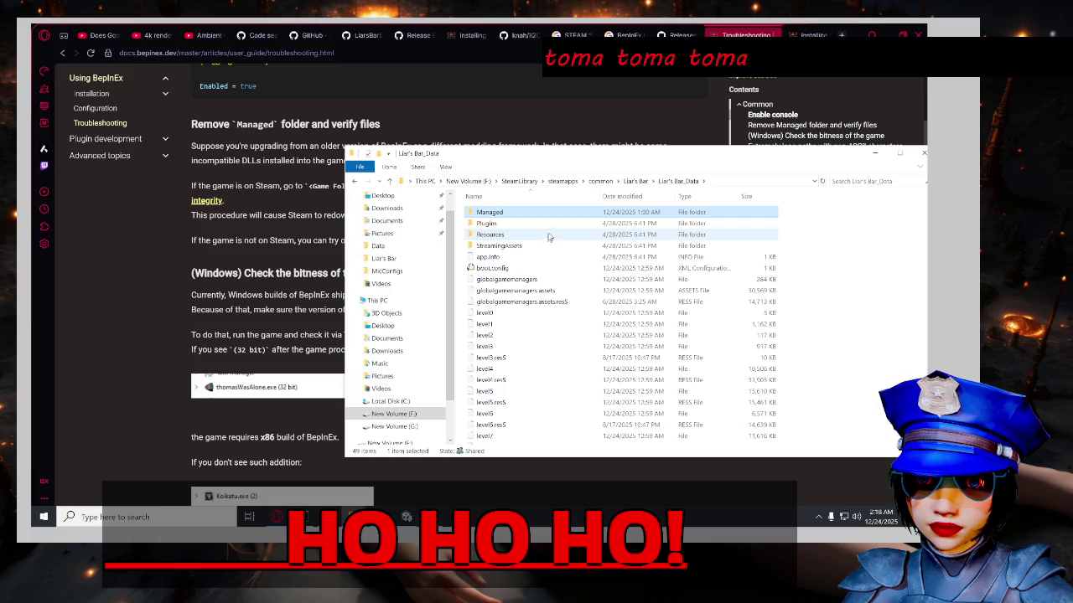
# Browse Plugins\x86_64, return to the Liar's Bar folder, reopen Liar's Bar_Data and select Managed.
pyautogui.doubleClick(536, 223)
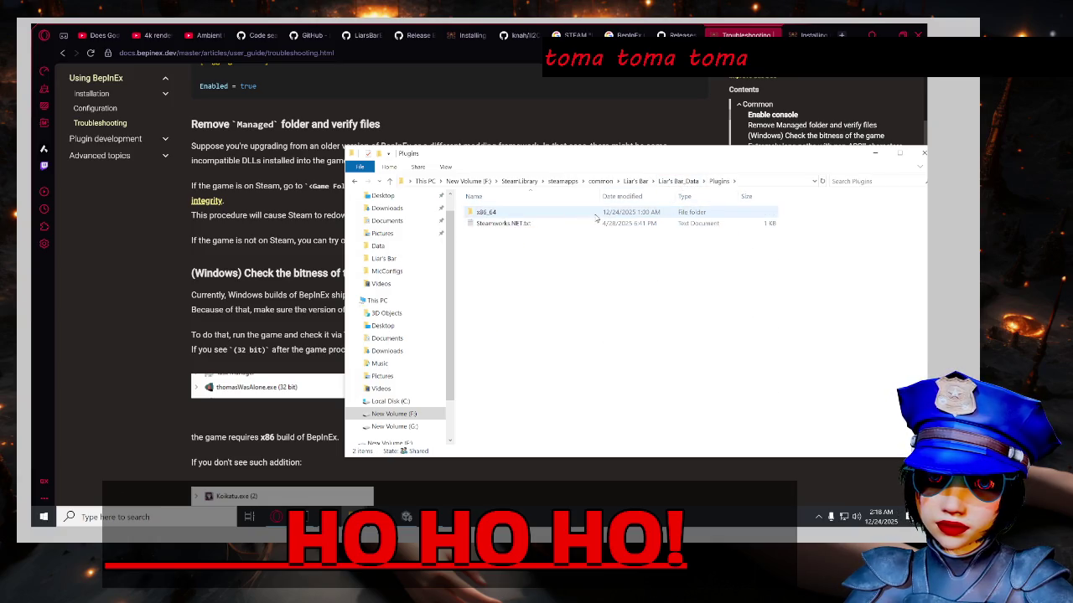
pyautogui.doubleClick(596, 214)
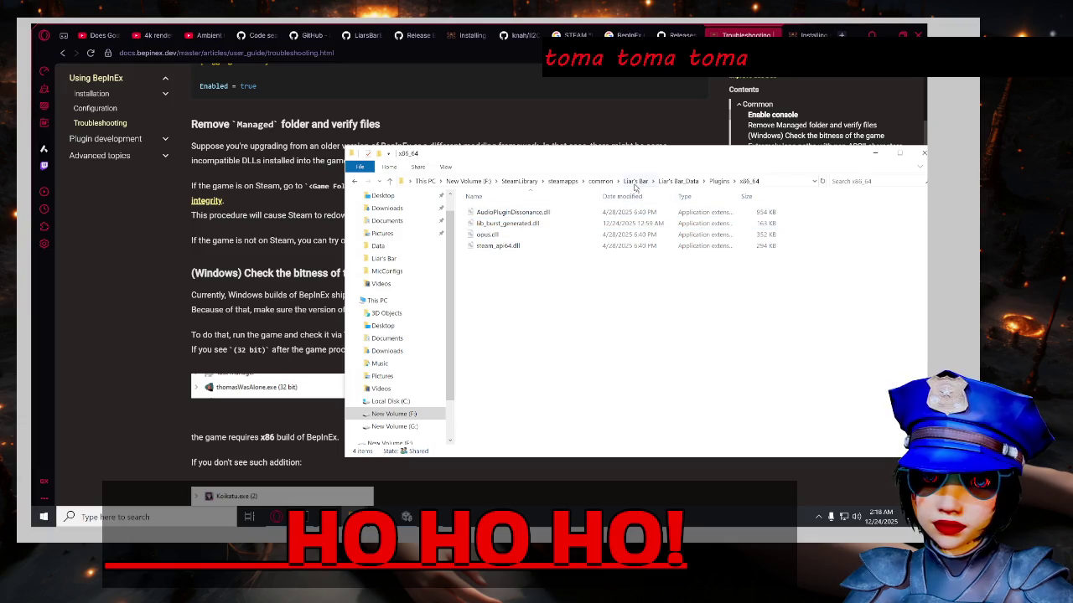
pyautogui.click(635, 181)
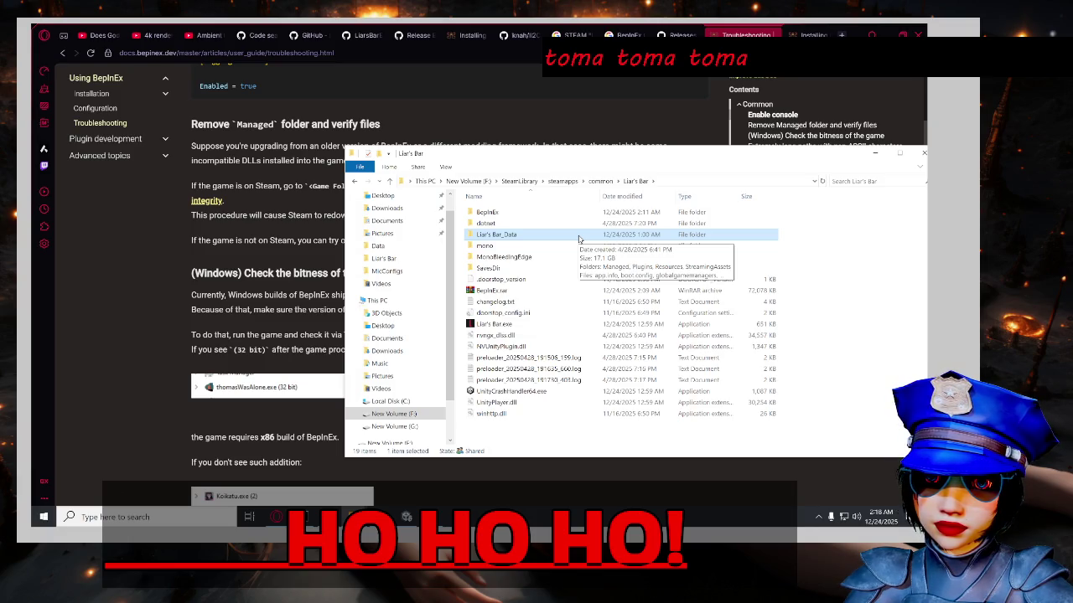
pyautogui.doubleClick(578, 237)
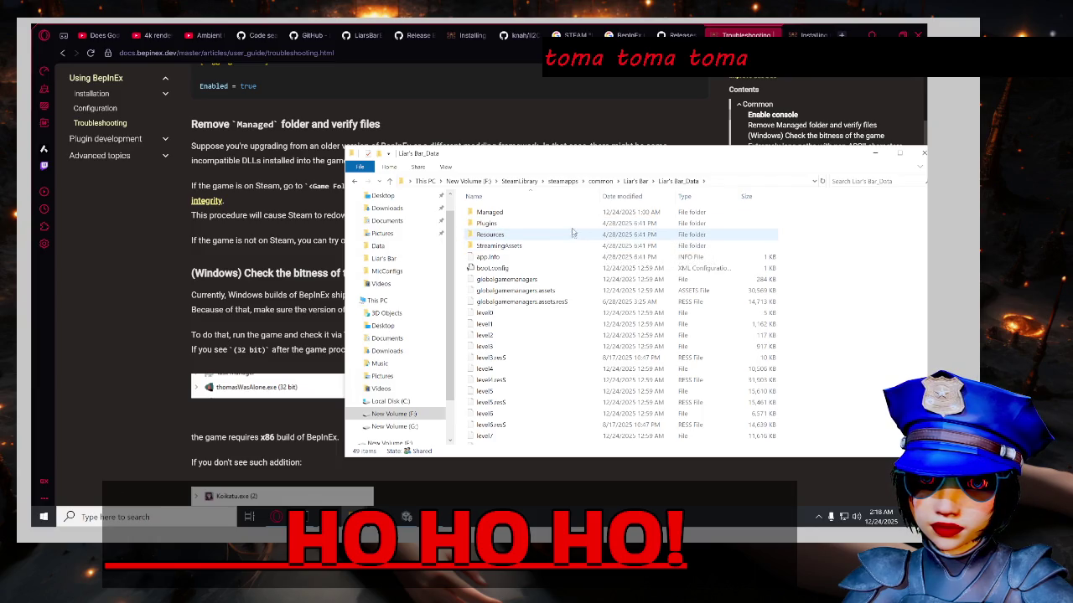
pyautogui.click(572, 217)
# Delete the Managed folder, closing the running game so the retry succeeds.
pyautogui.press('Delete')
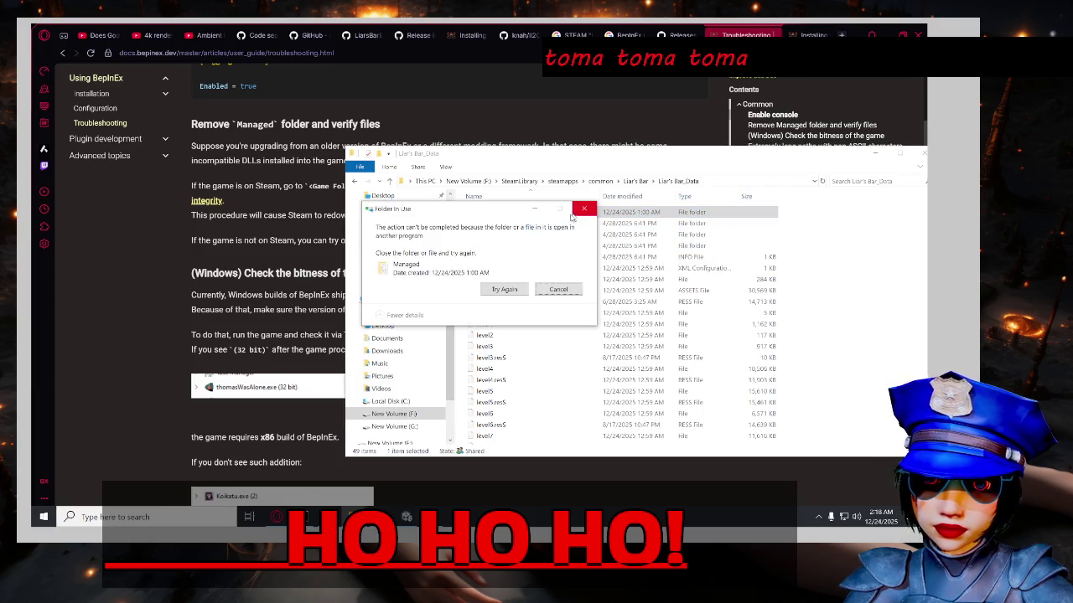
pyautogui.click(504, 293)
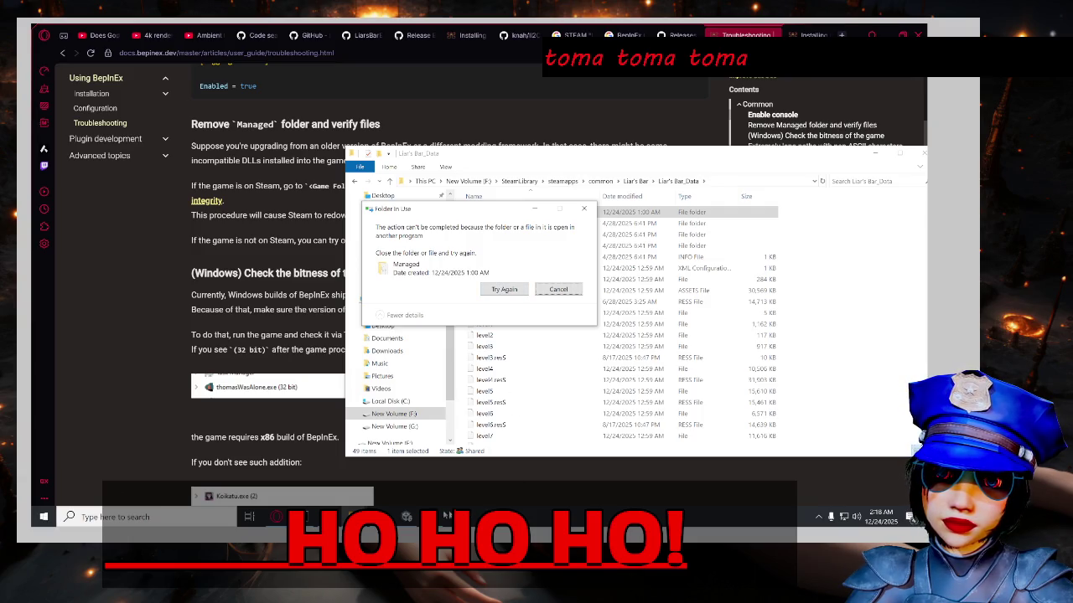
pyautogui.click(893, 178)
pyautogui.click(503, 290)
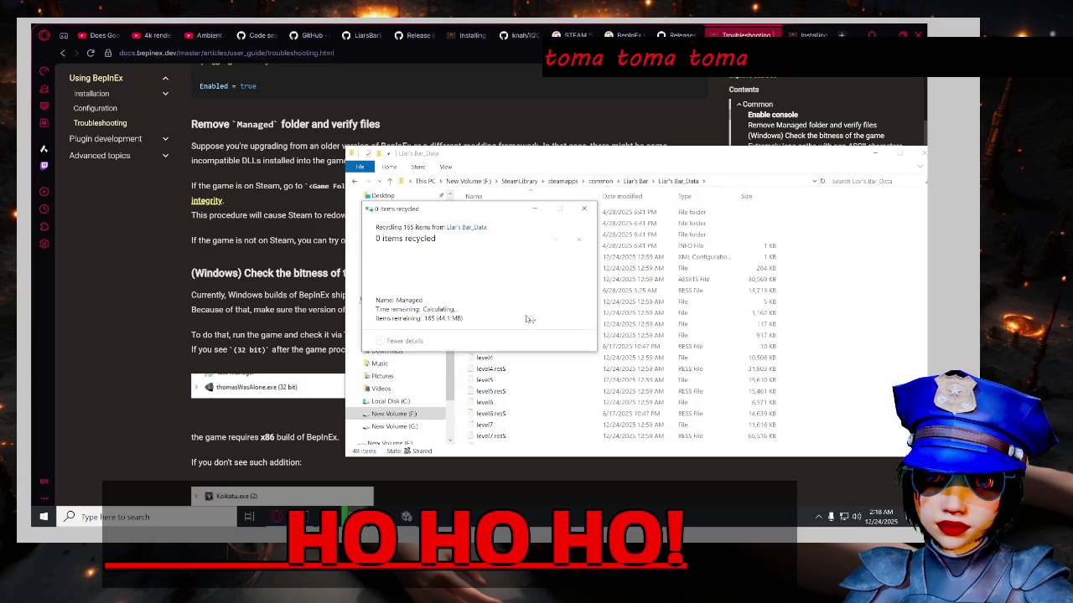
# Relaunch Steam through a Start menu search for 'stea'.
pyautogui.click(828, 517)
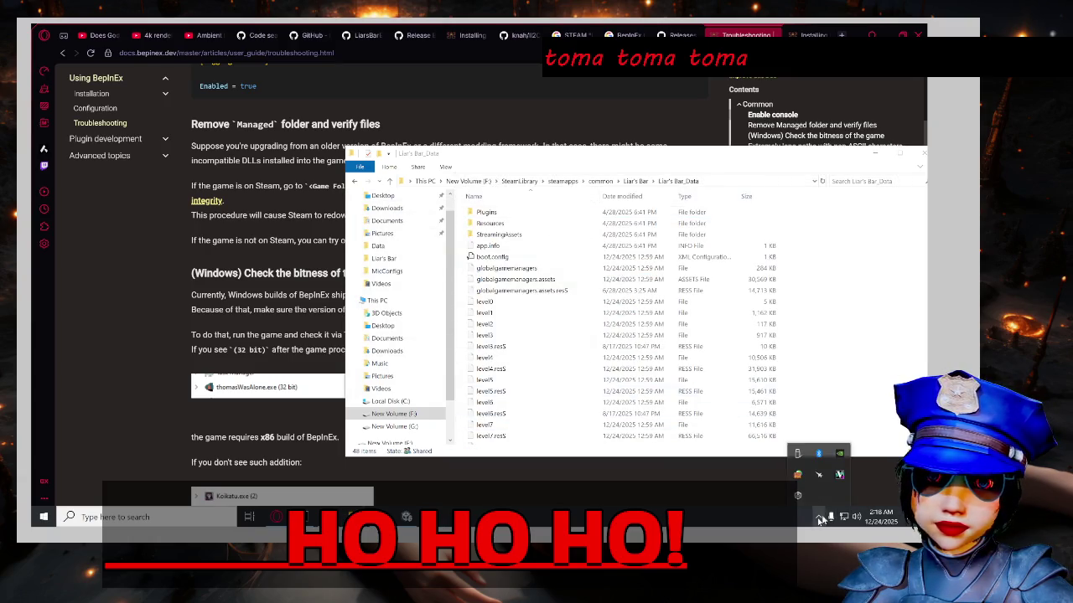
pyautogui.click(134, 517)
pyautogui.write('stea')
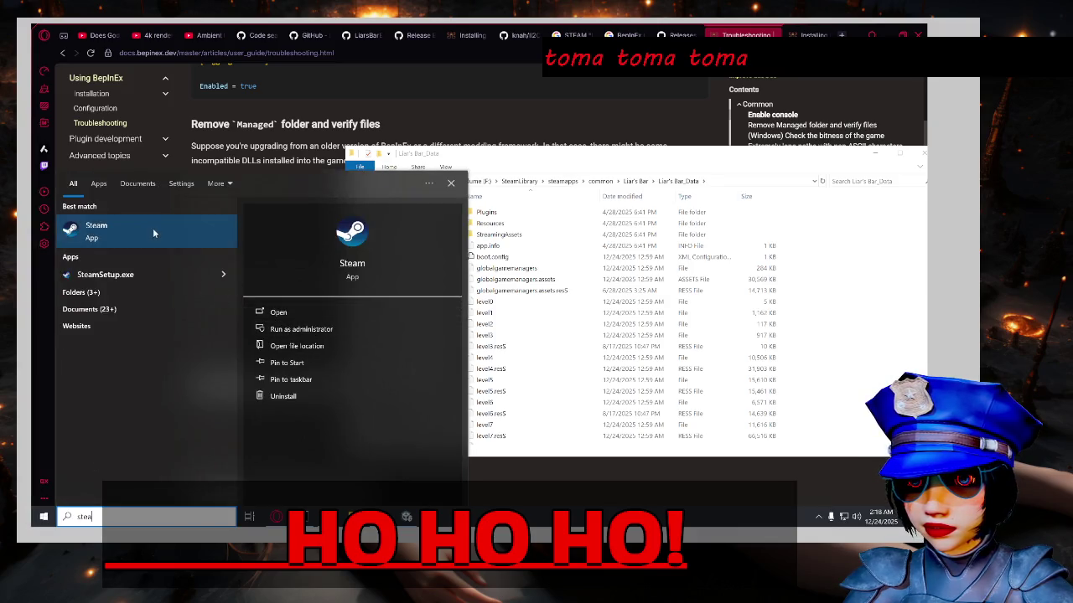
pyautogui.click(287, 331)
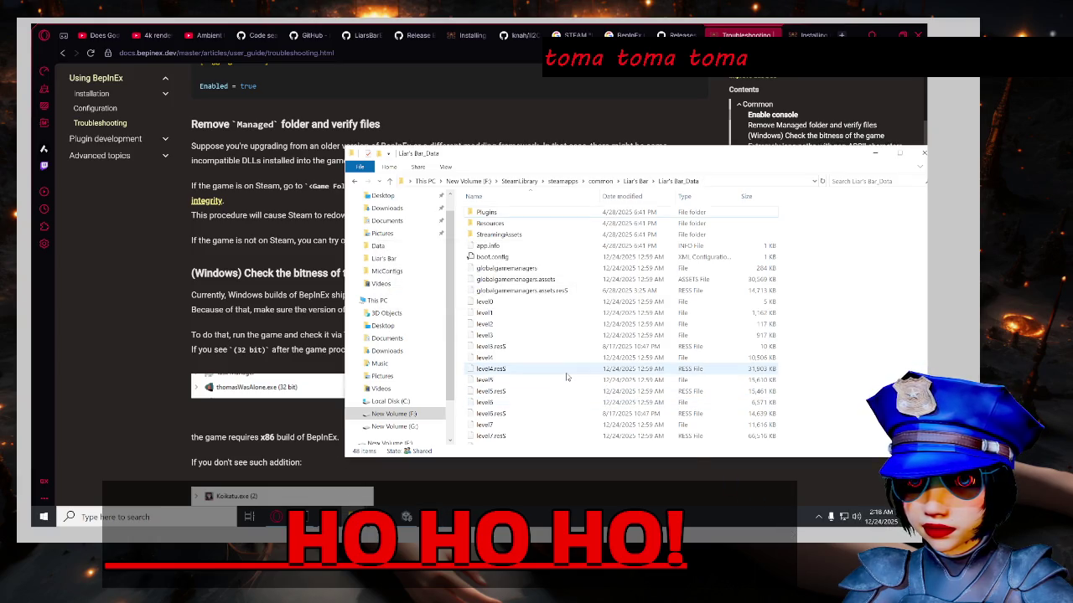
pyautogui.click(164, 335)
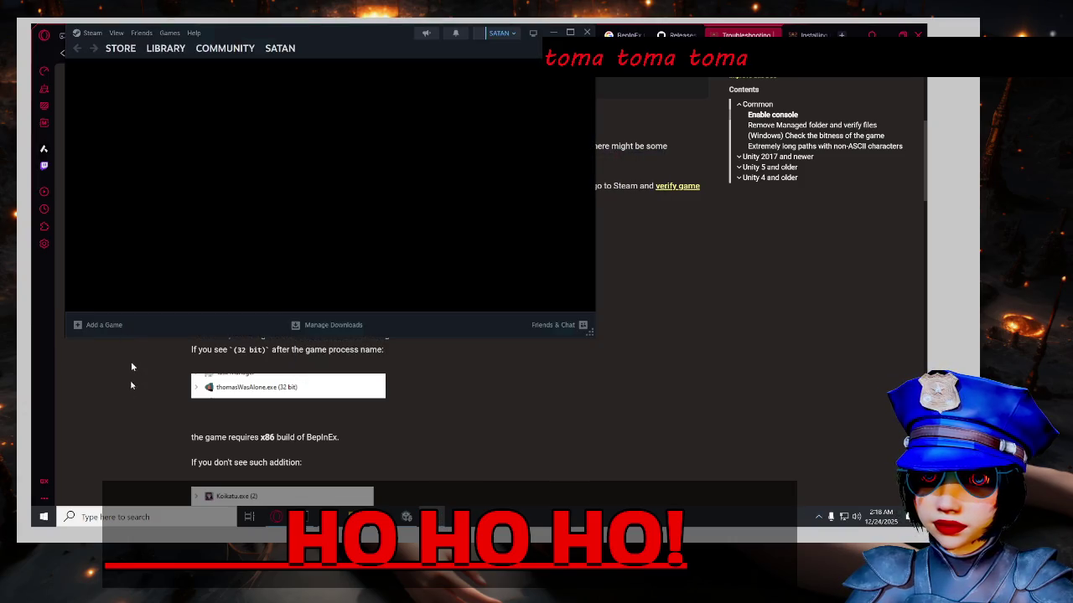
# Once Steam finishes loading, switch to its Library showing Liar's Bar and Marvel Rivals.
pyautogui.scroll(-1, 131, 393)
pyautogui.scroll(-1, 129, 407)
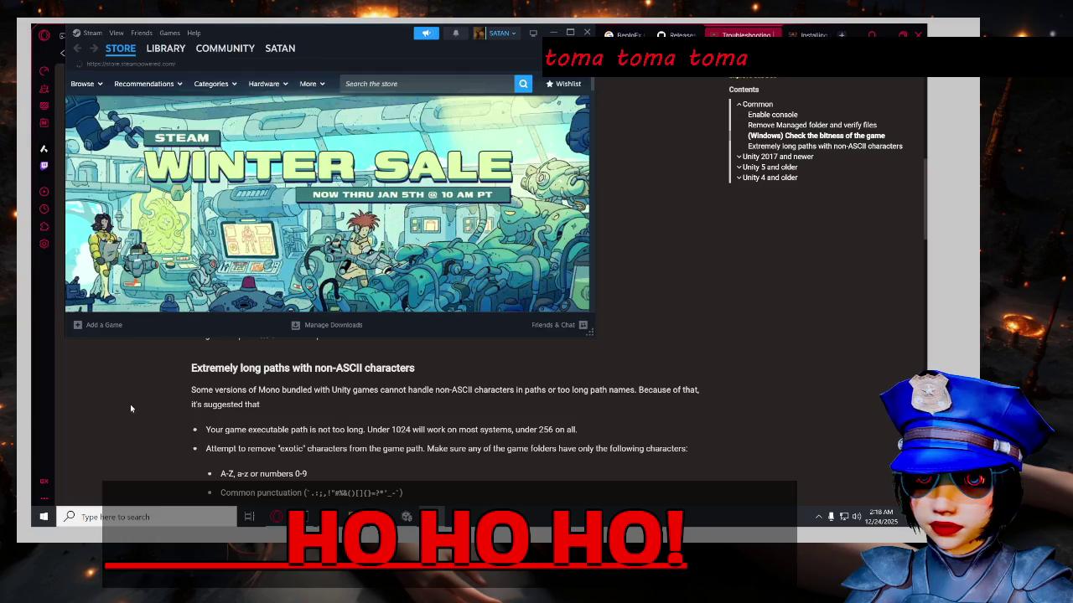
pyautogui.scroll(-2, 130, 407)
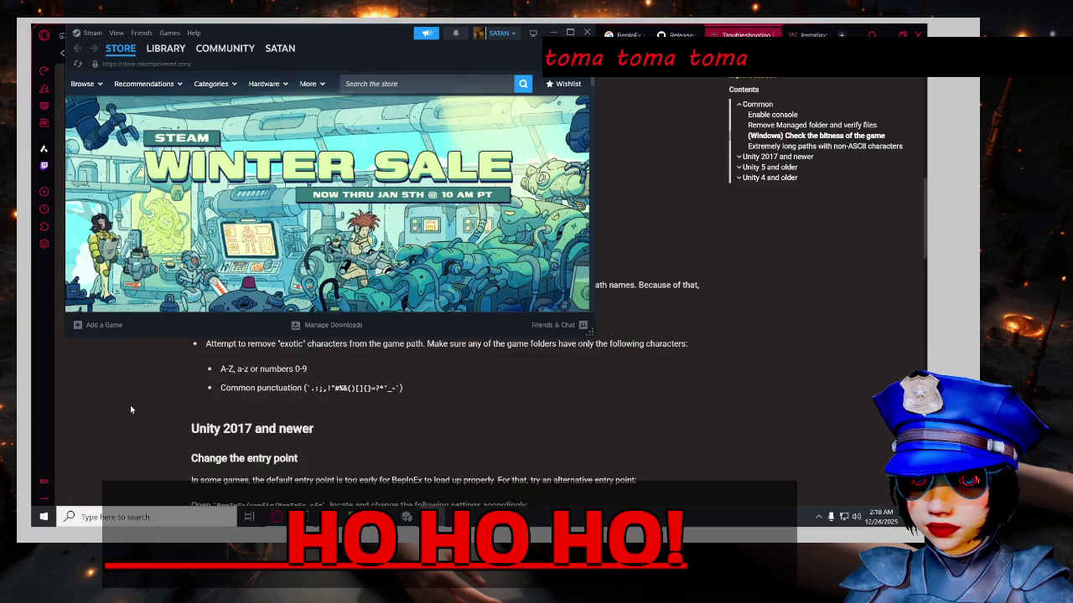
pyautogui.scroll(1, 116, 407)
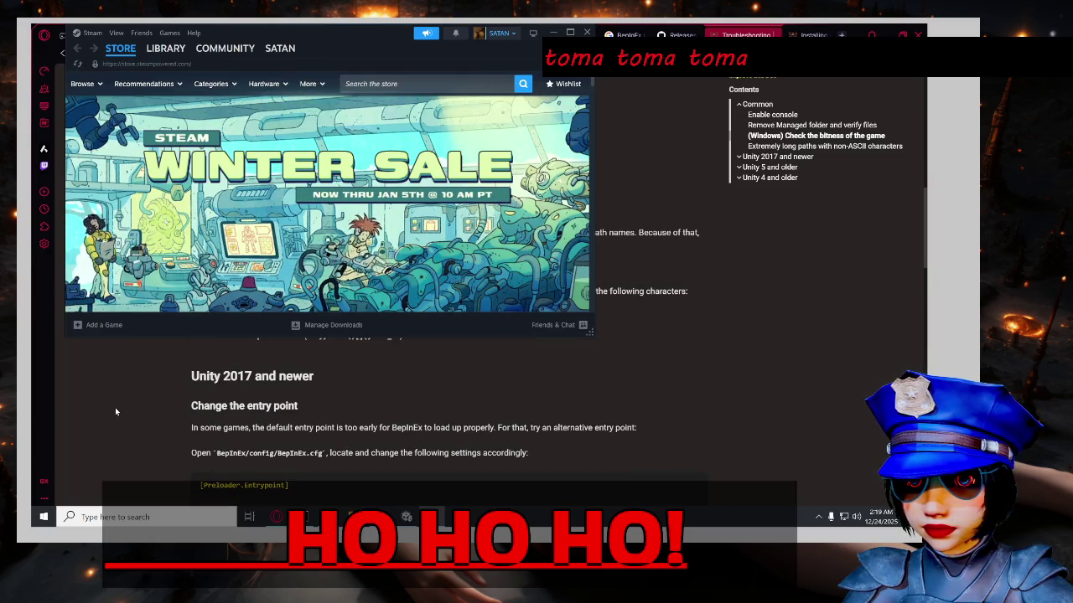
pyautogui.scroll(-1, 115, 407)
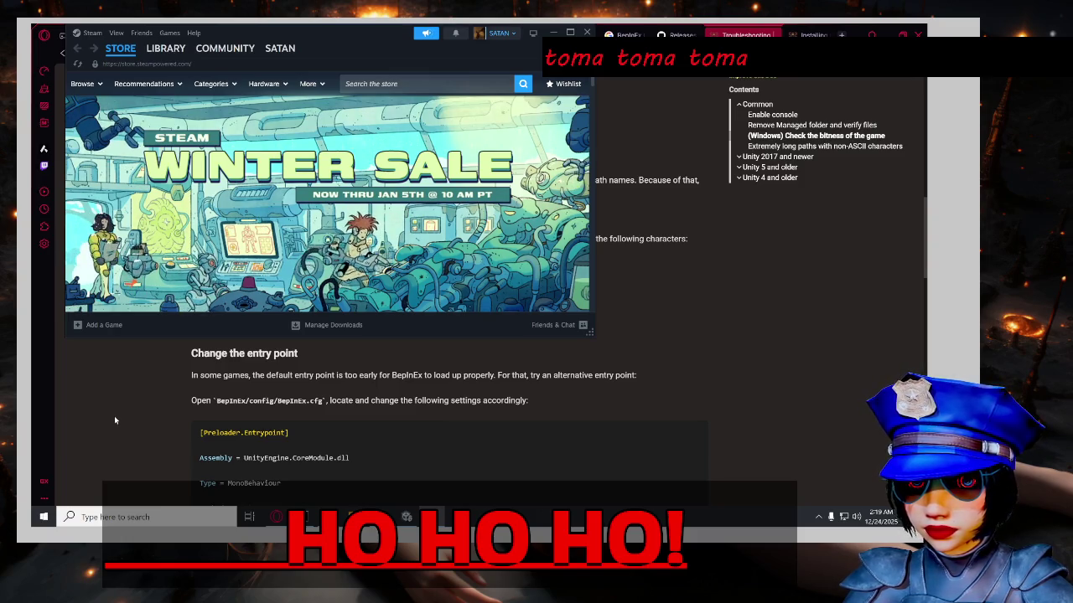
pyautogui.scroll(-1, 115, 417)
pyautogui.scroll(-1, 115, 417)
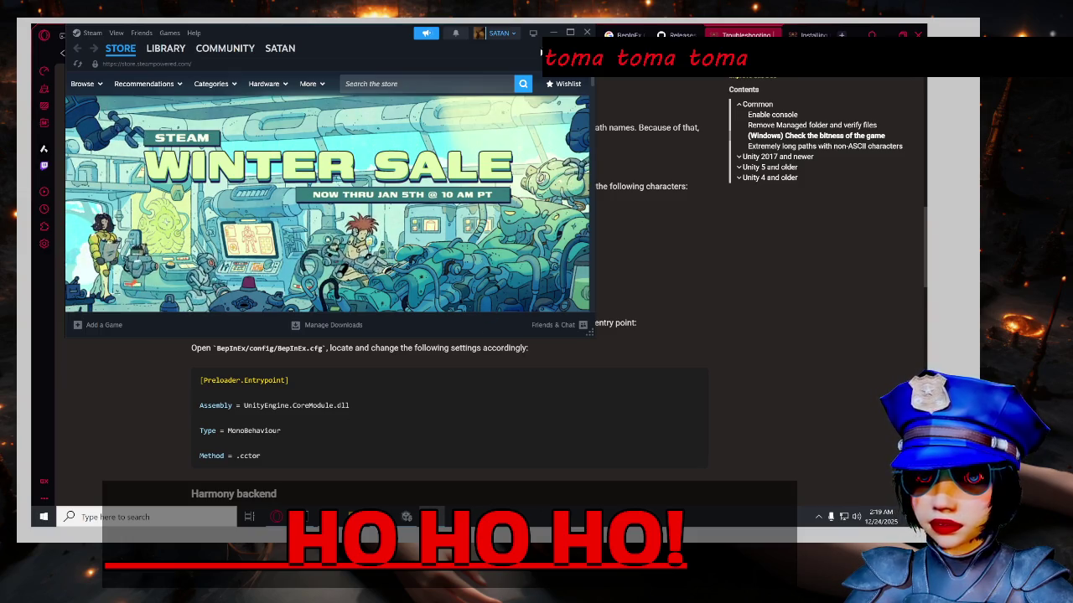
pyautogui.click(172, 52)
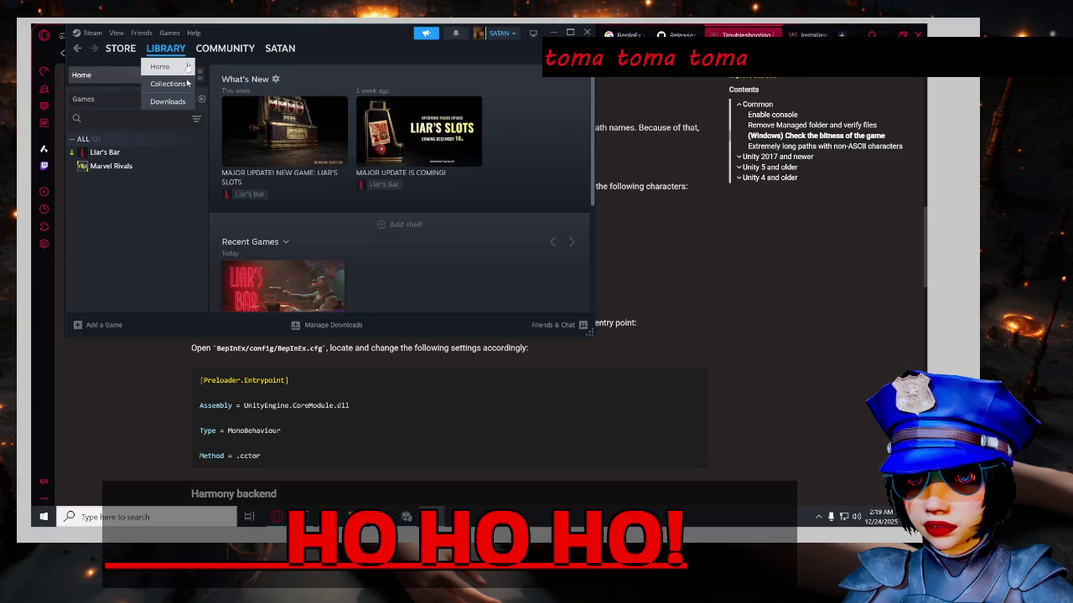
# Verify Liar's Bar's game files via Properties > Installed Files, then return to the troubleshooting docs.
pyautogui.rightClick(118, 156)
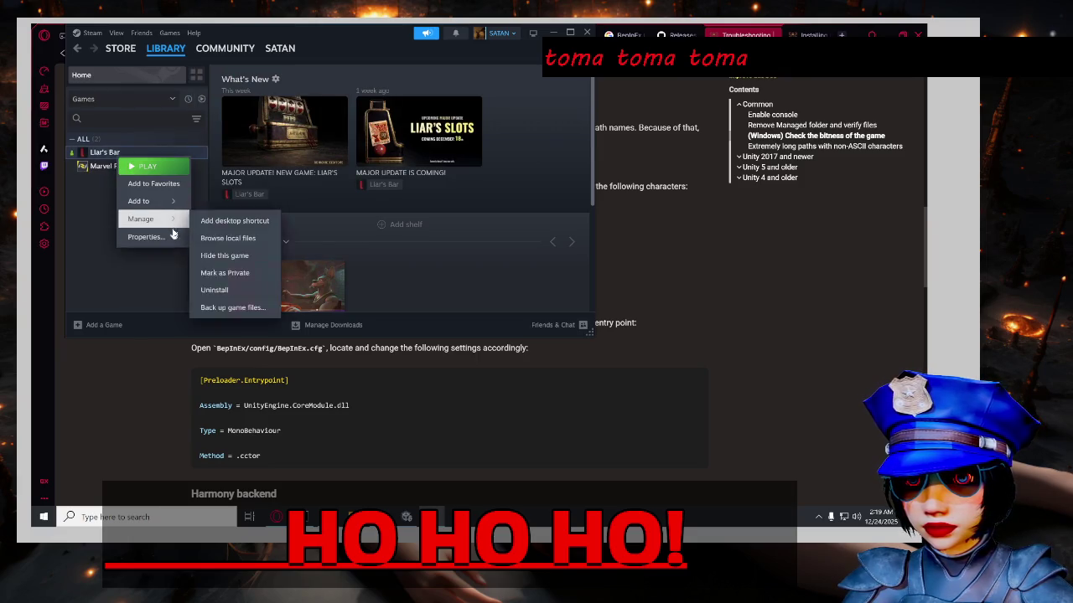
pyautogui.moveTo(171, 224)
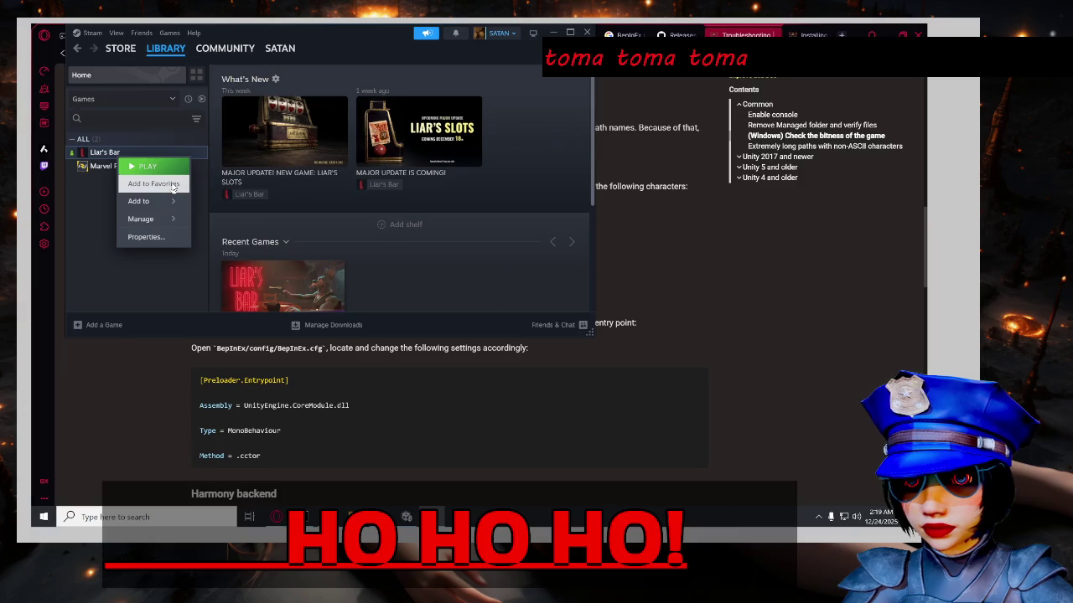
pyautogui.click(162, 240)
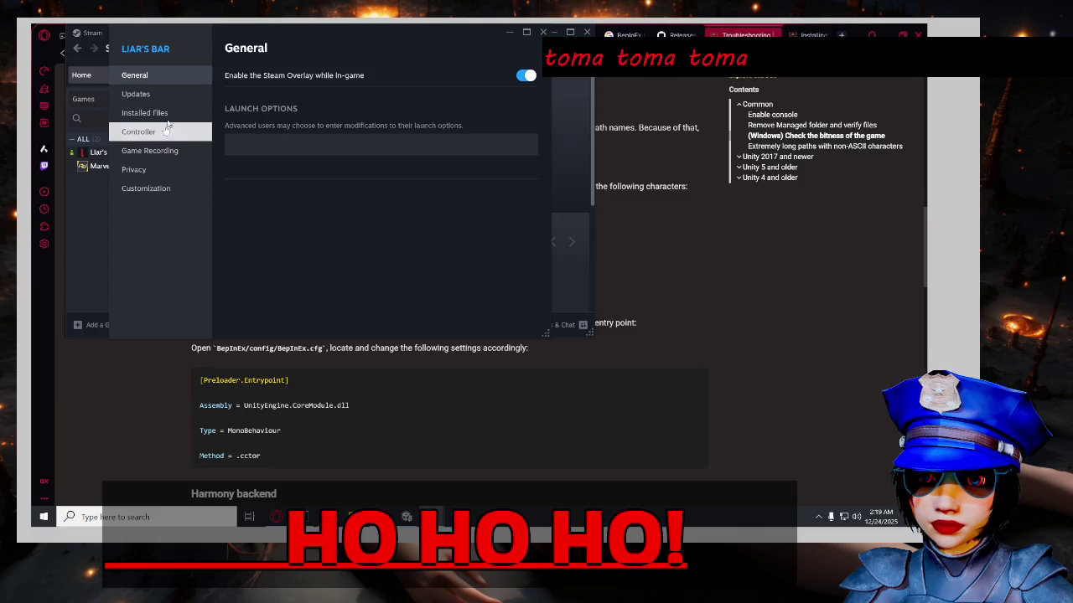
pyautogui.click(172, 94)
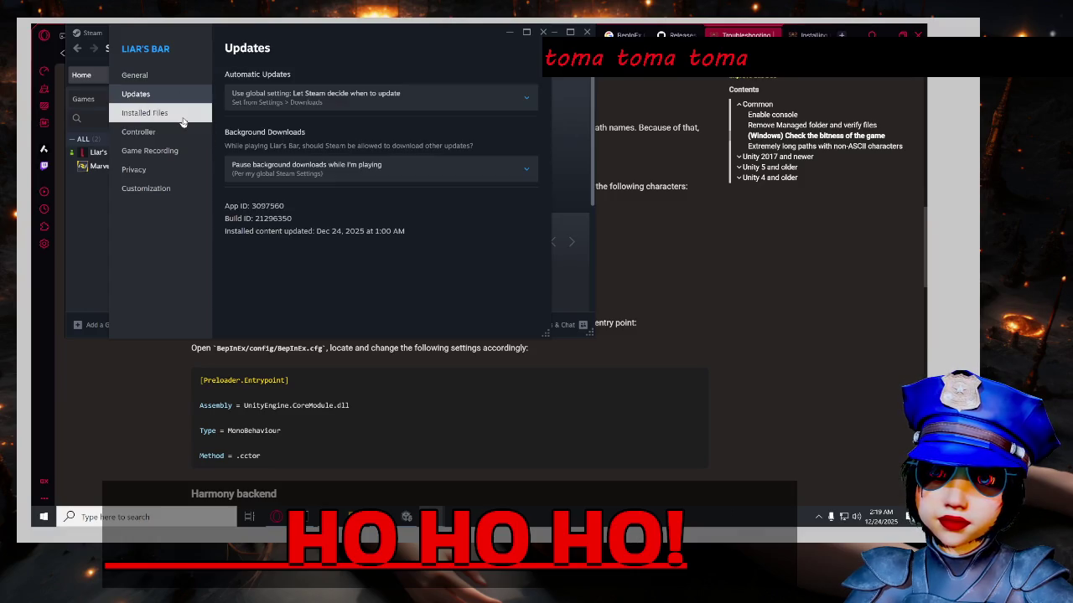
pyautogui.click(183, 123)
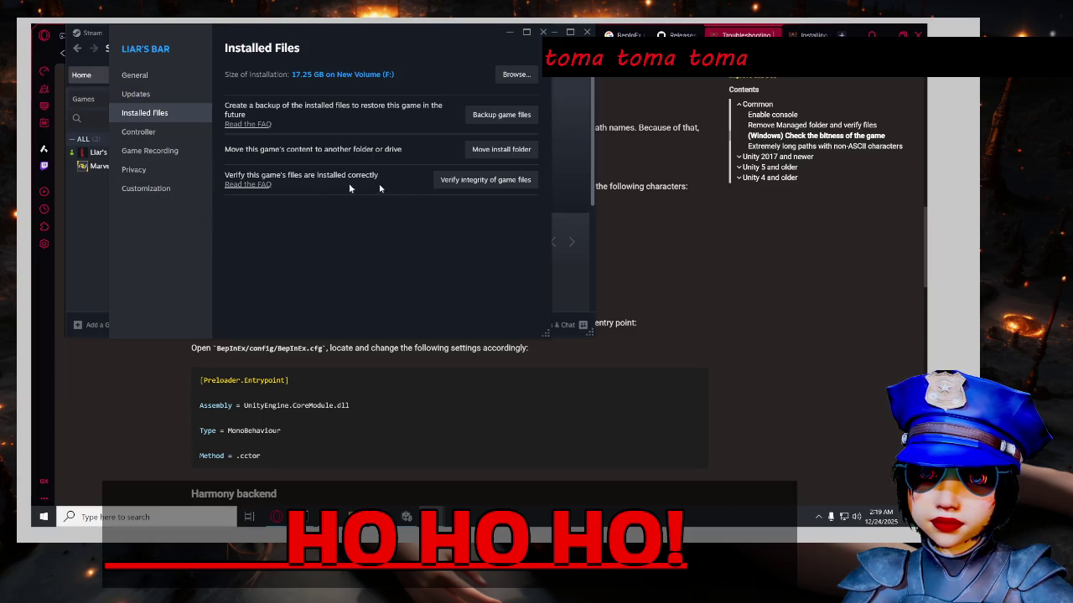
pyautogui.click(485, 179)
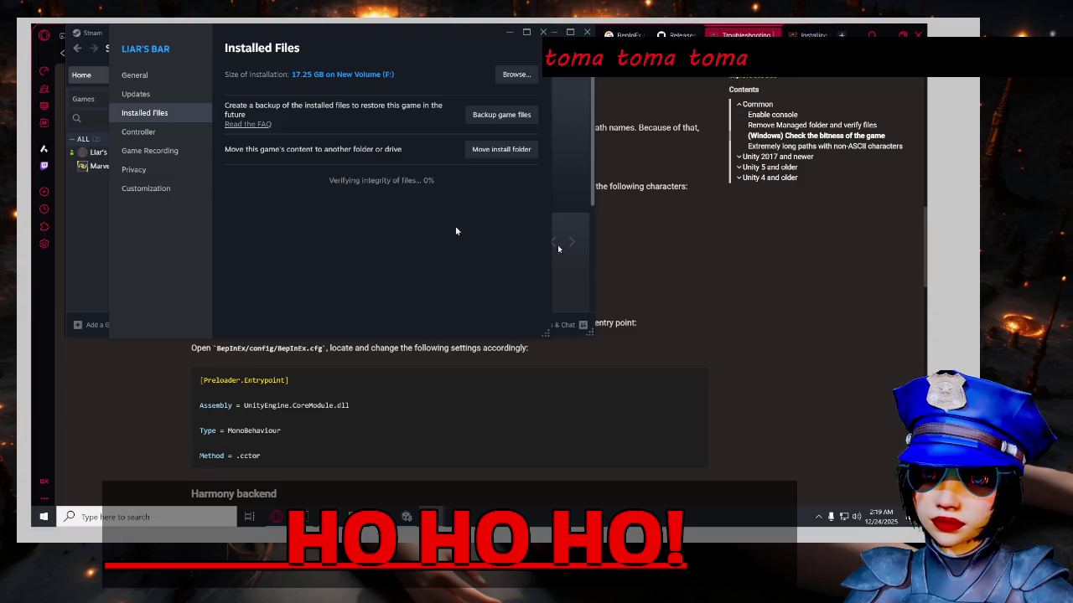
pyautogui.click(762, 278)
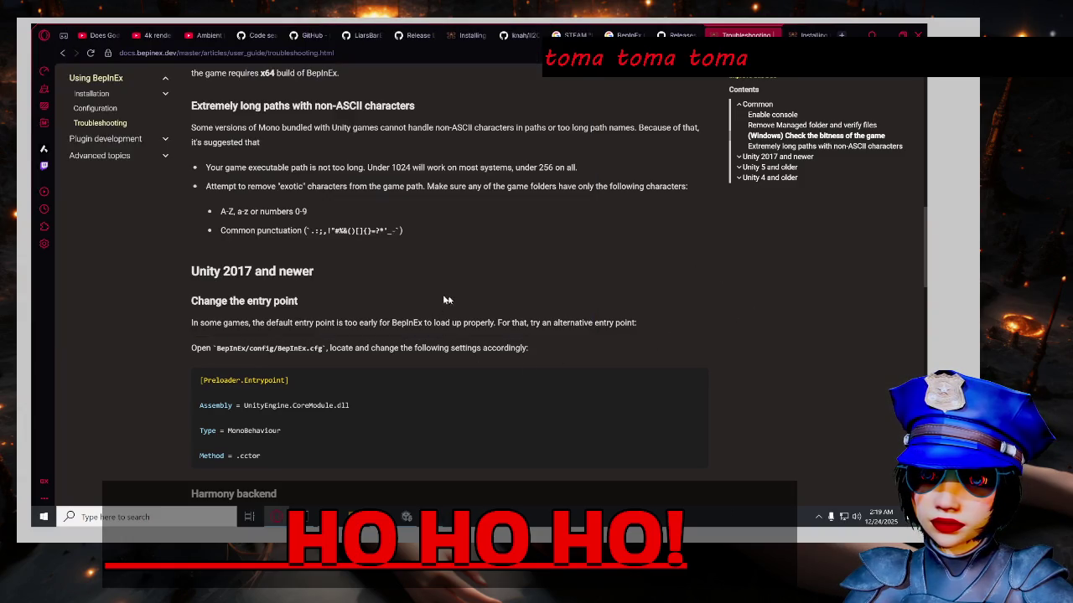
pyautogui.scroll(-4, 447, 299)
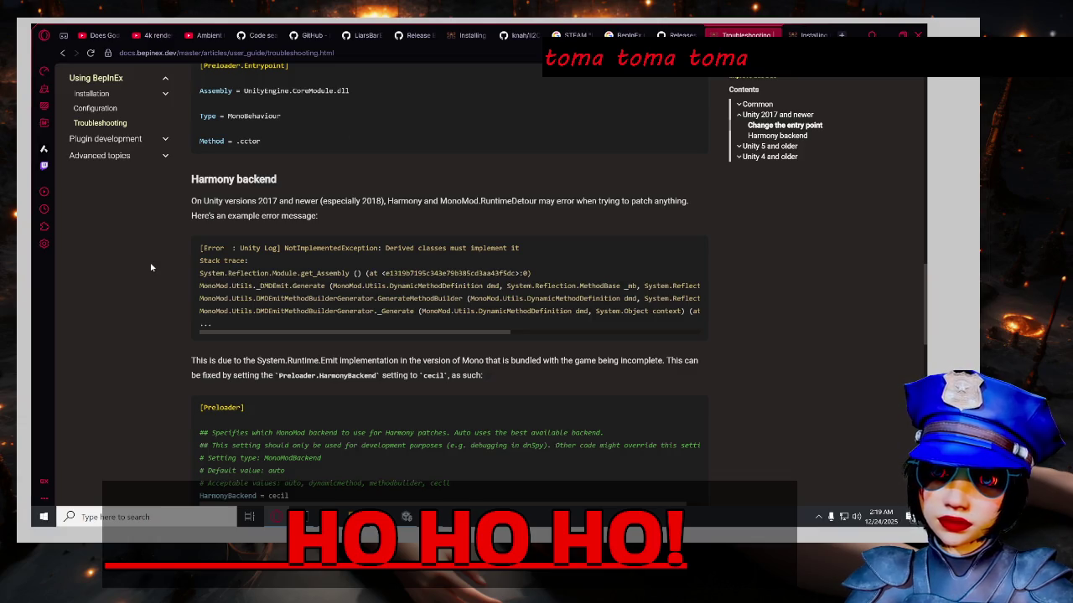
pyautogui.scroll(-1, 154, 266)
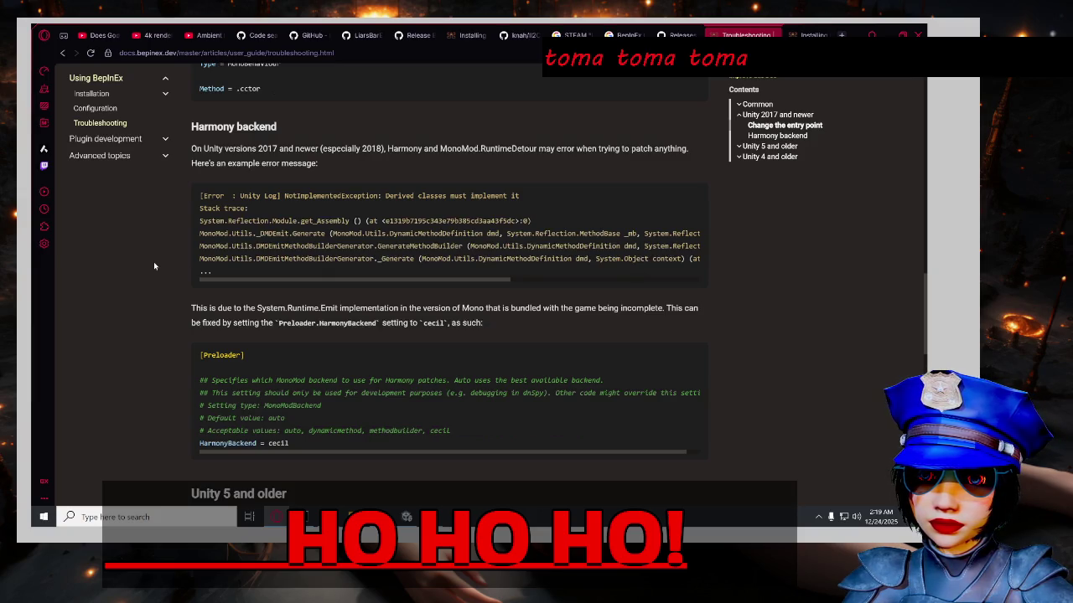
pyautogui.scroll(-2, 154, 265)
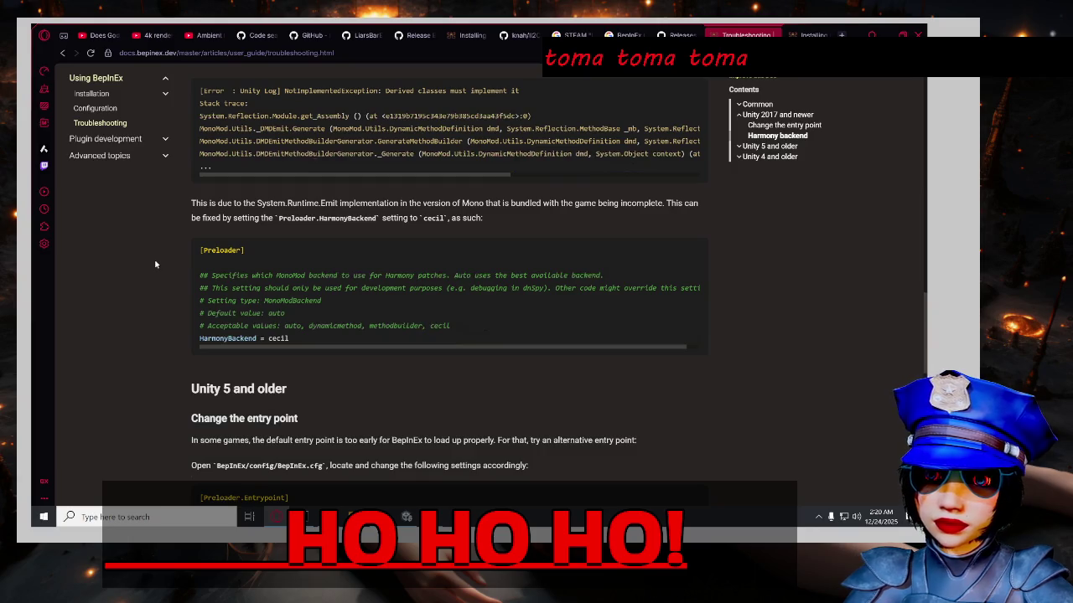
pyautogui.scroll(-4, 155, 265)
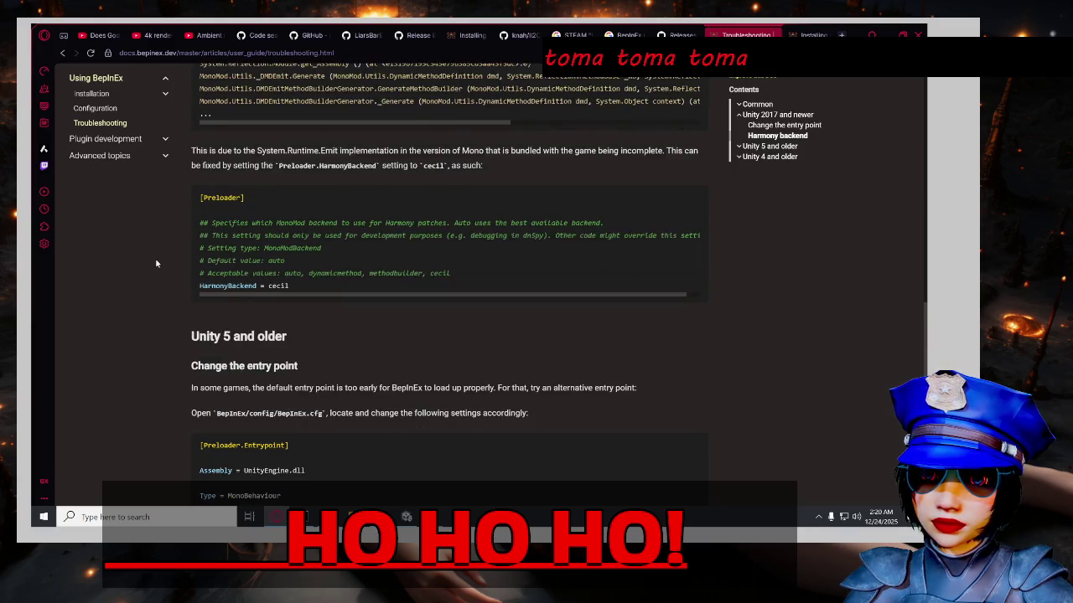
pyautogui.scroll(-5, 155, 276)
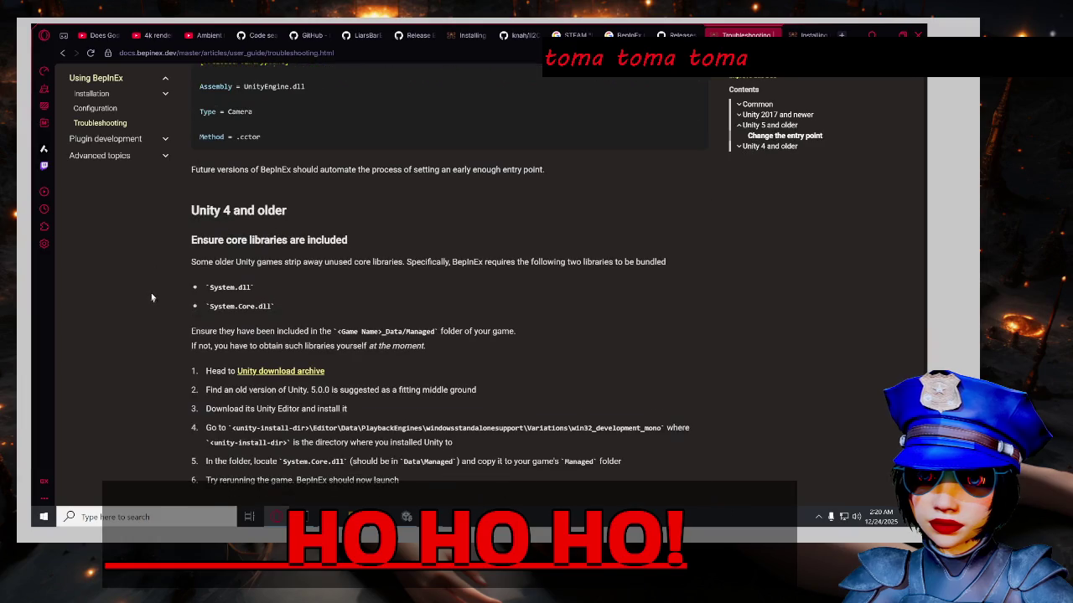
pyautogui.scroll(-3, 151, 294)
pyautogui.scroll(7, 151, 306)
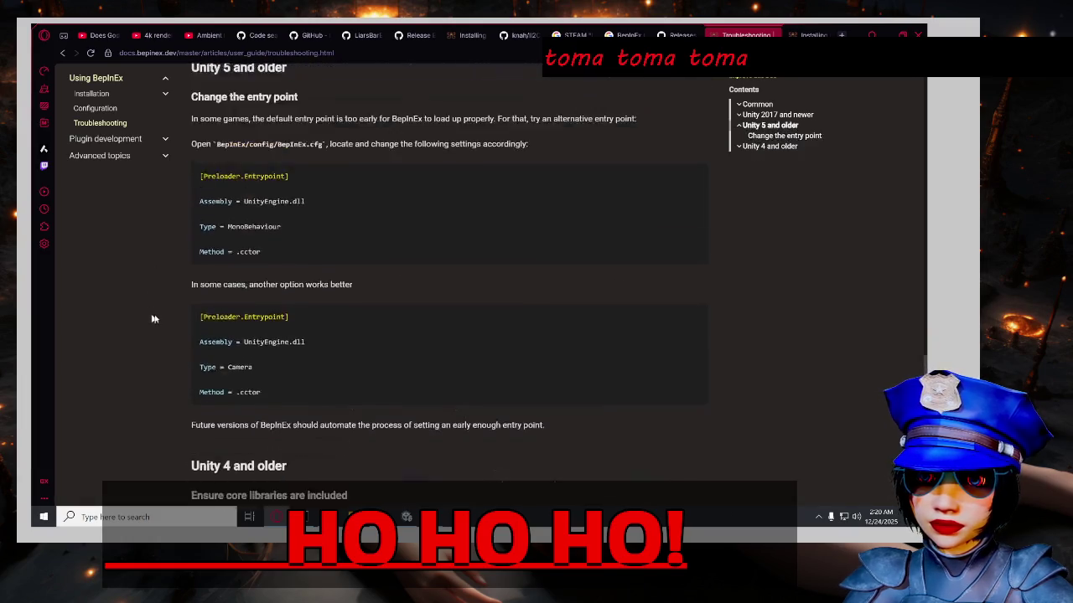
pyautogui.scroll(2, 171, 304)
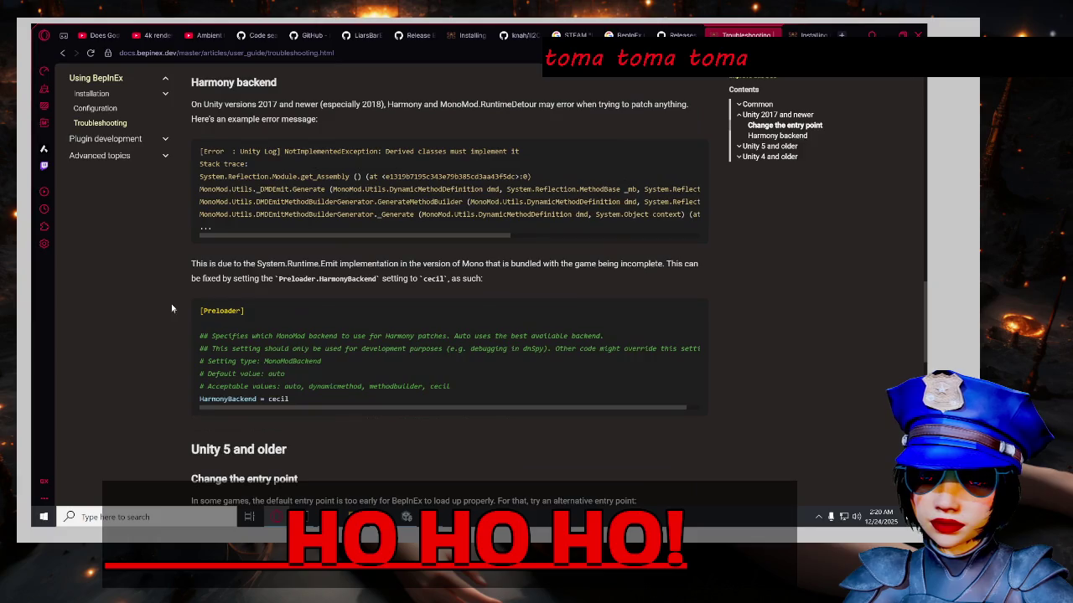
pyautogui.scroll(-3, 173, 300)
pyautogui.scroll(1, 174, 304)
pyautogui.scroll(-1, 172, 299)
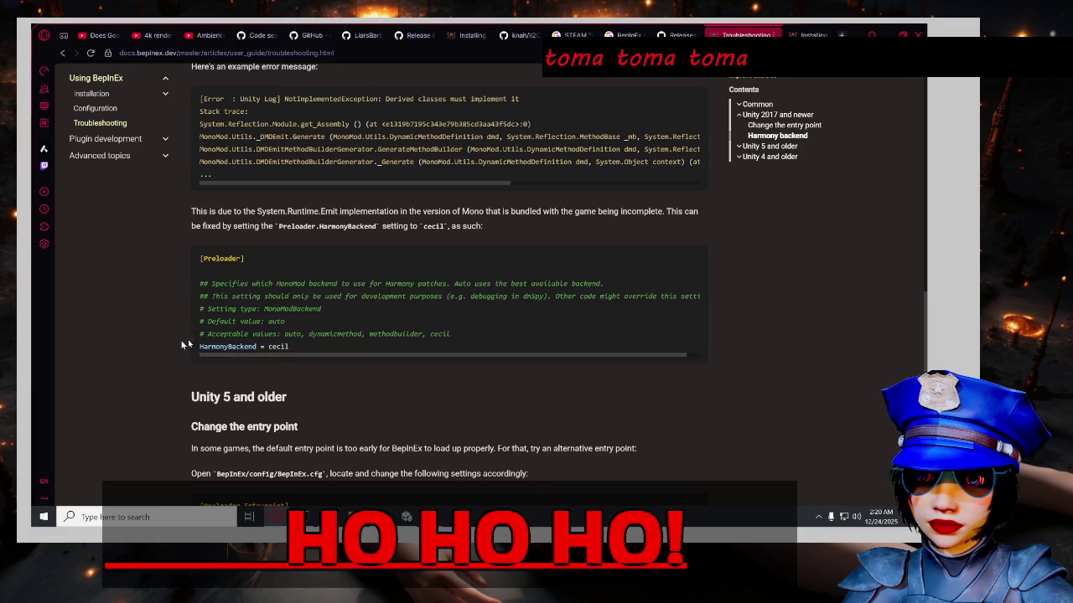
pyautogui.scroll(2, 180, 342)
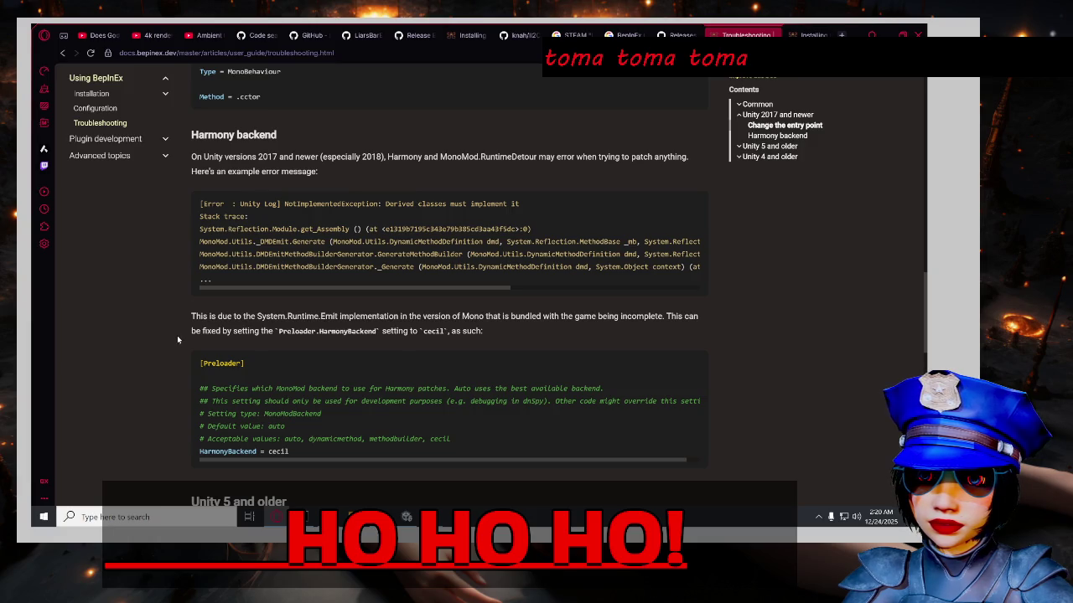
pyautogui.scroll(3, 179, 335)
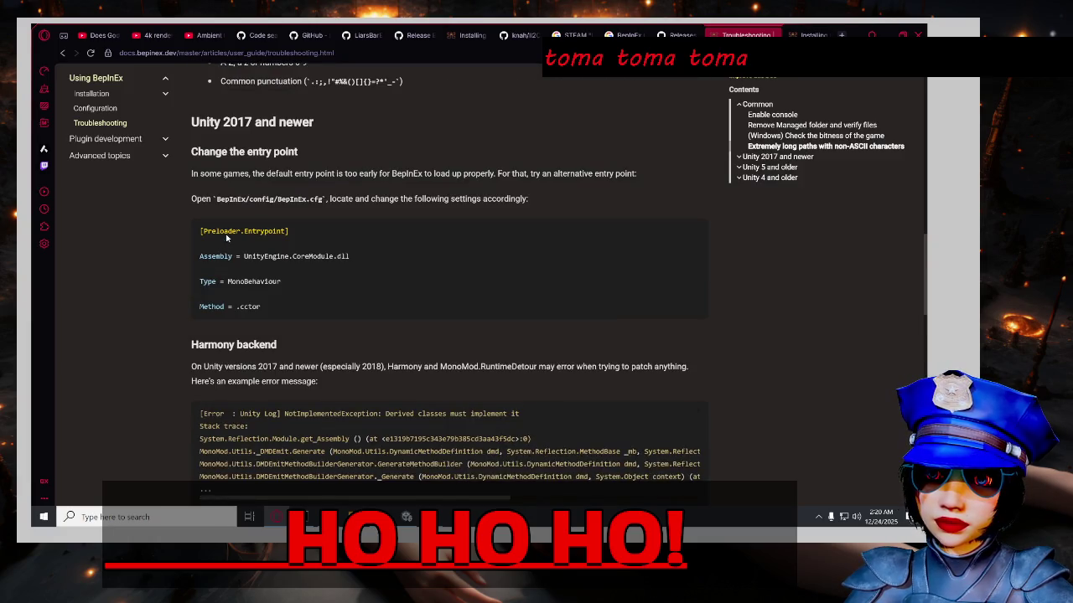
pyautogui.tripleClick(281, 231)
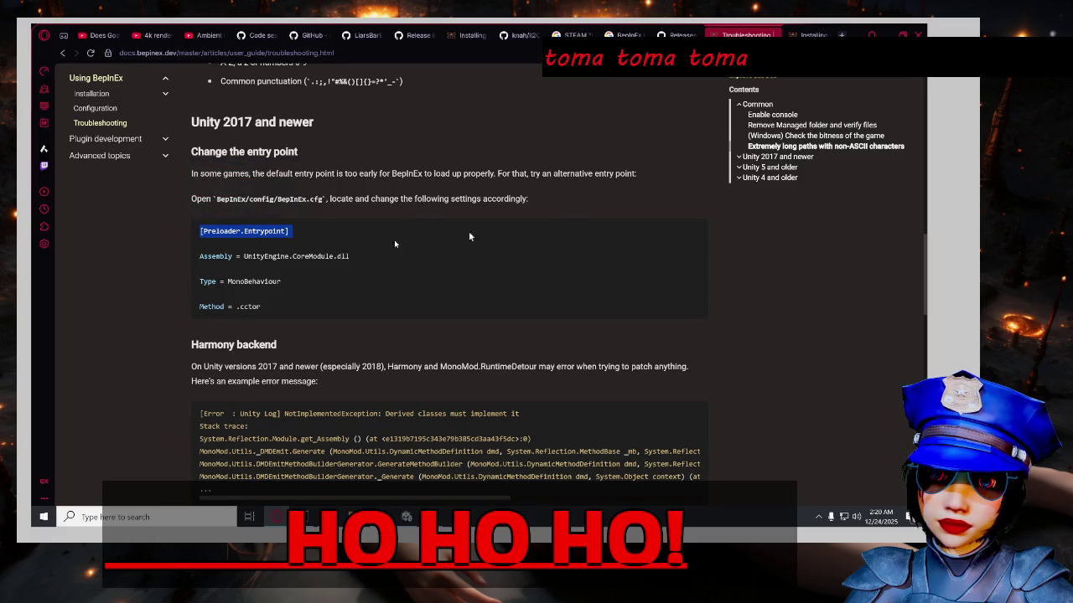
# Go from the Liar's Bar_Data window up to Liar's Bar and open its BepInEx folder.
pyautogui.click(351, 517)
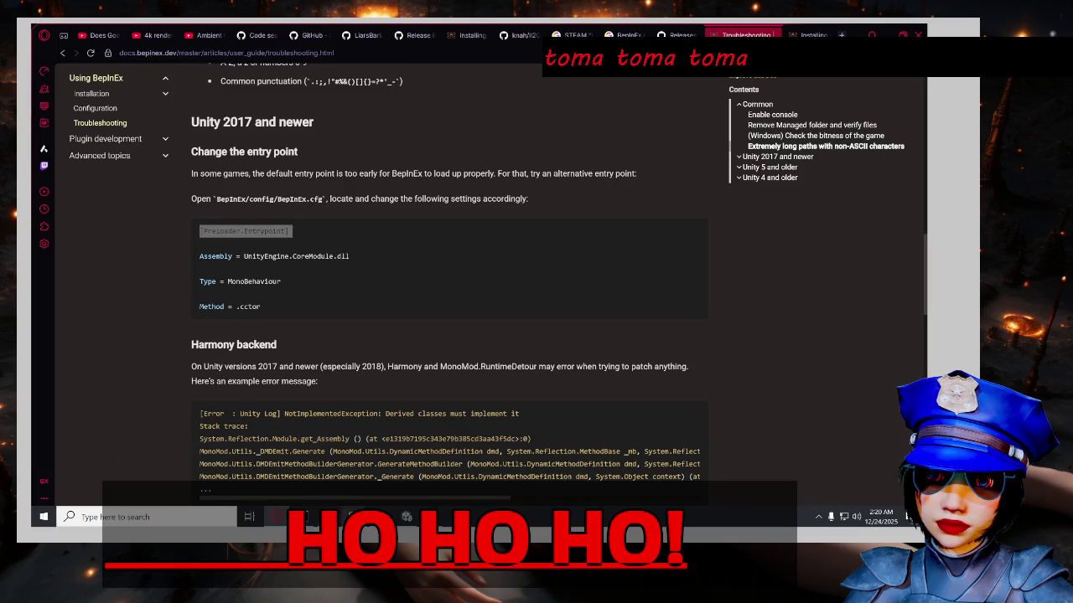
pyautogui.click(445, 471)
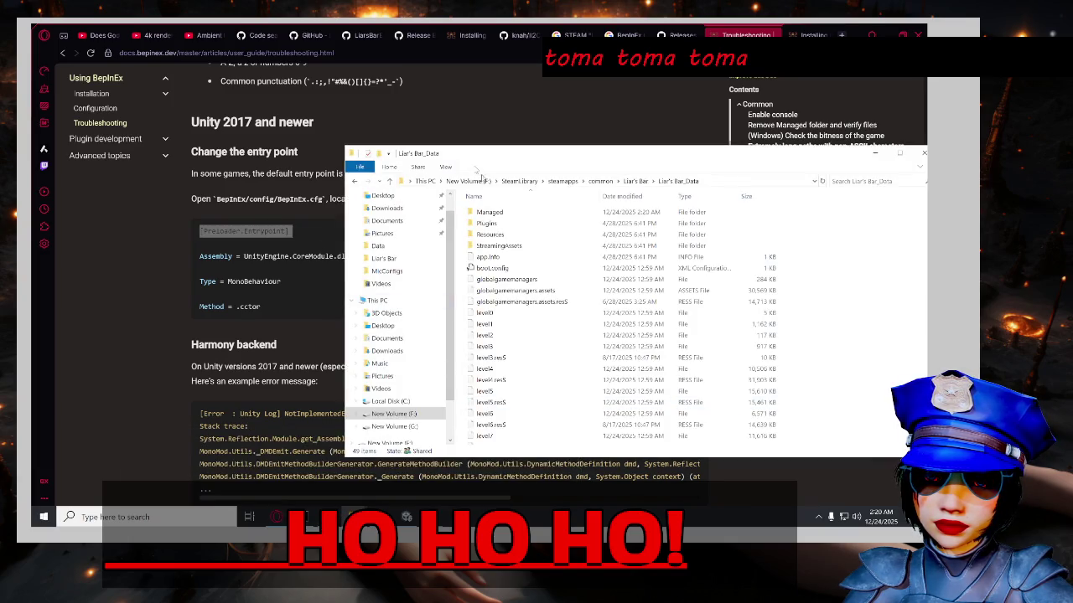
pyautogui.click(635, 181)
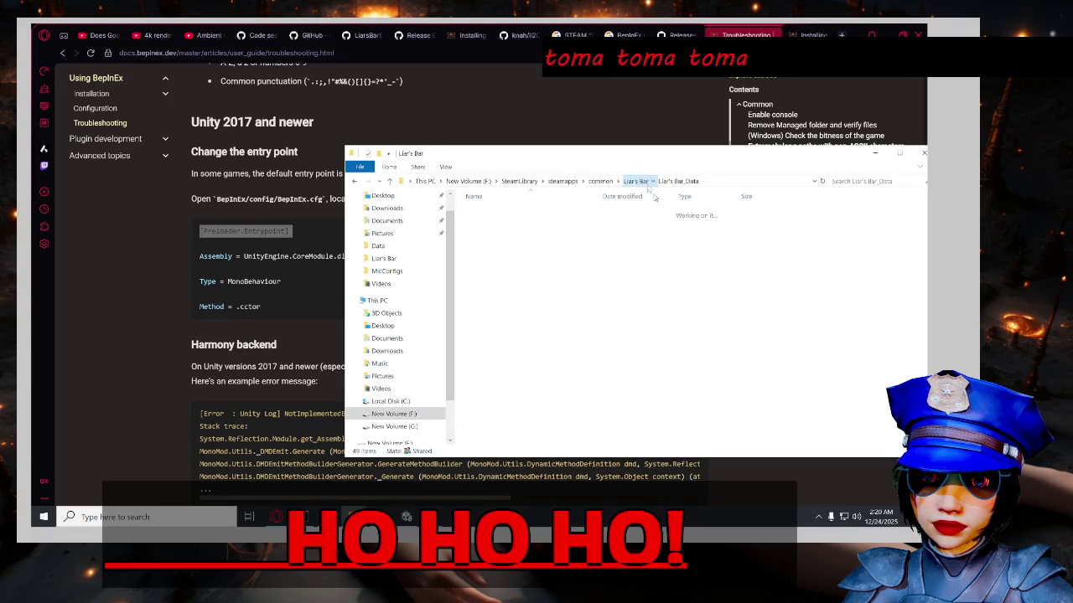
pyautogui.doubleClick(566, 216)
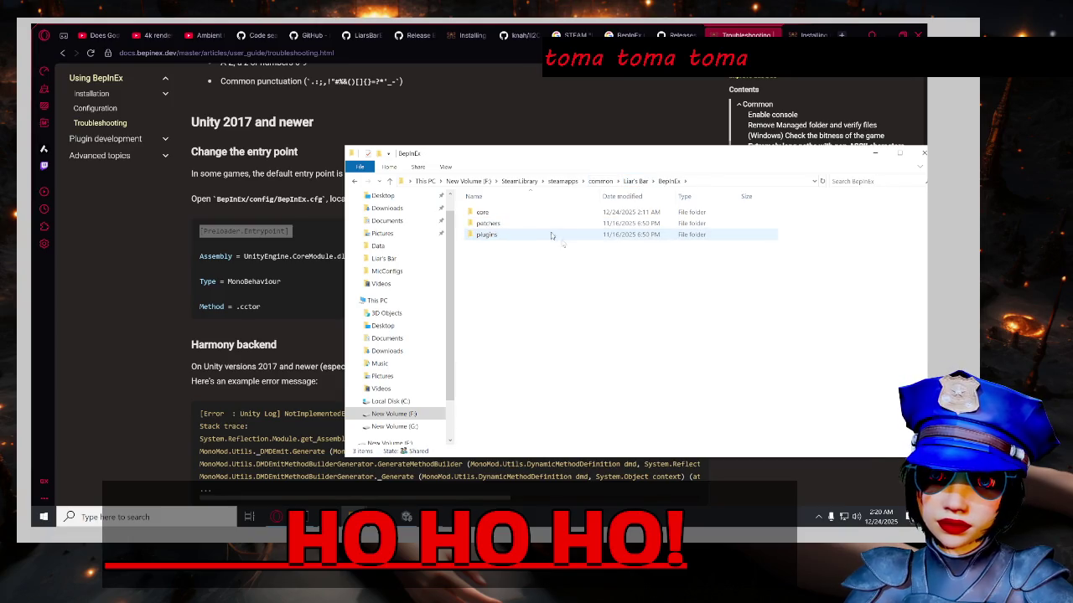
# Move the BepInEx window aside and show Opera GX's downloads list.
pyautogui.moveTo(551, 153)
pyautogui.mouseDown()
pyautogui.moveTo(662, 119)
pyautogui.moveTo(616, 109)
pyautogui.mouseUp()
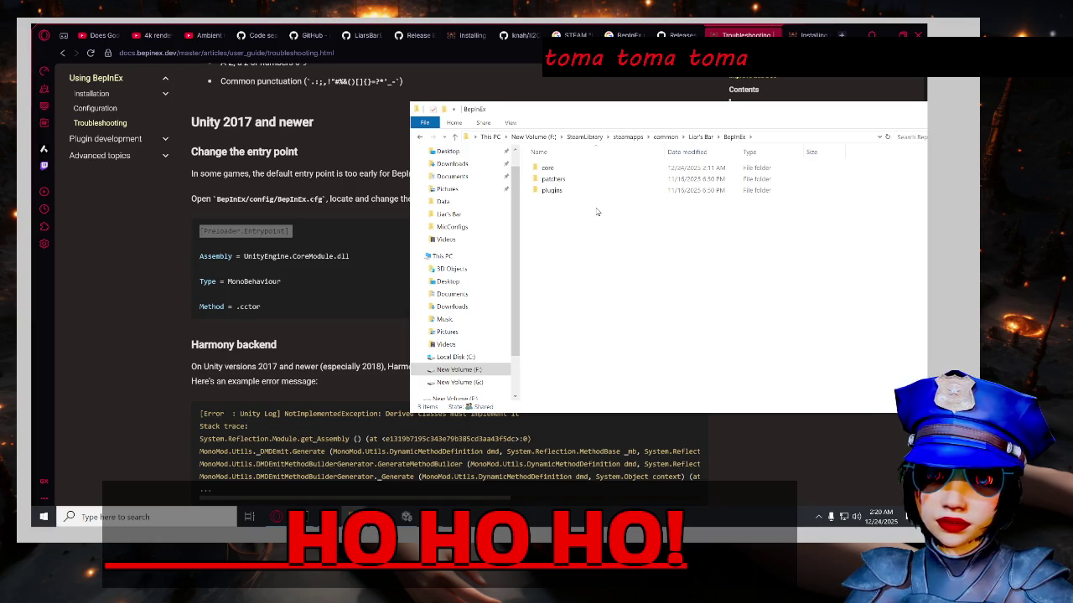
pyautogui.moveTo(597, 212)
pyautogui.mouseDown()
pyautogui.moveTo(641, 334)
pyautogui.moveTo(641, 316)
pyautogui.mouseUp()
pyautogui.moveTo(617, 241); pyautogui.dragTo(675, 295)
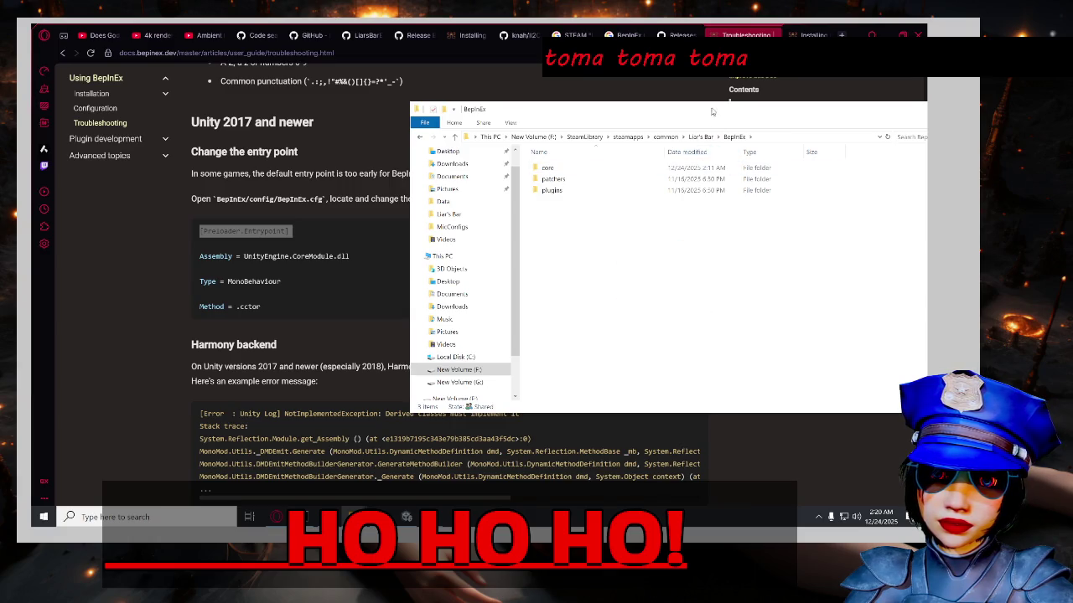
pyautogui.moveTo(713, 112); pyautogui.dragTo(567, 88)
pyautogui.click(901, 52)
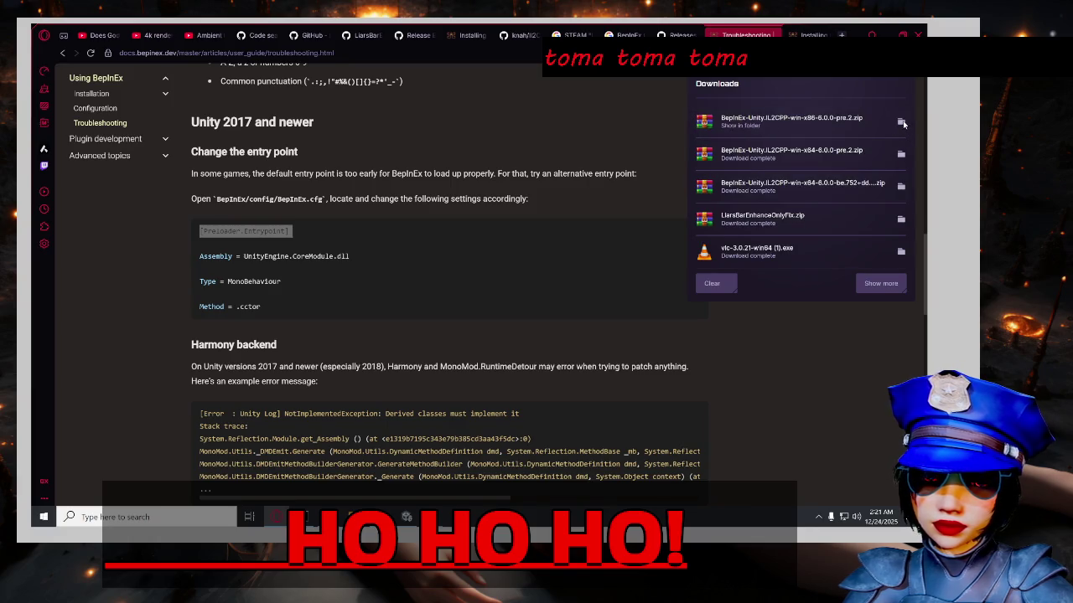
# Open the downloaded IL2CPP win-x86 6.0.0-pre.2 zip in WinRAR, dismissing the licence reminder.
pyautogui.click(901, 122)
pyautogui.doubleClick(366, 207)
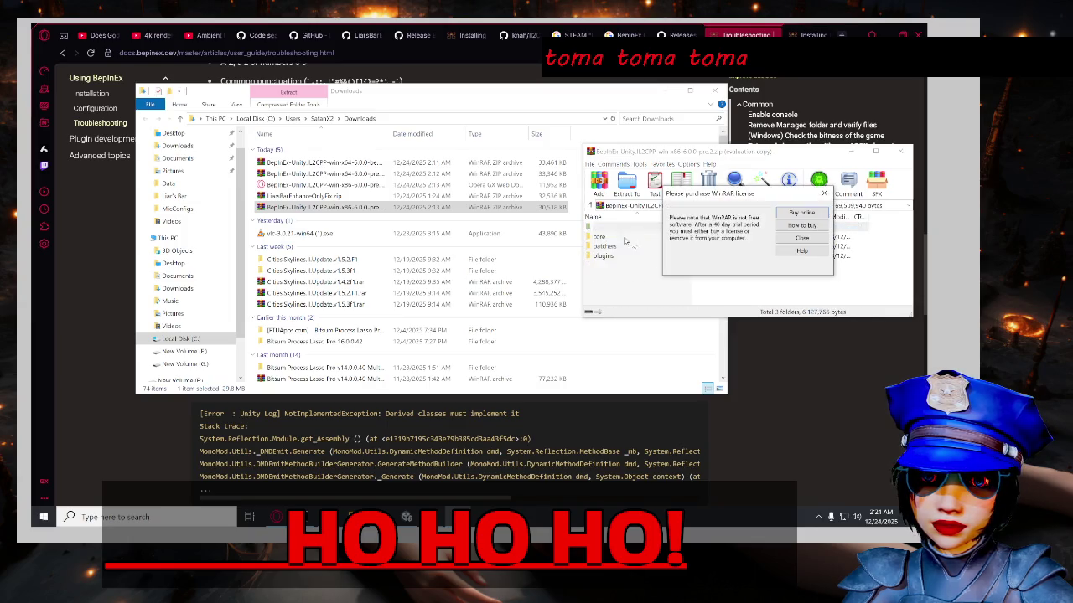
pyautogui.click(802, 229)
pyautogui.doubleClick(645, 228)
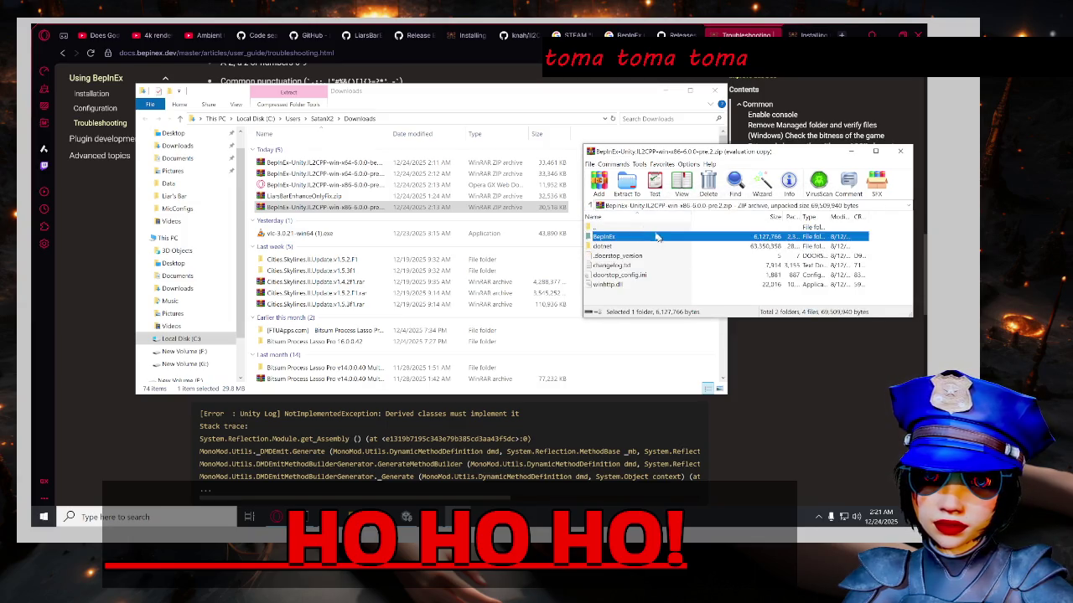
# Browse the archive's dotnet and BepInEx folders, then leave the archive.
pyautogui.doubleClick(657, 249)
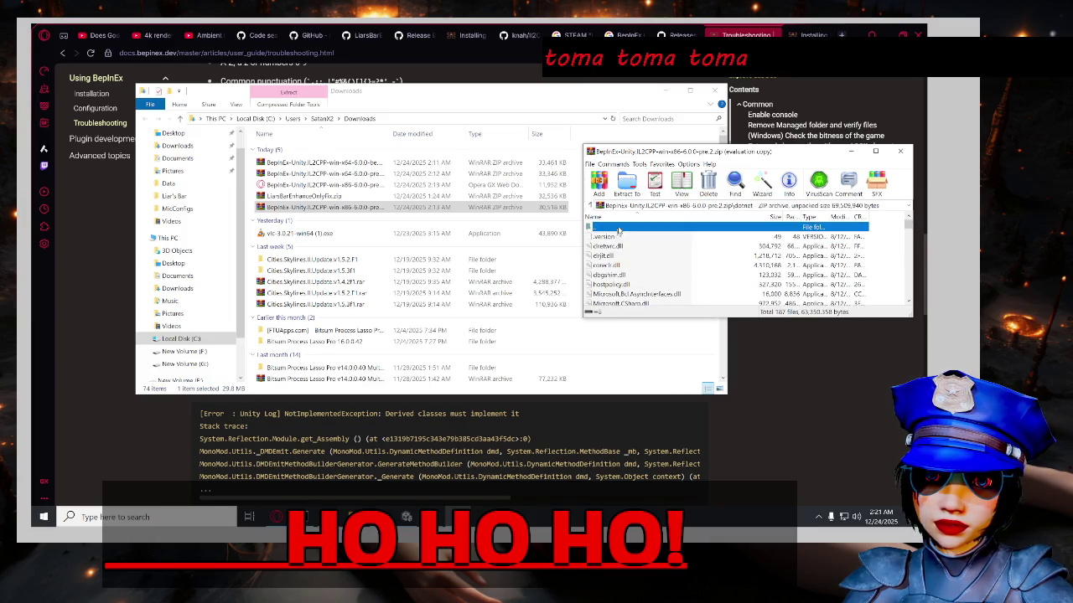
pyautogui.doubleClick(618, 228)
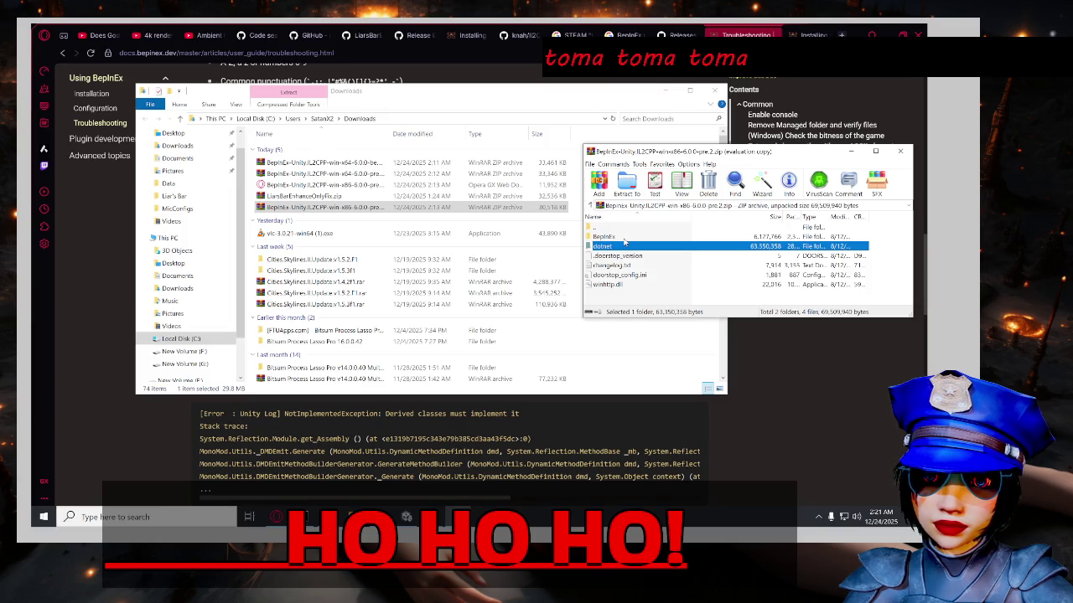
pyautogui.doubleClick(624, 238)
pyautogui.doubleClick(623, 230)
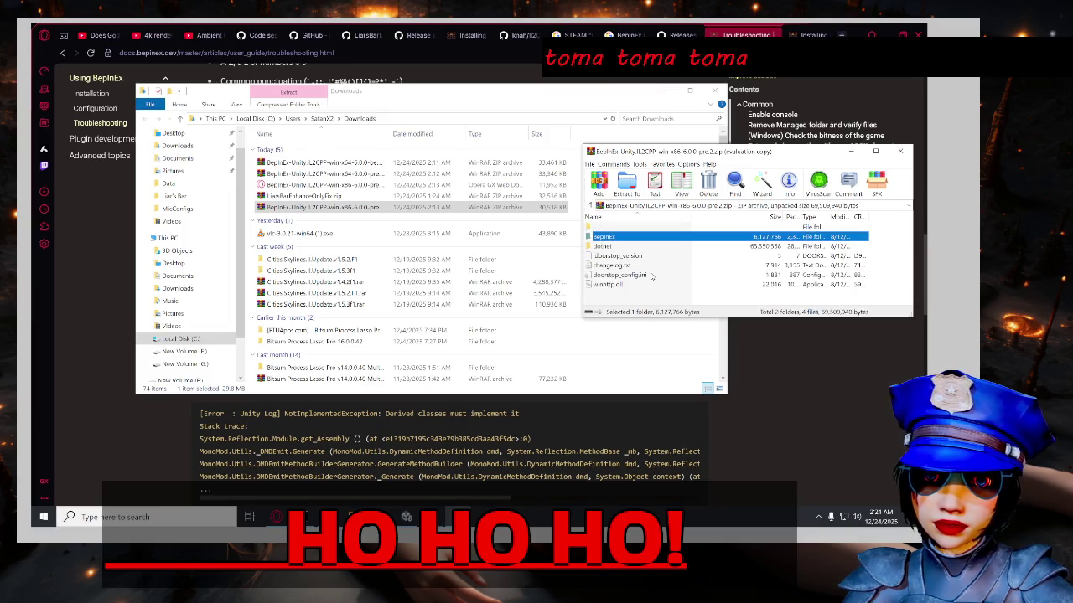
pyautogui.doubleClick(609, 229)
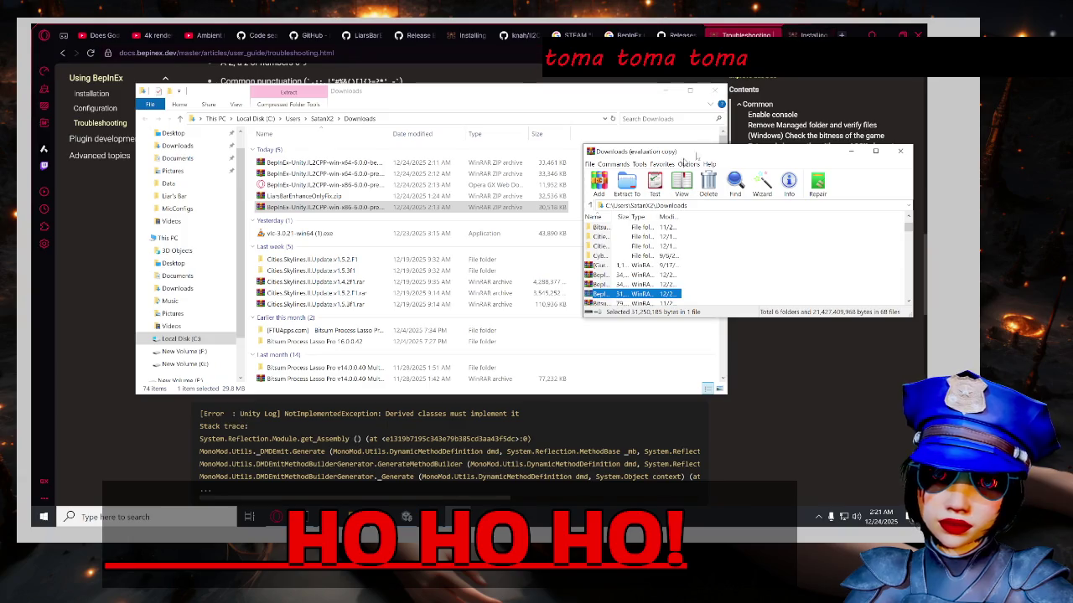
# Start renaming the x86 BepInEx zip in Downloads, then cancel the rename.
pyautogui.click(333, 211)
pyautogui.click(311, 213)
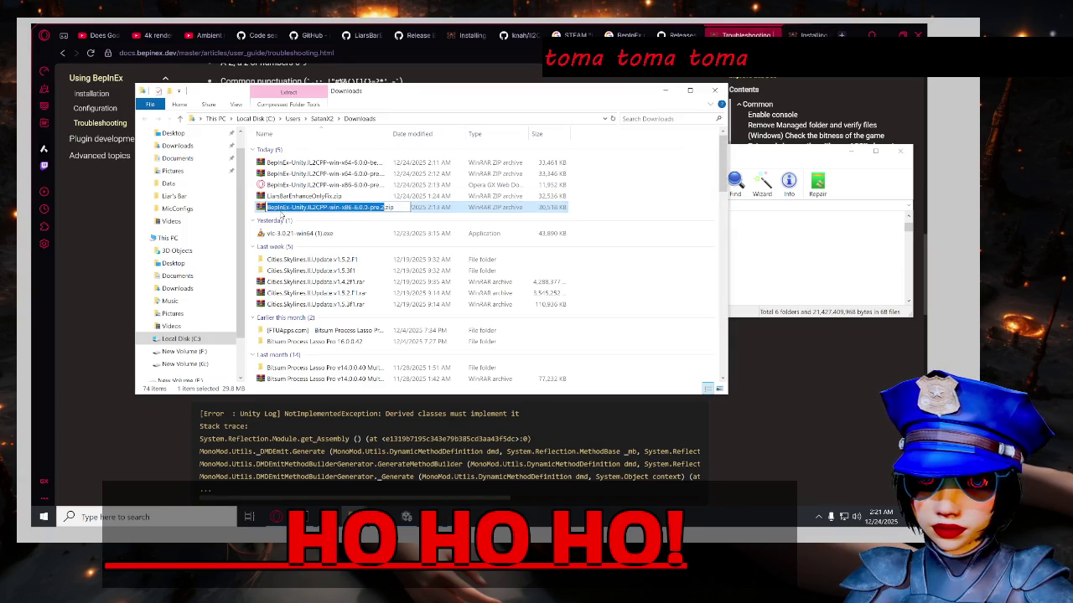
pyautogui.doubleClick(282, 208)
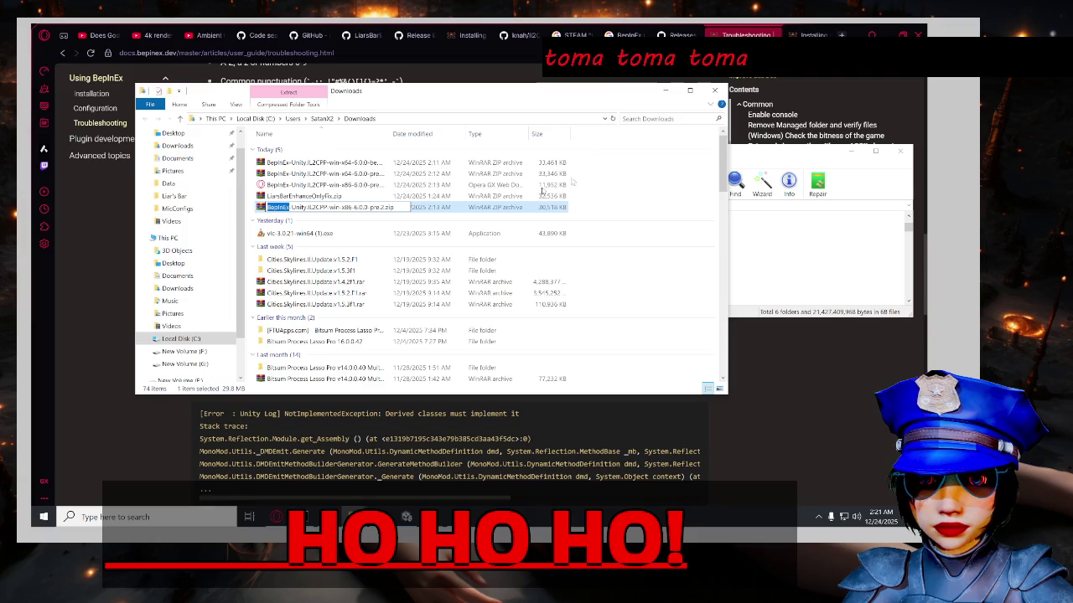
pyautogui.press('Return')
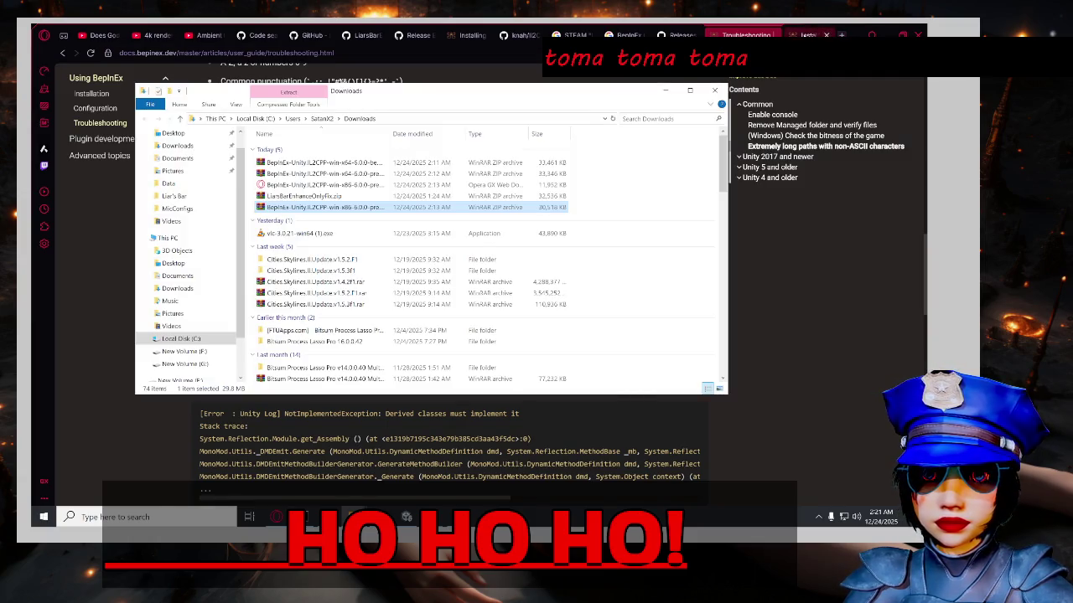
# Search Google for 'BepInEx won't even make a config'.
pyautogui.click(805, 35)
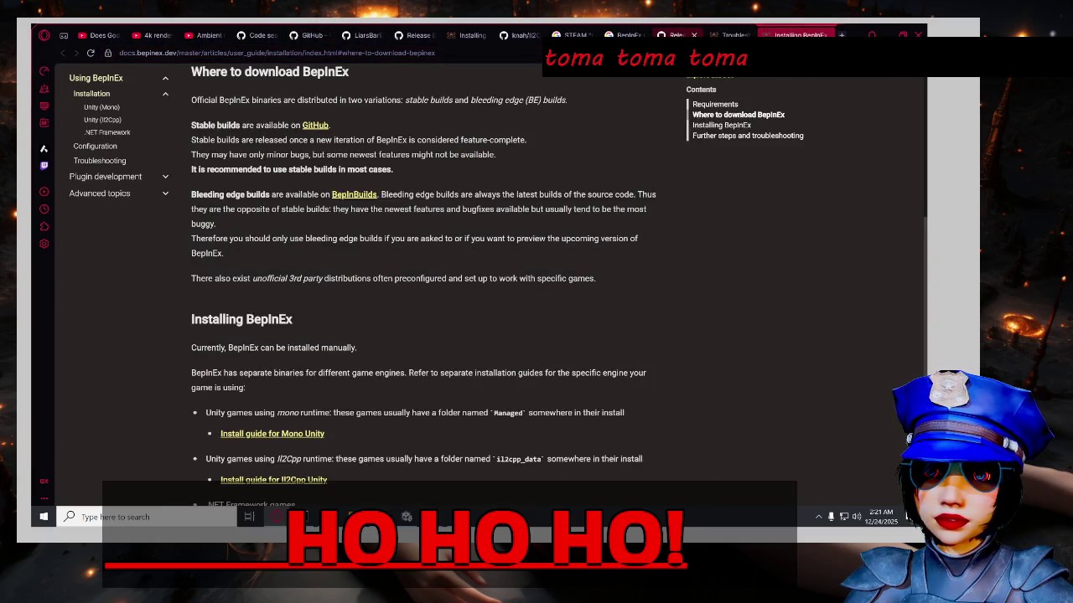
pyautogui.click(679, 35)
pyautogui.click(633, 34)
pyautogui.tripleClick(419, 107)
pyautogui.write("BepInEx won't even ma")
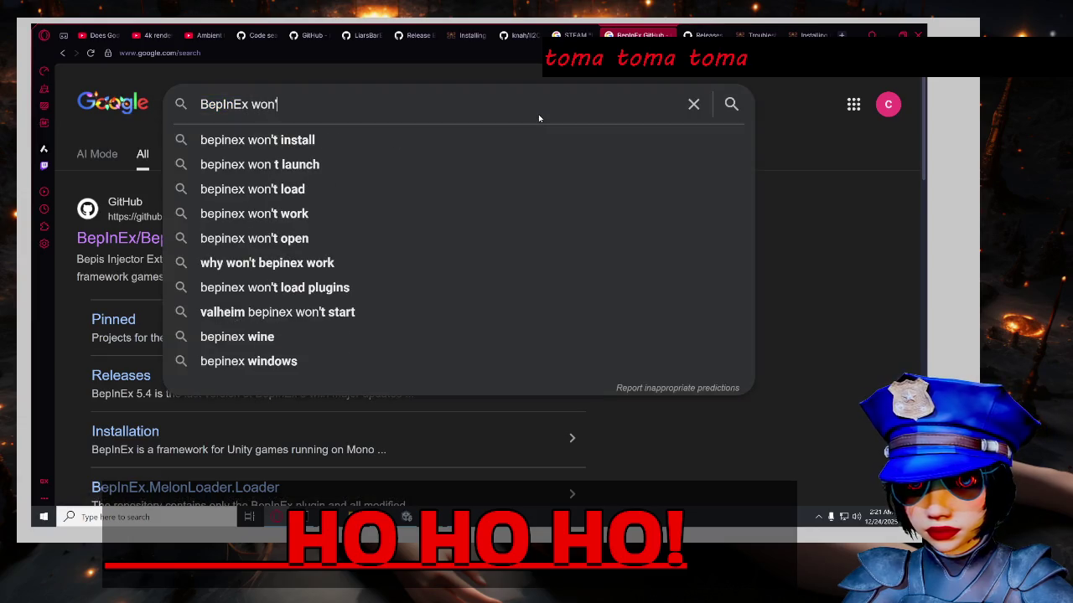
pyautogui.write('ke a config')
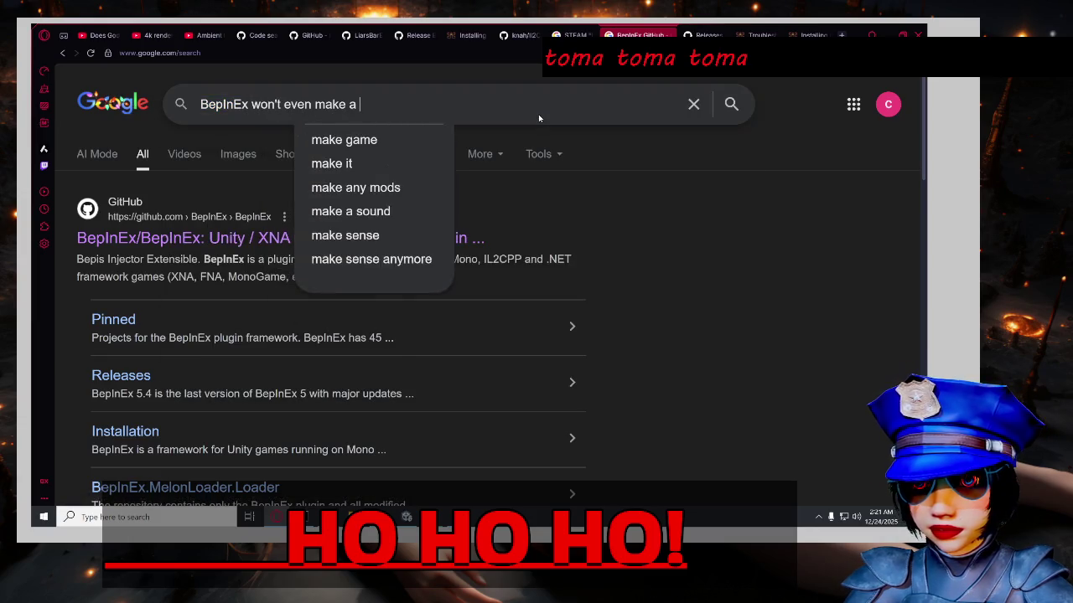
pyautogui.press('Return')
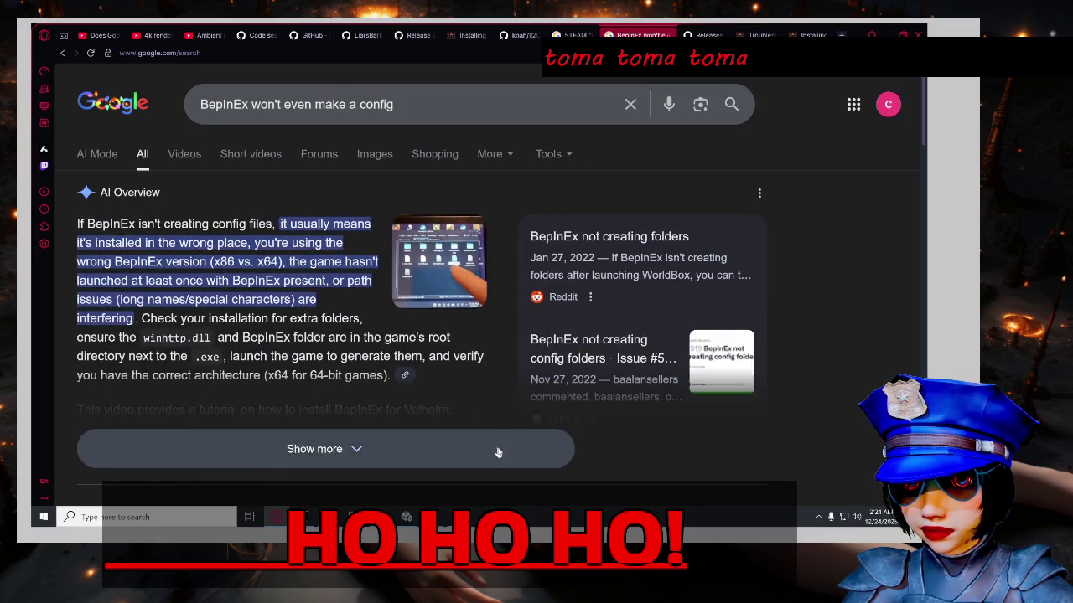
# Expand the AI Overview and scroll down to the Valheim tutorial video.
pyautogui.click(498, 447)
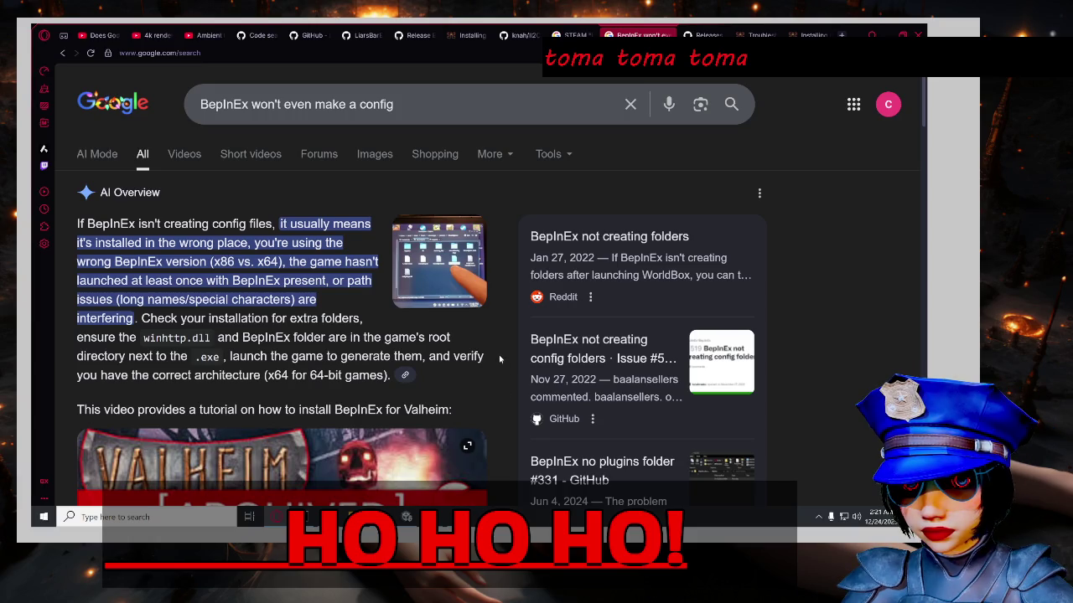
pyautogui.scroll(-1, 500, 348)
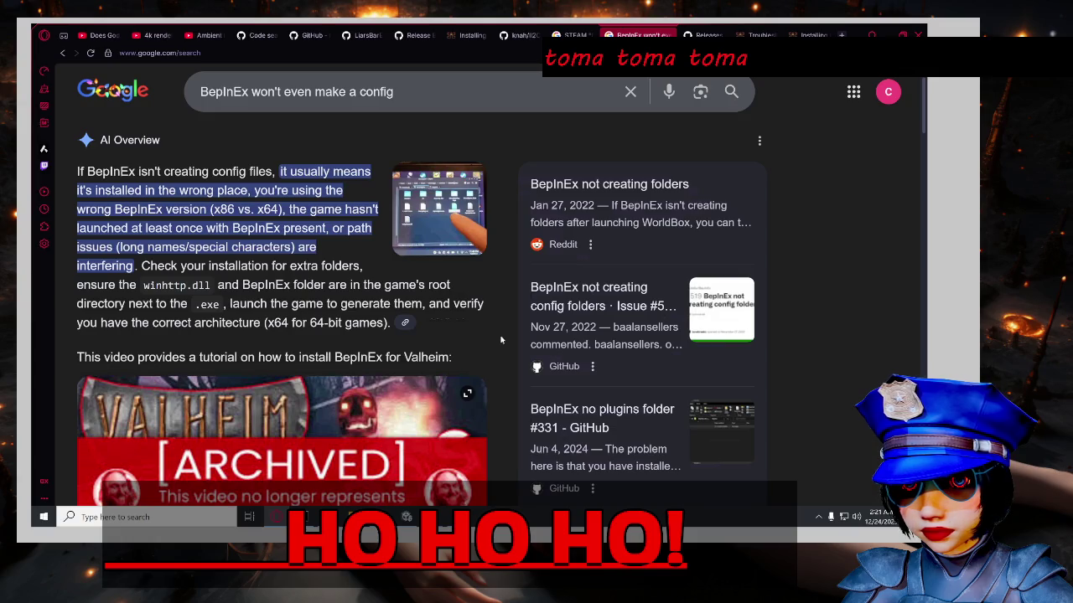
pyautogui.scroll(-1, 495, 324)
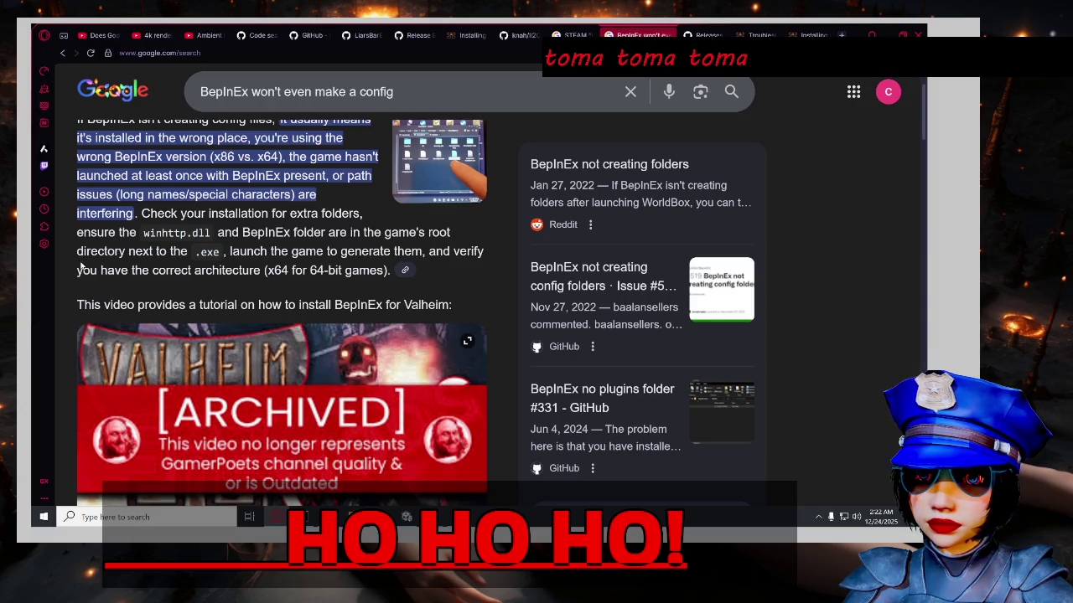
pyautogui.scroll(-1, 64, 258)
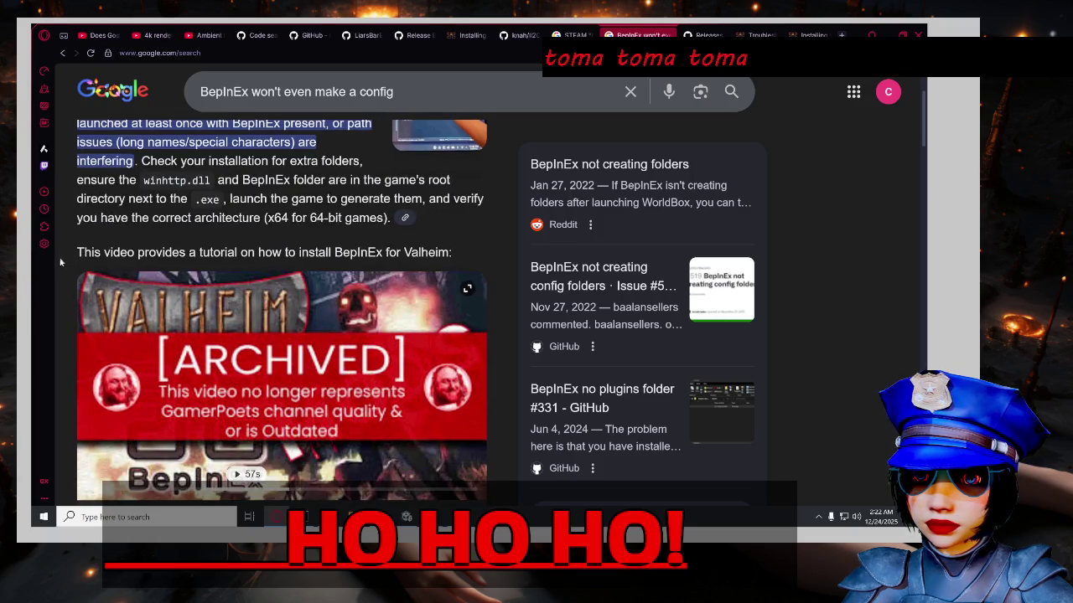
pyautogui.scroll(-1, 60, 263)
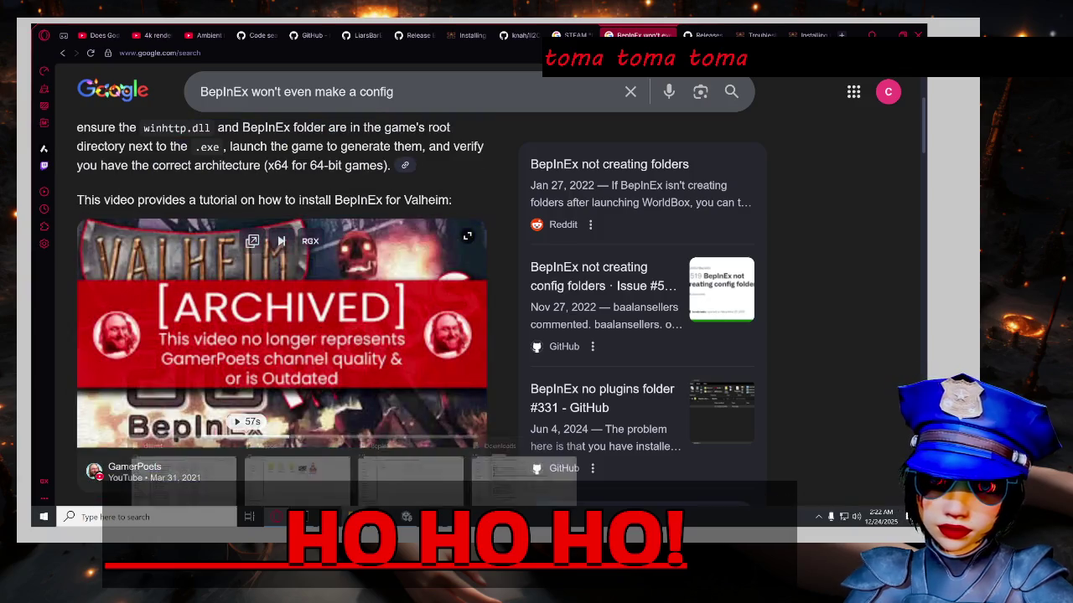
# Open the Liar's Bar folder via 'common' and bring up Liar's Bar.exe's Properties.
pyautogui.moveTo(352, 517)
pyautogui.click(506, 484)
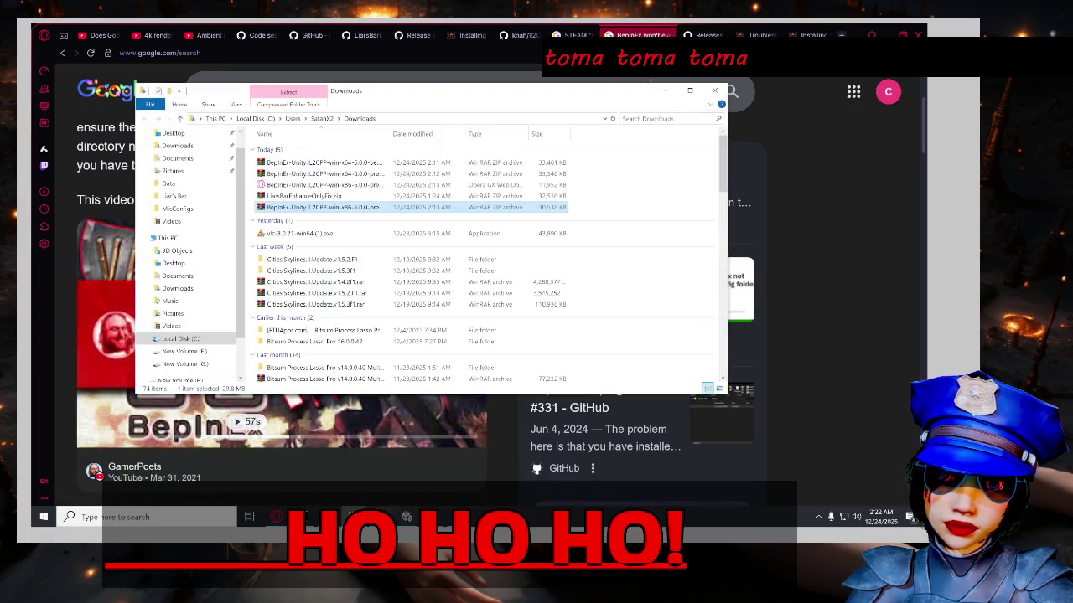
pyautogui.click(369, 500)
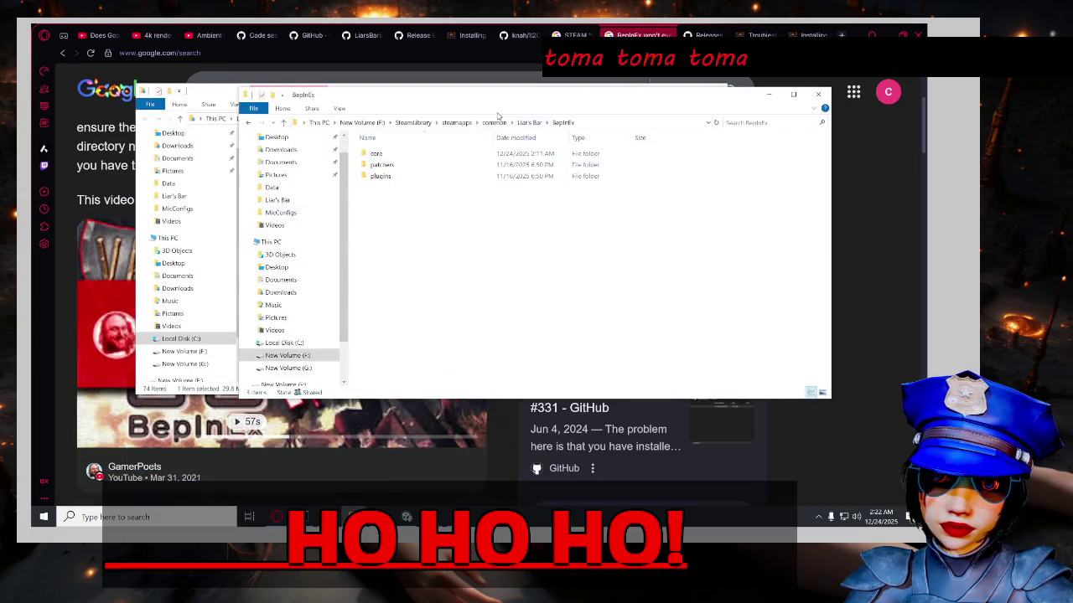
pyautogui.click(507, 124)
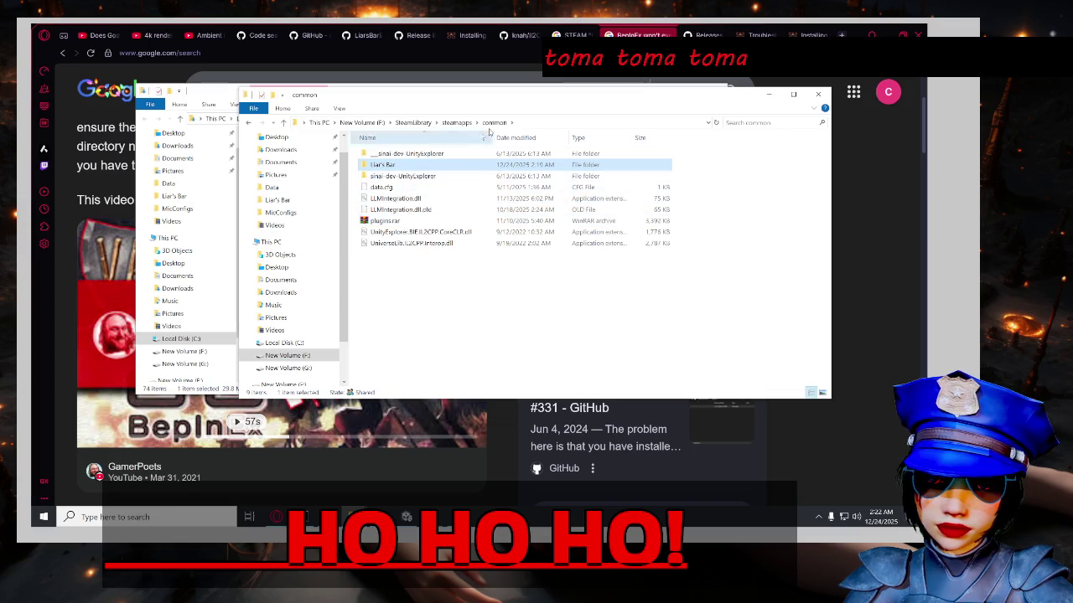
pyautogui.doubleClick(417, 166)
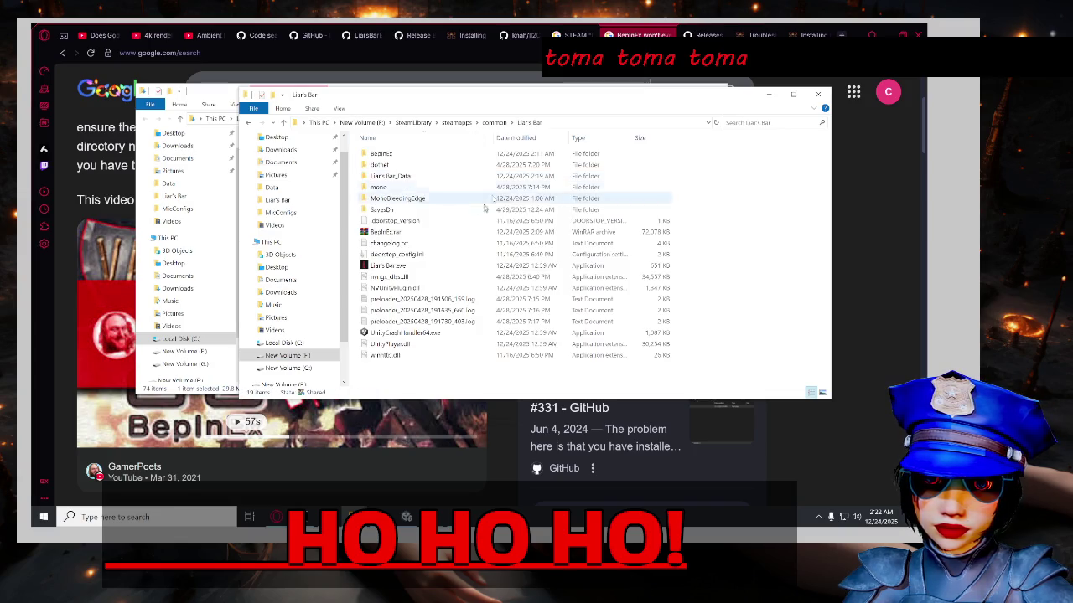
pyautogui.rightClick(435, 266)
pyautogui.click(503, 486)
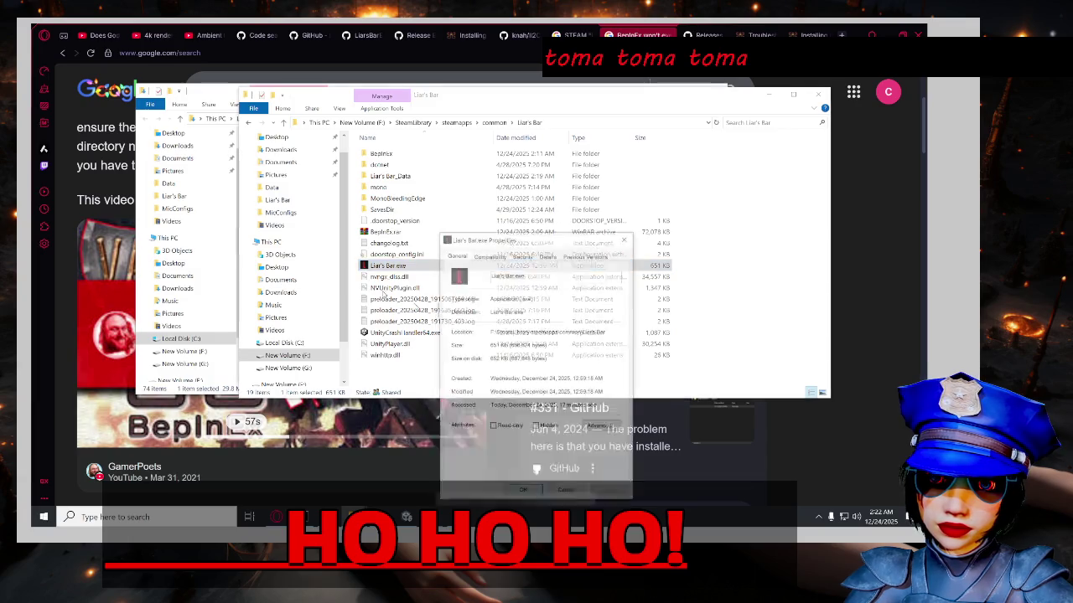
# Review the executable's Previous Versions, Security, Details, Compatibility and General location.
pyautogui.click(577, 255)
pyautogui.click(528, 254)
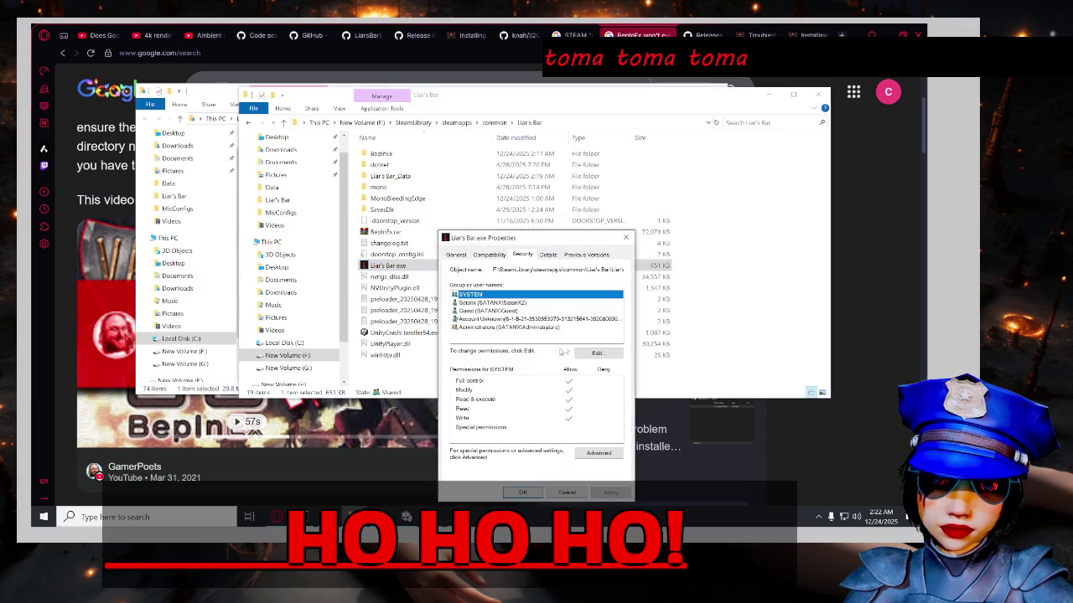
pyautogui.click(548, 255)
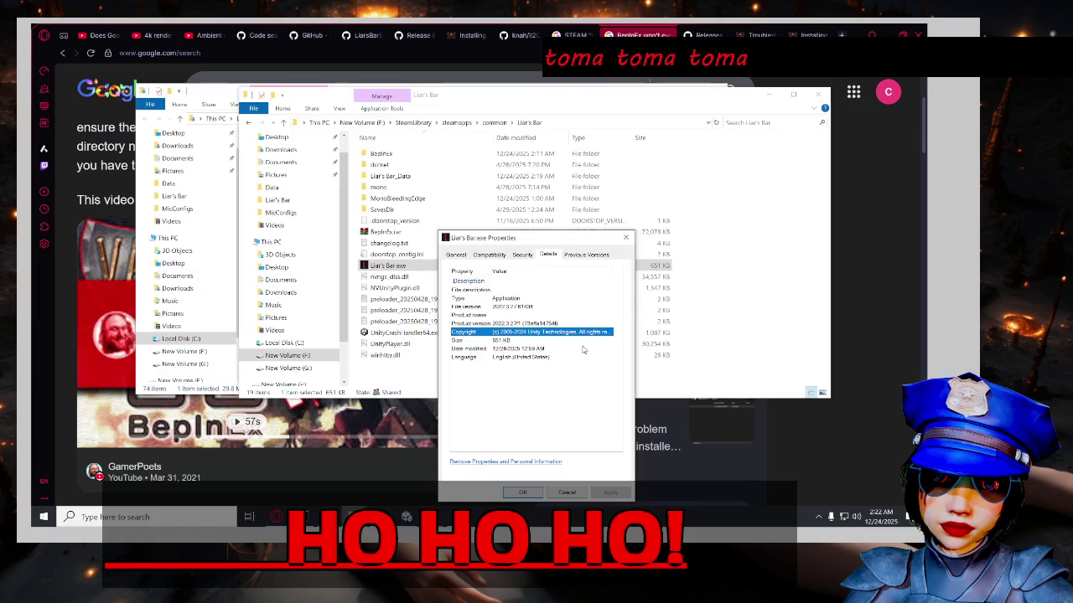
pyautogui.click(577, 317)
pyautogui.click(560, 324)
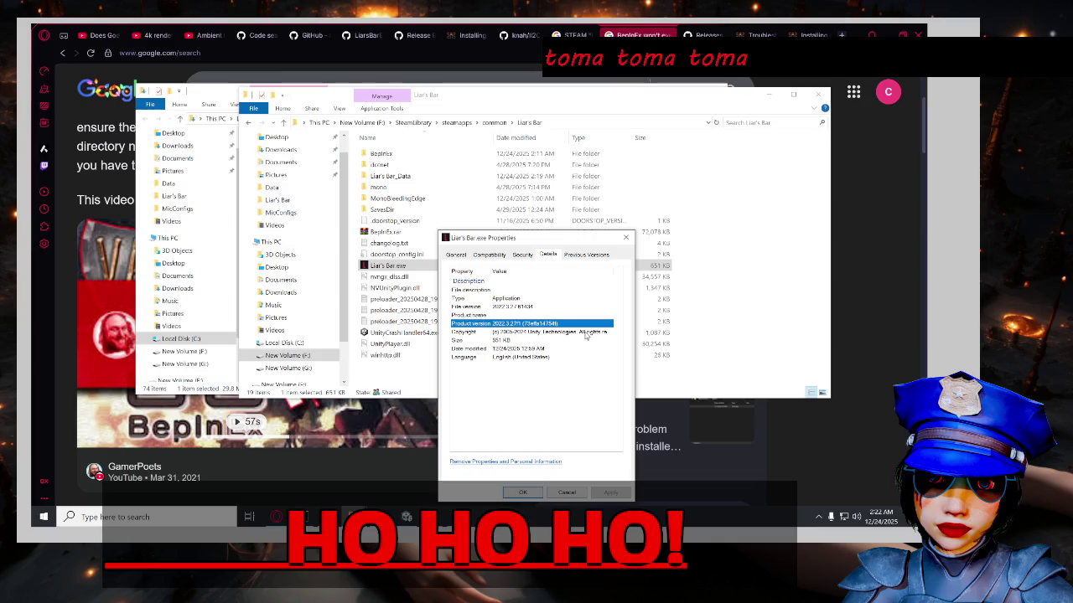
pyautogui.click(523, 256)
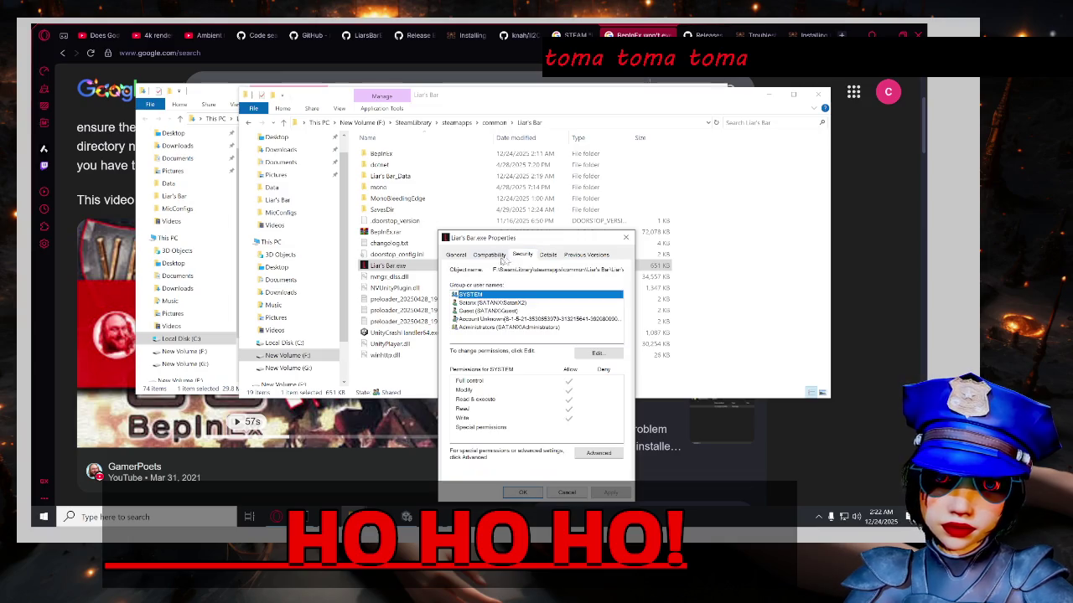
pyautogui.click(495, 257)
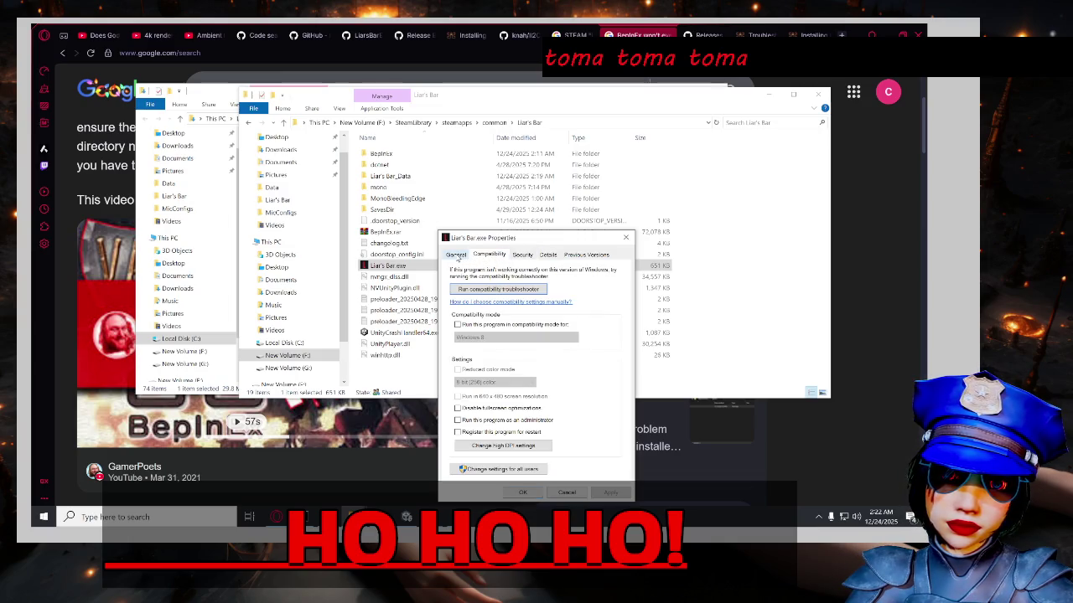
pyautogui.click(456, 256)
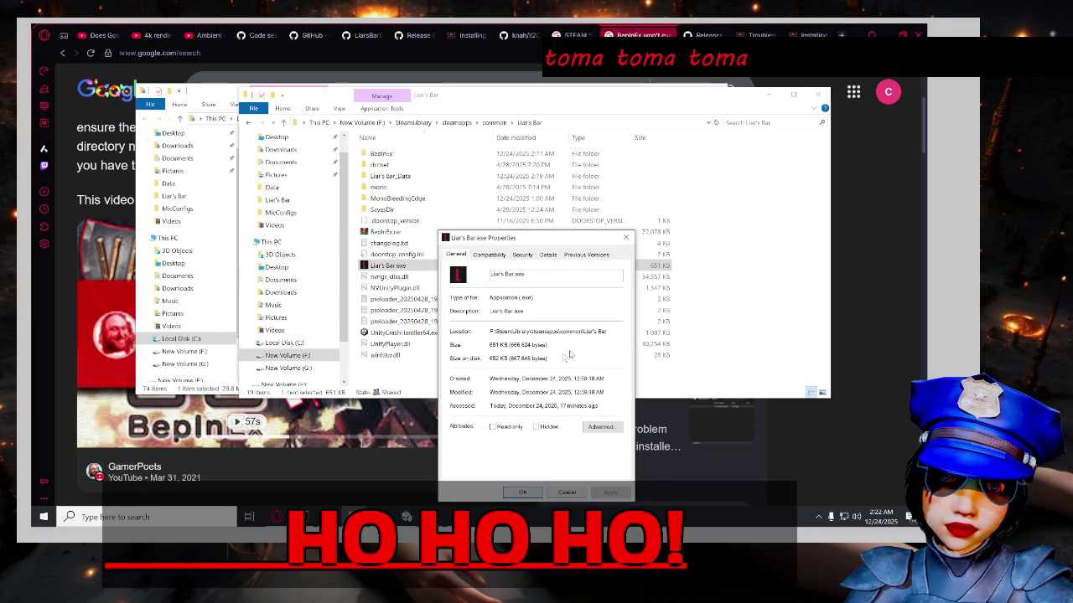
pyautogui.moveTo(568, 334); pyautogui.dragTo(624, 333)
pyautogui.click(610, 350)
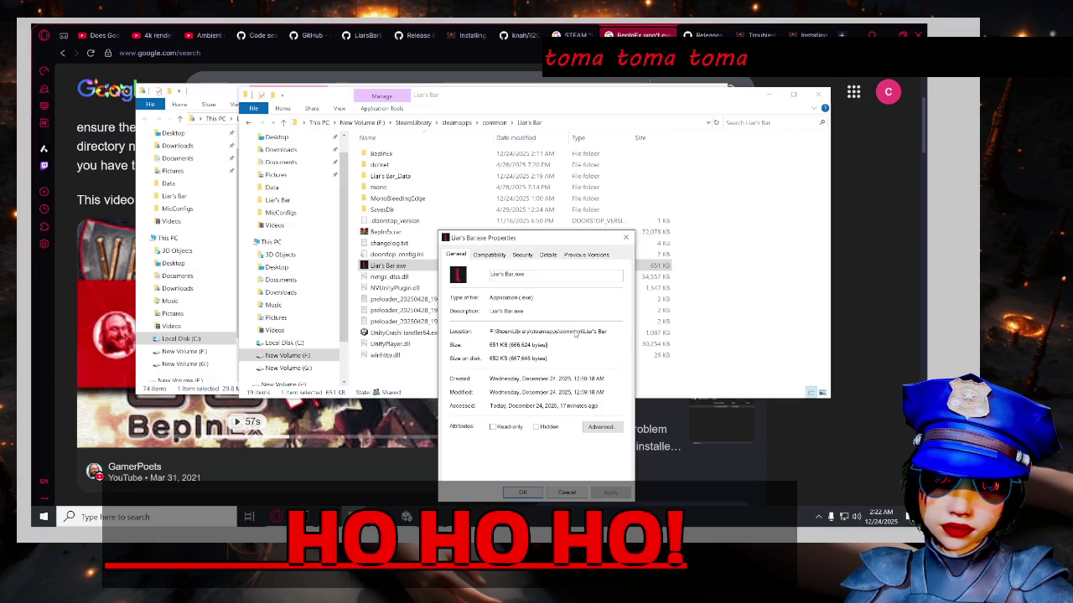
# Recheck Details entries, Security and Compatibility, then cancel the Properties dialog.
pyautogui.click(589, 256)
pyautogui.click(548, 255)
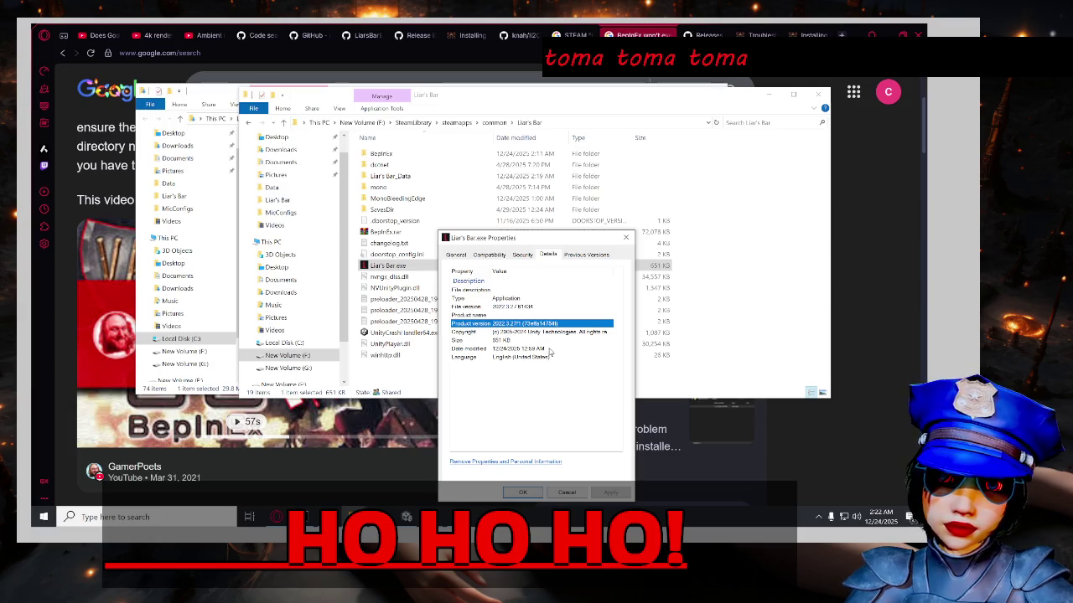
pyautogui.click(550, 350)
pyautogui.click(555, 357)
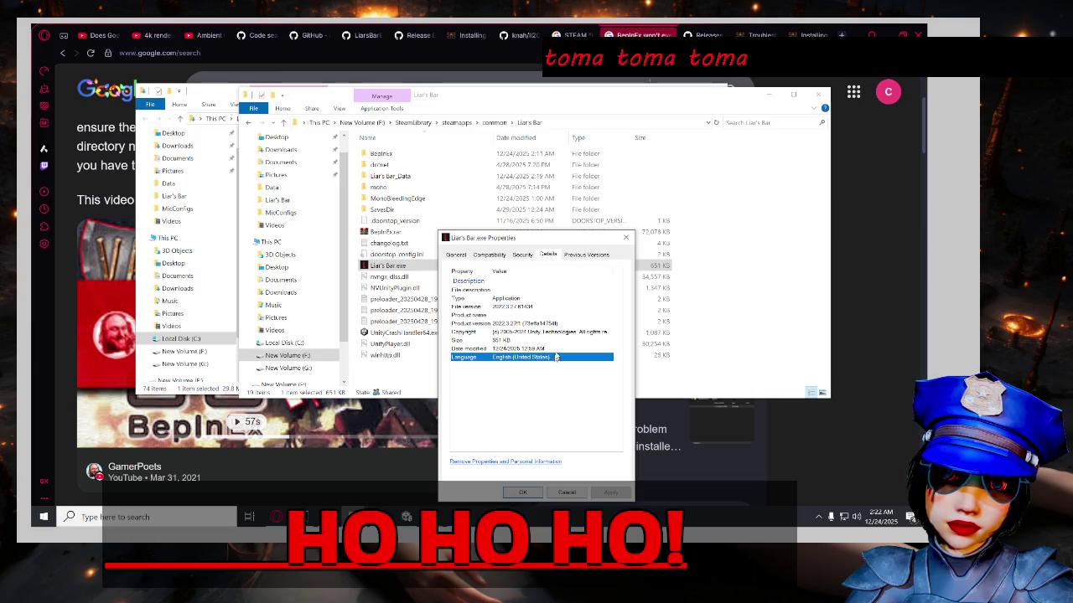
pyautogui.click(558, 323)
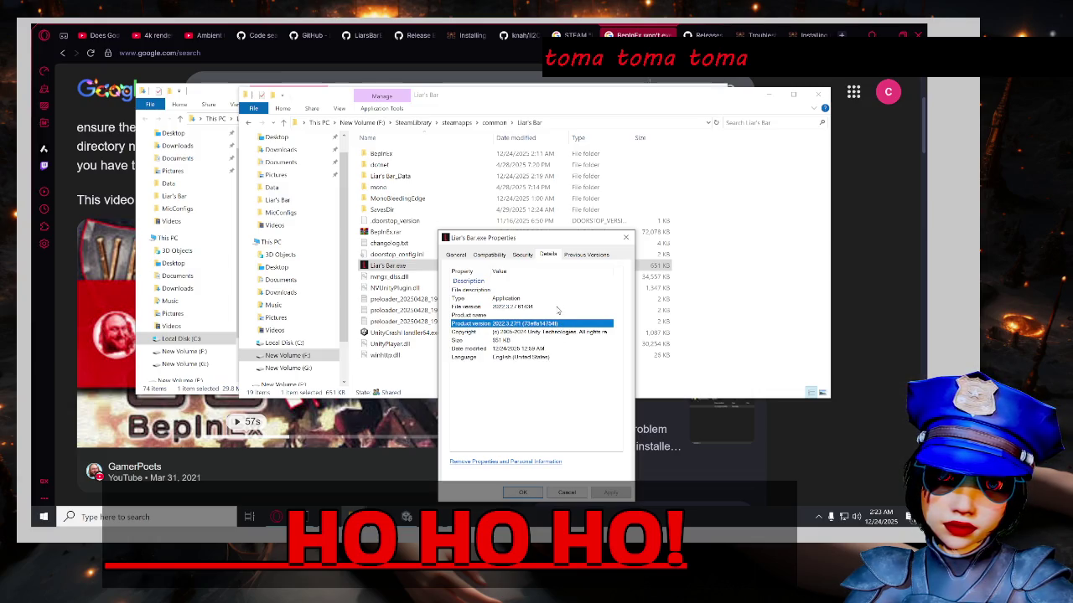
pyautogui.click(557, 306)
pyautogui.click(560, 299)
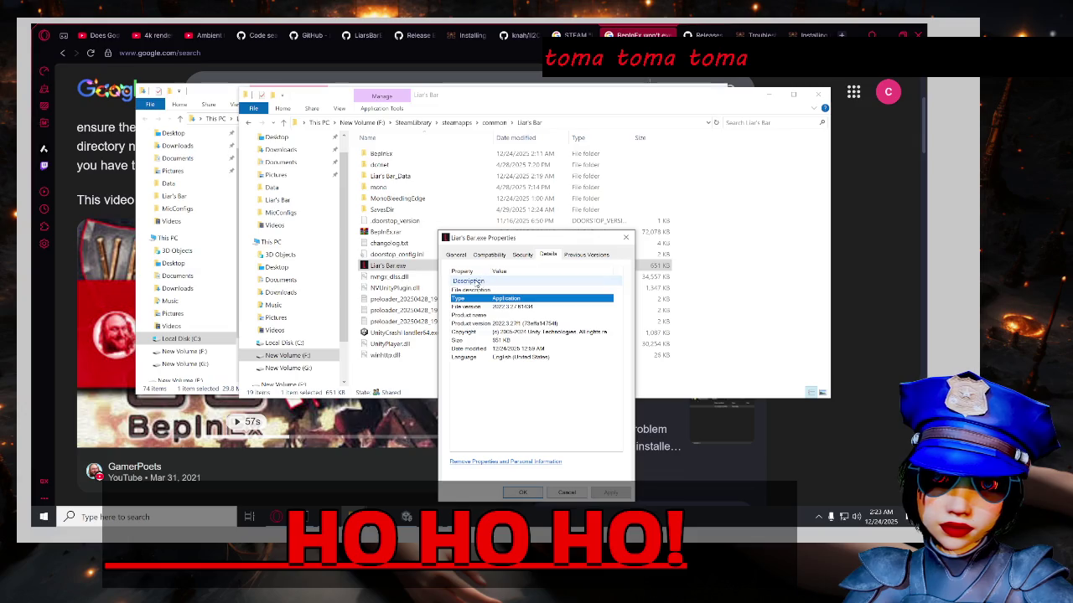
pyautogui.click(522, 256)
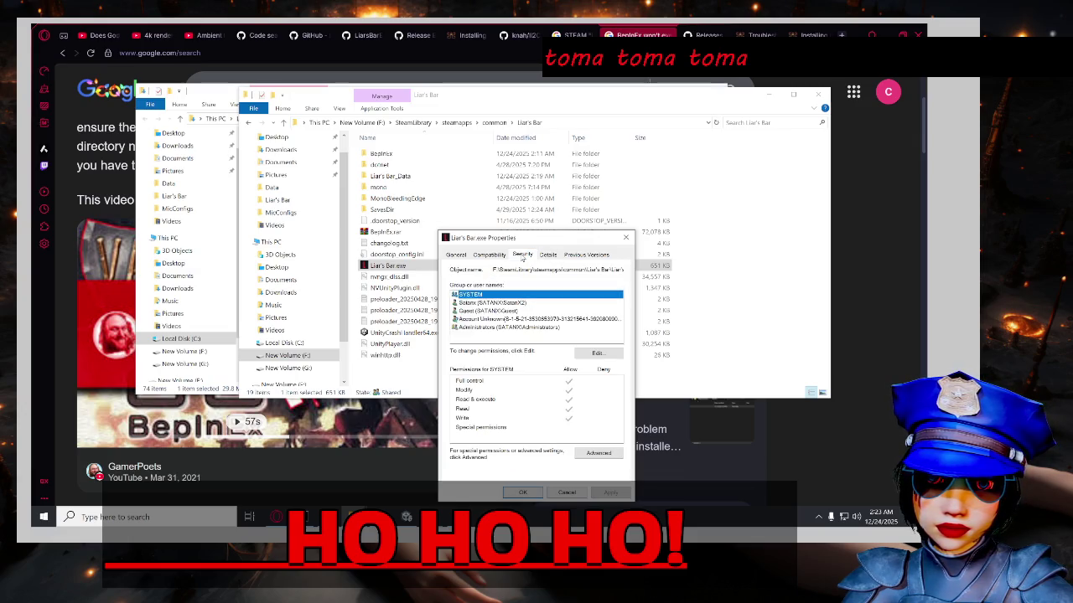
pyautogui.click(491, 254)
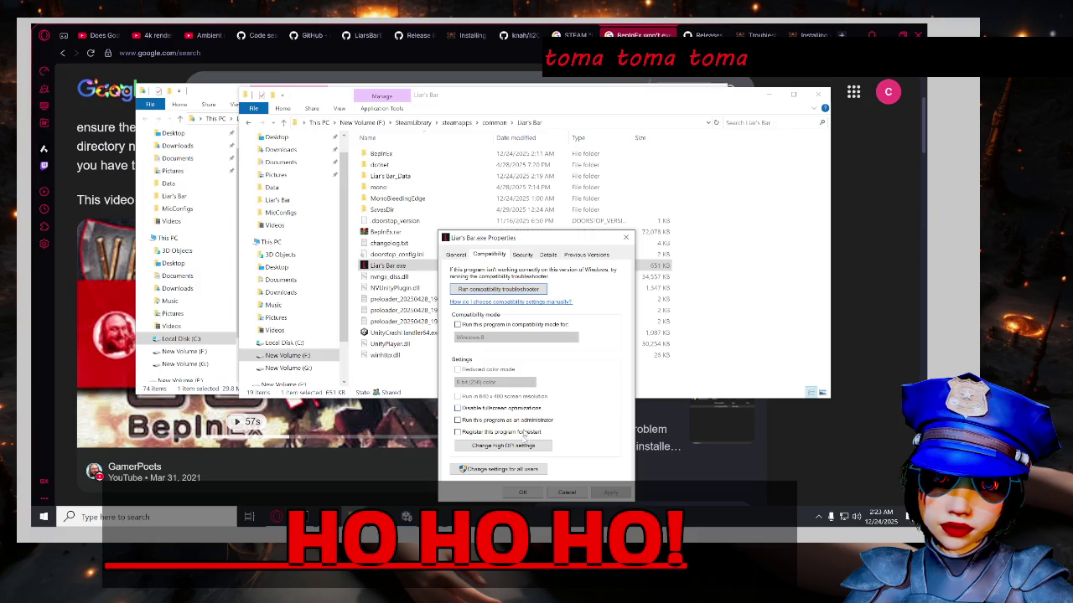
pyautogui.click(567, 492)
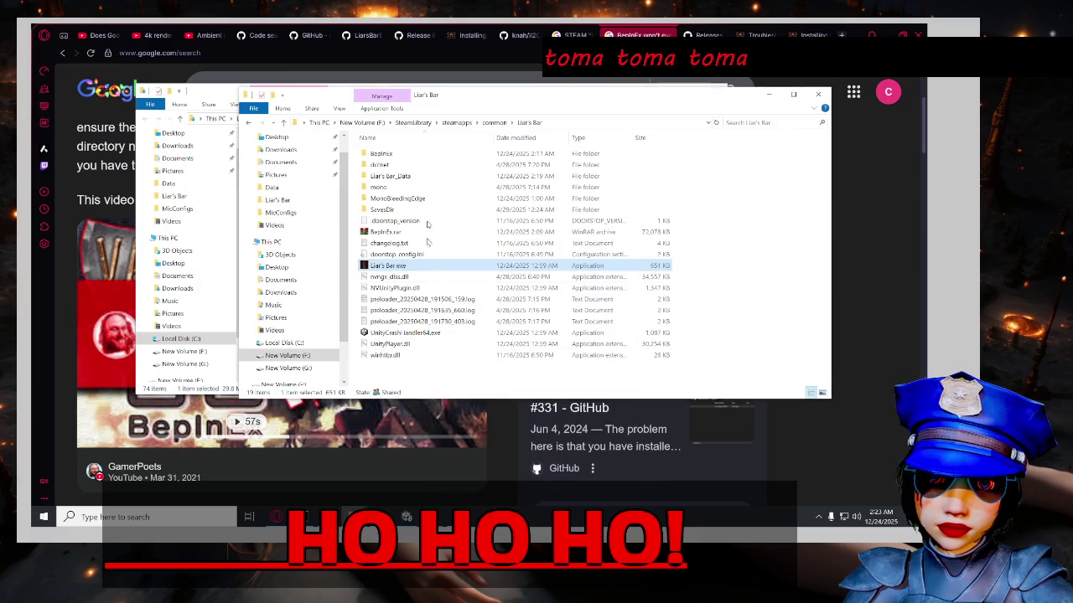
# Browse mono, then Liar's Bar_Data, Plugins and the x86_64 plugins folder.
pyautogui.doubleClick(436, 189)
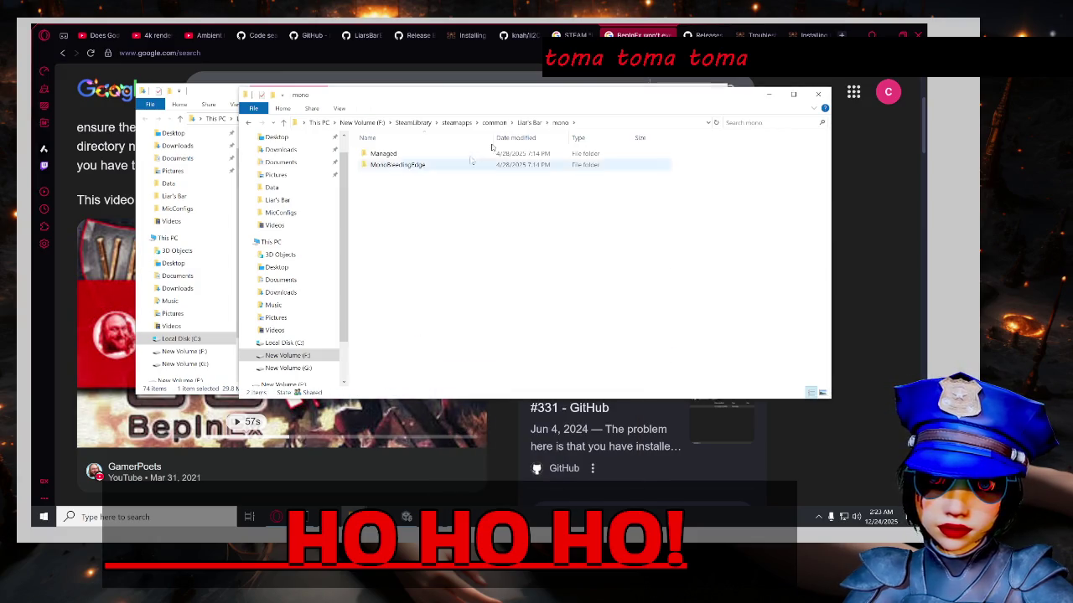
pyautogui.click(530, 122)
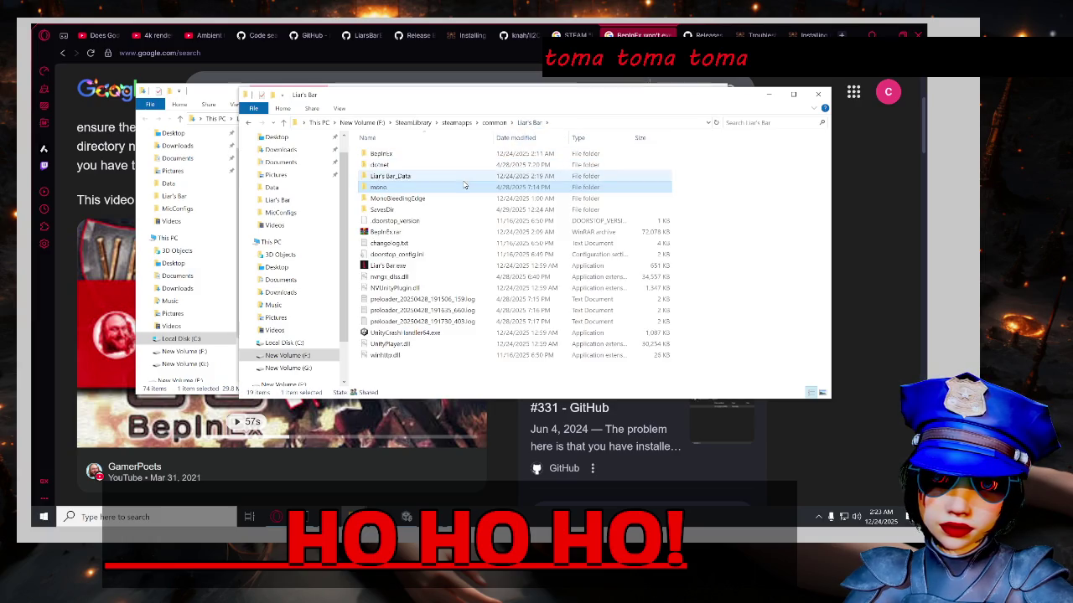
pyautogui.doubleClick(458, 177)
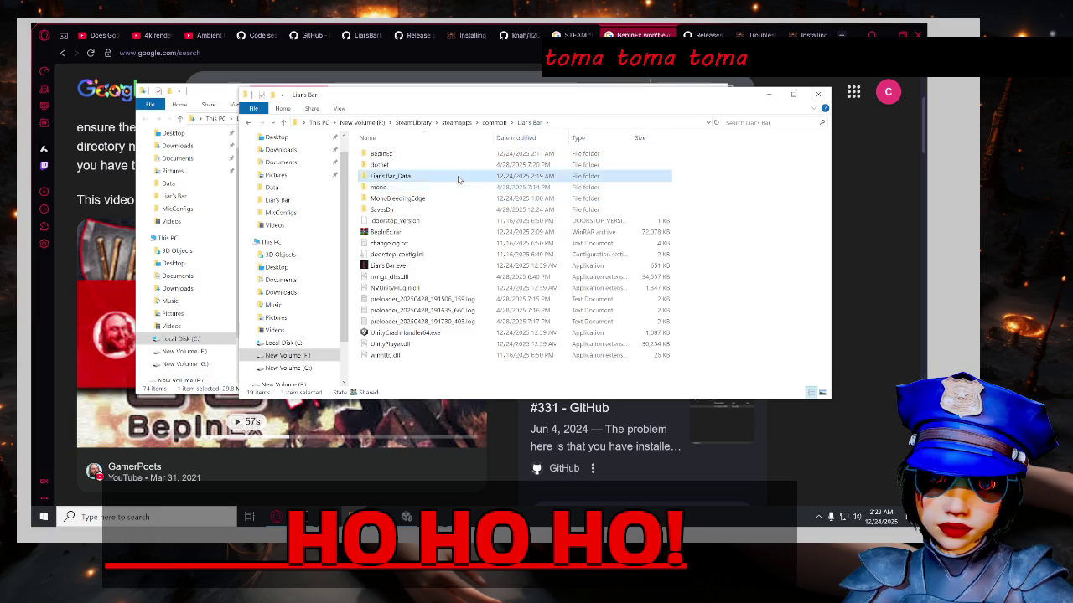
pyautogui.scroll(-2, 491, 276)
pyautogui.scroll(2, 486, 290)
pyautogui.doubleClick(494, 164)
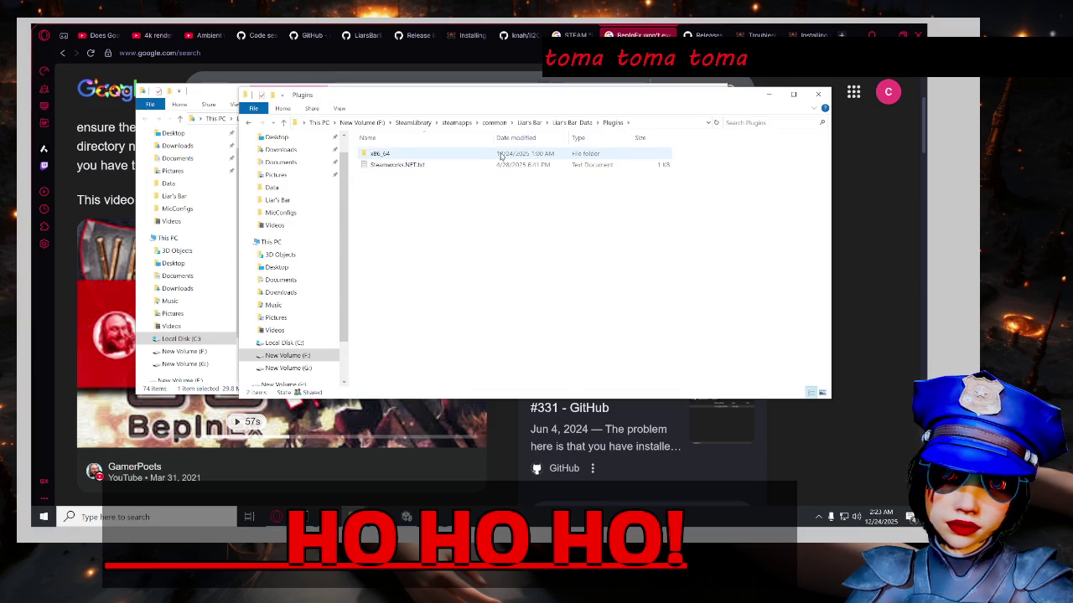
pyautogui.doubleClick(501, 156)
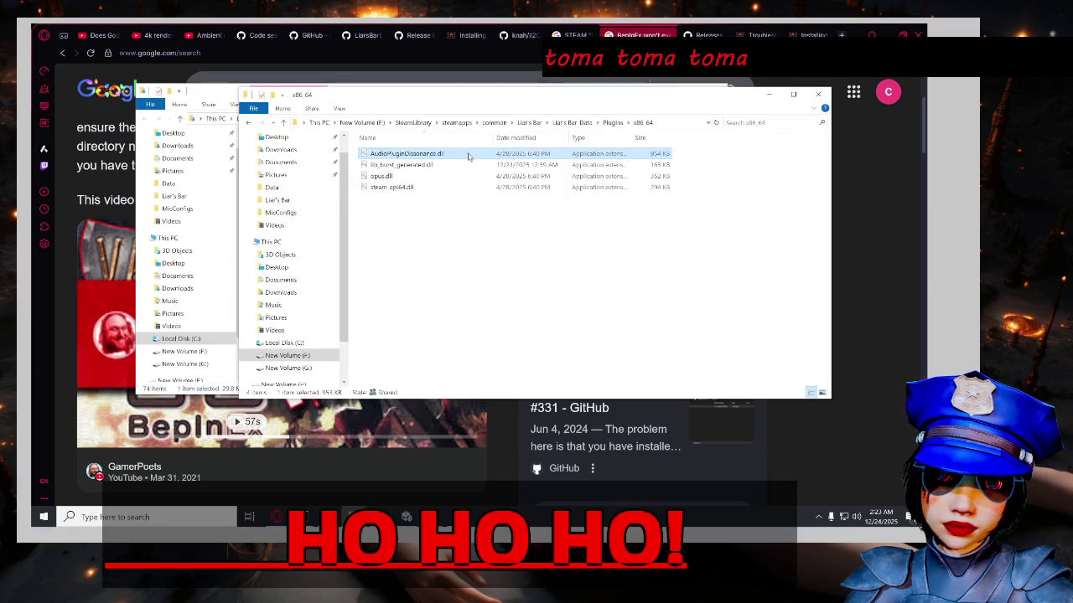
# Inspect AudioPluginDissonance.dll's Properties tabs and location, then close the dialog.
pyautogui.rightClick(470, 155)
pyautogui.click(498, 370)
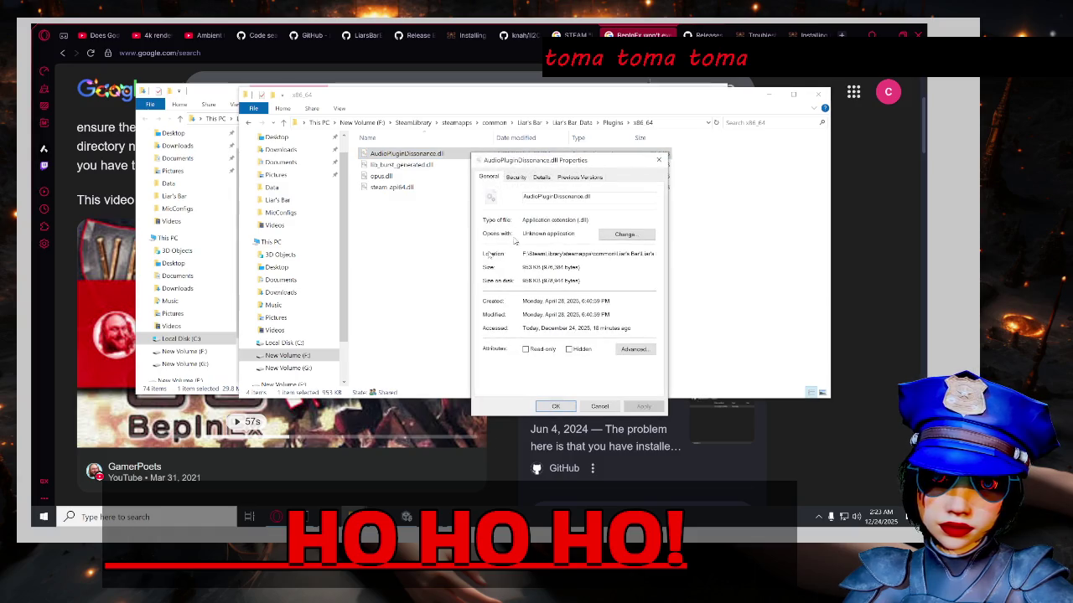
pyautogui.click(542, 177)
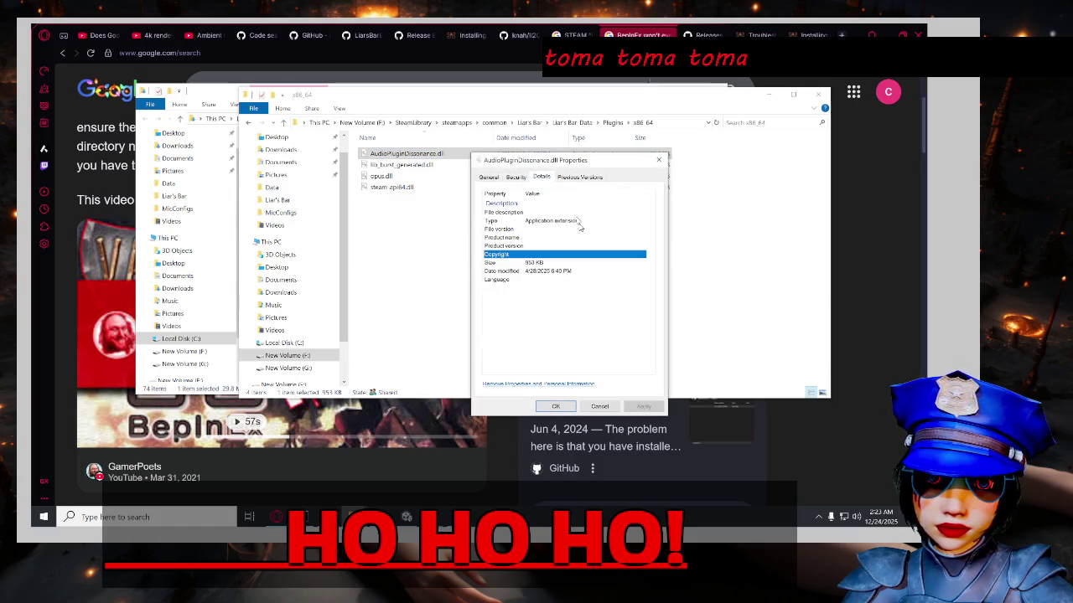
pyautogui.click(520, 177)
pyautogui.click(578, 178)
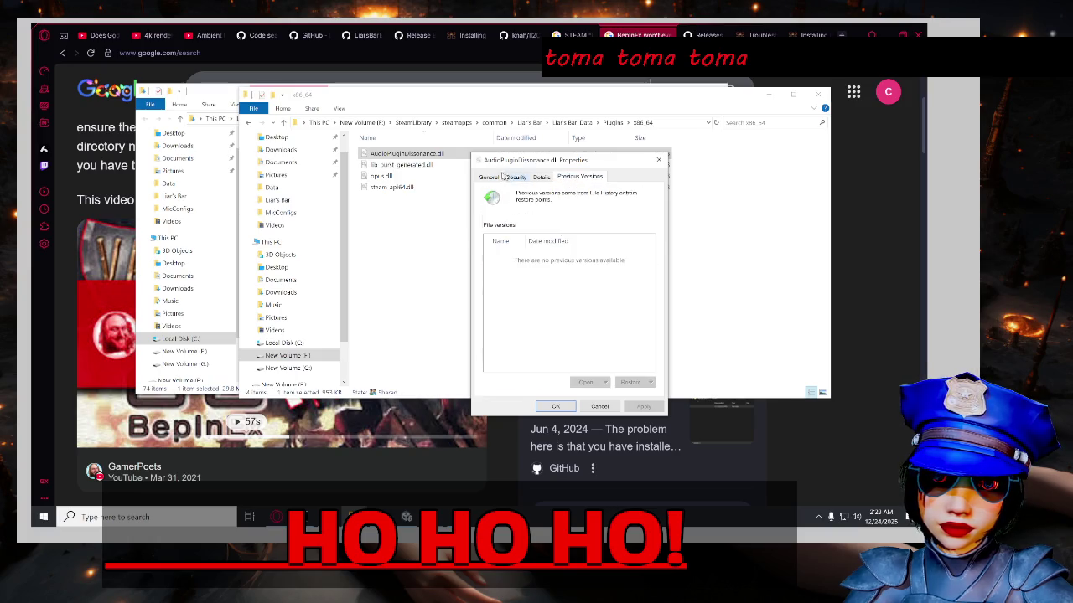
pyautogui.click(499, 178)
pyautogui.moveTo(566, 254); pyautogui.dragTo(658, 255)
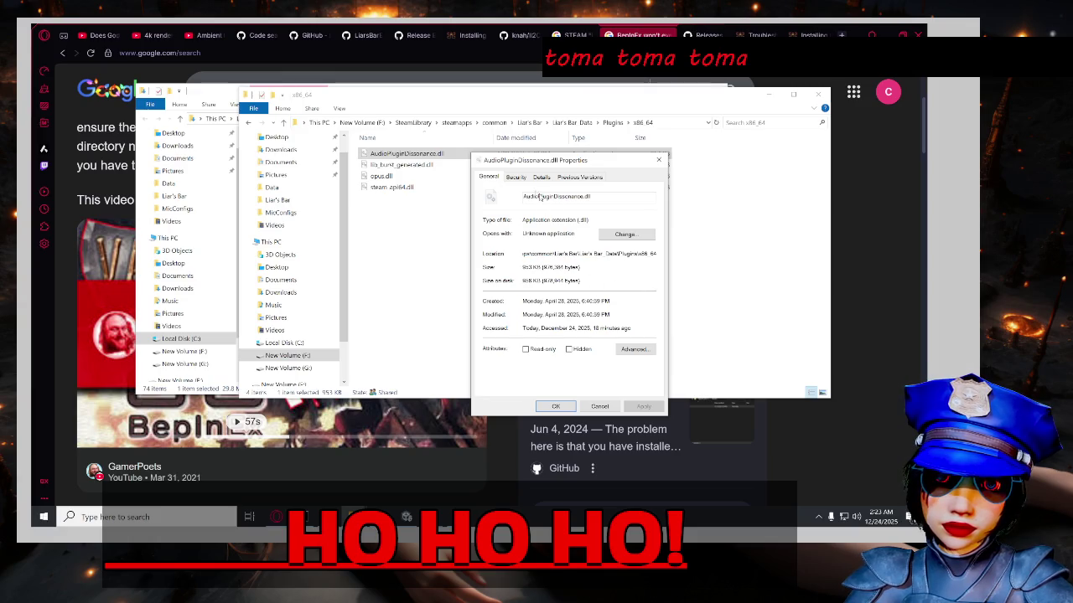
pyautogui.click(518, 177)
pyautogui.click(549, 178)
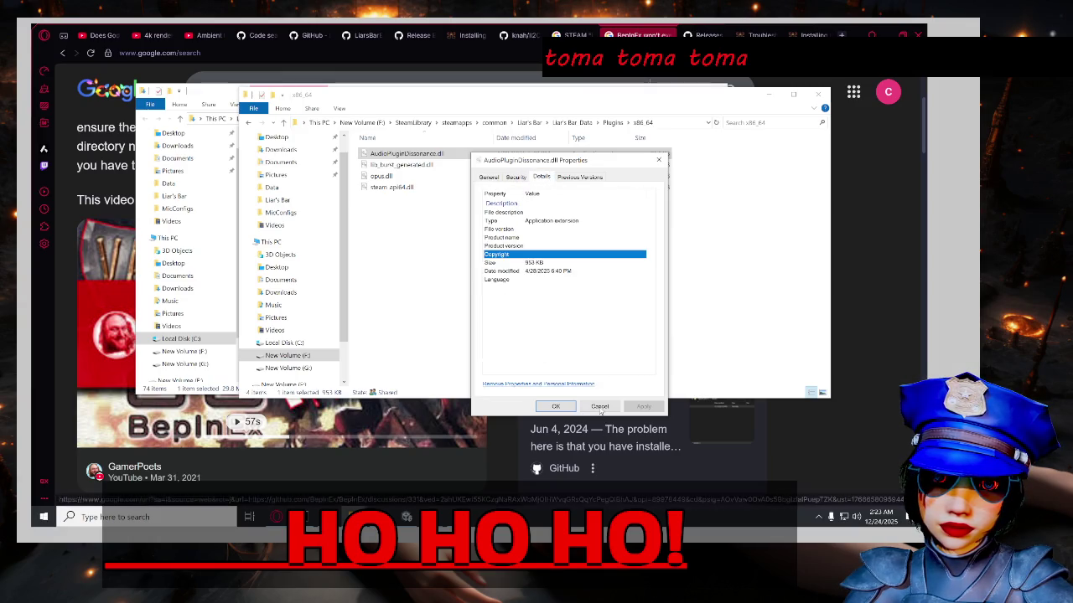
pyautogui.press('Escape')
# Check the Resources folder, return to Liar's Bar, then switch to Opera GX.
pyautogui.click(612, 123)
pyautogui.click(572, 123)
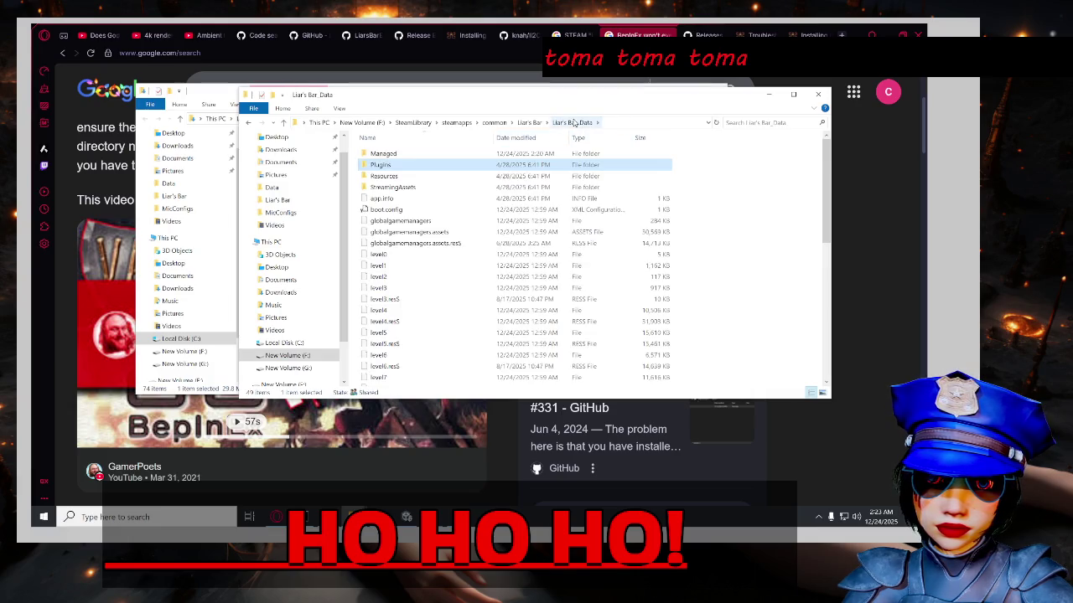
pyautogui.doubleClick(484, 183)
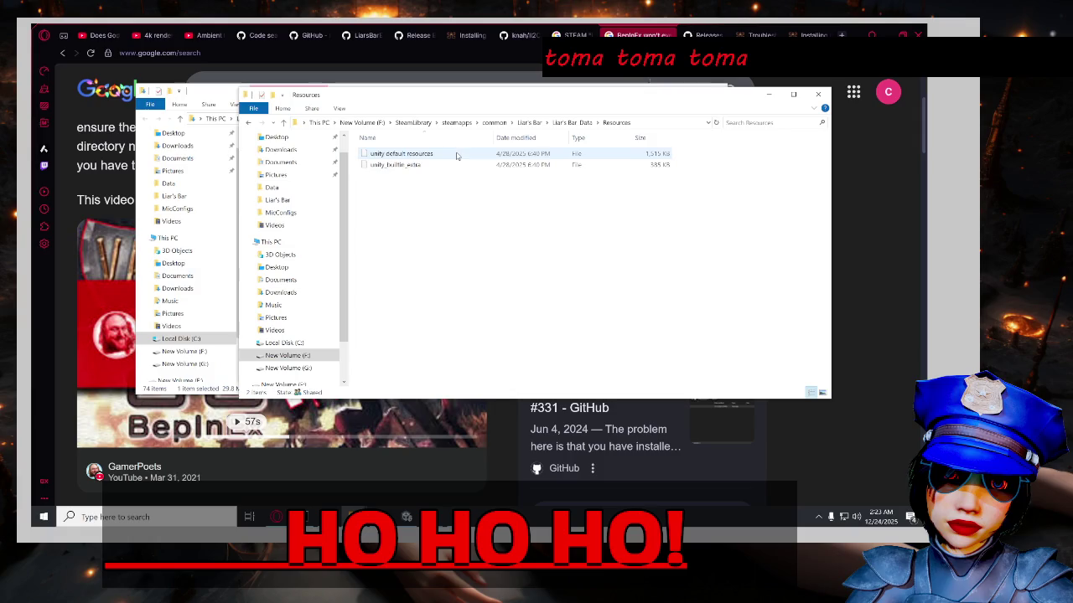
pyautogui.click(529, 122)
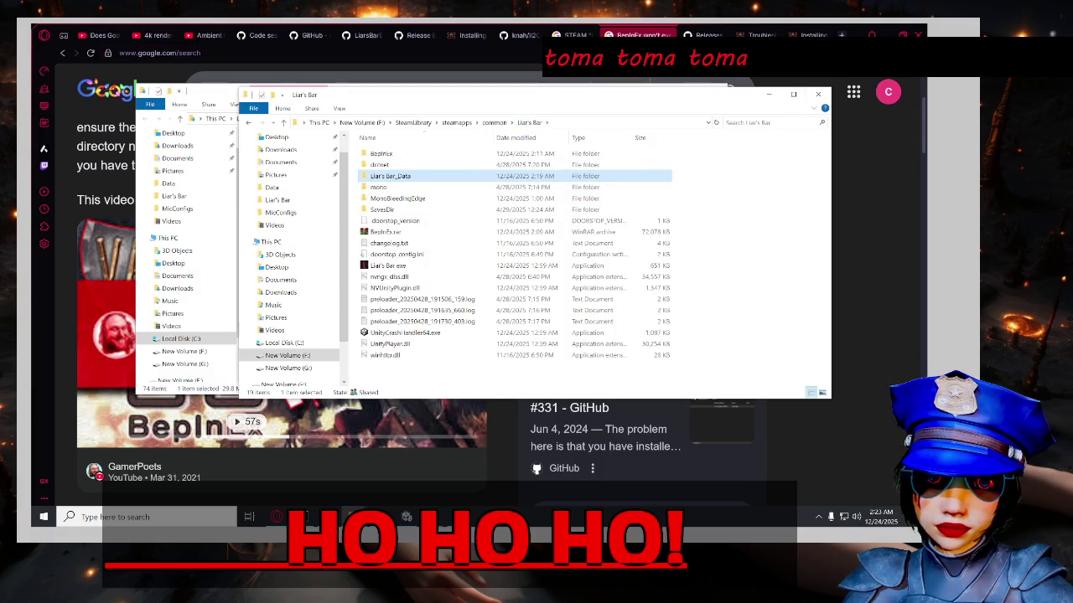
pyautogui.hotkey('alt', 'Tab')
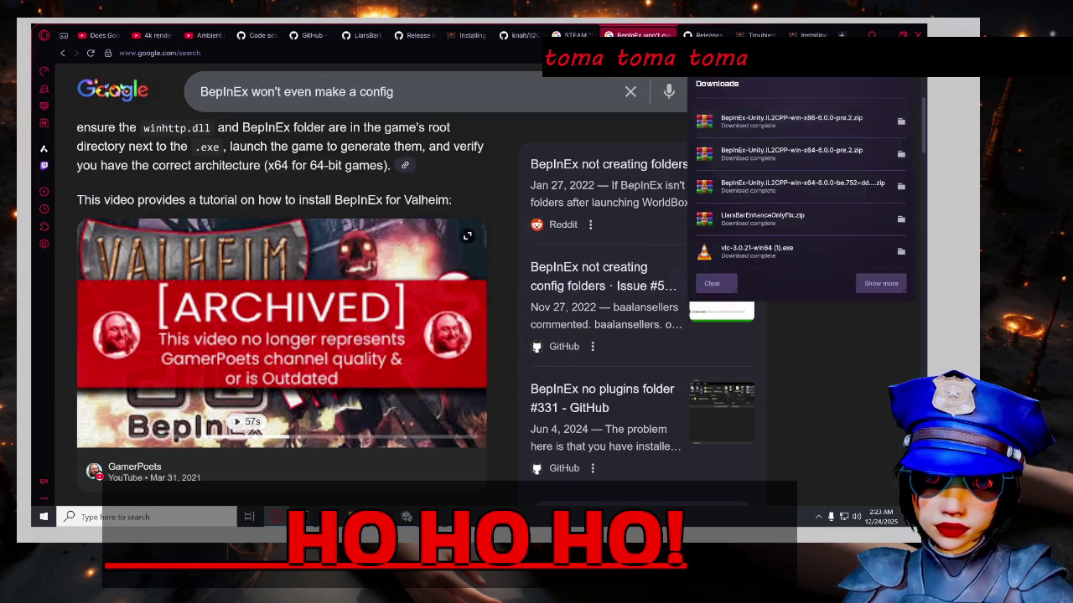
# Open the x86 pre.2 zip in WinRAR and check its BepInEx and dotnet folders.
pyautogui.click(901, 122)
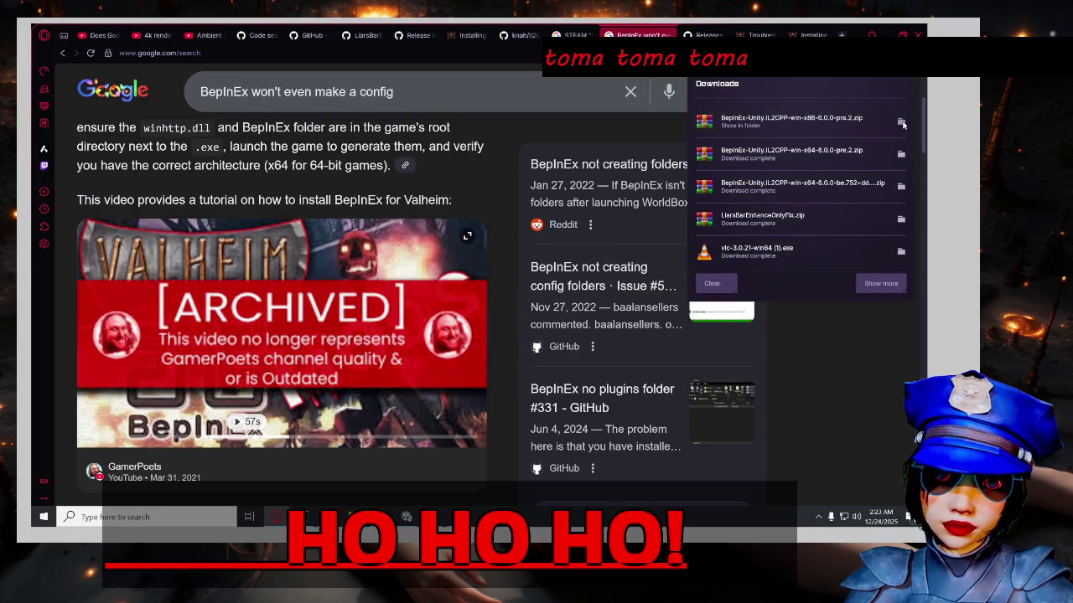
pyautogui.doubleClick(333, 207)
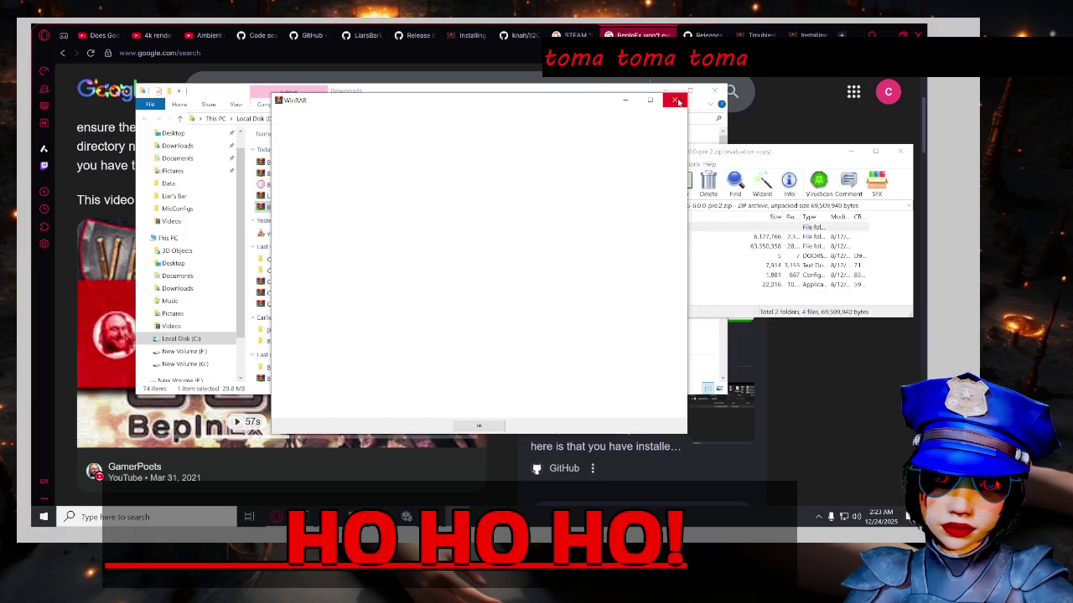
pyautogui.click(675, 99)
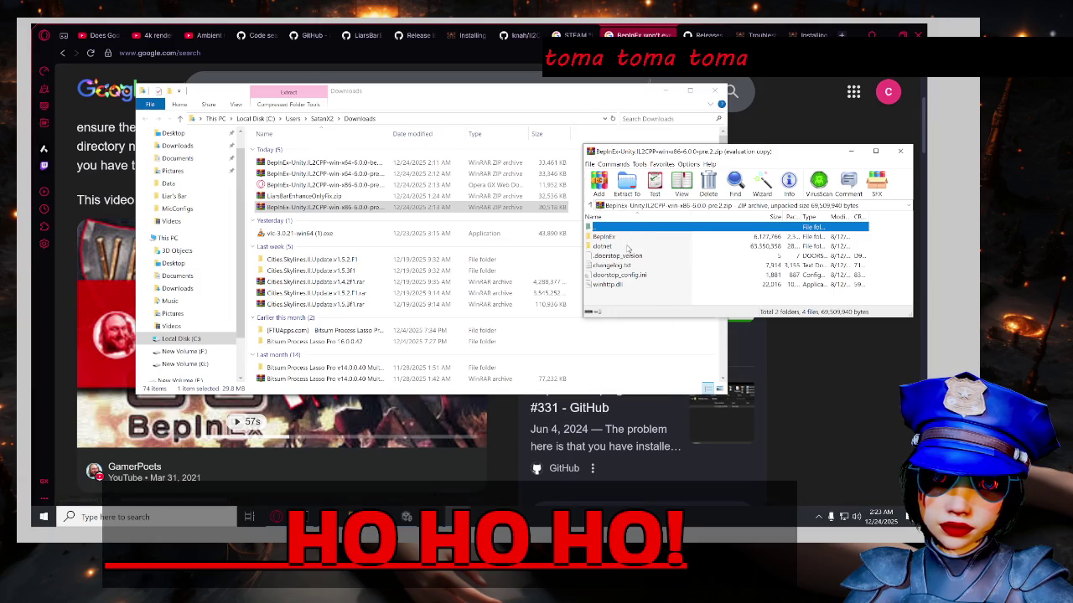
pyautogui.doubleClick(622, 238)
pyautogui.doubleClick(621, 228)
pyautogui.doubleClick(624, 246)
pyautogui.doubleClick(638, 228)
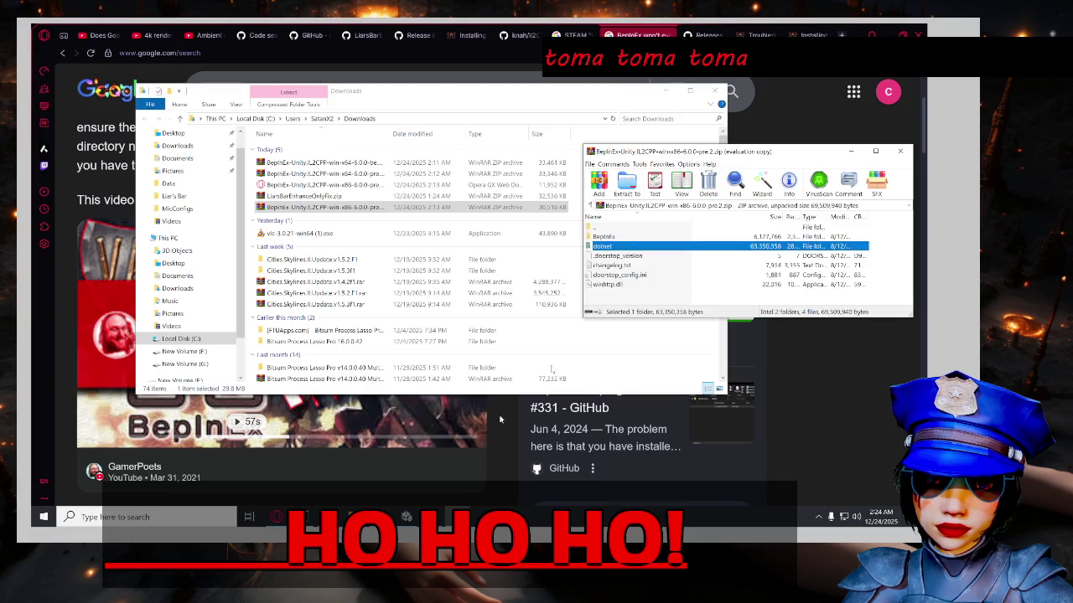
# Copy all archive contents into the Liar's Bar folder, replacing the existing files.
pyautogui.click(353, 515)
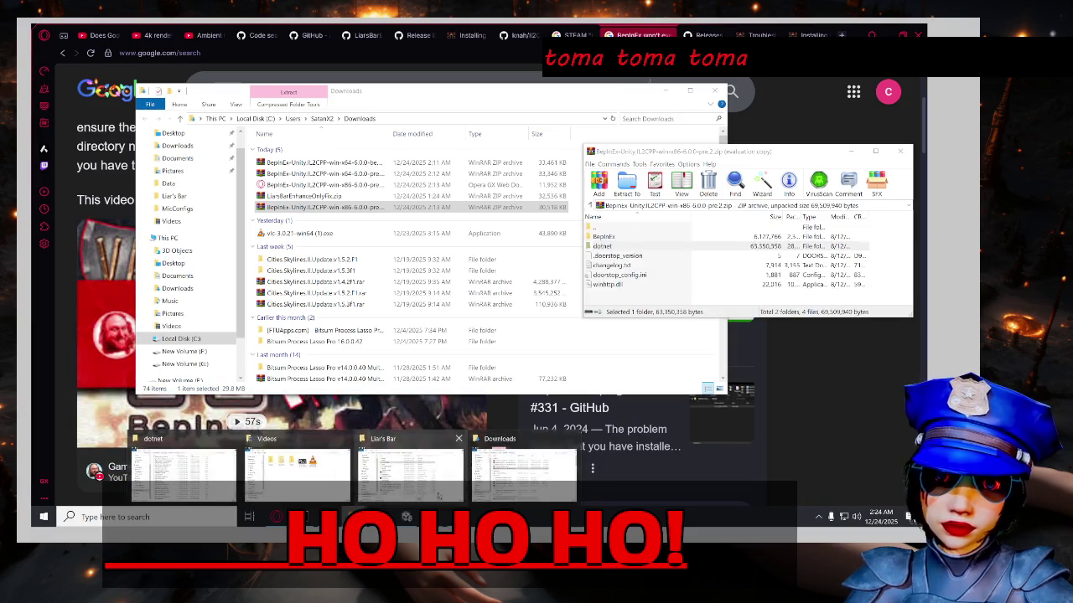
pyautogui.click(423, 481)
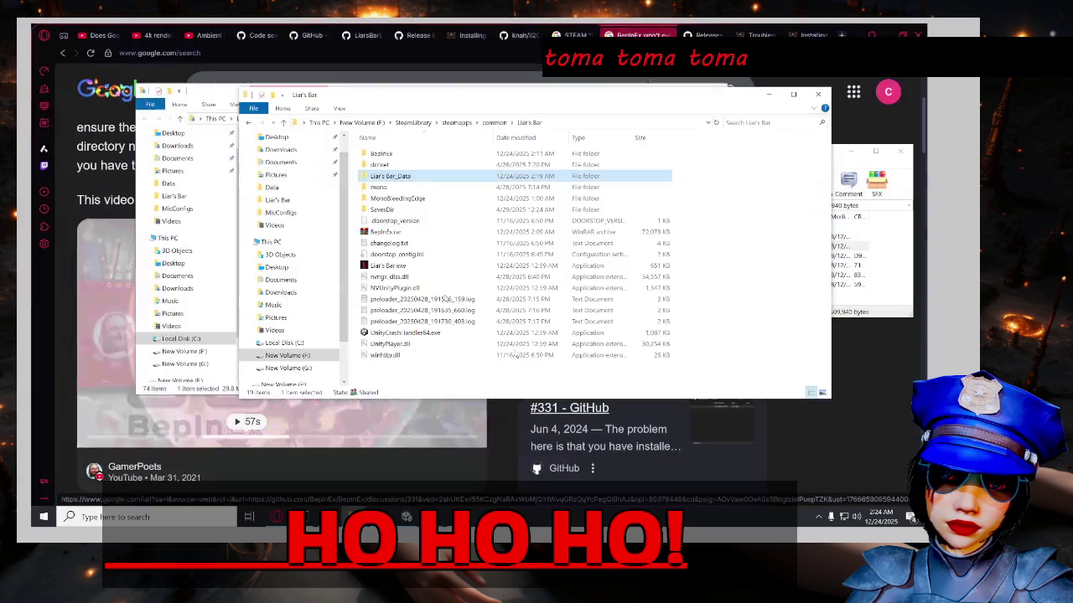
pyautogui.click(877, 291)
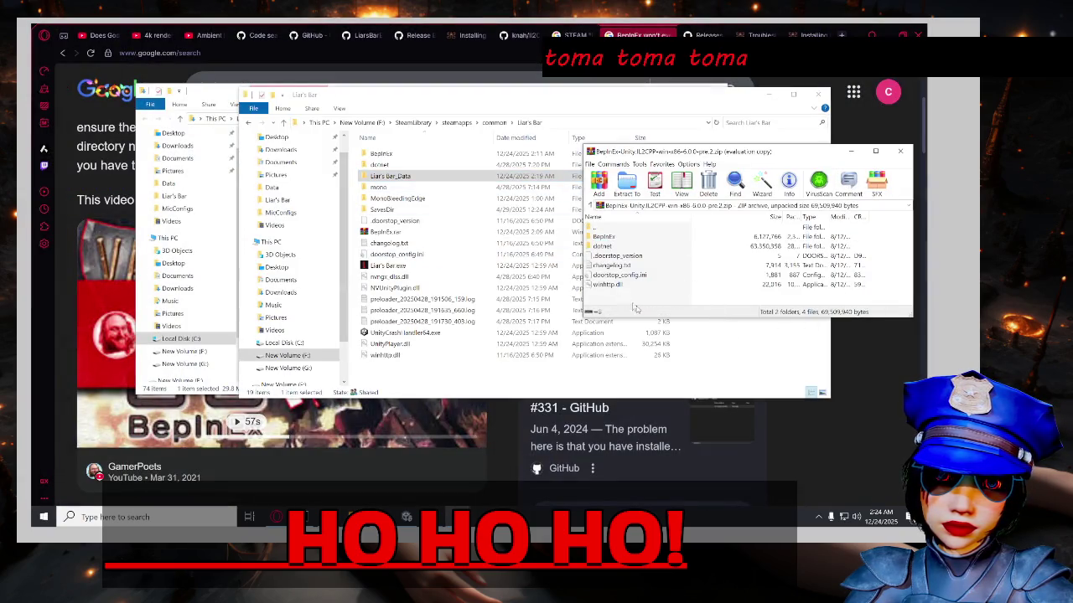
pyautogui.hotkey('ctrl', 'a')
pyautogui.moveTo(629, 242); pyautogui.dragTo(511, 278)
pyautogui.moveTo(482, 312); pyautogui.dragTo(436, 379)
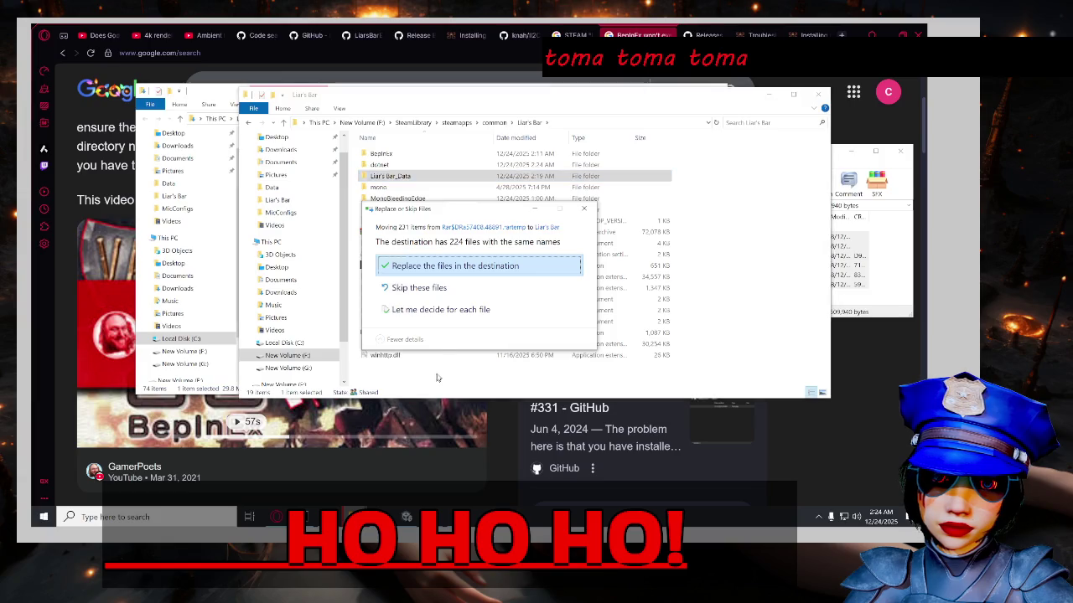
pyautogui.click(463, 268)
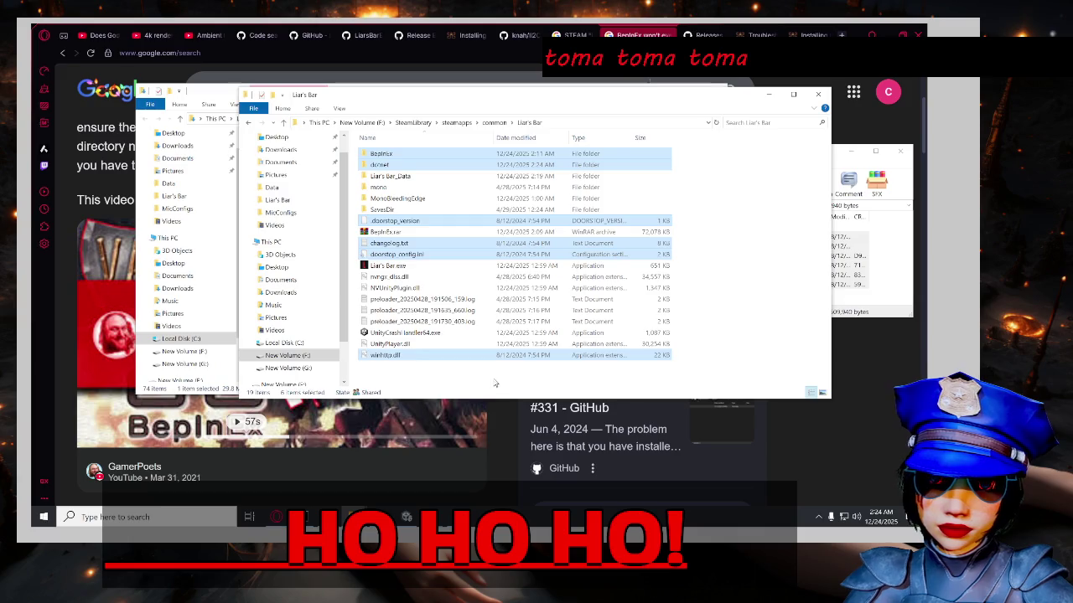
# Check the copied BepInEx and dotnet folders, then launch Liar's Bar.exe.
pyautogui.doubleClick(407, 155)
pyautogui.click(529, 122)
pyautogui.doubleClick(519, 159)
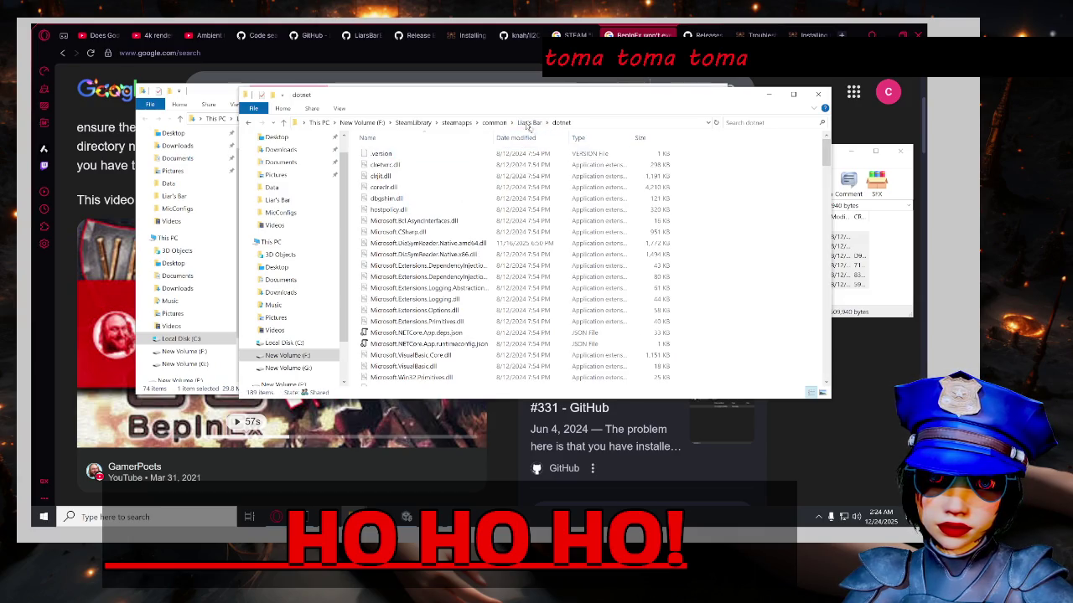
pyautogui.click(529, 123)
pyautogui.doubleClick(437, 268)
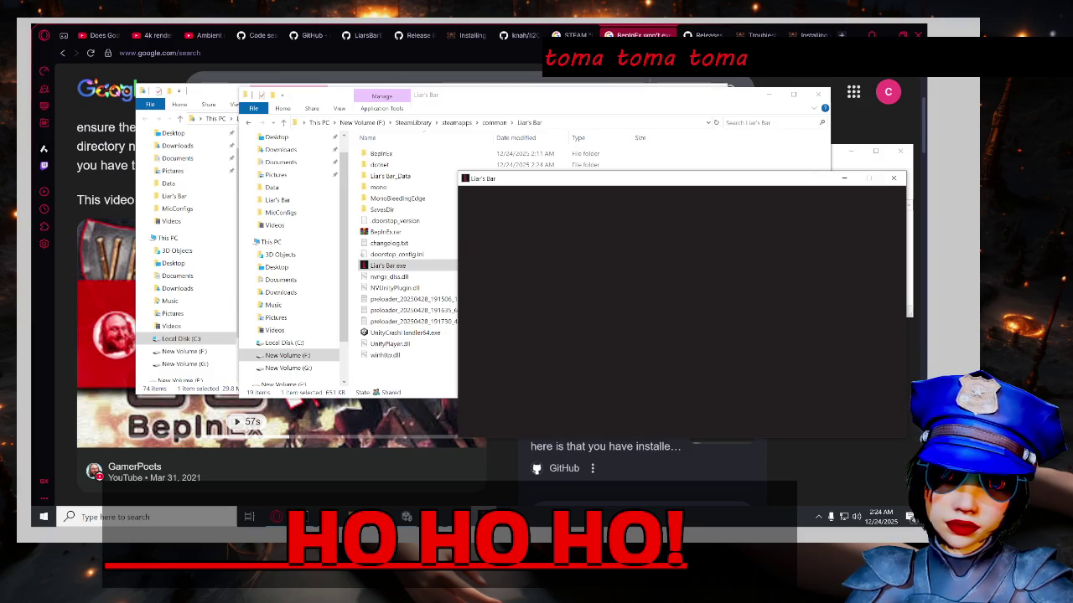
# While the game loads, bring up context menus for doorstop_version and doorstop_config.ini.
pyautogui.moveTo(484, 517)
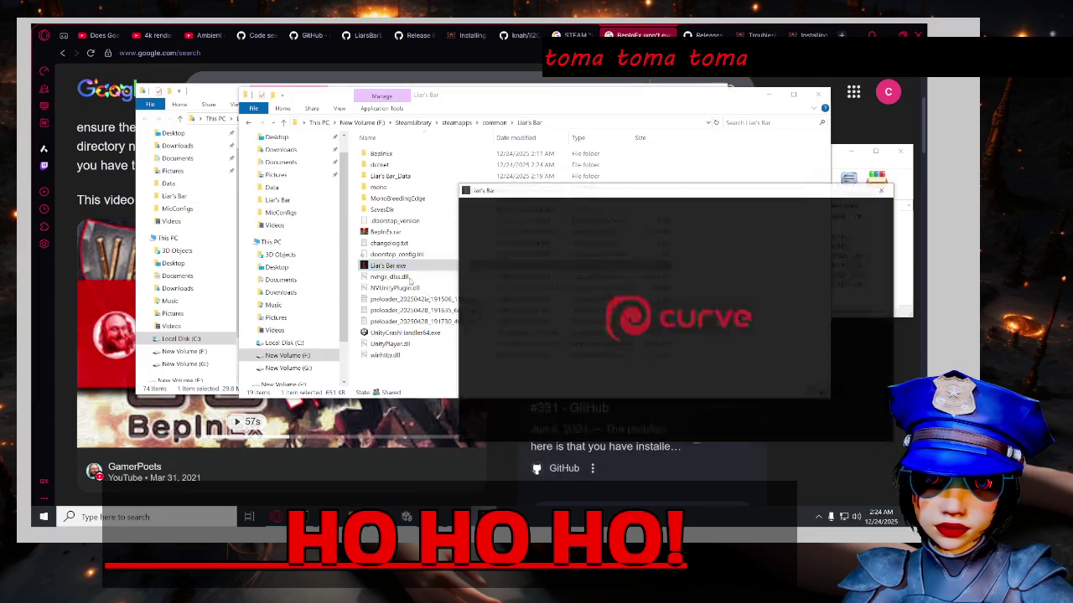
pyautogui.click(394, 220)
pyautogui.rightClick(407, 222)
pyautogui.click(393, 254)
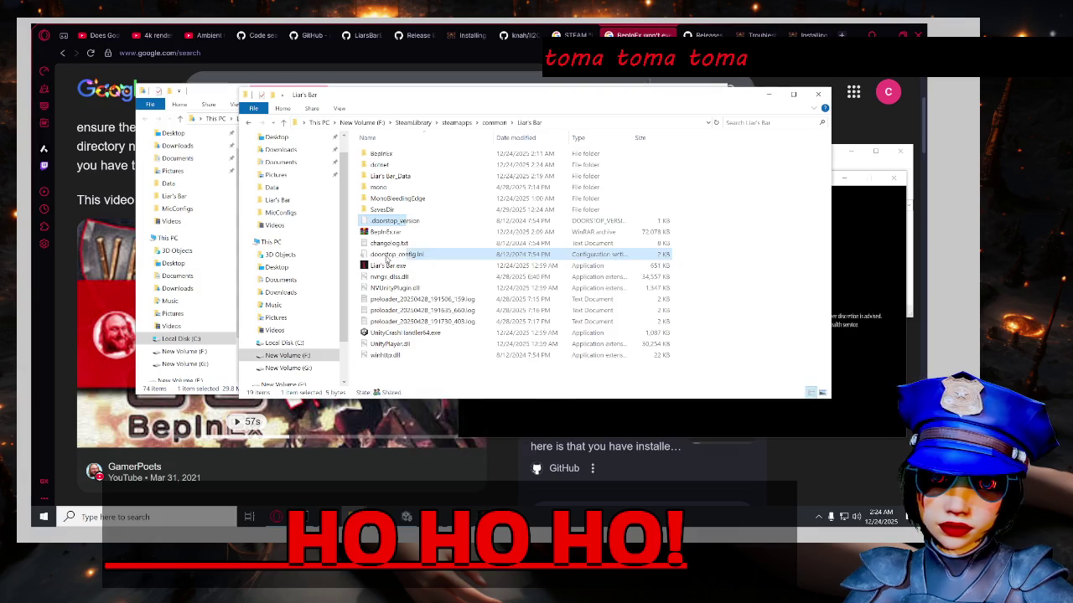
pyautogui.rightClick(388, 252)
# Edit doorstop_config.ini in Notepad++ and scroll through its General, UnityMono and Il2Cpp settings.
pyautogui.click(452, 291)
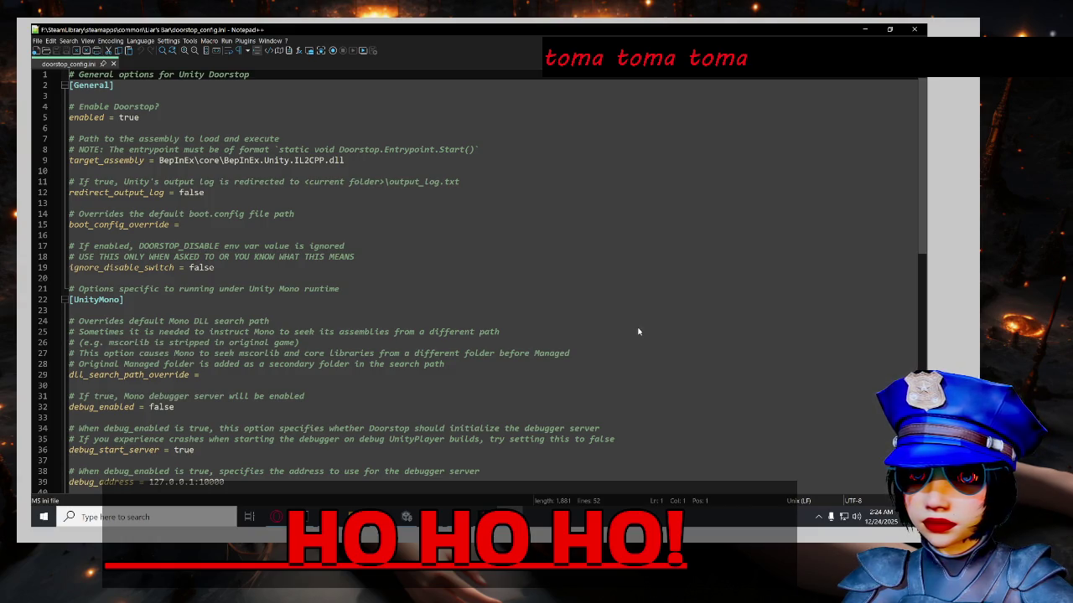
pyautogui.scroll(-5, 643, 337)
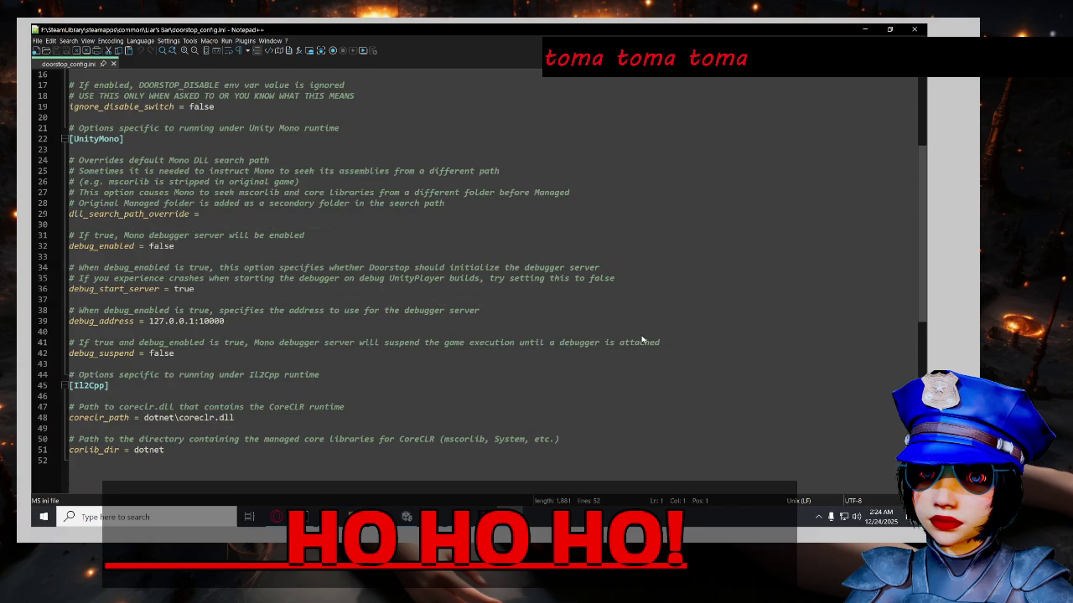
pyautogui.scroll(1, 642, 339)
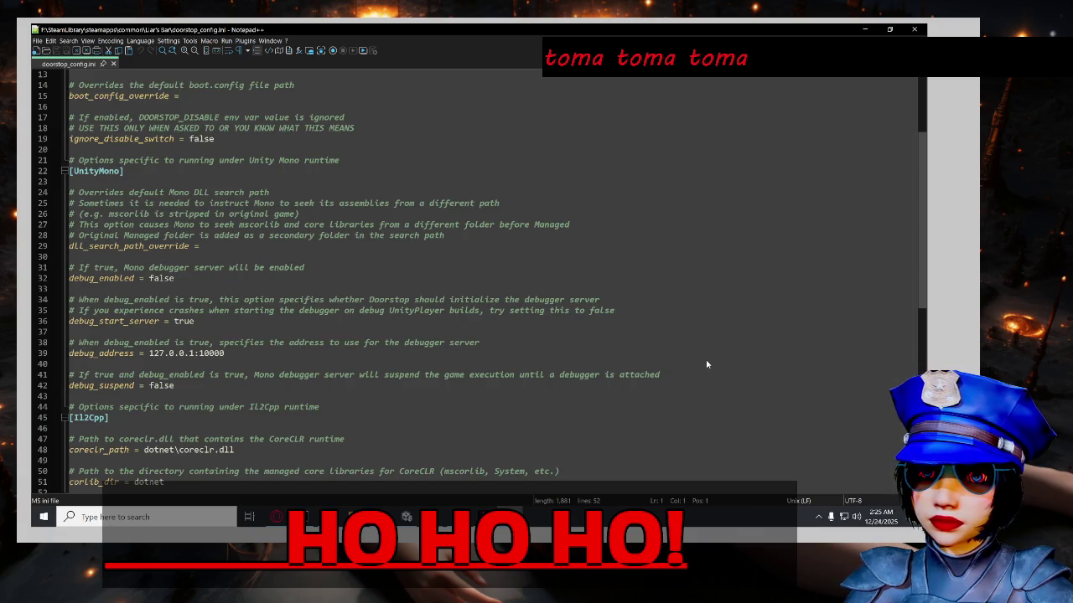
pyautogui.scroll(-2, 707, 364)
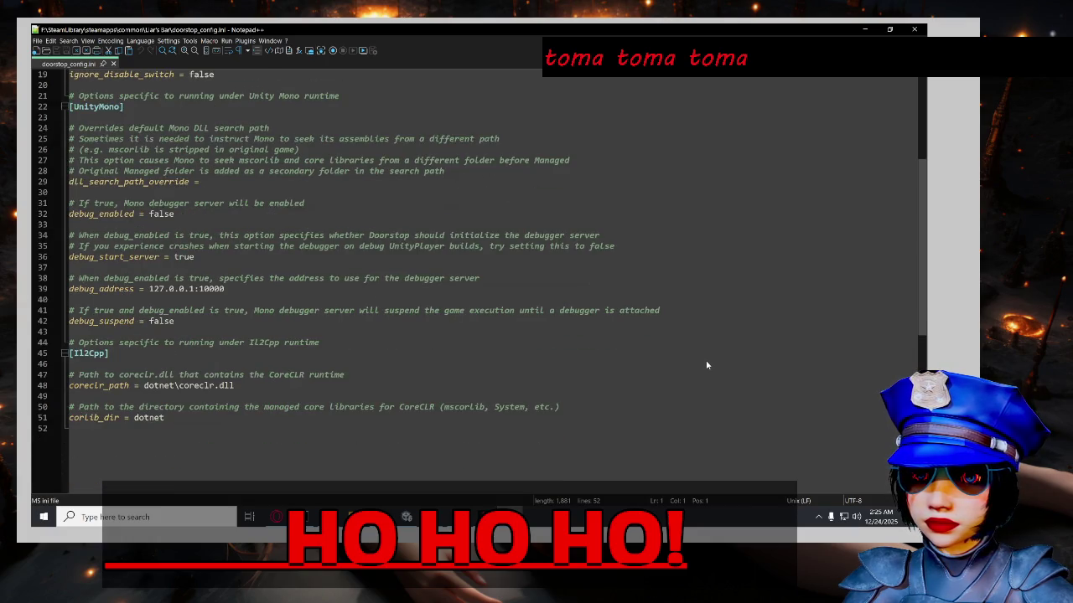
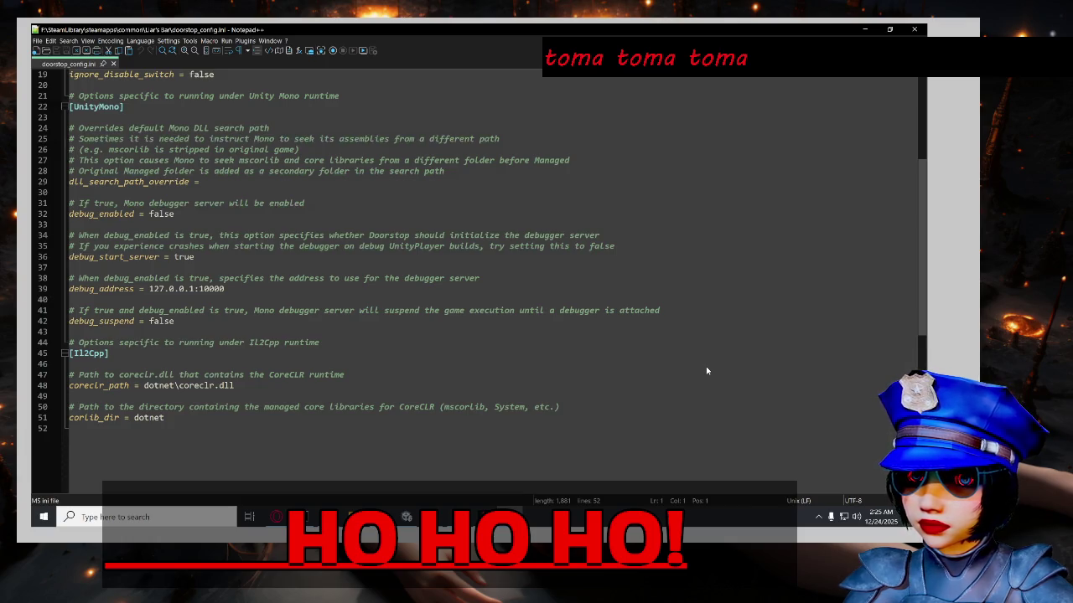
# Bring the File Explorer window showing the Liar's Bar folder in front of Notepad++.
pyautogui.click(355, 517)
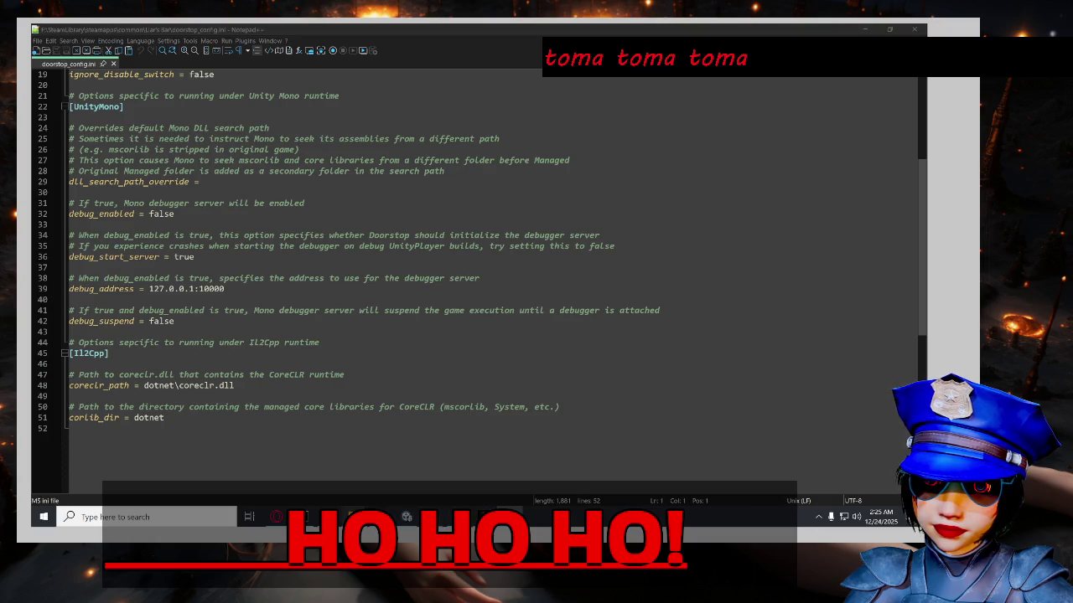
pyautogui.click(408, 473)
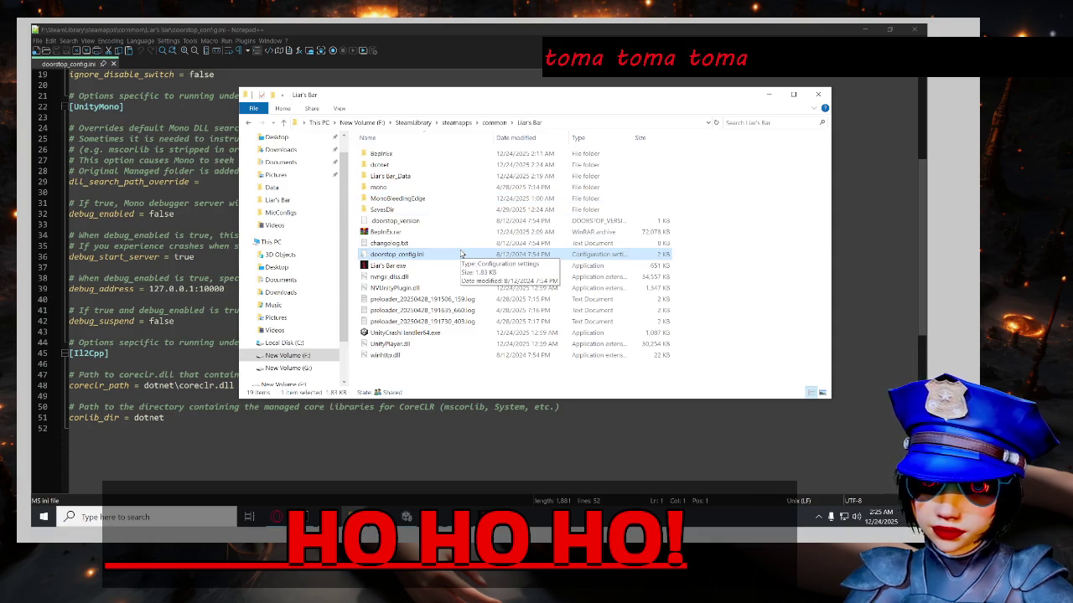
# Look through the contents of the game's mono\Managed folder.
pyautogui.doubleClick(478, 188)
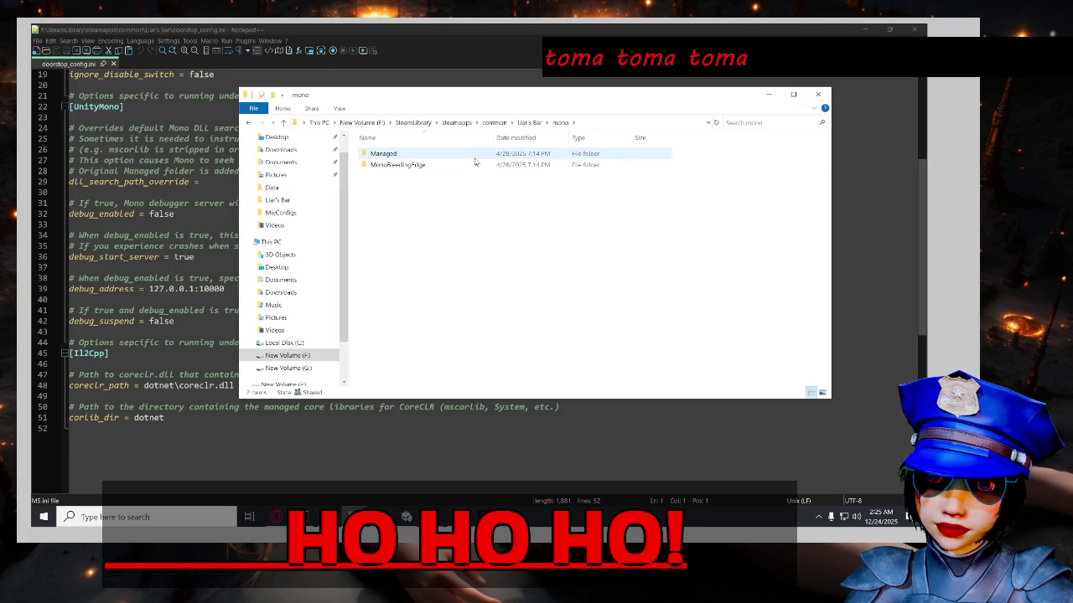
pyautogui.doubleClick(475, 158)
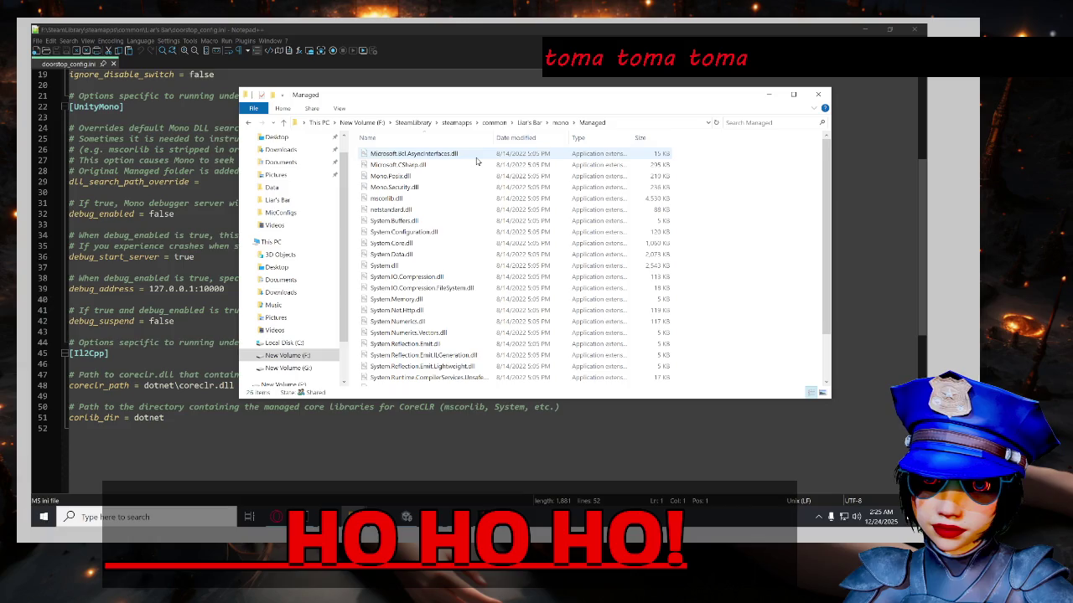
pyautogui.scroll(-2, 587, 322)
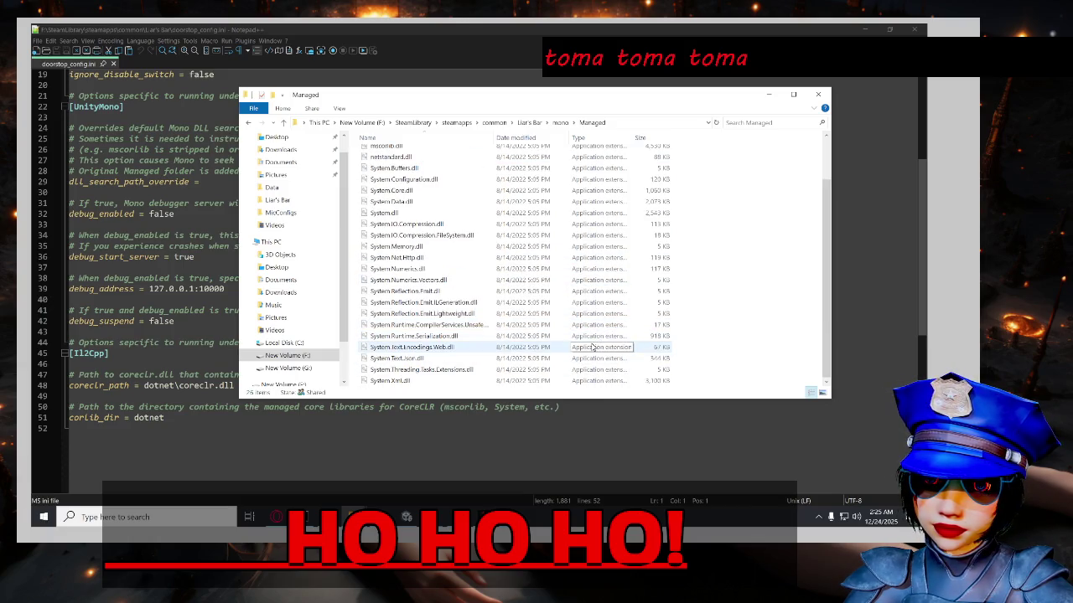
pyautogui.scroll(3, 592, 347)
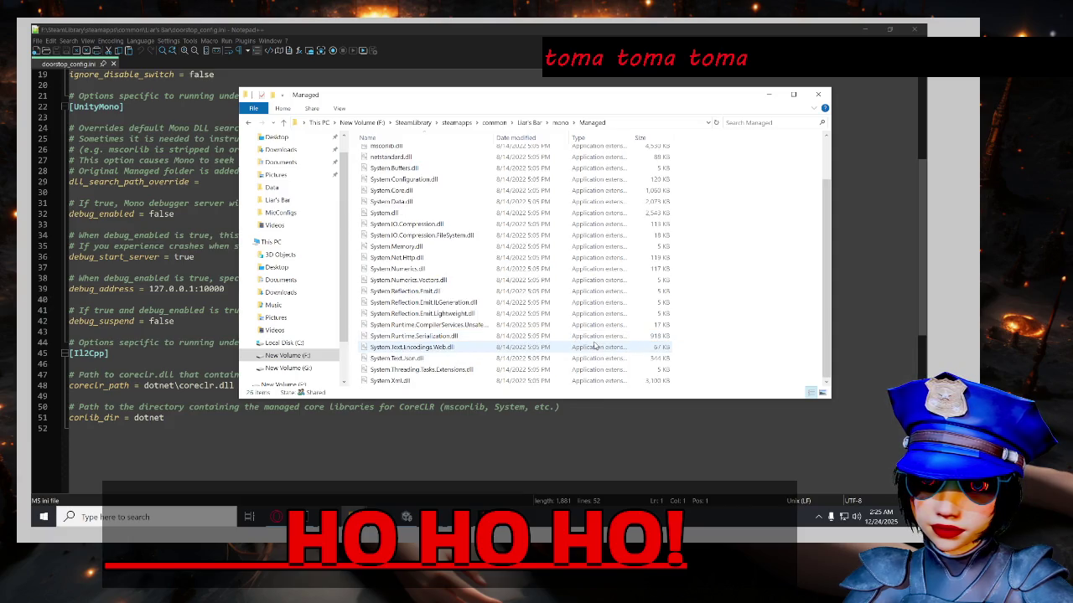
pyautogui.scroll(-2, 628, 319)
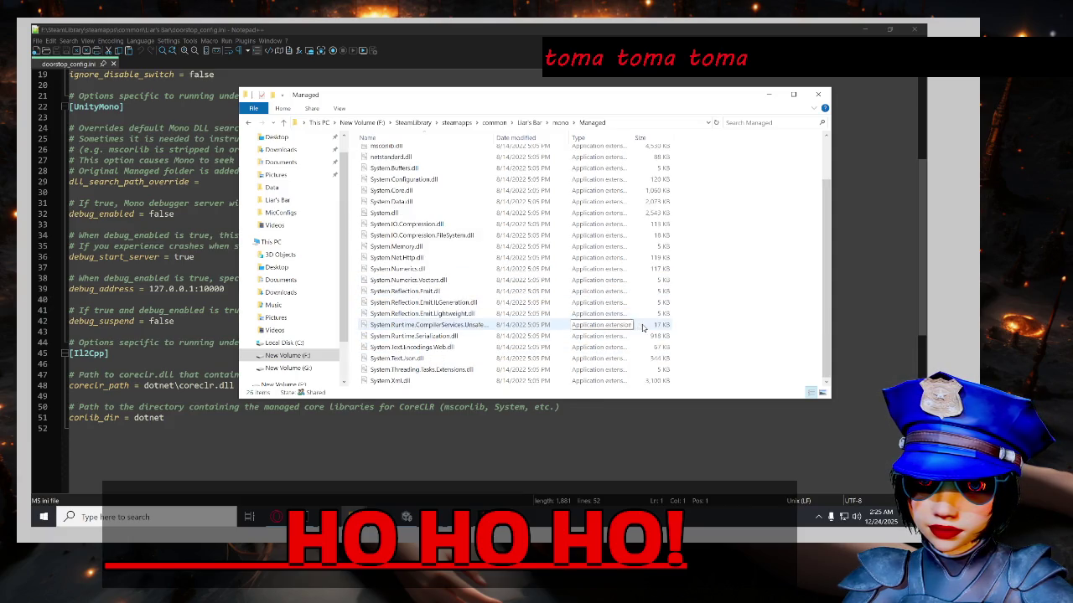
pyautogui.scroll(3, 643, 326)
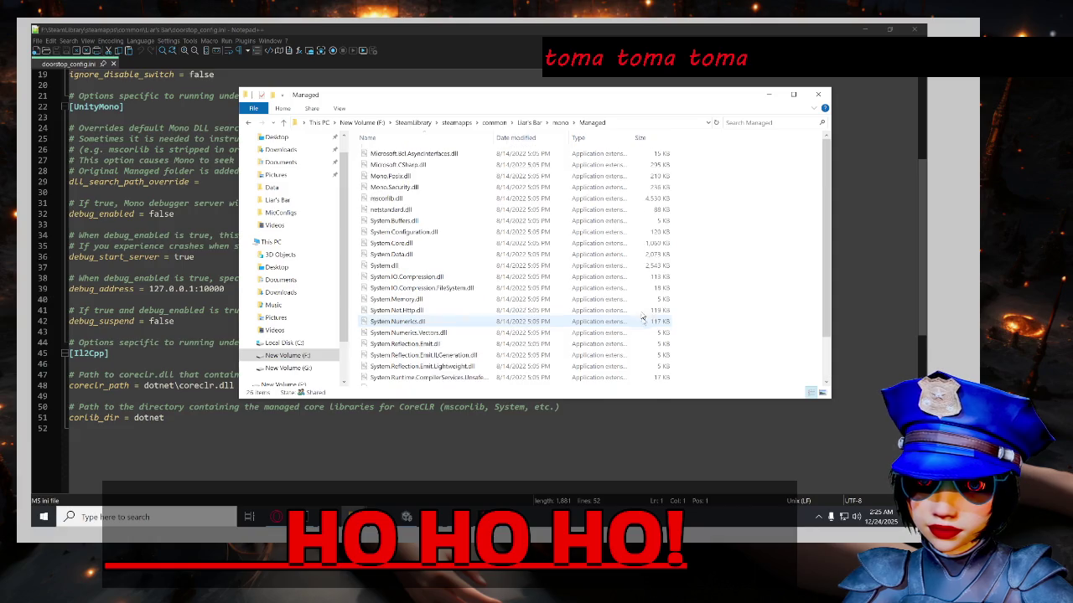
# Check the Resources and Plugins\x86_64 folders inside Liar's Bar_Data.
pyautogui.click(529, 122)
pyautogui.doubleClick(497, 176)
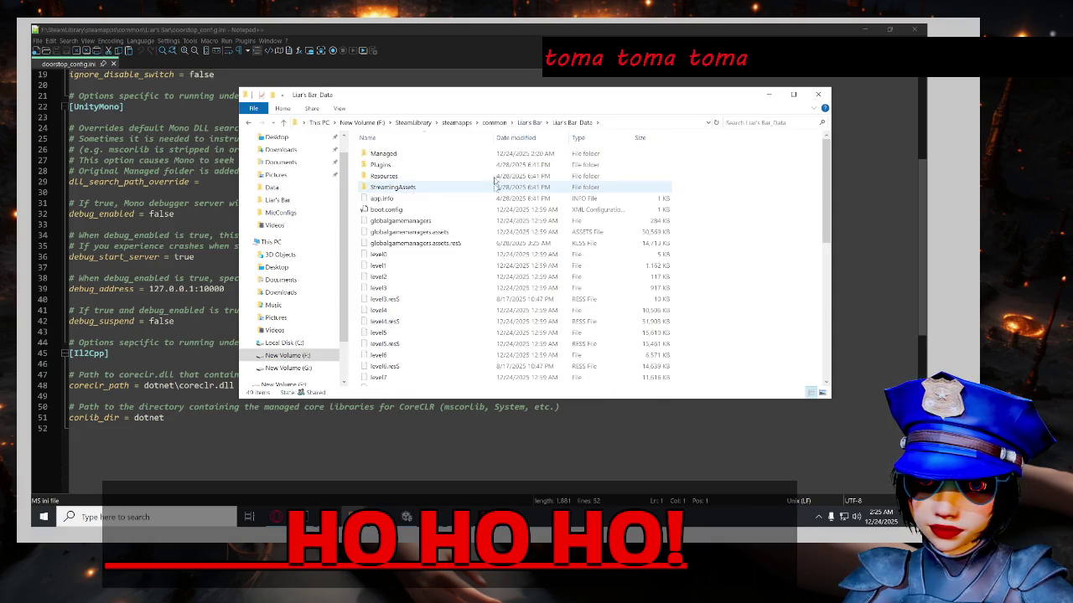
pyautogui.doubleClick(497, 176)
pyautogui.click(571, 122)
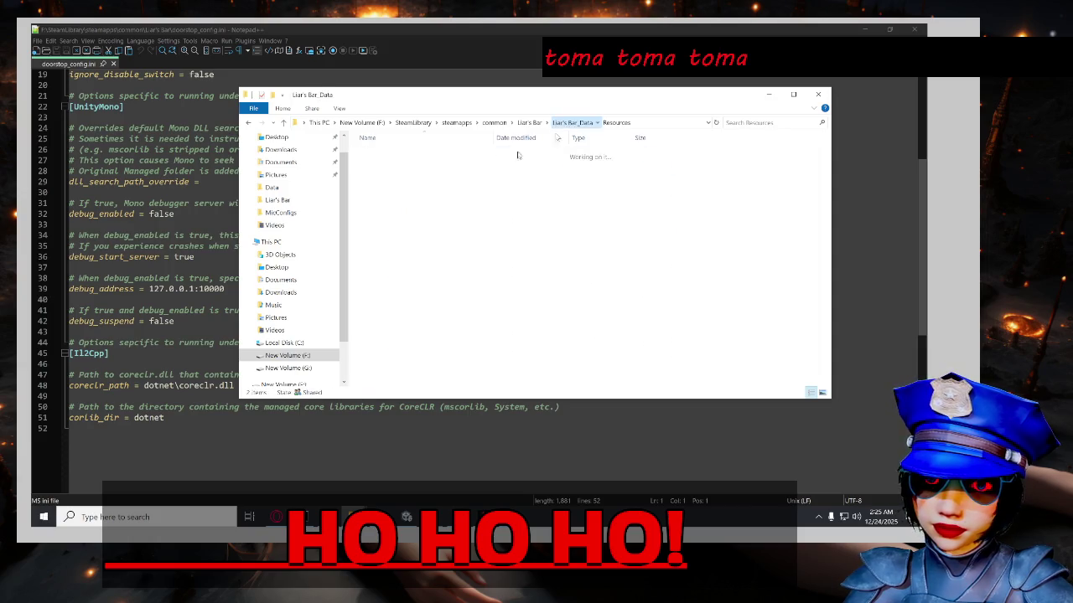
pyautogui.doubleClick(425, 165)
pyautogui.doubleClick(469, 154)
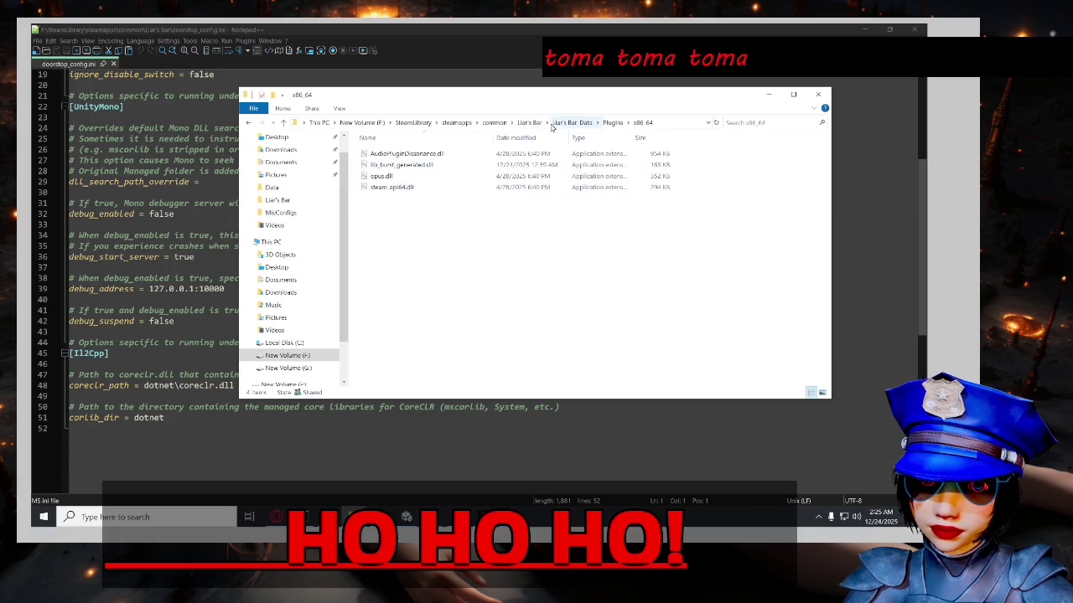
pyautogui.click(557, 123)
# Browse the Managed folder inside Liar's Bar_Data.
pyautogui.doubleClick(478, 154)
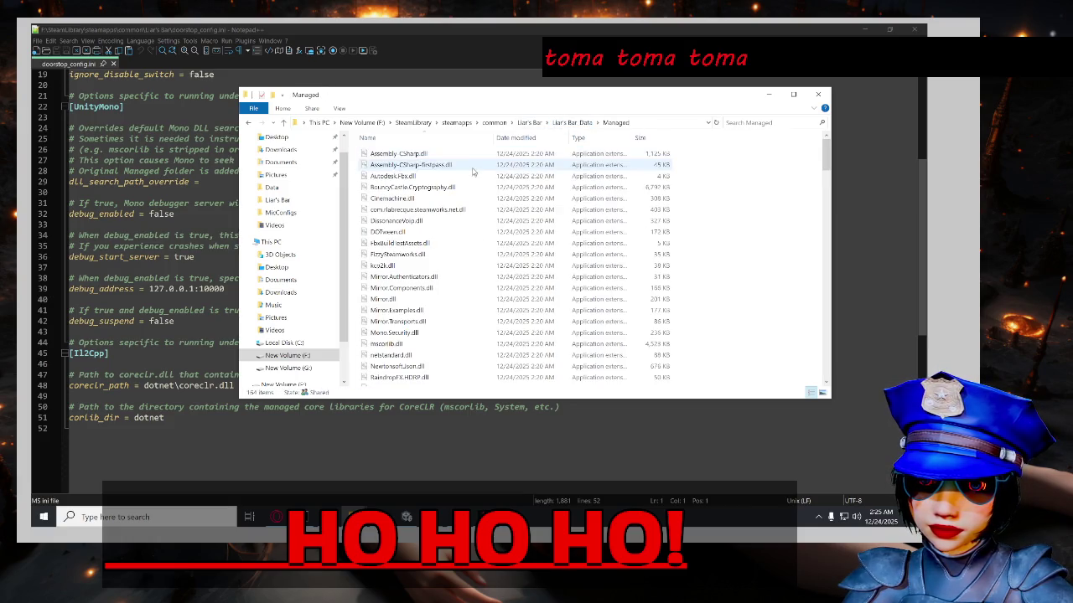
pyautogui.scroll(-15, 468, 252)
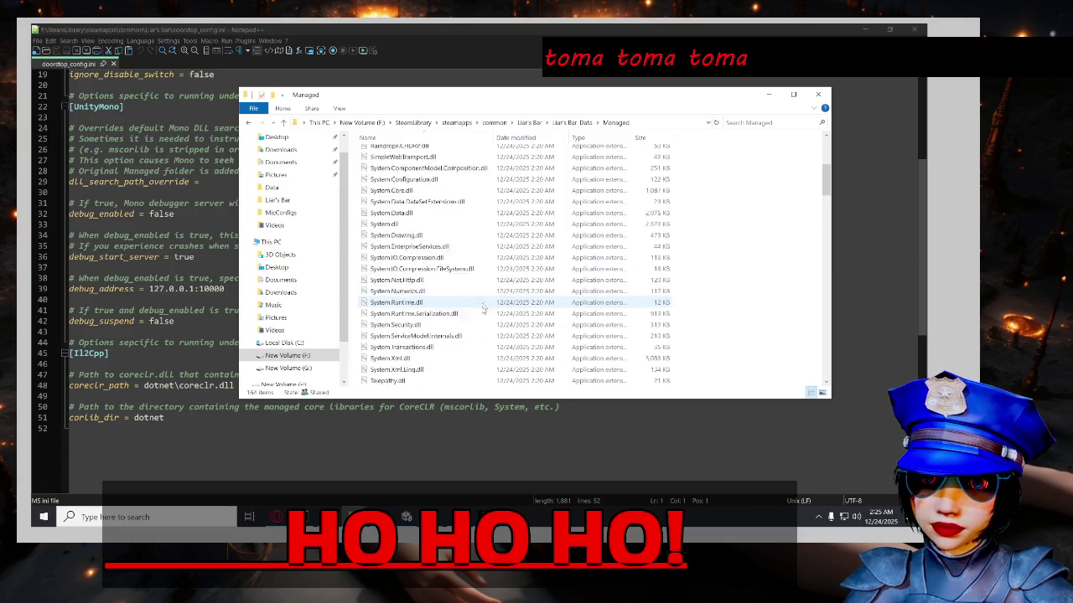
pyautogui.scroll(-3, 477, 309)
pyautogui.scroll(3, 499, 310)
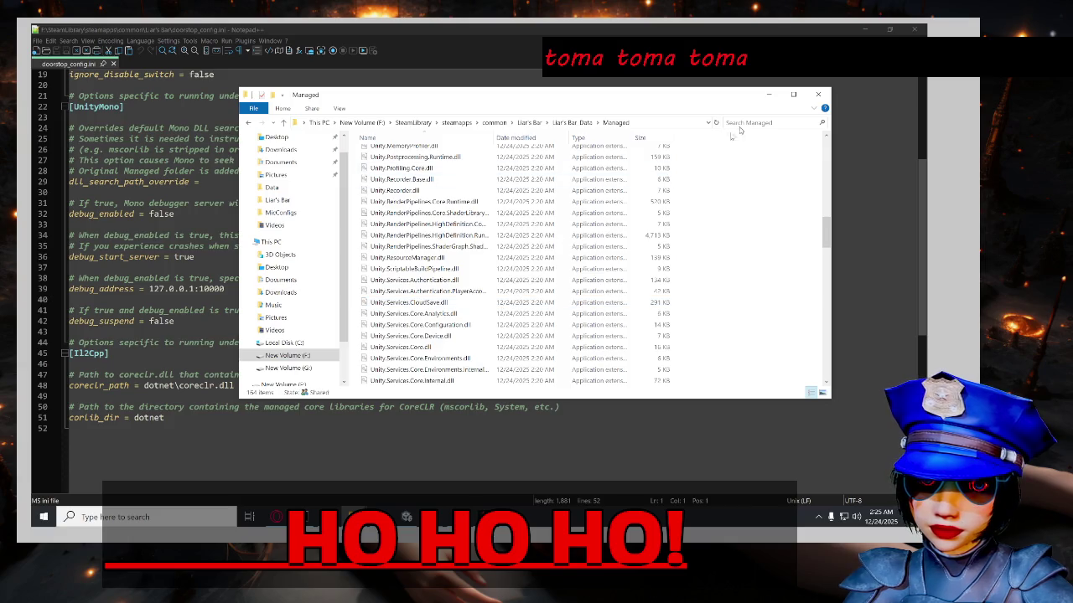
# Search Liar's Bar_Data for 'il2', find no matches, and switch to Firefox.
pyautogui.click(529, 124)
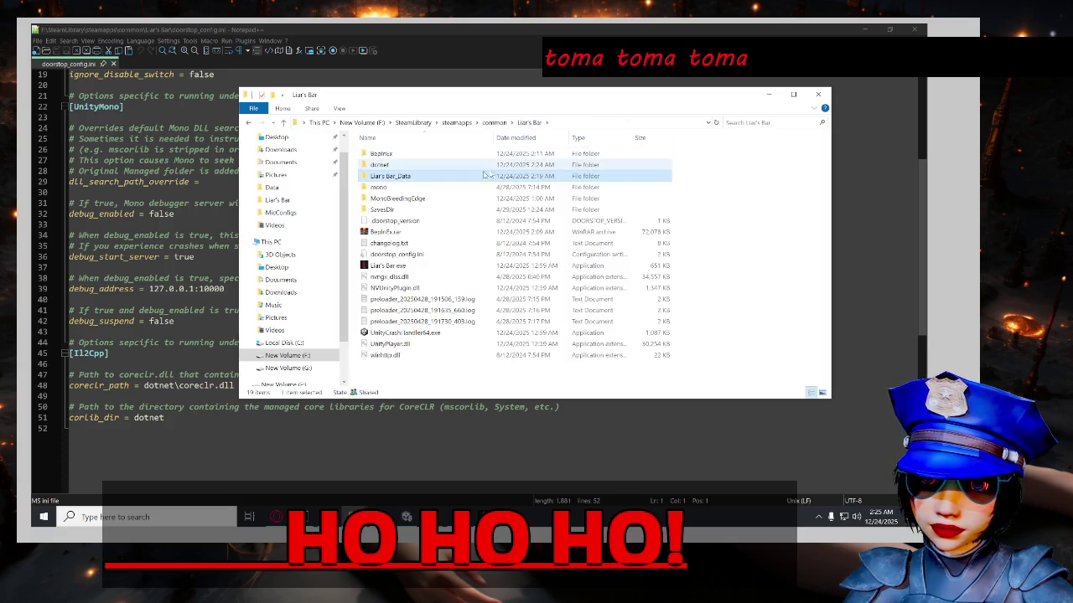
pyautogui.doubleClick(480, 166)
pyautogui.click(752, 123)
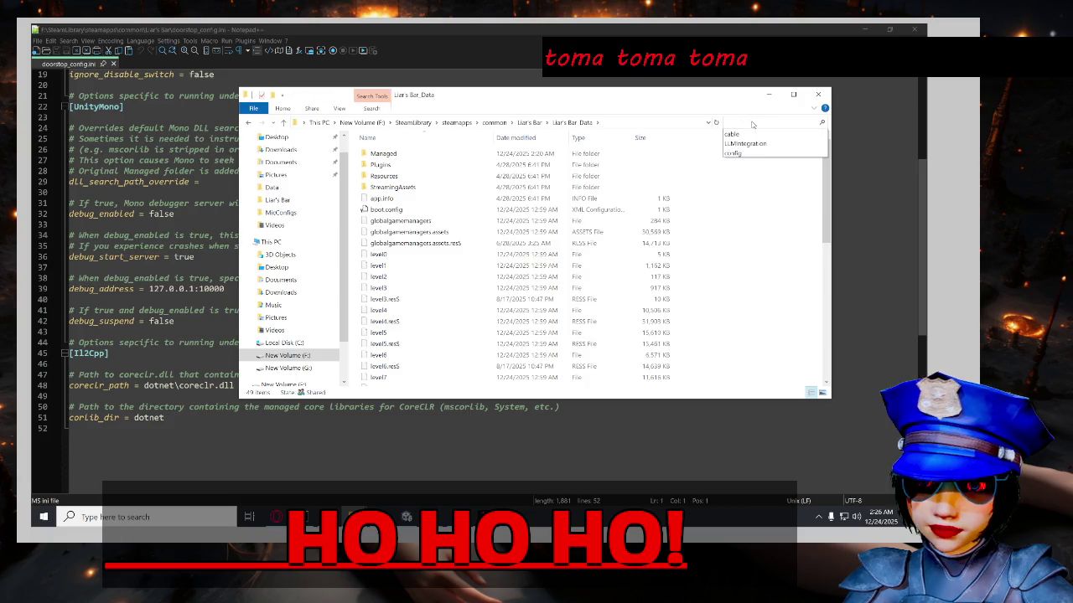
pyautogui.write('il2')
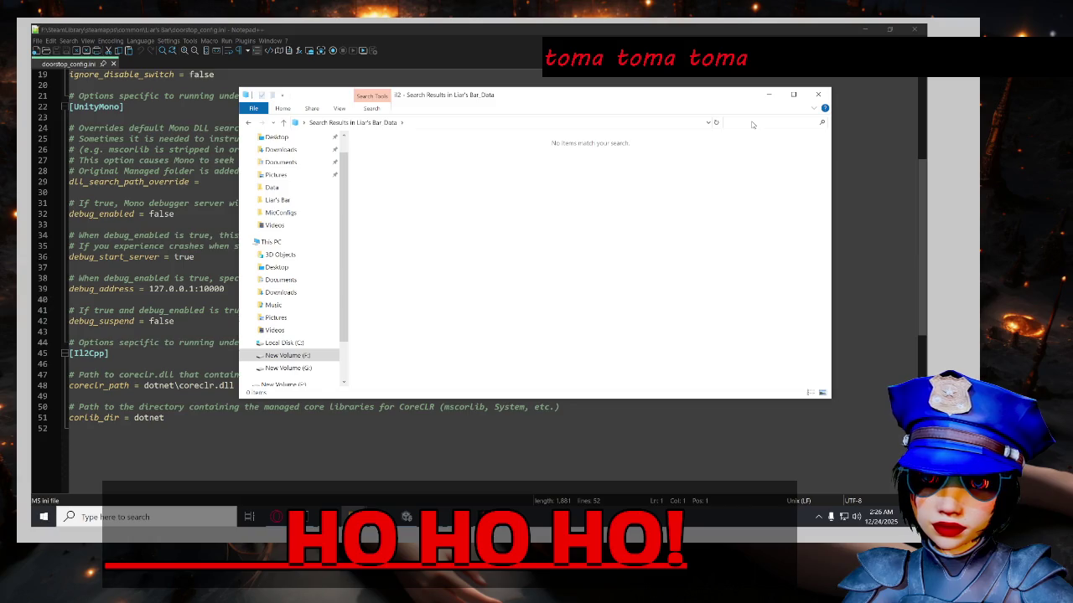
pyautogui.press('BackSpace')
pyautogui.press('BackSpace')
pyautogui.press('BackSpace')
pyautogui.hotkey('alt', 'Tab')
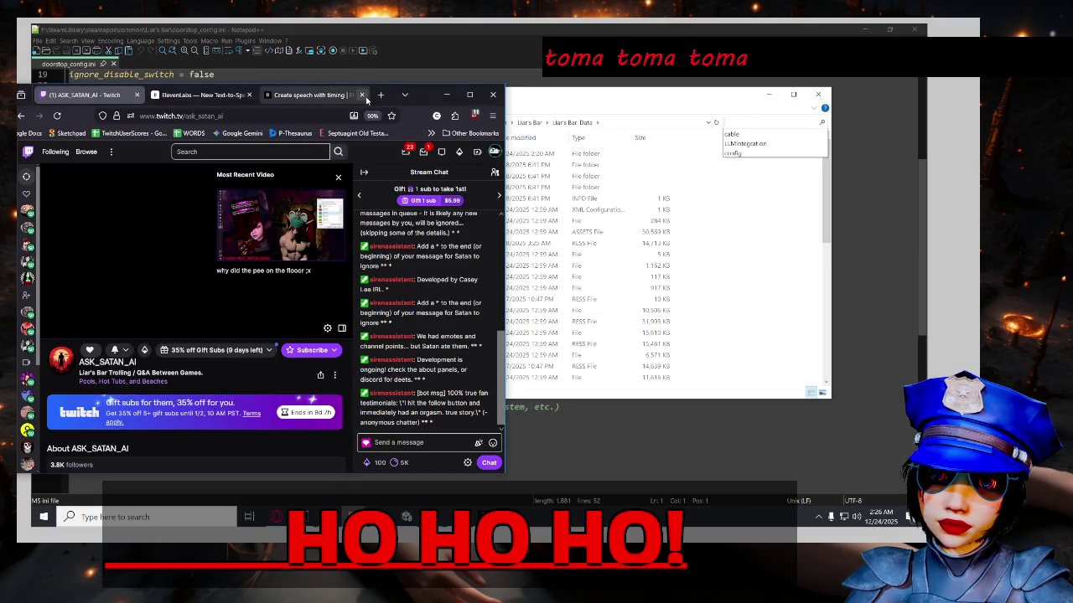
pyautogui.click(378, 97)
# Google 'how check a unity game is il2cpp ?' and expand the AI Overview to Other Methods.
pyautogui.write('h')
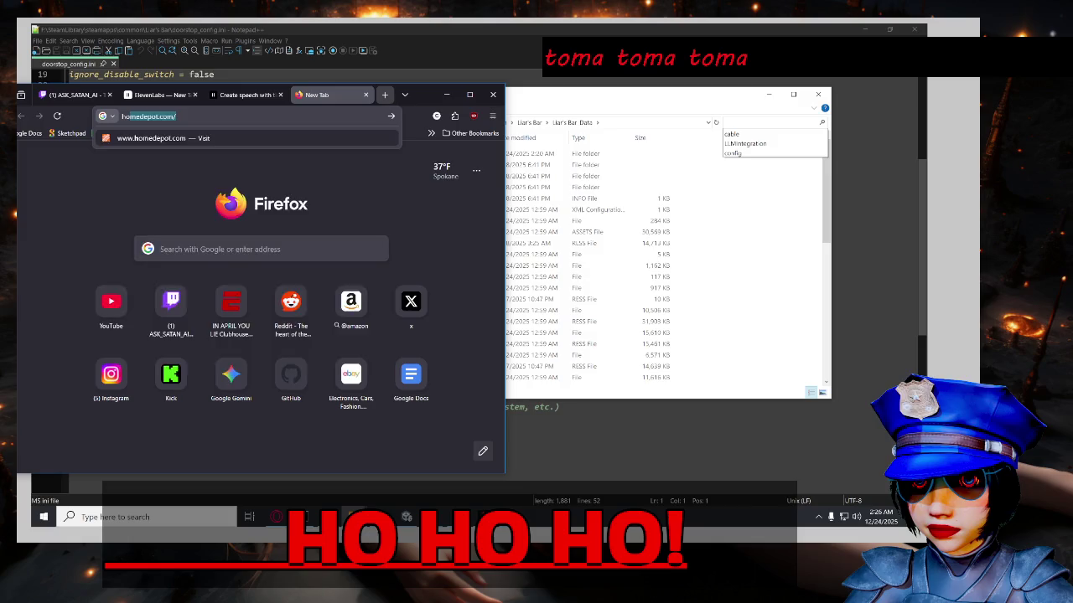
pyautogui.write('ow check a un')
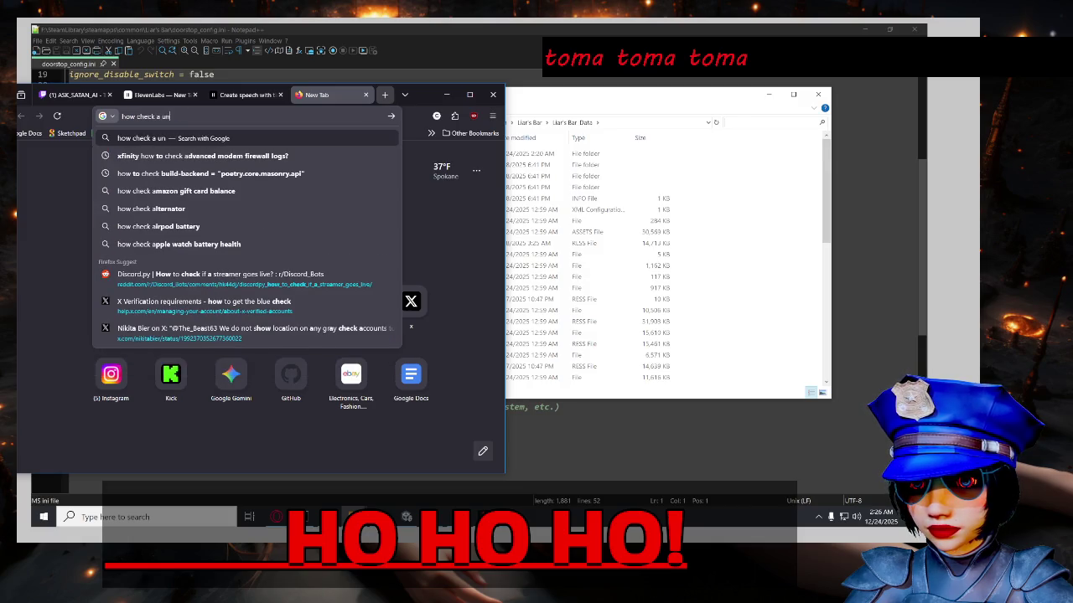
pyautogui.write('ity game is i')
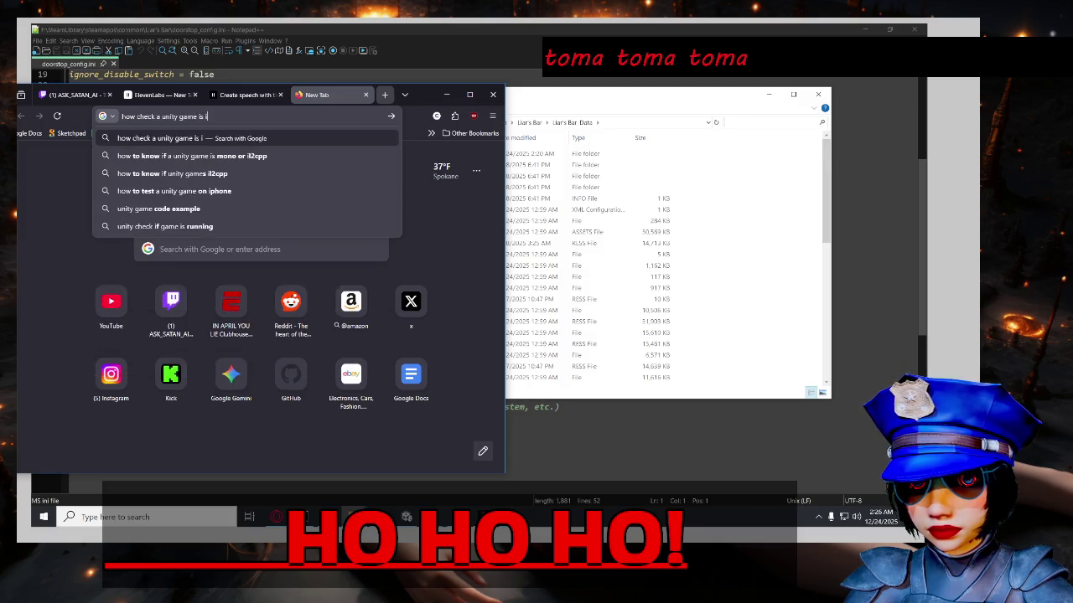
pyautogui.write('l2cpp ?')
pyautogui.press('Return')
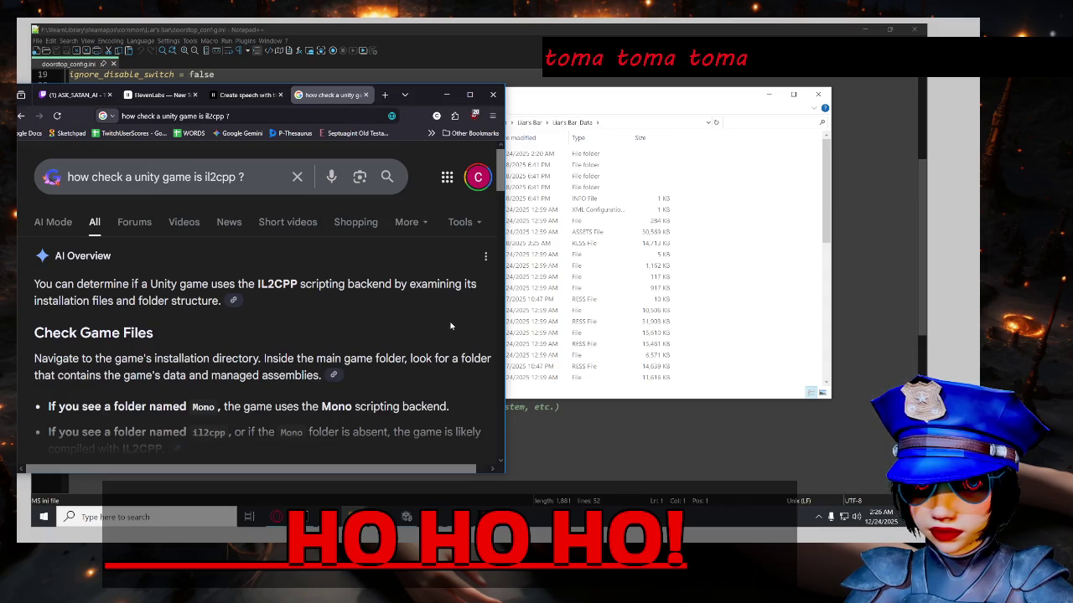
pyautogui.scroll(-1, 452, 326)
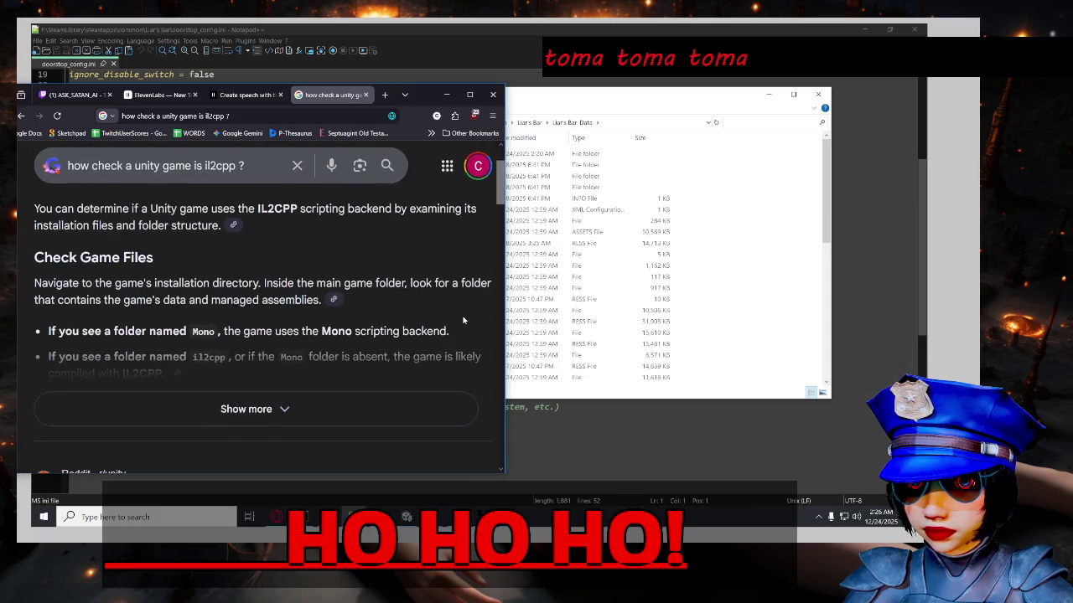
pyautogui.click(359, 408)
pyautogui.scroll(-1, 447, 344)
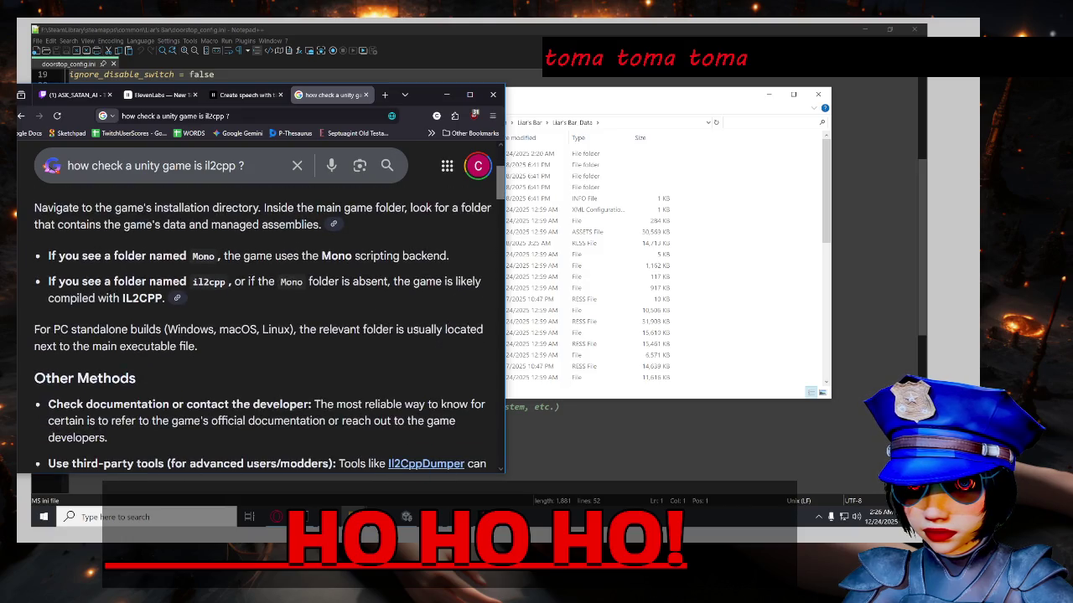
pyautogui.click(528, 288)
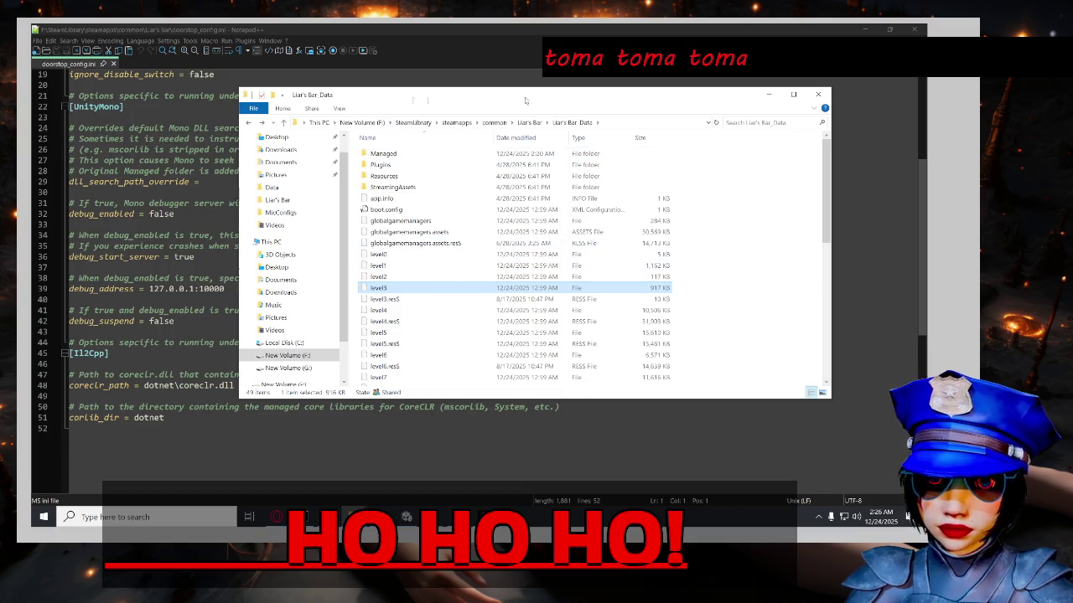
# Move the Explorer window aside and close doorstop_config.ini in Notepad++.
pyautogui.moveTo(527, 100); pyautogui.dragTo(684, 106)
pyautogui.click(687, 127)
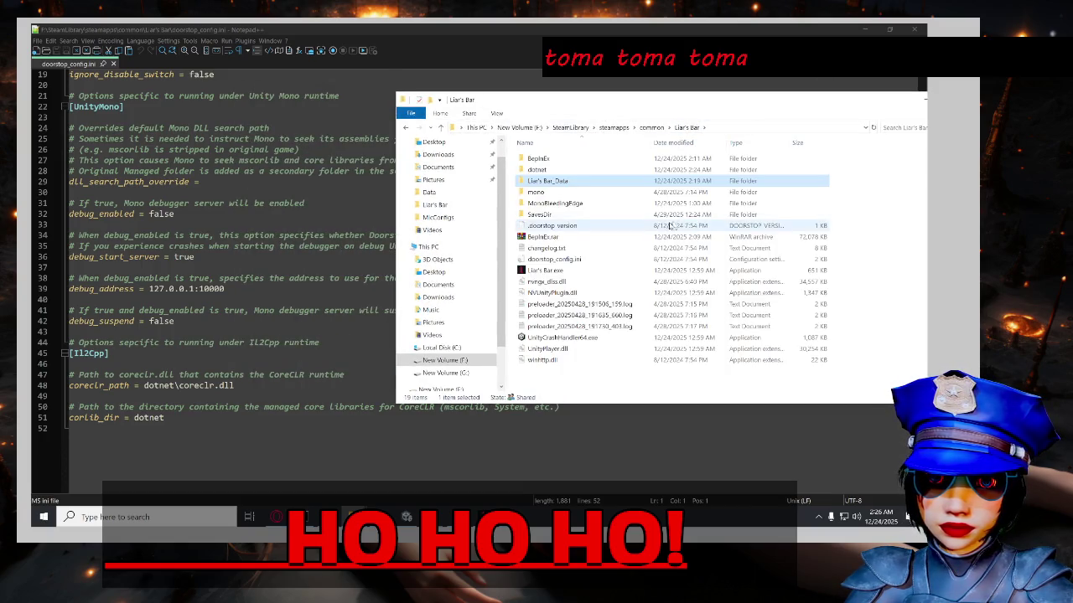
pyautogui.click(537, 192)
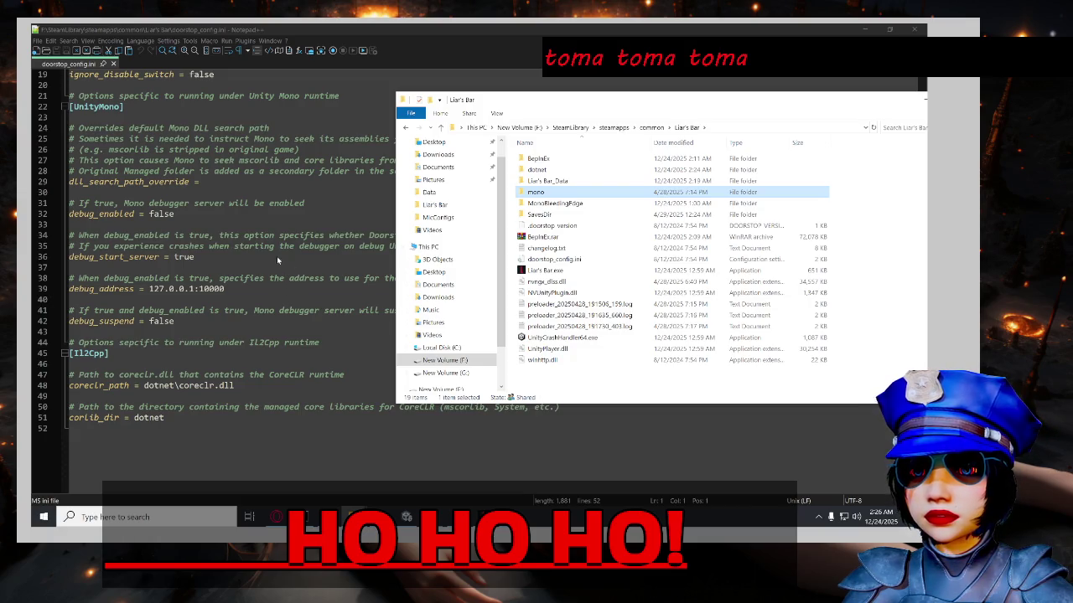
pyautogui.click(277, 257)
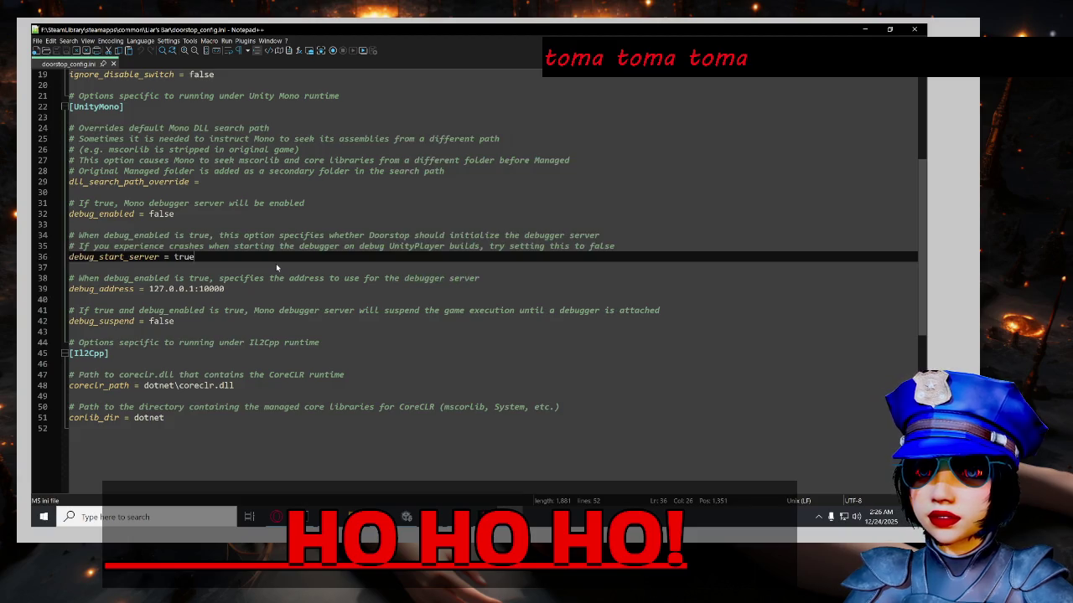
pyautogui.scroll(1, 276, 272)
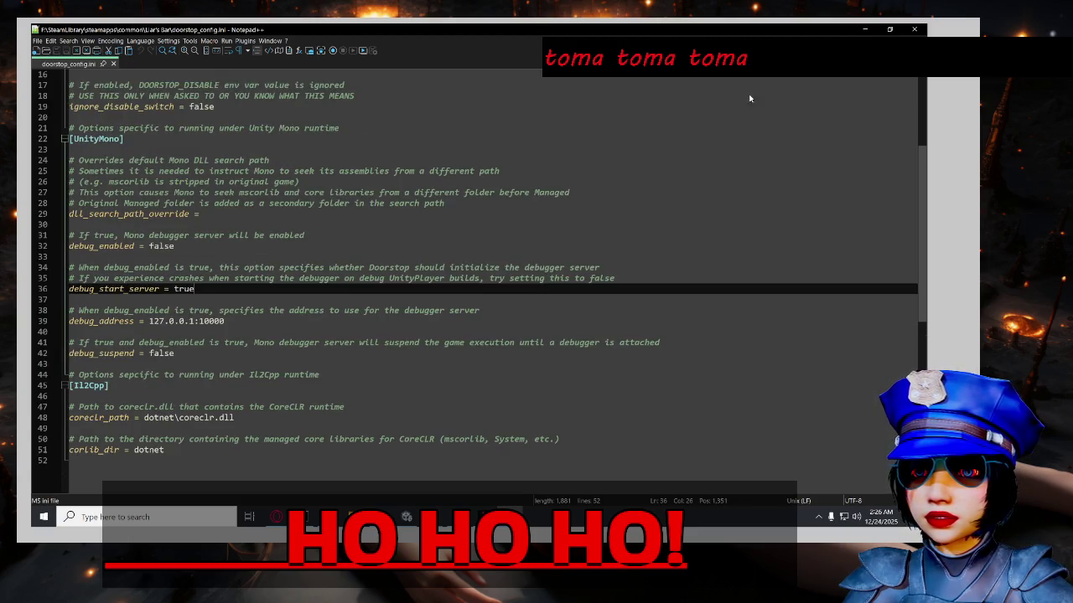
pyautogui.click(922, 35)
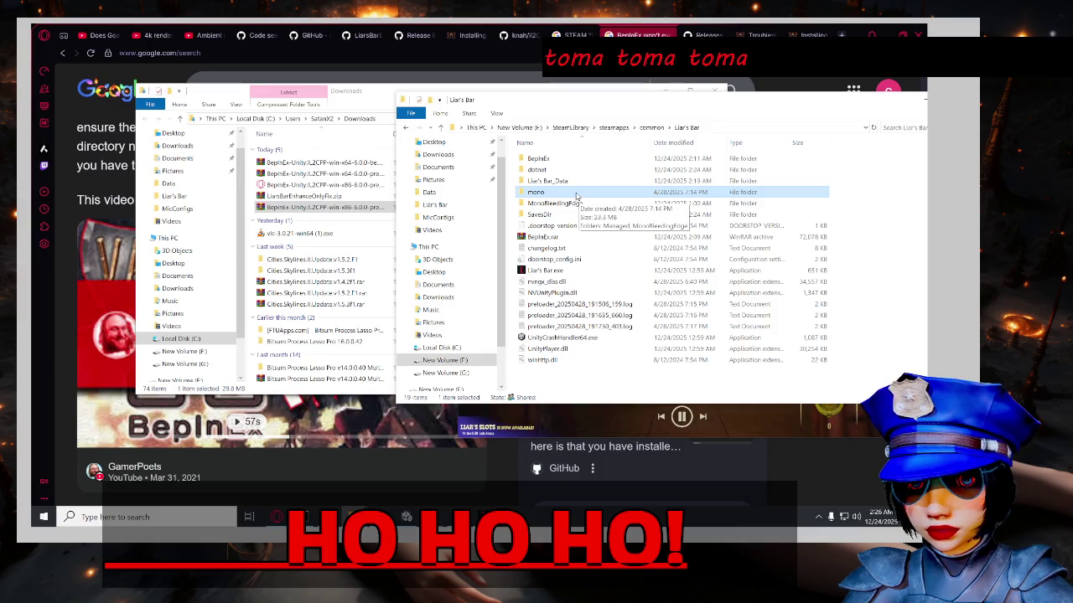
# Look over the game folder's files, then open the mono\Managed folder.
pyautogui.click(672, 317)
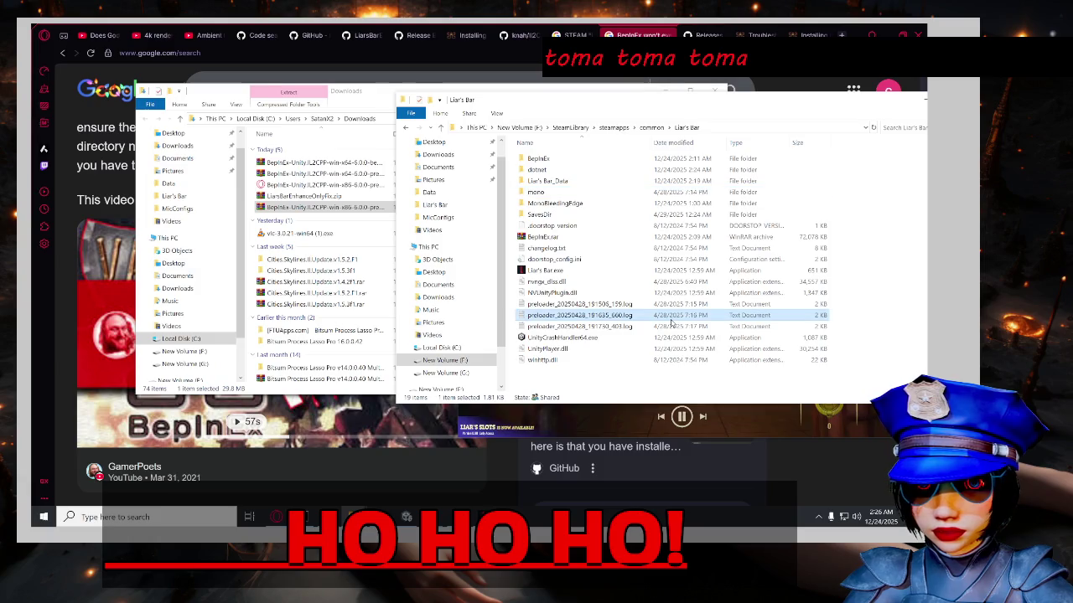
pyautogui.click(634, 281)
pyautogui.click(631, 304)
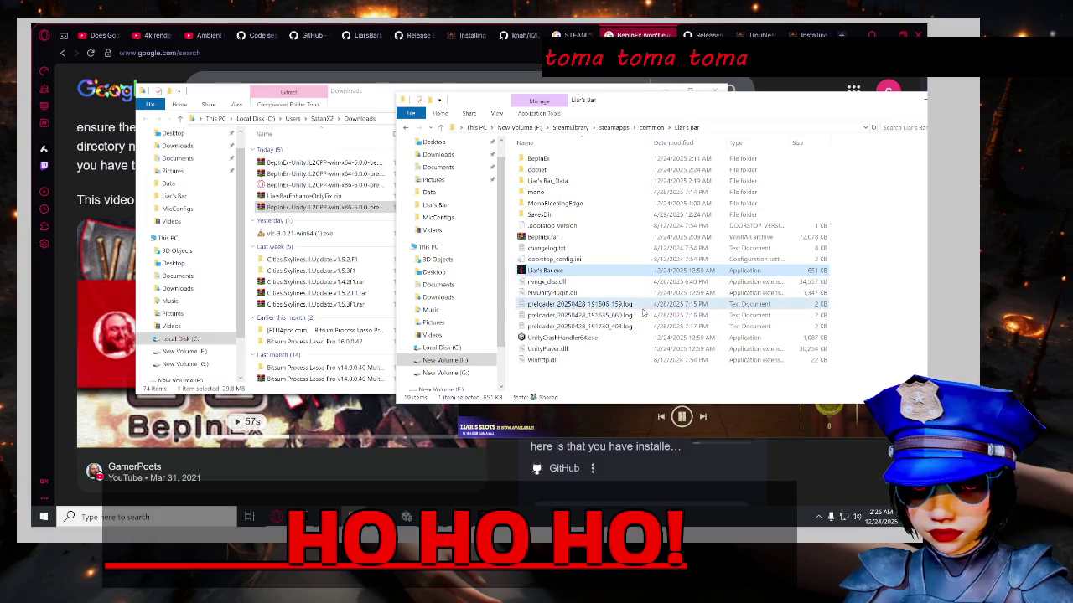
pyautogui.click(623, 238)
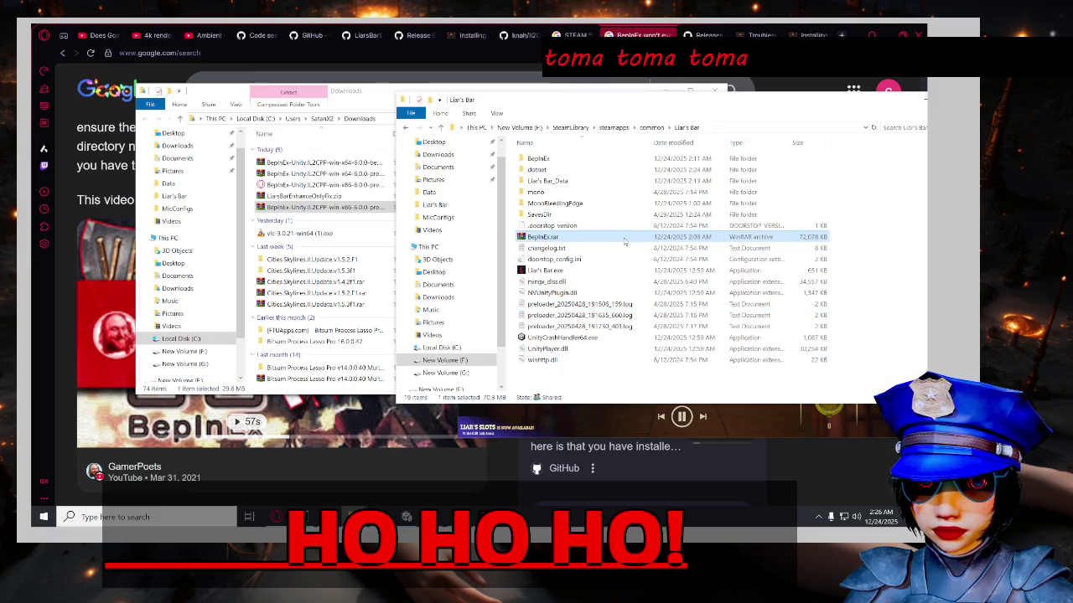
pyautogui.click(592, 195)
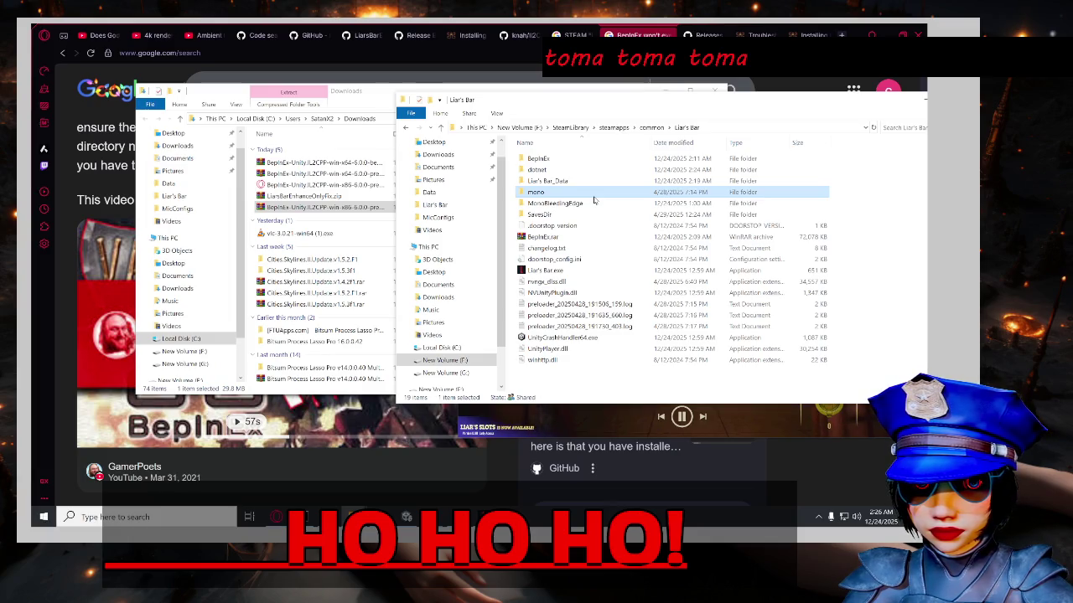
pyautogui.doubleClick(593, 196)
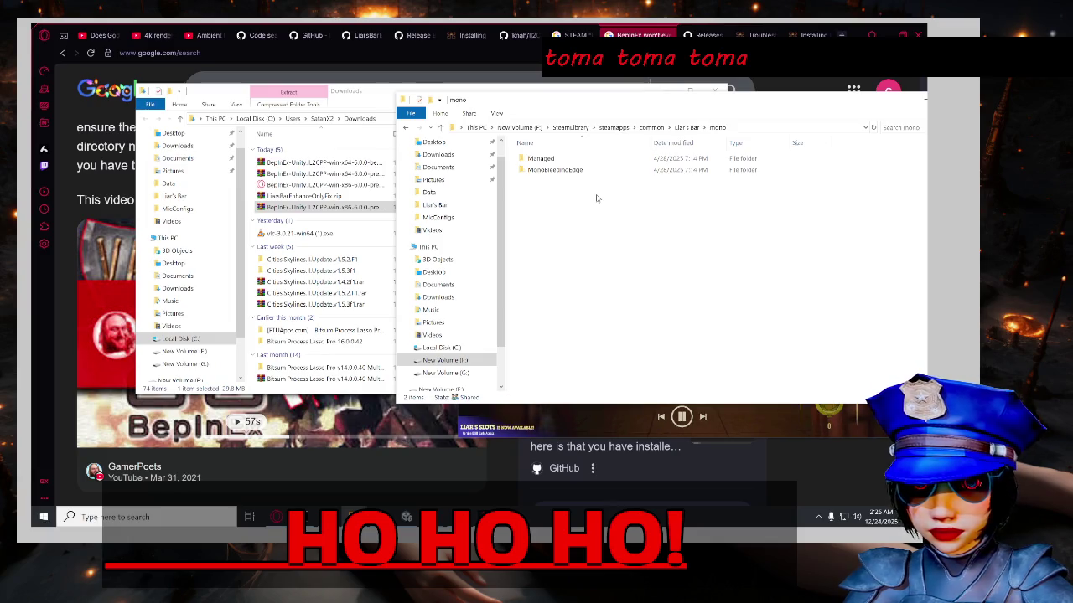
pyautogui.doubleClick(567, 159)
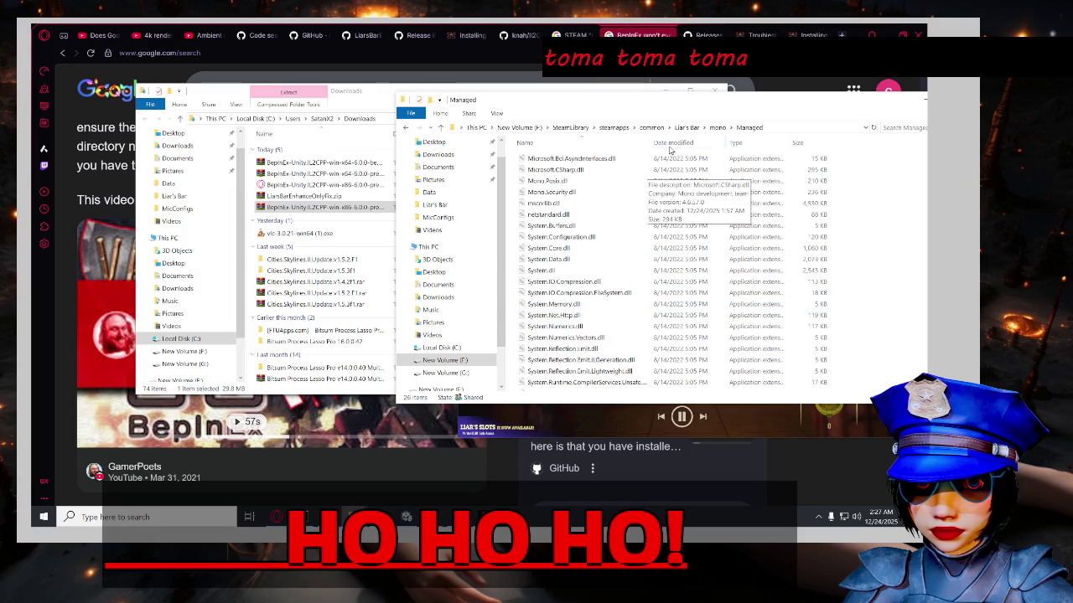
# Inspect MonoBleedingEdge and its EmbedRuntime folder, then return to the browser.
pyautogui.click(719, 128)
pyautogui.doubleClick(694, 170)
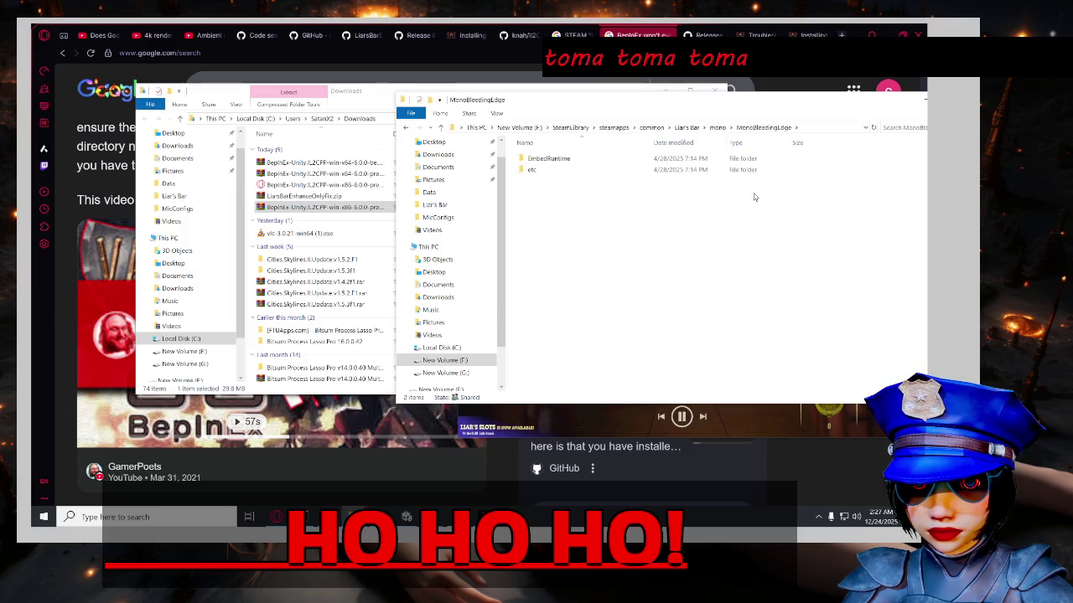
pyautogui.doubleClick(709, 160)
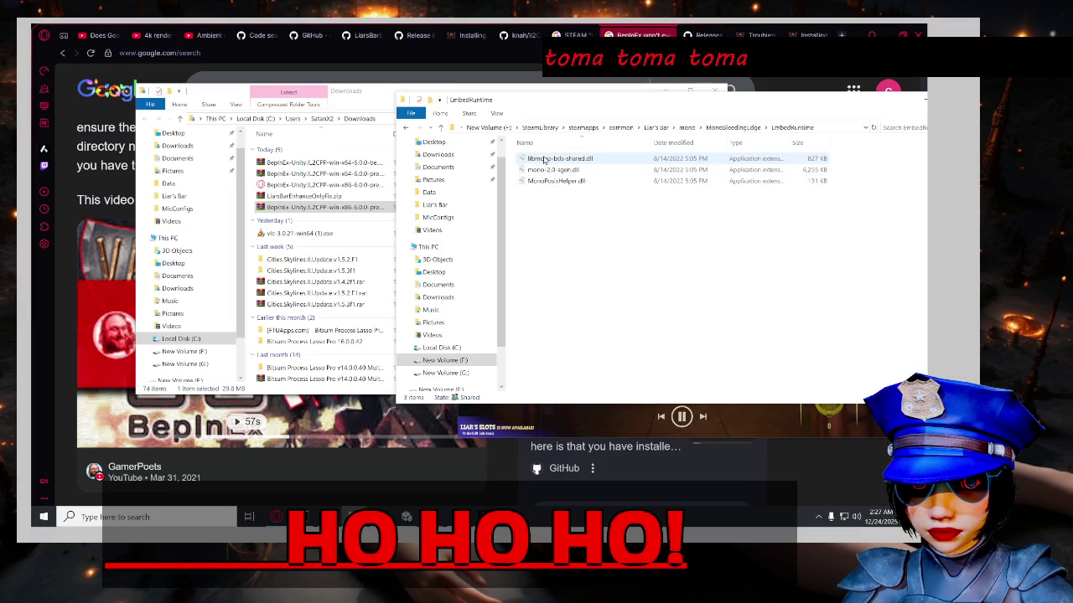
pyautogui.click(723, 128)
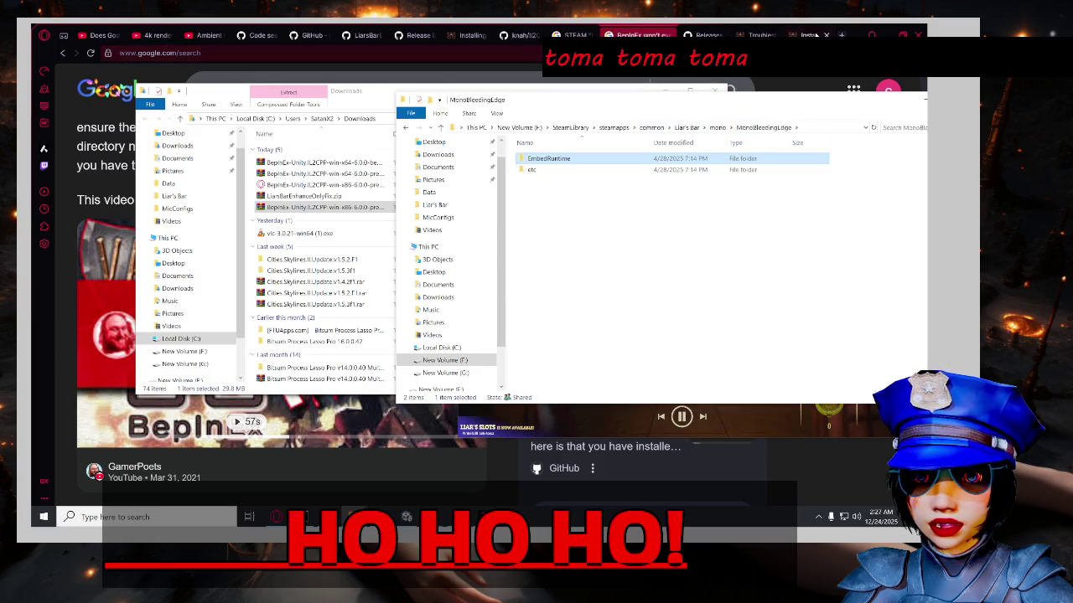
pyautogui.click(815, 34)
pyautogui.hotkey('ctrl', 't')
# Search Google in a new tab for "liar's bar back to mono".
pyautogui.write('lli')
pyautogui.press('BackSpace')
pyautogui.press('BackSpace')
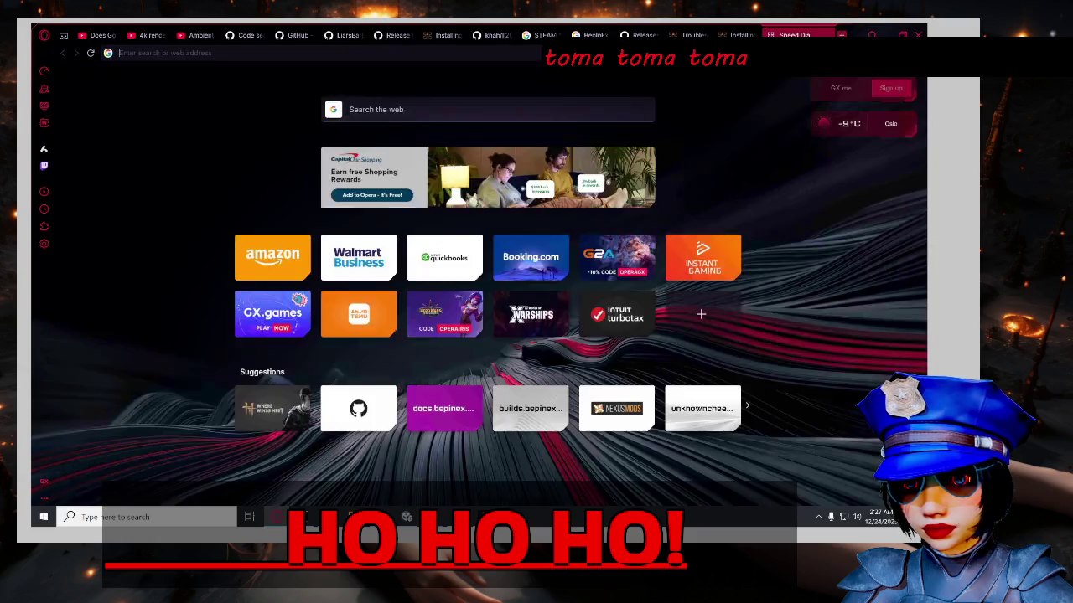
pyautogui.write("liar's bar ")
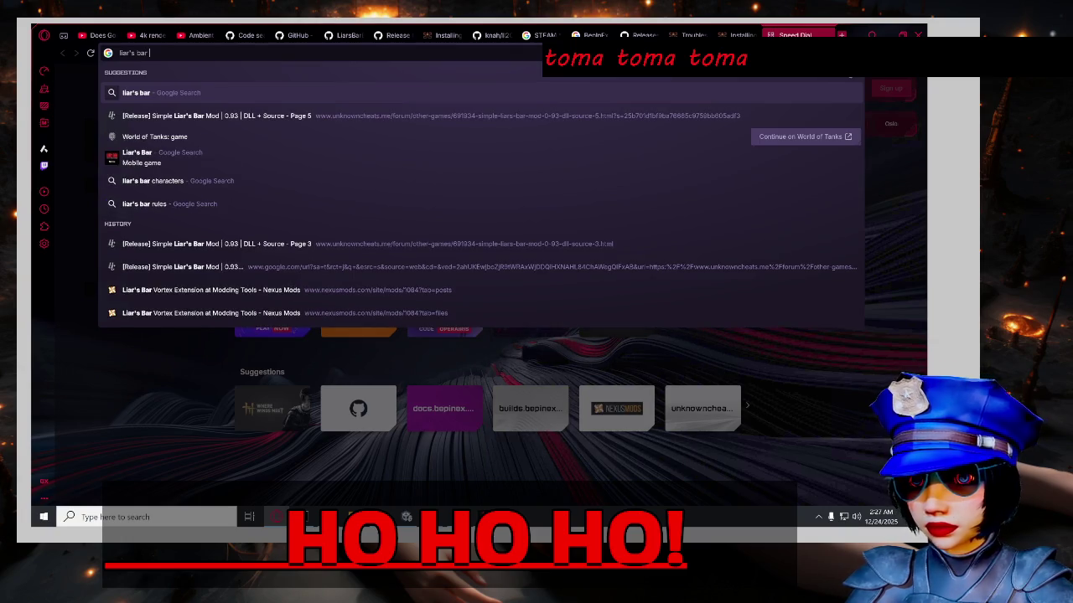
pyautogui.write('back to ma')
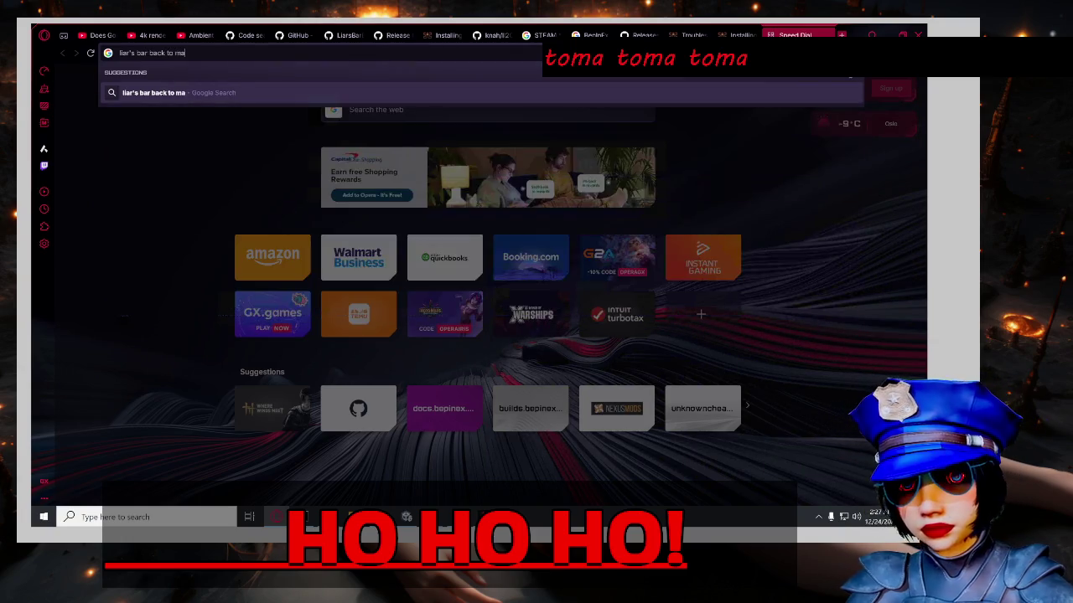
pyautogui.press('BackSpace')
pyautogui.write('ono')
pyautogui.press('Return')
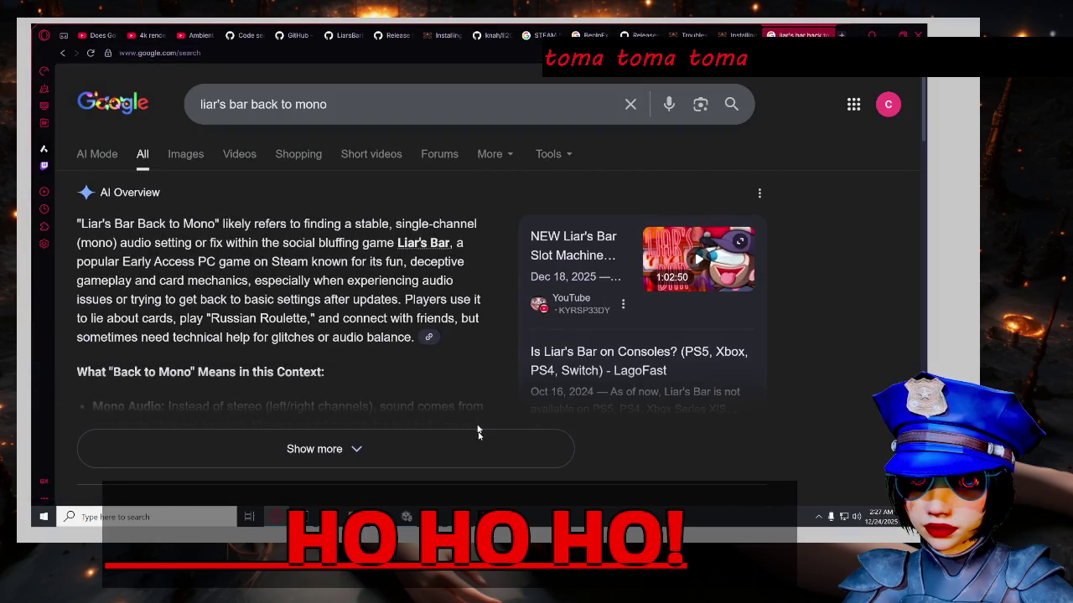
# Expand the AI Overview, read through the results, and select 'back to mono' in the query.
pyautogui.scroll(-1, 495, 424)
pyautogui.click(495, 396)
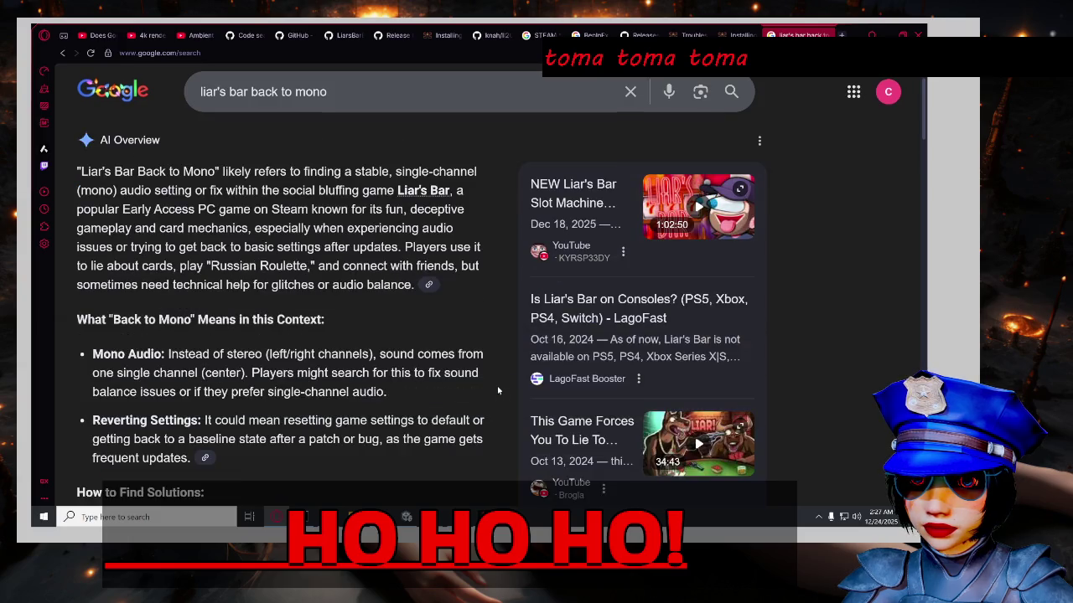
pyautogui.scroll(-2, 497, 378)
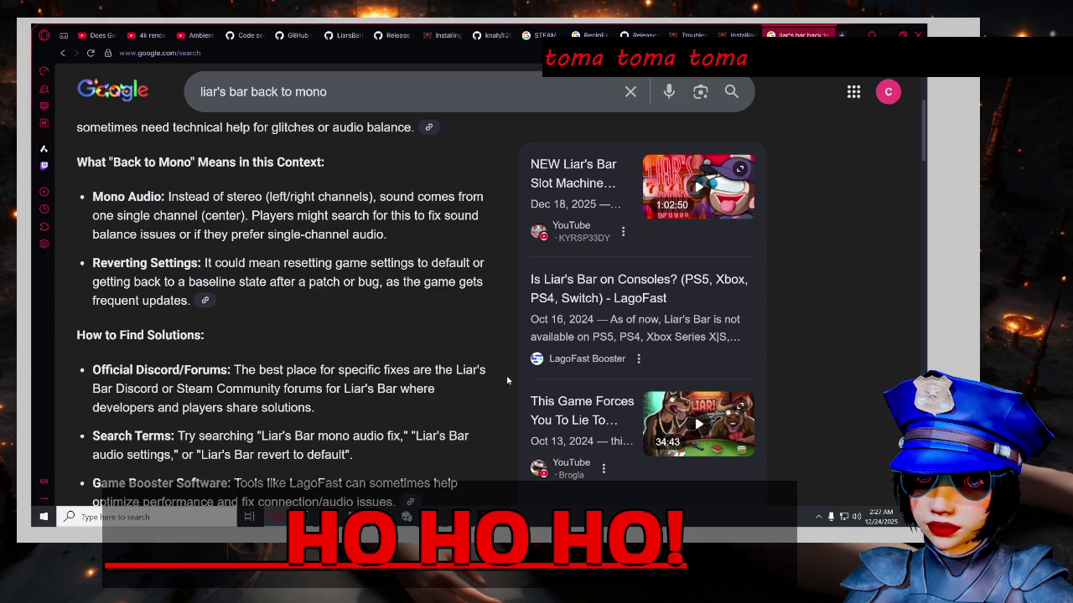
pyautogui.scroll(-6, 506, 380)
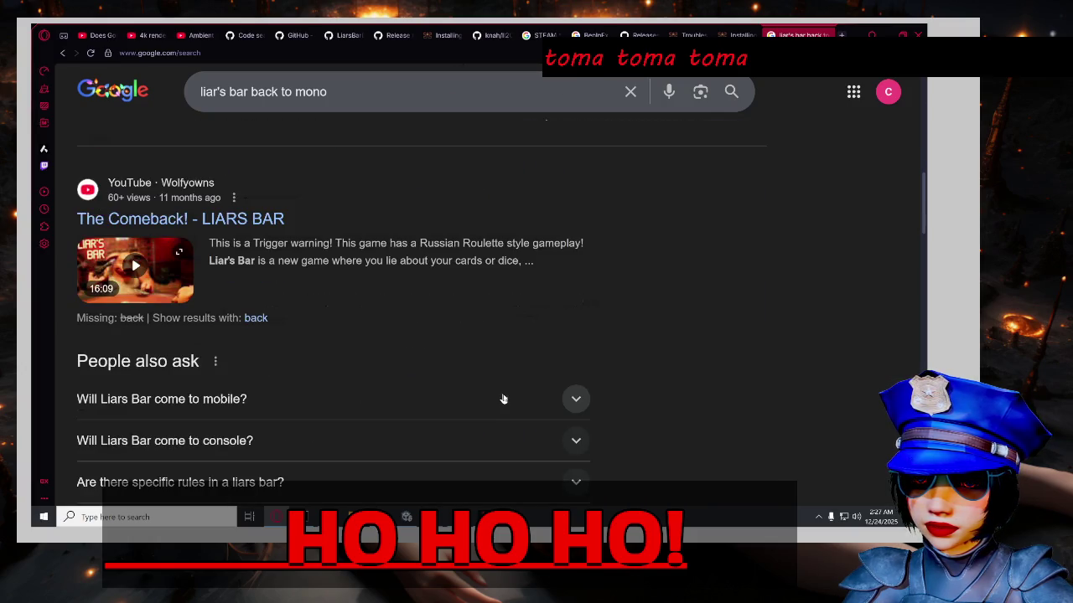
pyautogui.scroll(-4, 505, 399)
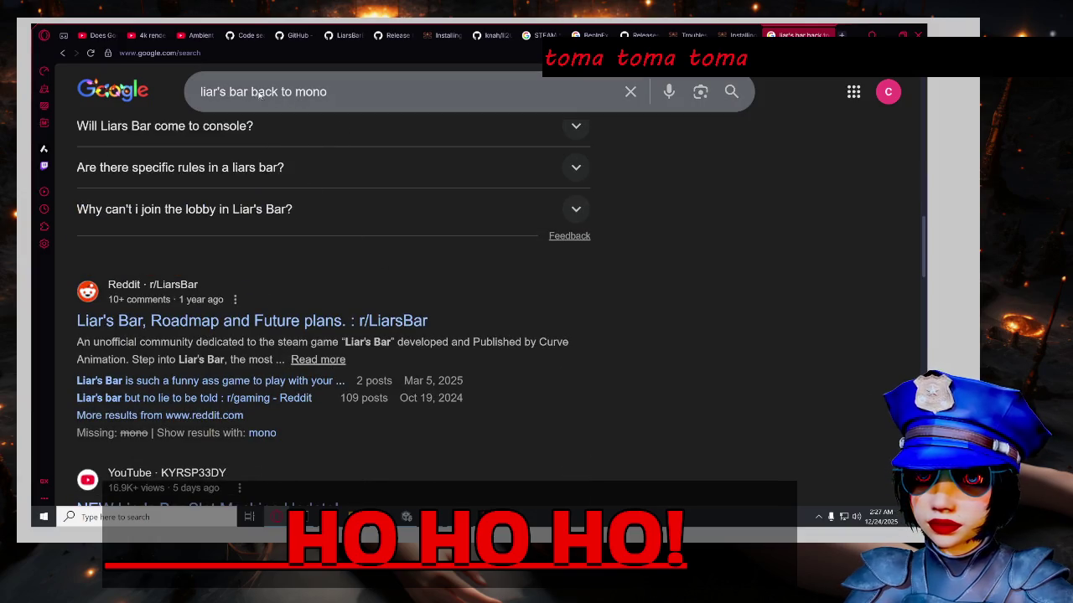
pyautogui.moveTo(250, 93); pyautogui.dragTo(489, 99)
# Search "liar's bar drop il2cpp" and read the expanded AI Overview's performance-issue solutions.
pyautogui.write('dro')
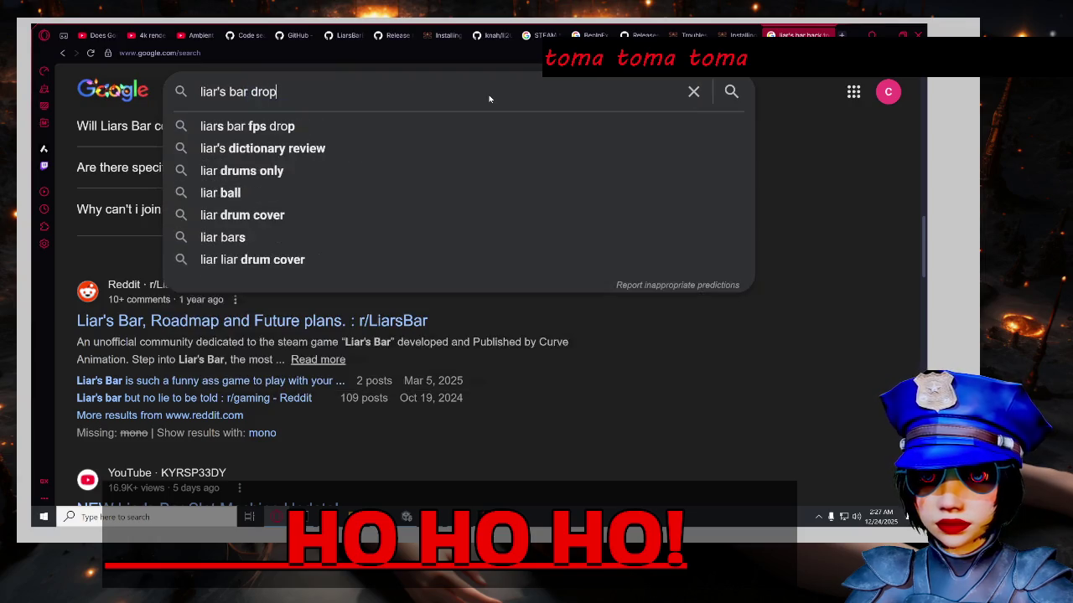
pyautogui.write('p ')
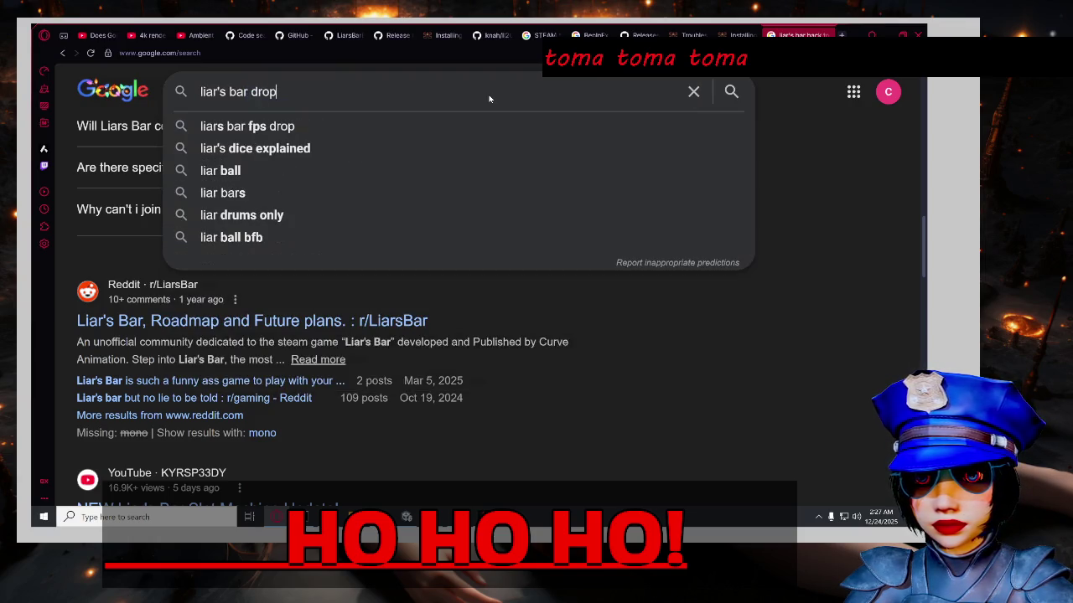
pyautogui.write('il2')
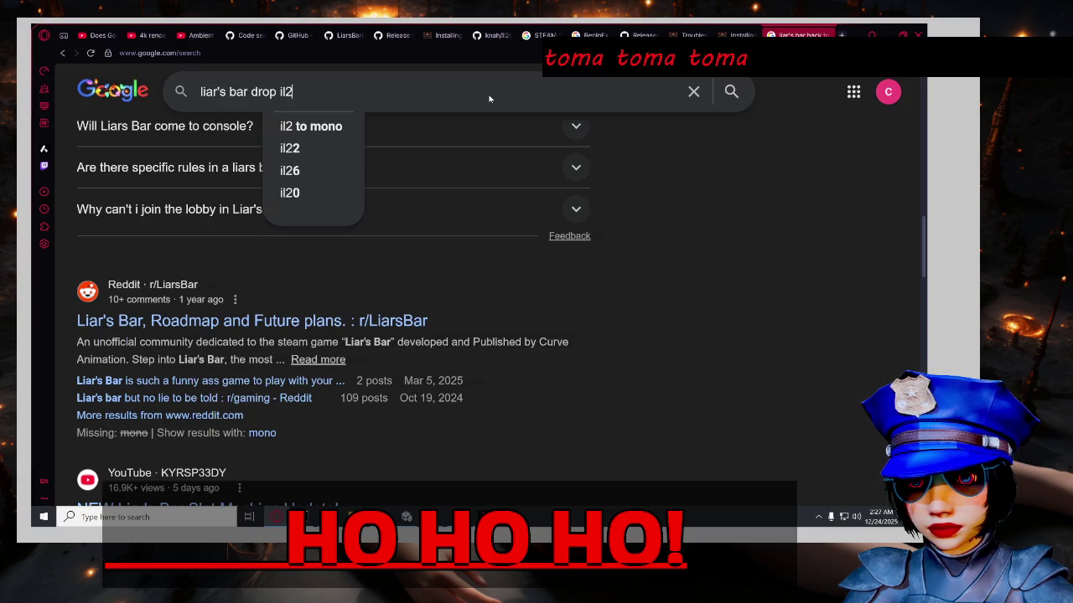
pyautogui.write('cpp')
pyautogui.press('Return')
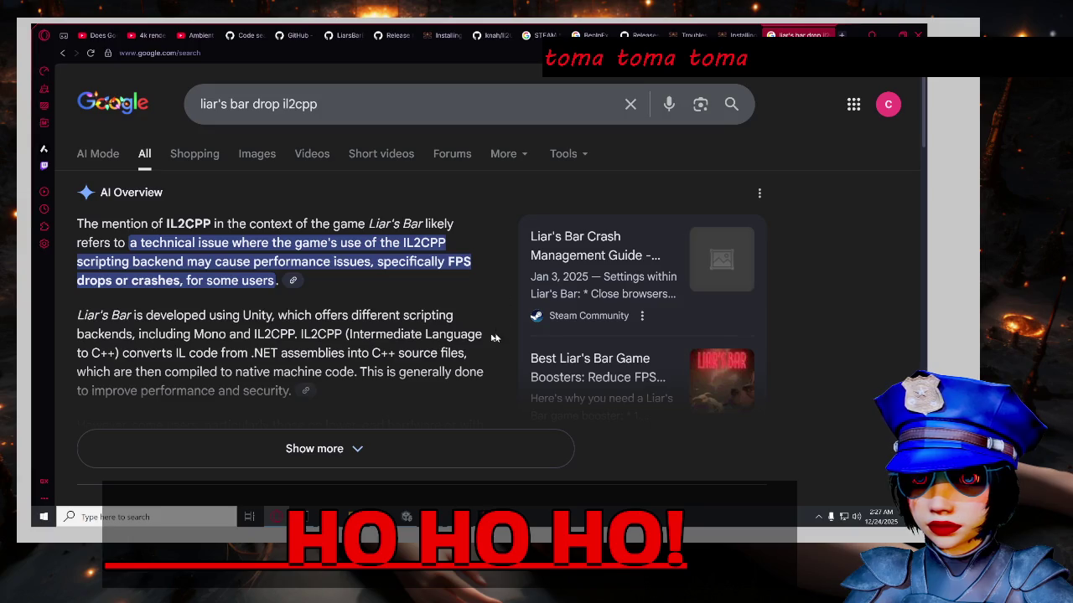
pyautogui.scroll(-1, 512, 354)
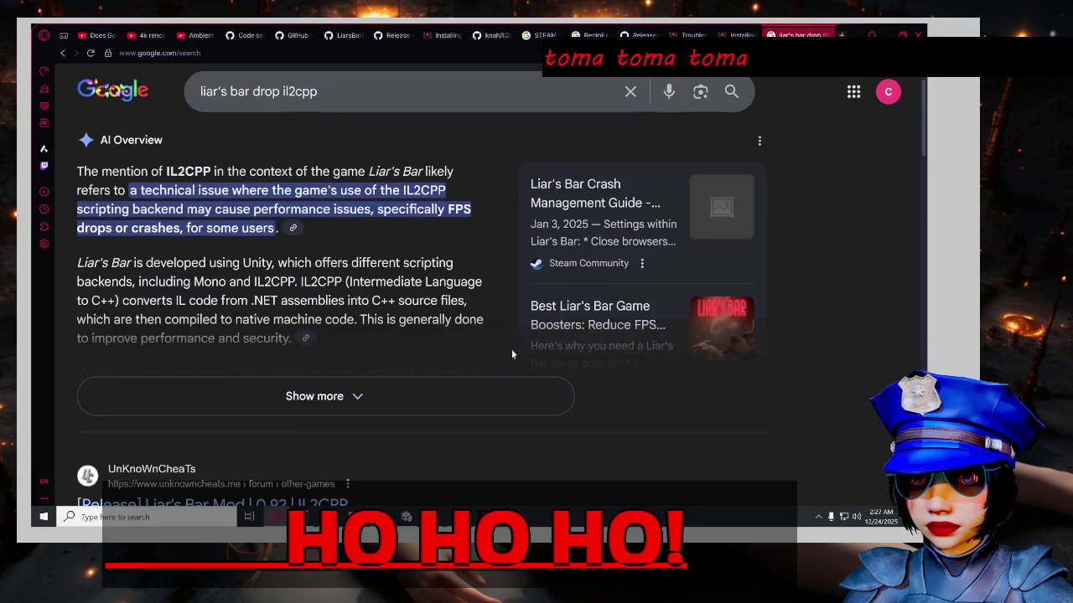
pyautogui.click(499, 394)
pyautogui.scroll(-2, 506, 359)
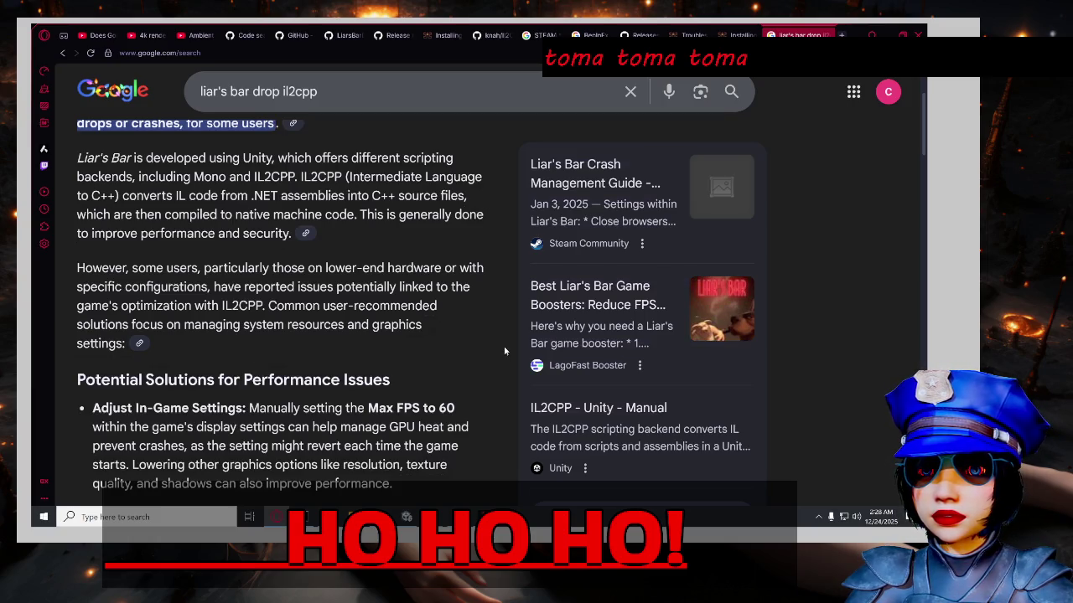
pyautogui.scroll(-1, 504, 351)
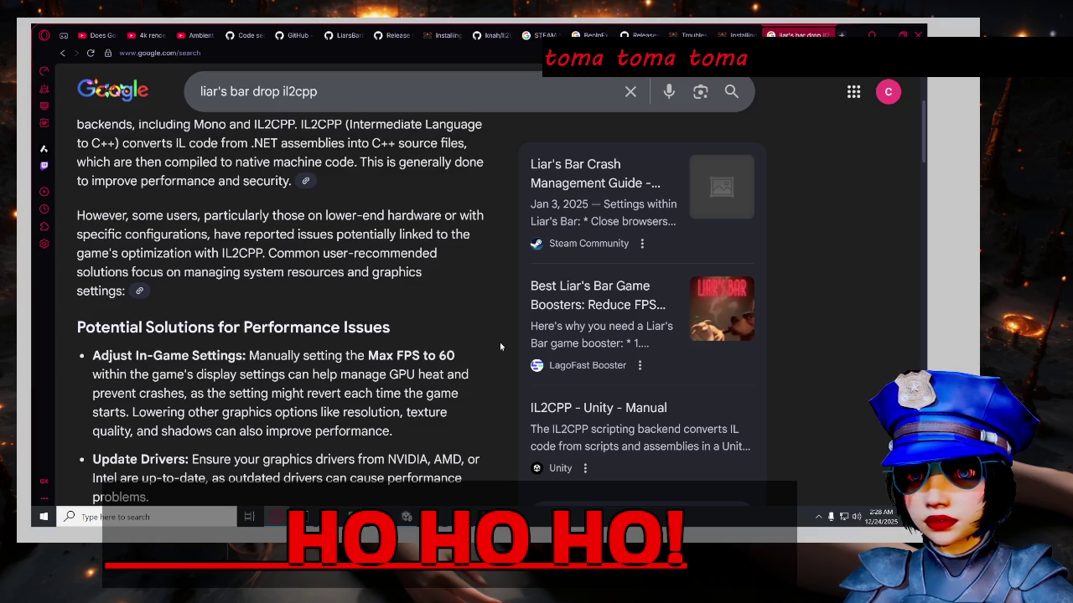
pyautogui.scroll(-1, 500, 344)
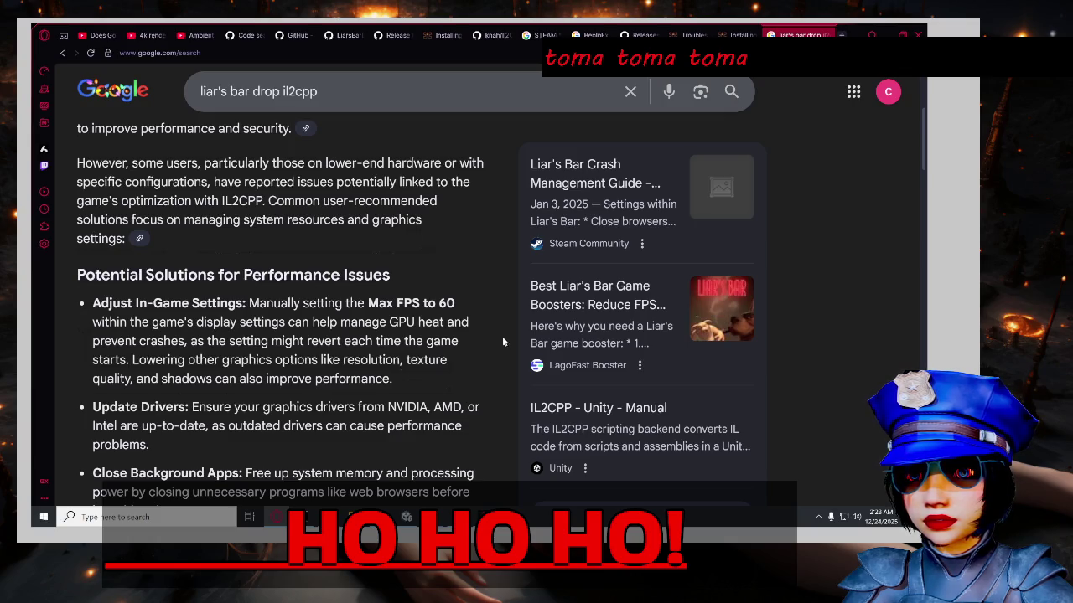
pyautogui.scroll(-2, 503, 342)
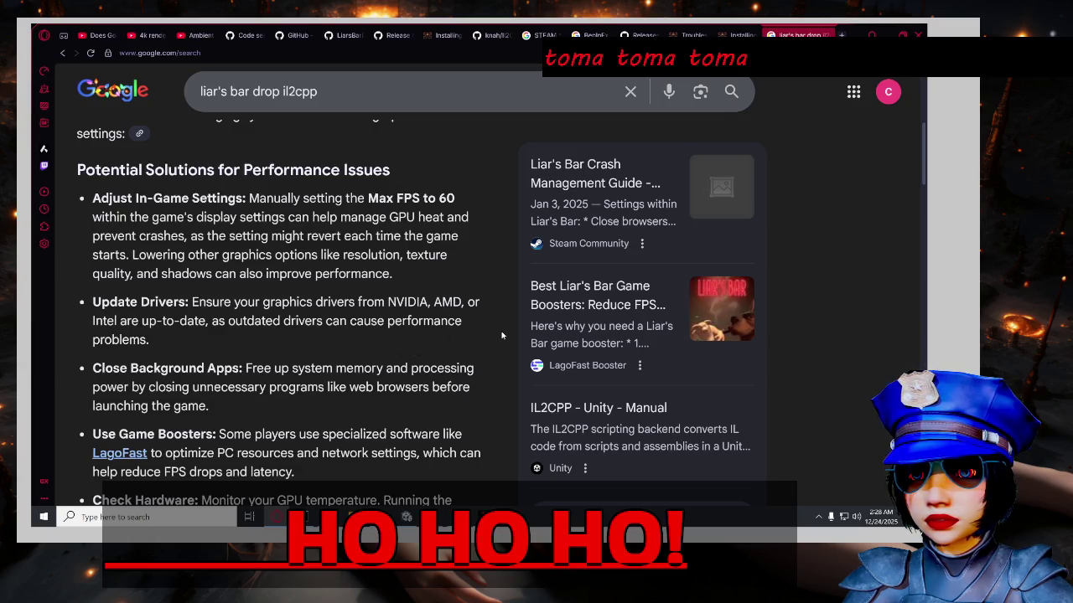
pyautogui.scroll(-5, 500, 336)
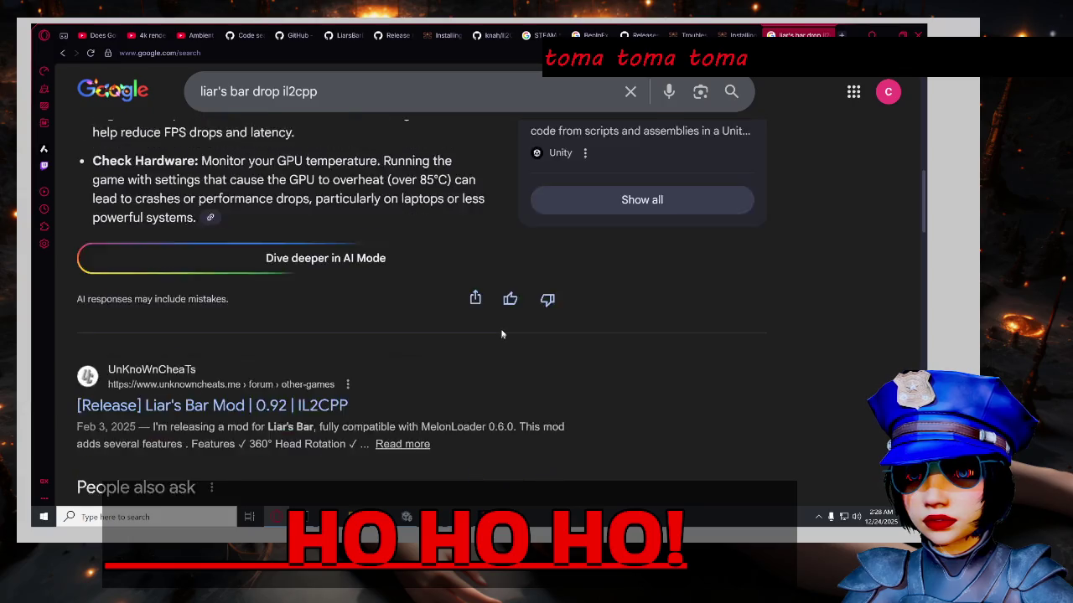
pyautogui.scroll(-1, 500, 332)
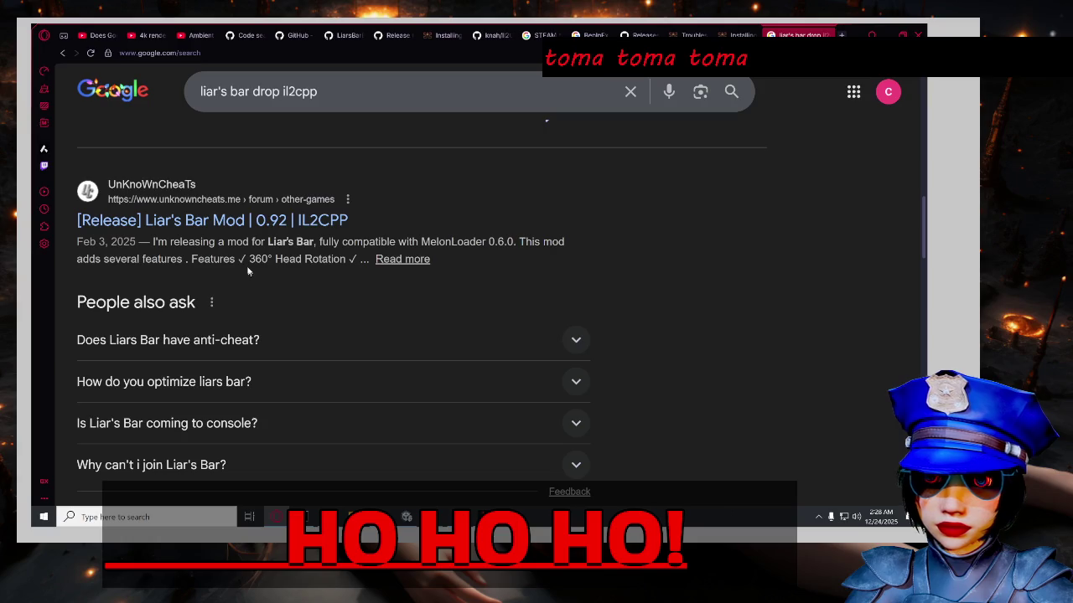
pyautogui.scroll(-3, 238, 262)
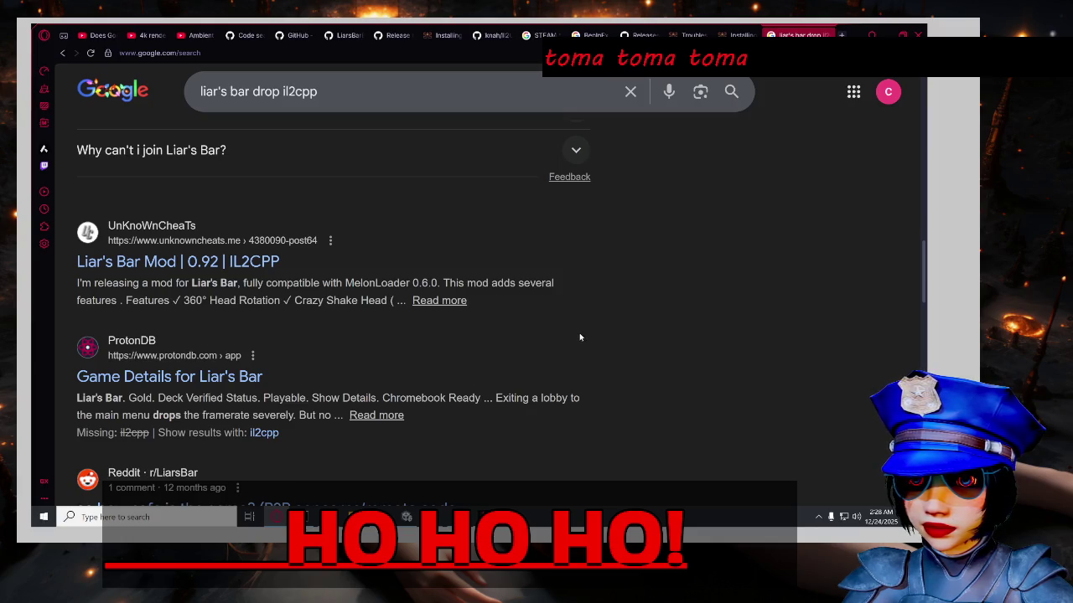
pyautogui.scroll(-1, 580, 337)
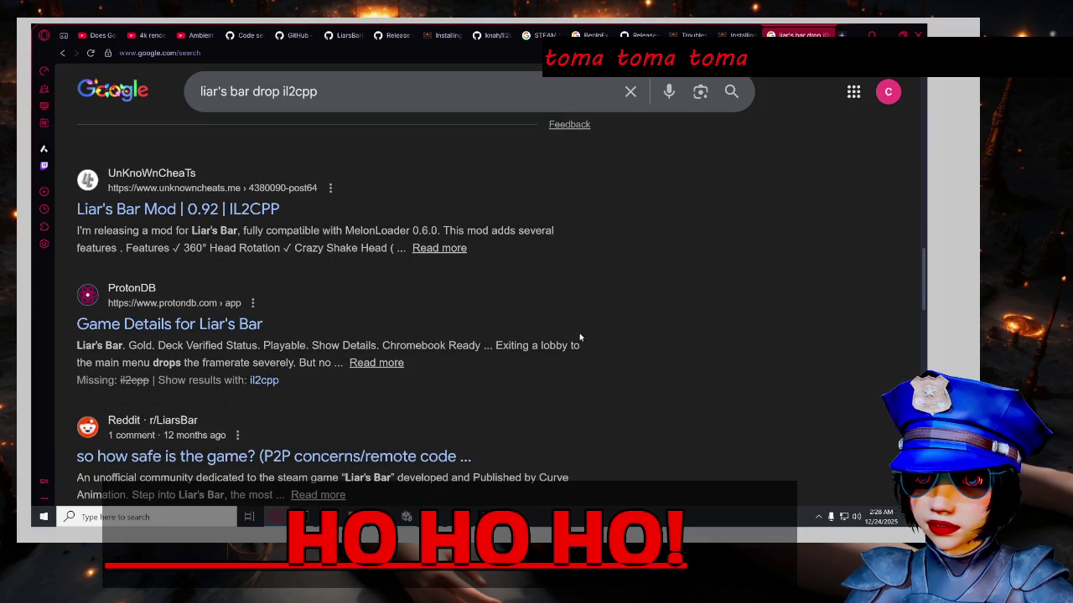
pyautogui.scroll(-3, 579, 337)
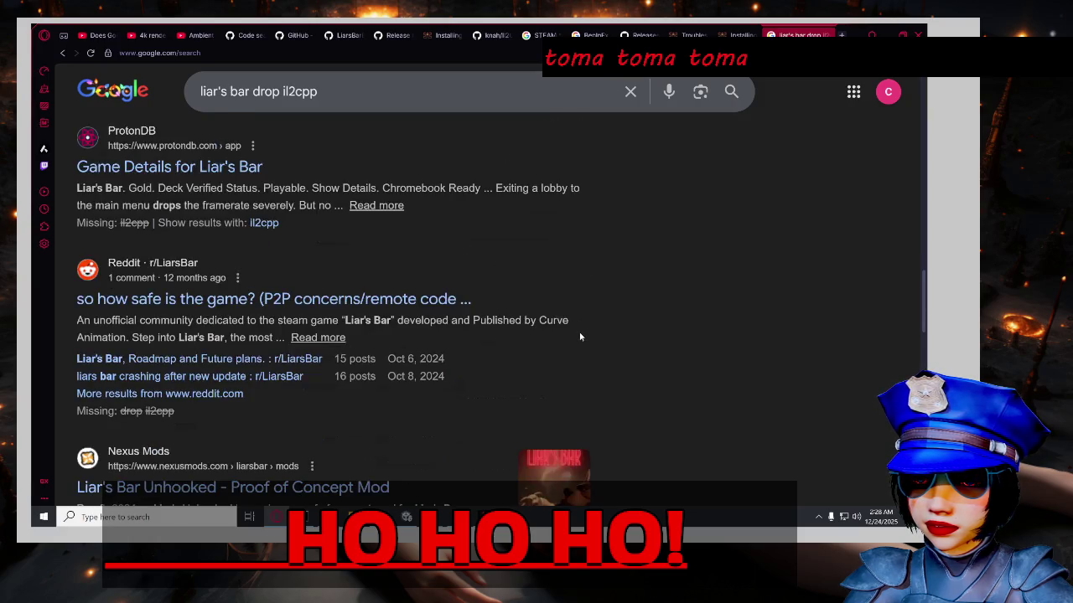
pyautogui.scroll(-3, 579, 337)
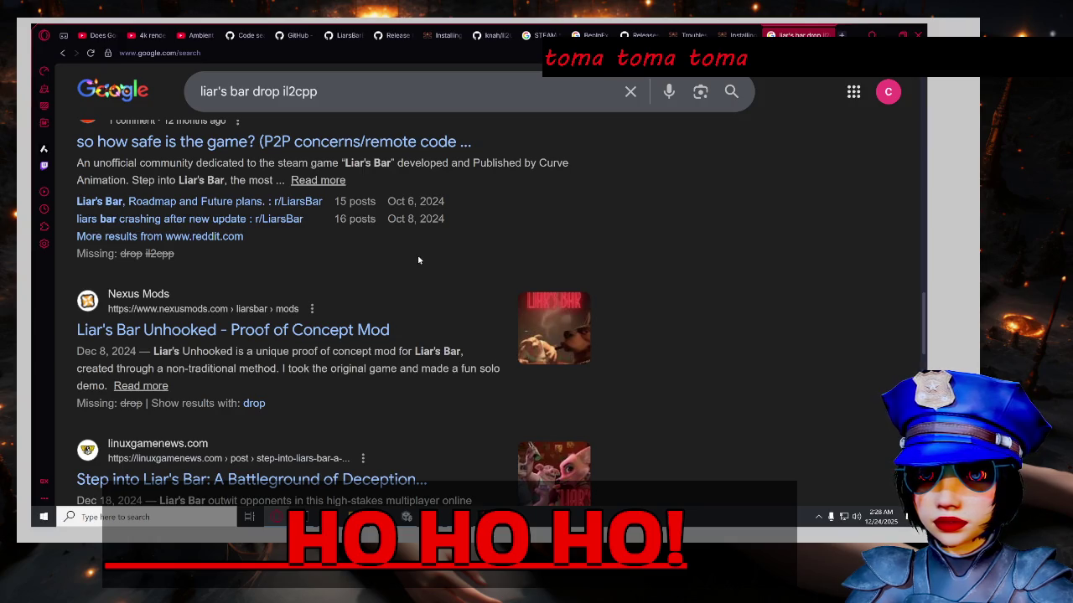
pyautogui.scroll(-2, 419, 260)
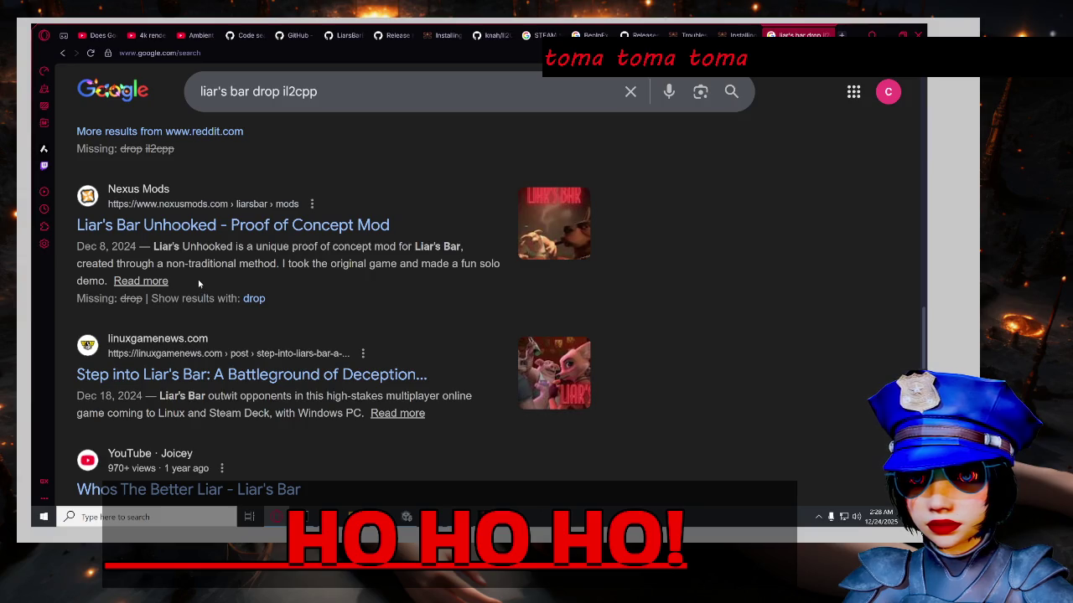
pyautogui.scroll(-1, 199, 284)
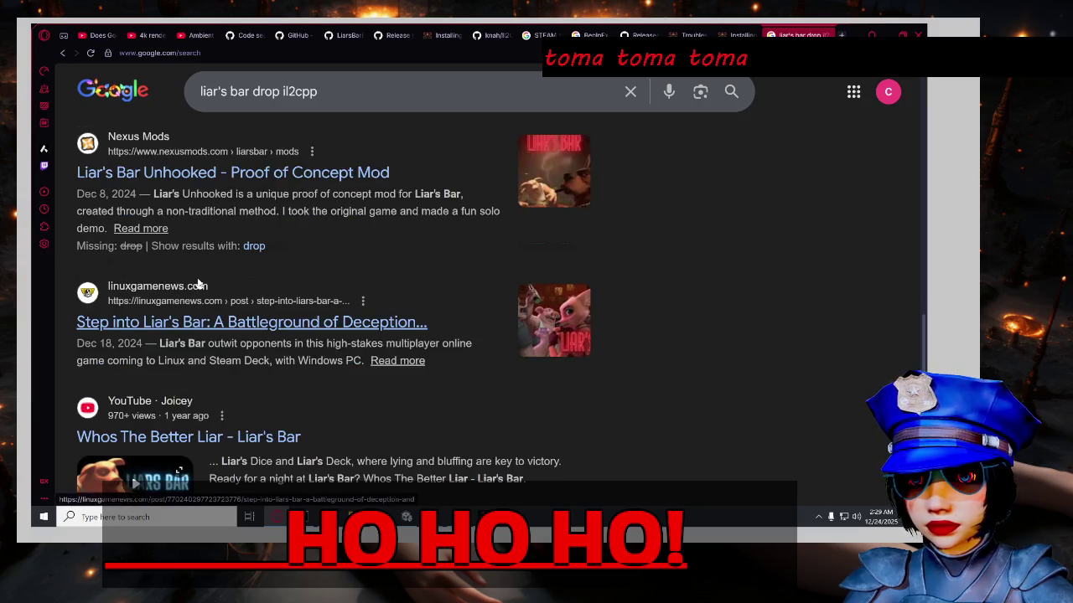
pyautogui.scroll(-5, 200, 281)
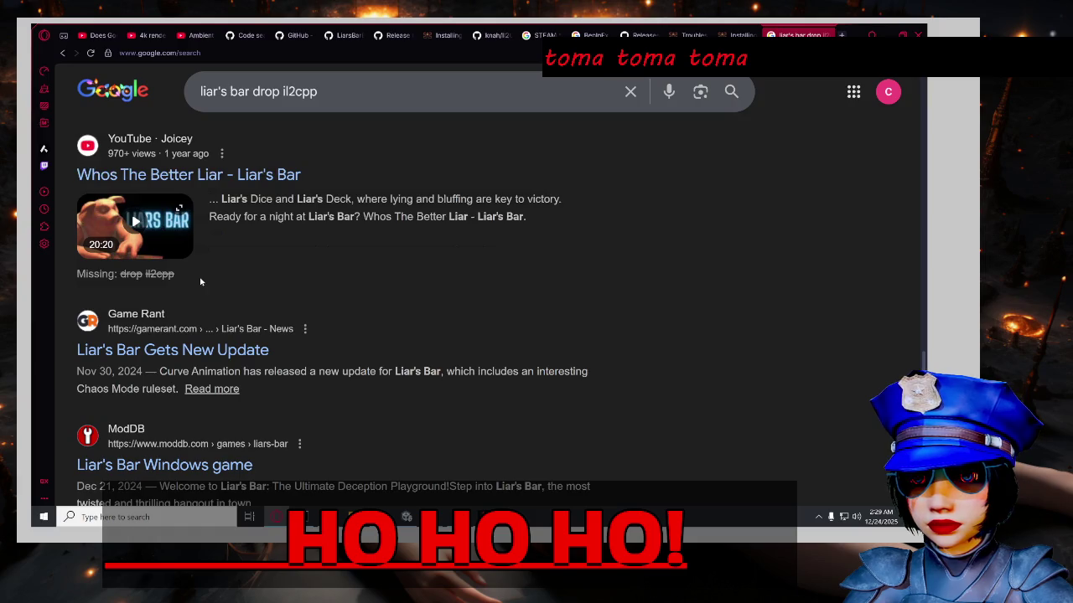
pyautogui.scroll(-5, 202, 281)
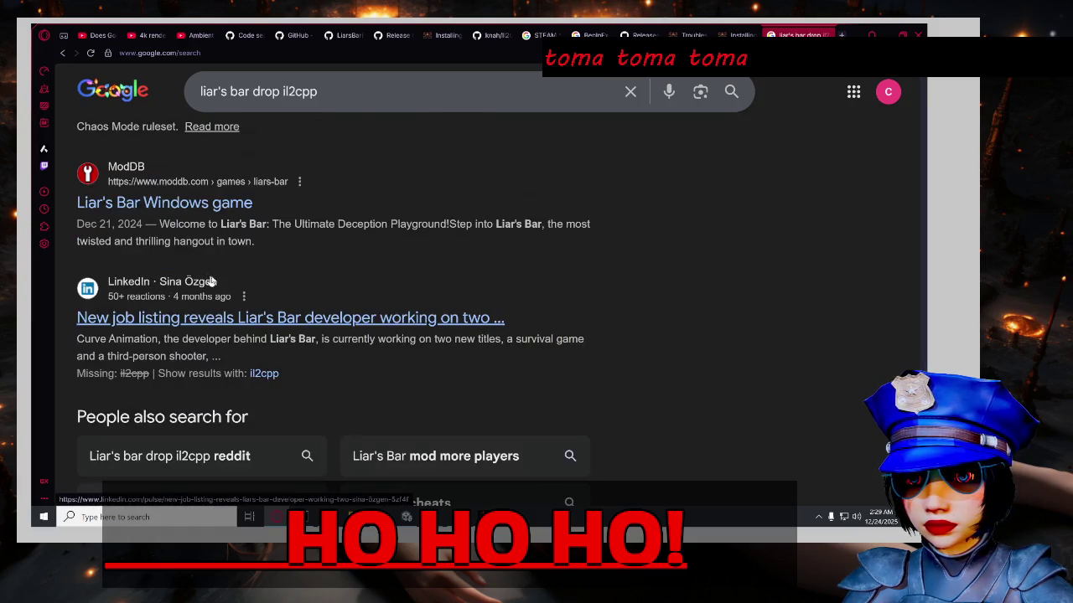
pyautogui.scroll(-5, 271, 306)
pyautogui.scroll(4, 305, 323)
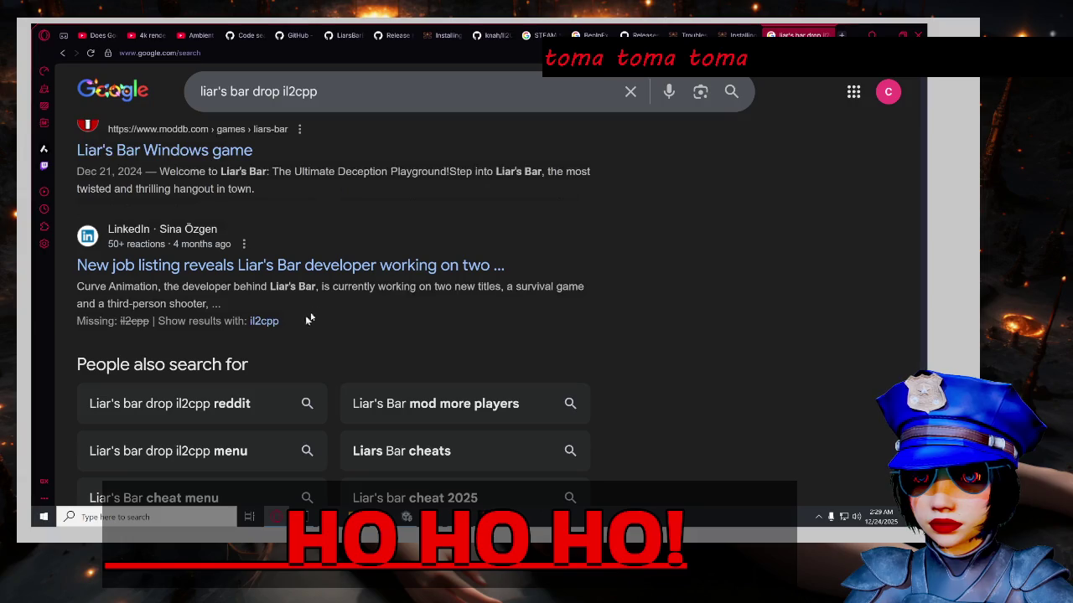
pyautogui.click(277, 98)
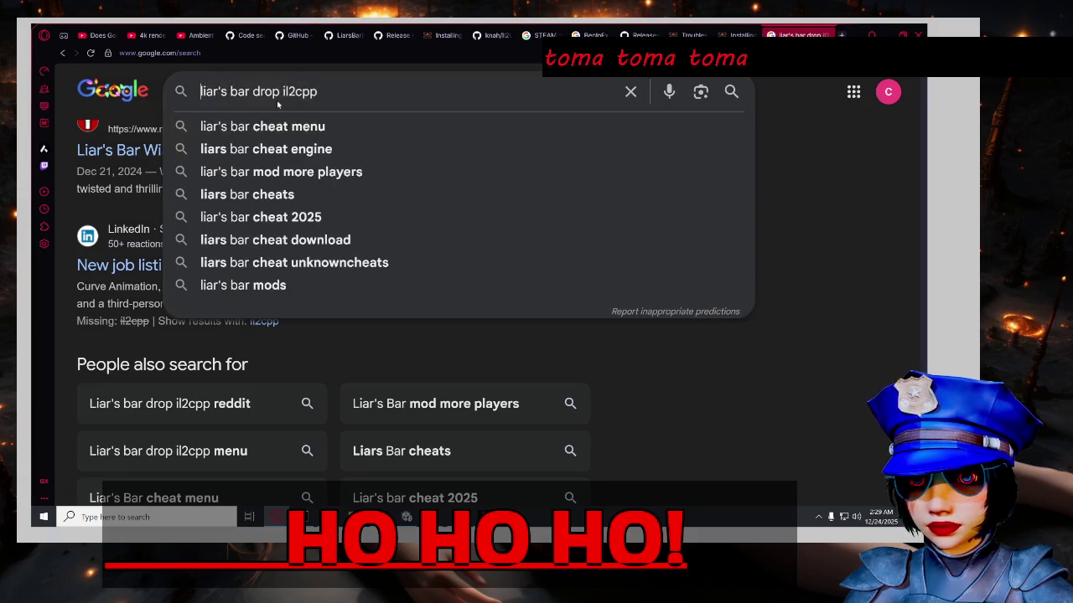
pyautogui.write('2025 stea')
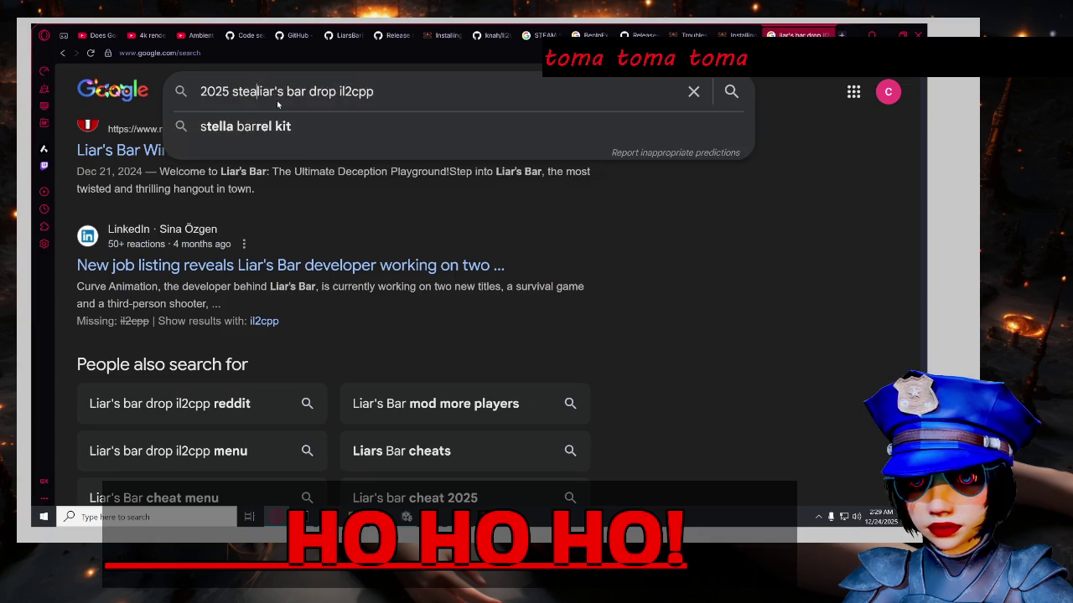
pyautogui.write('m')
# Run the "2025 steam liar's bar drop il2cpp" search and expand the AI Overview.
pyautogui.press('Return')
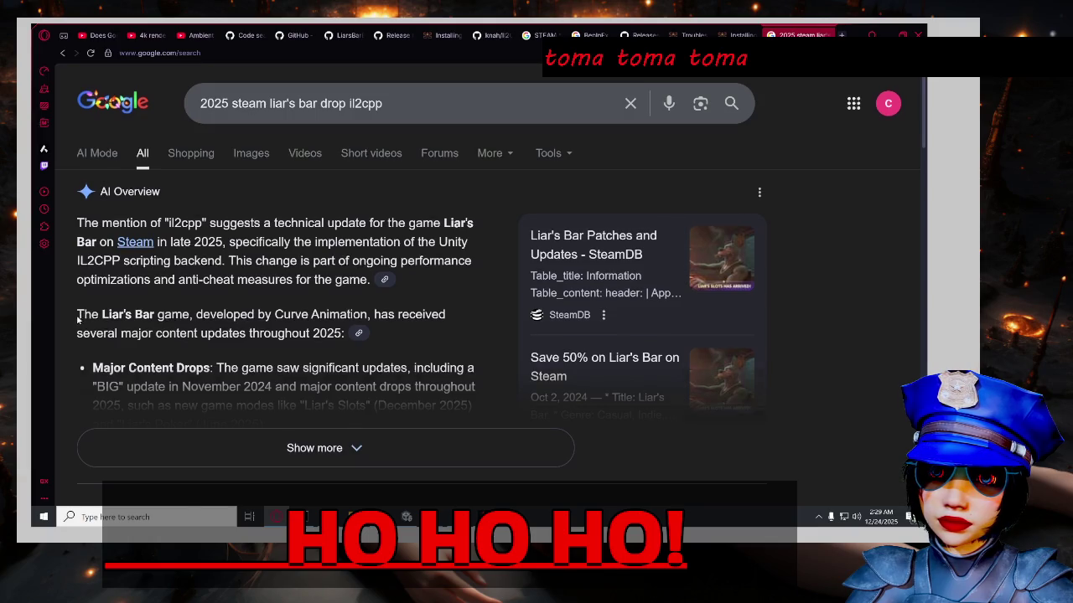
pyautogui.scroll(-1, 80, 318)
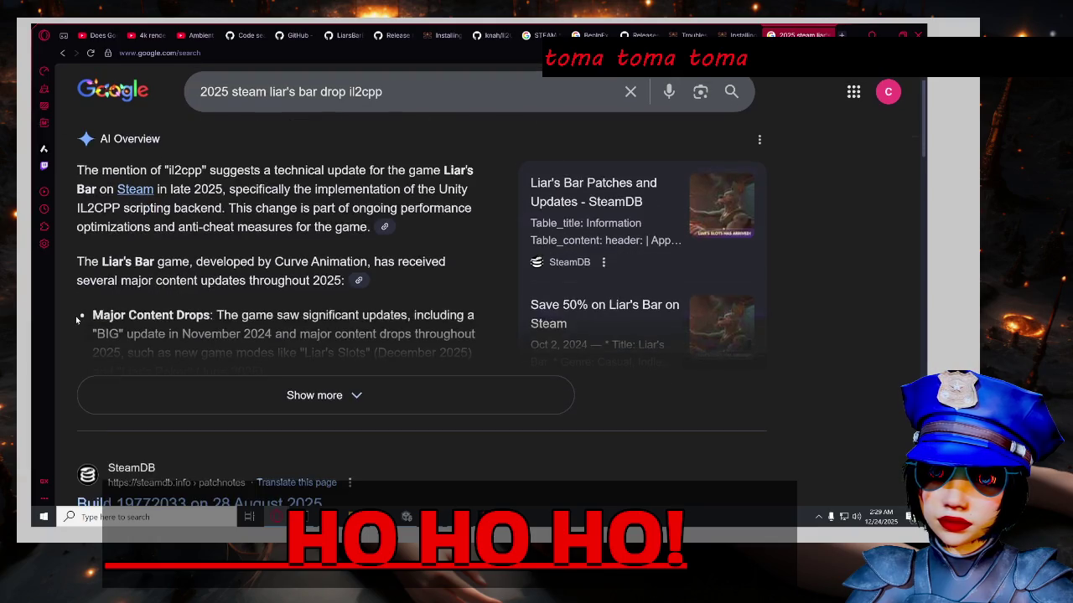
pyautogui.scroll(-1, 78, 319)
pyautogui.click(99, 332)
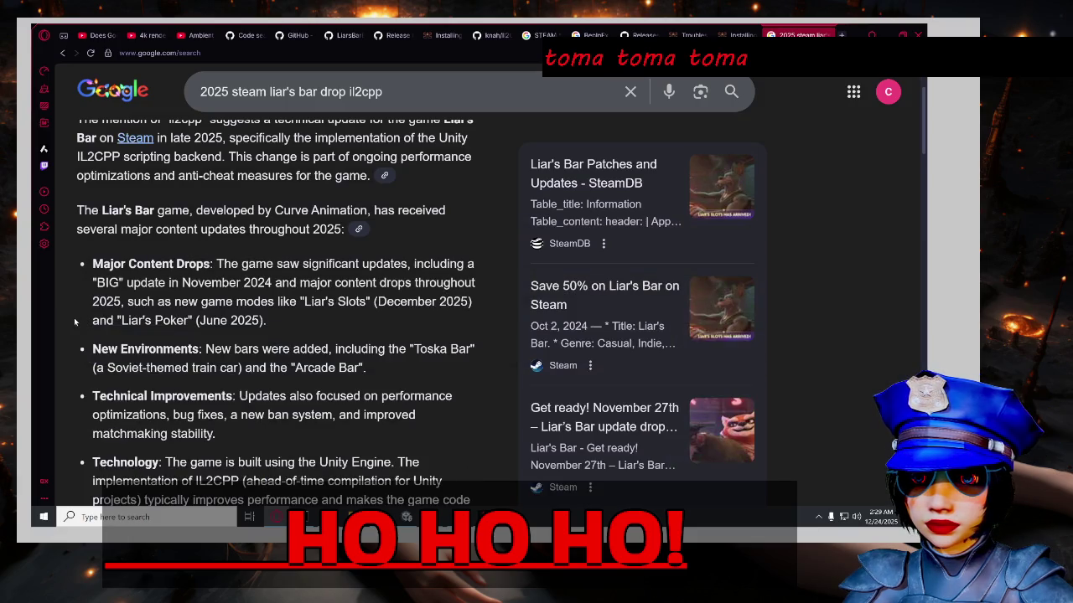
# Open the SteamDB 'Build 19772033 on 28 August 2025' result in a new tab and switch to it.
pyautogui.scroll(-1, 66, 322)
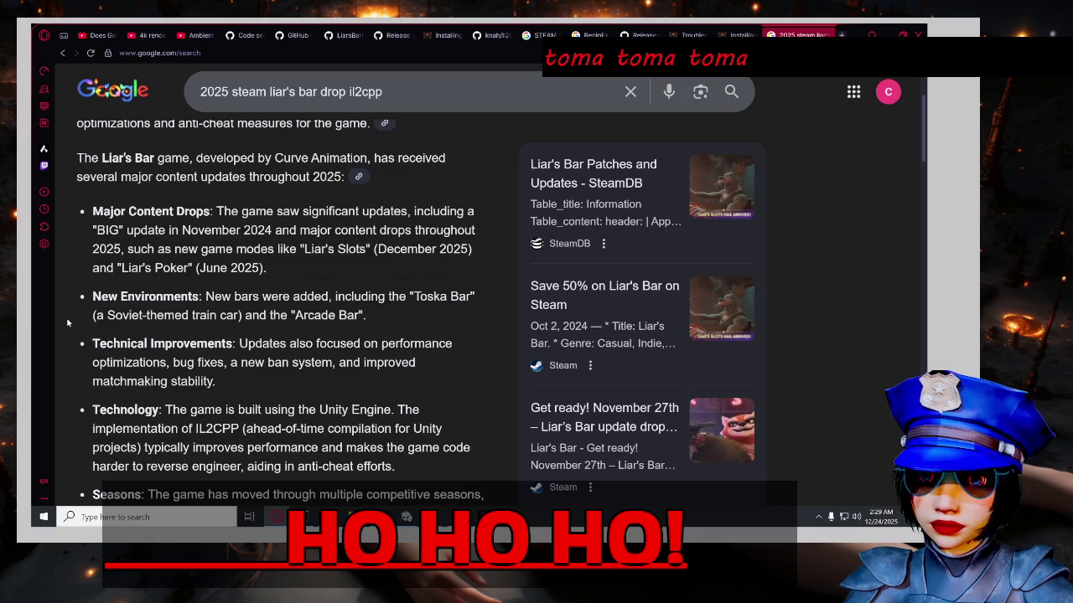
pyautogui.scroll(-1, 68, 323)
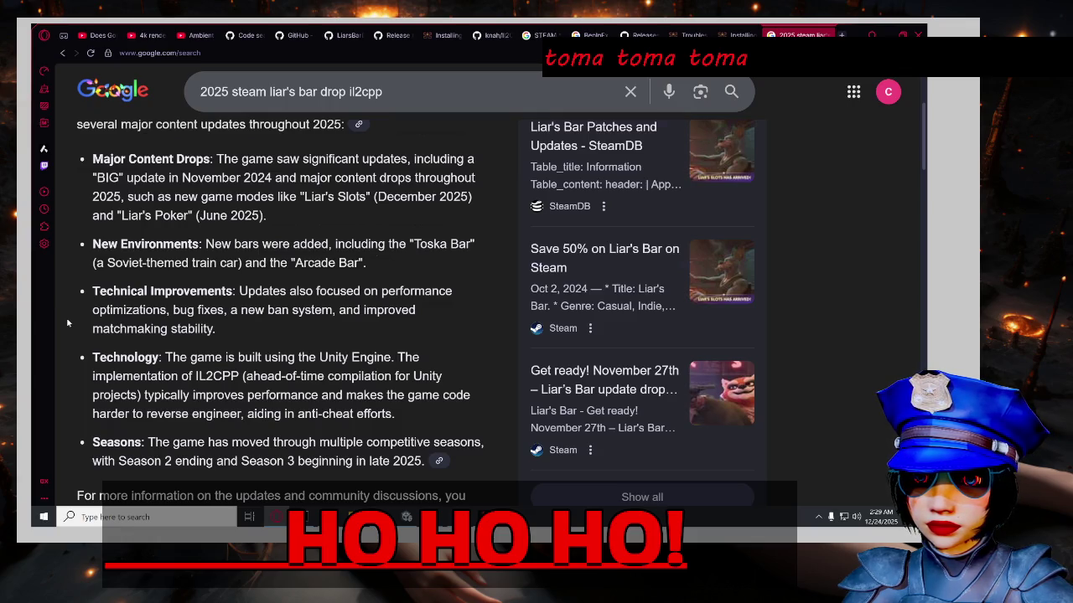
pyautogui.scroll(-1, 68, 322)
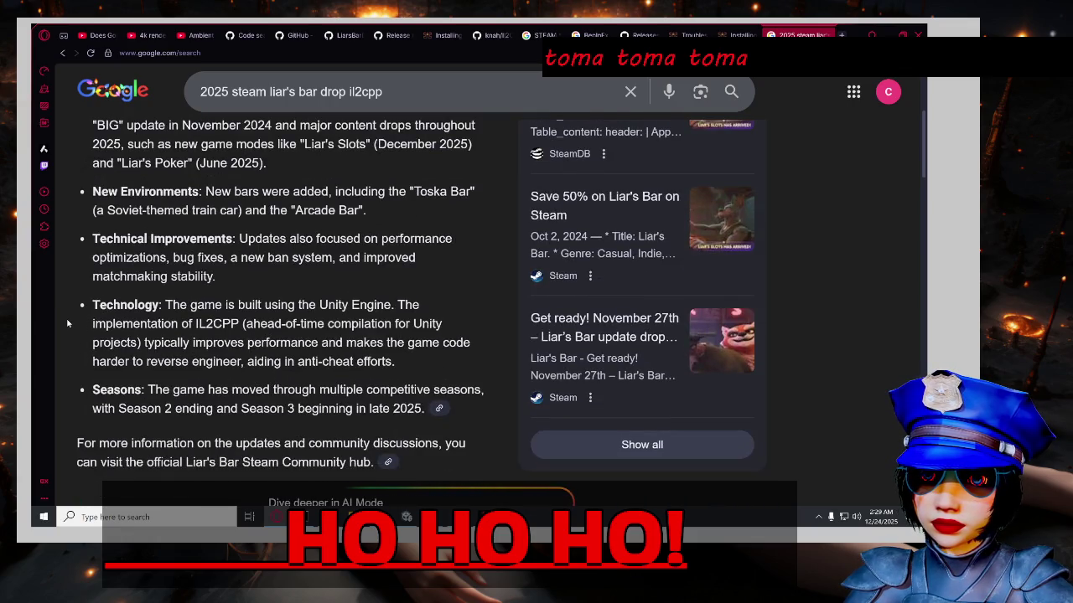
pyautogui.scroll(-1, 68, 323)
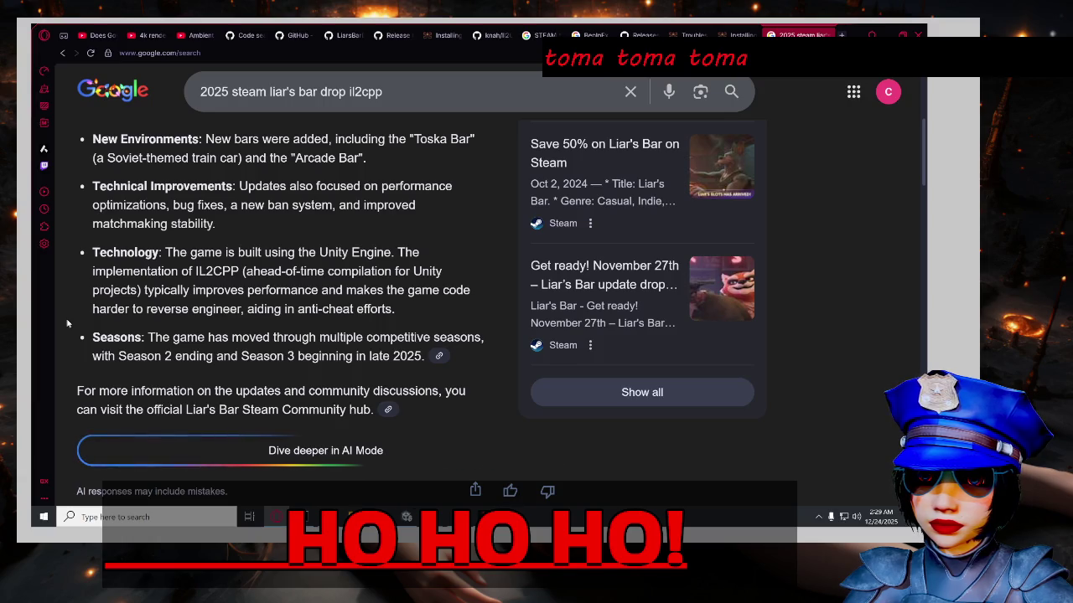
pyautogui.scroll(-1, 68, 322)
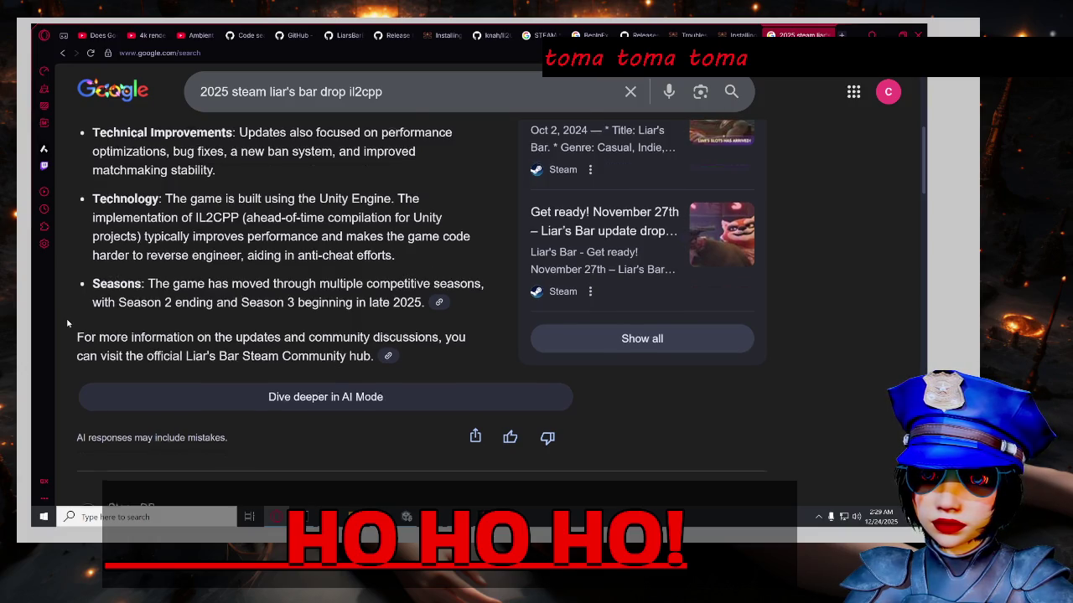
pyautogui.scroll(-1, 68, 323)
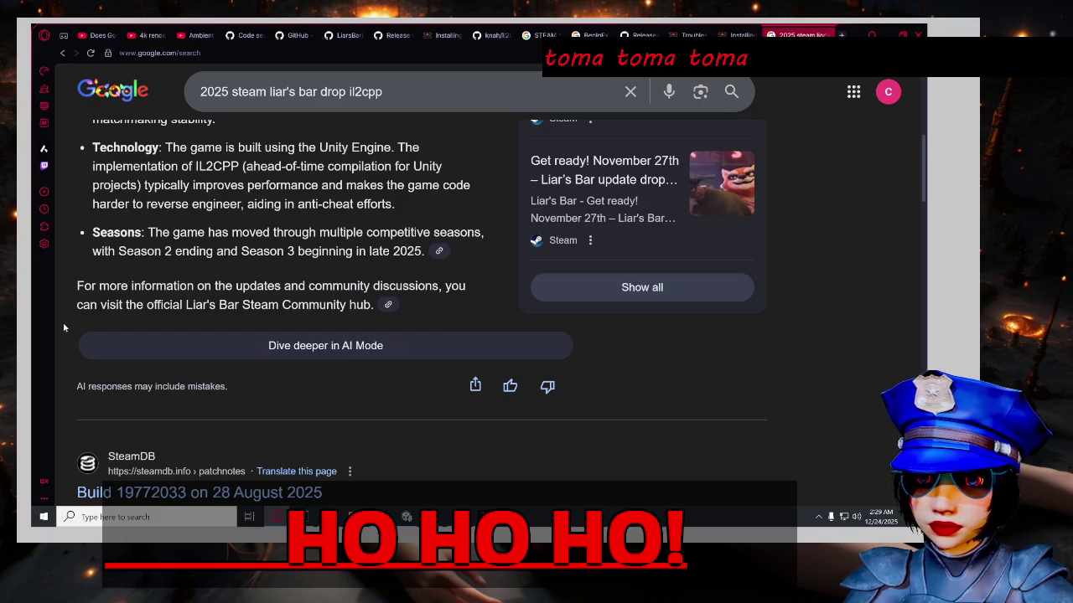
pyautogui.scroll(-3, 64, 327)
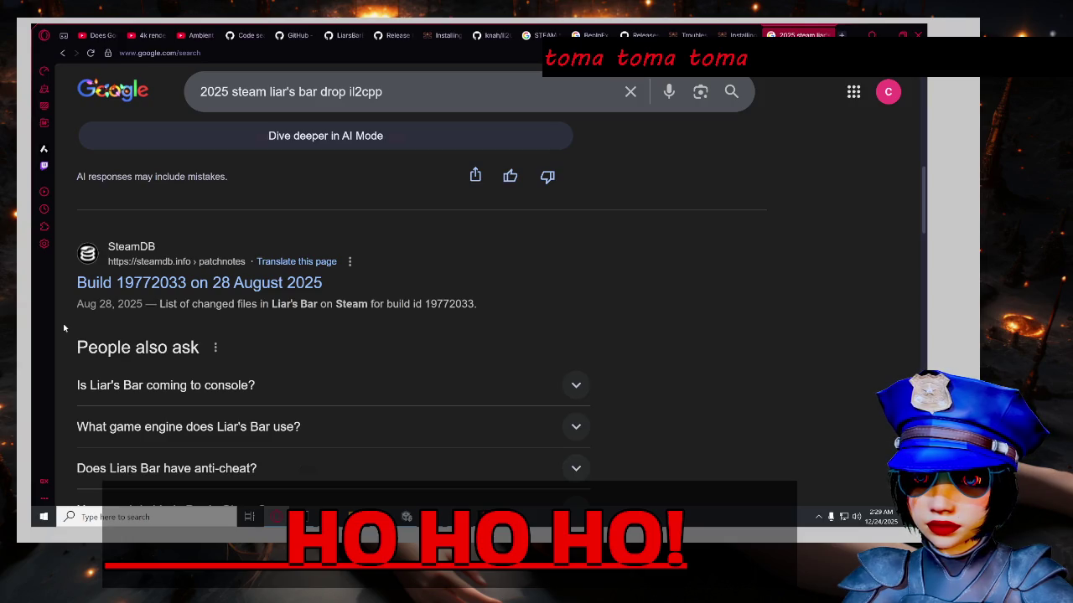
pyautogui.middleClick(168, 283)
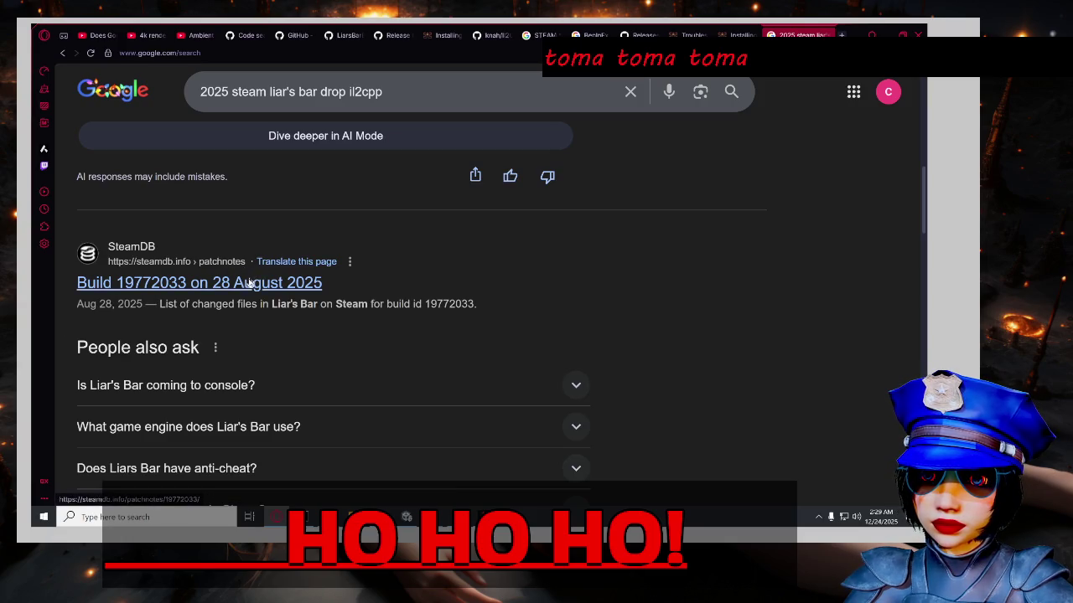
pyautogui.click(797, 35)
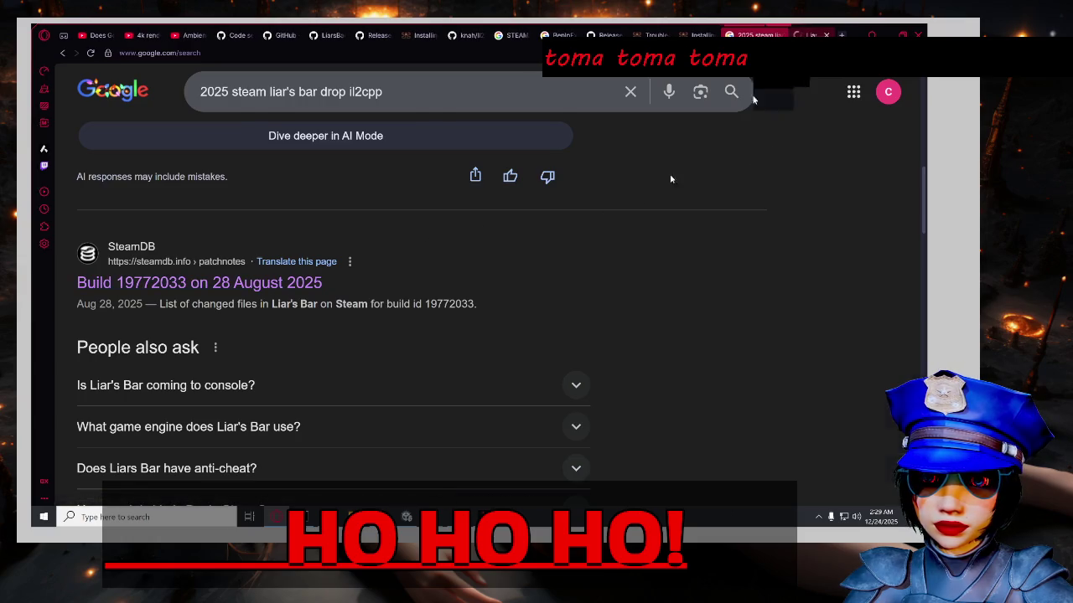
# Scroll through Build 19772033's Changed Files list of added il2cppOutput files.
pyautogui.scroll(-2, 221, 295)
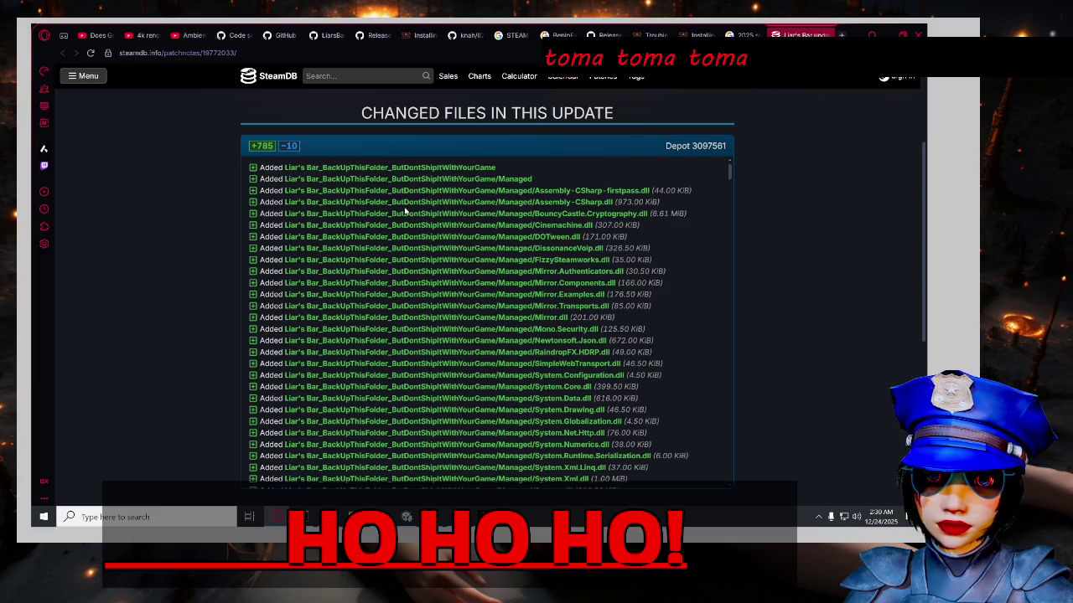
pyautogui.scroll(-10, 405, 212)
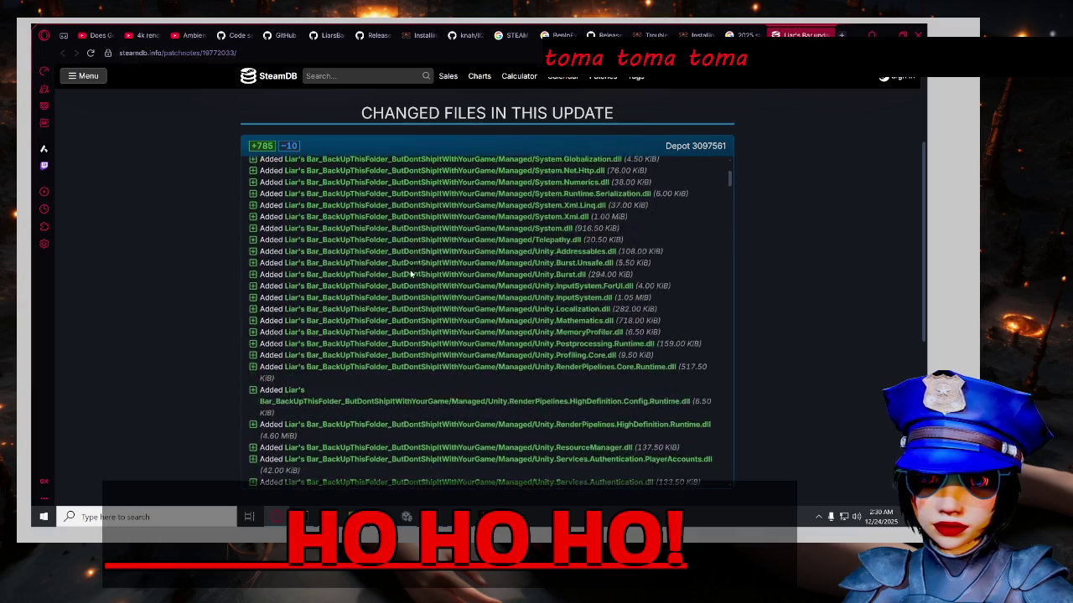
pyautogui.scroll(-10, 439, 271)
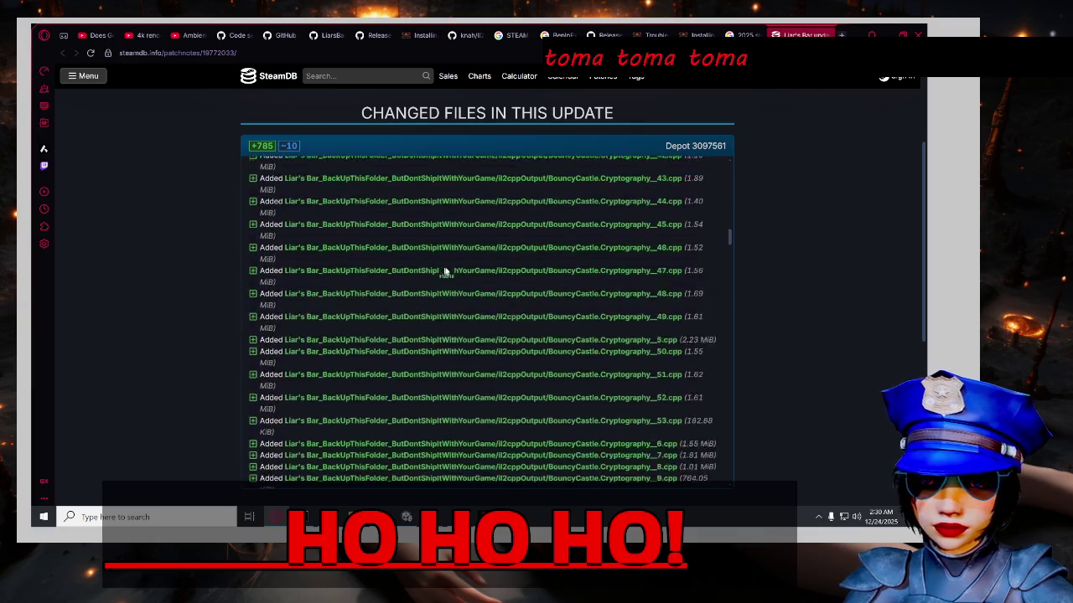
pyautogui.scroll(-10, 482, 275)
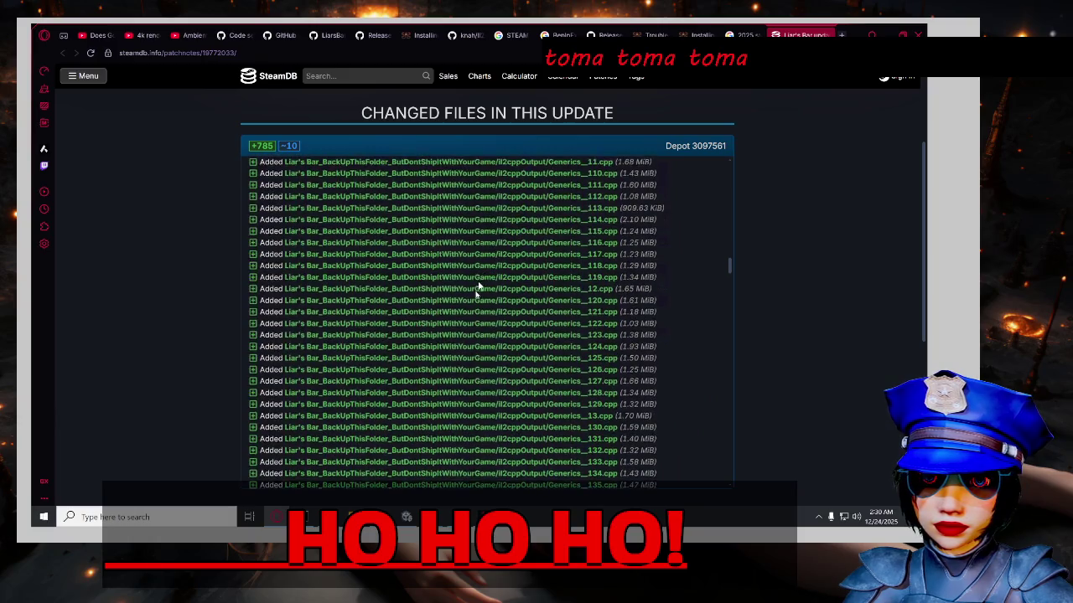
pyautogui.scroll(-10, 491, 290)
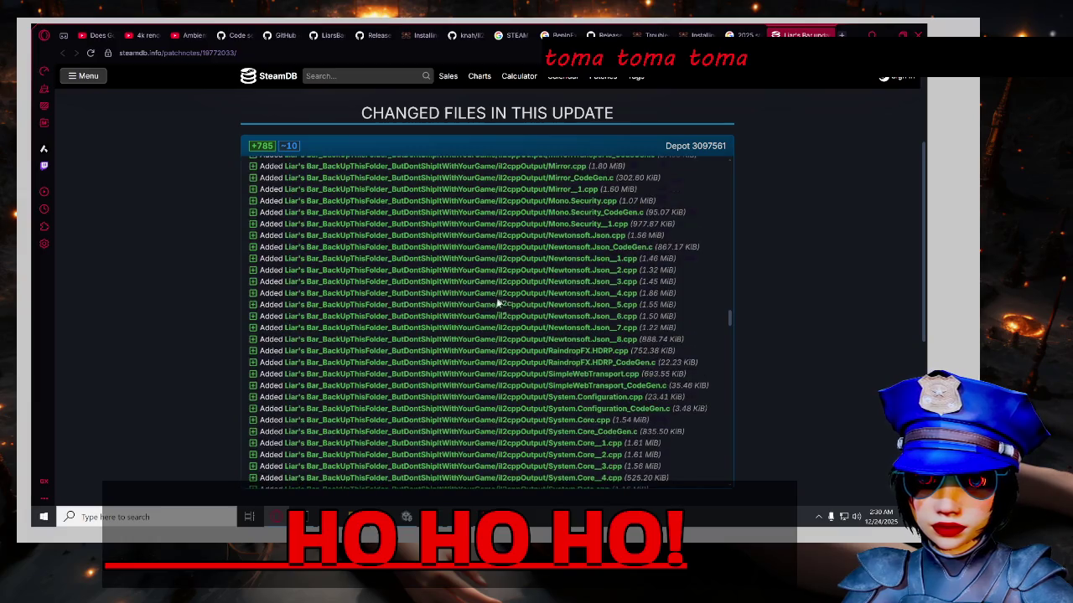
pyautogui.scroll(-10, 498, 305)
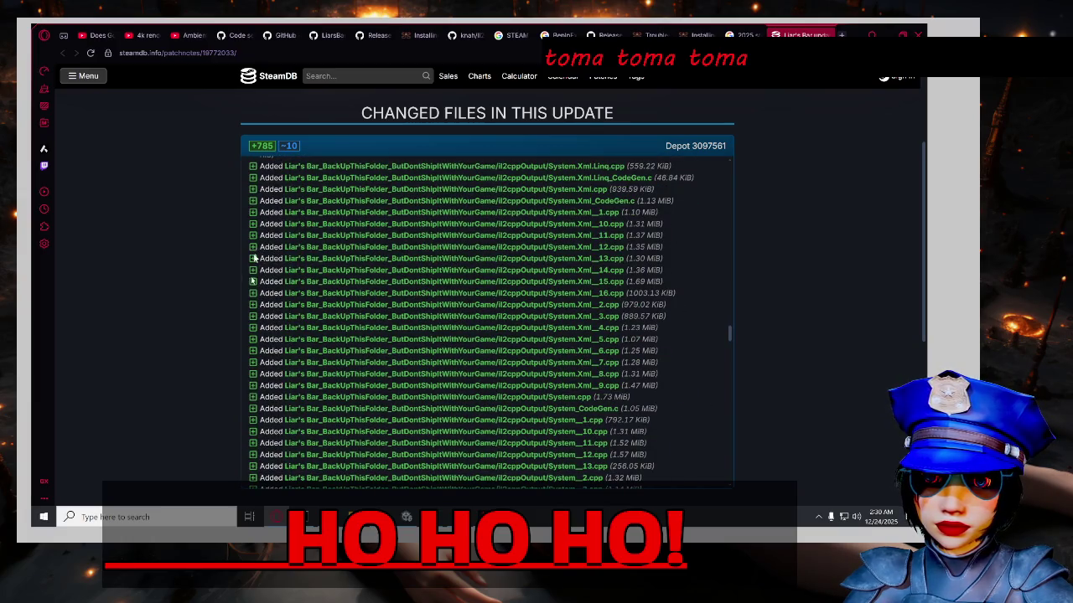
pyautogui.scroll(-15, 295, 250)
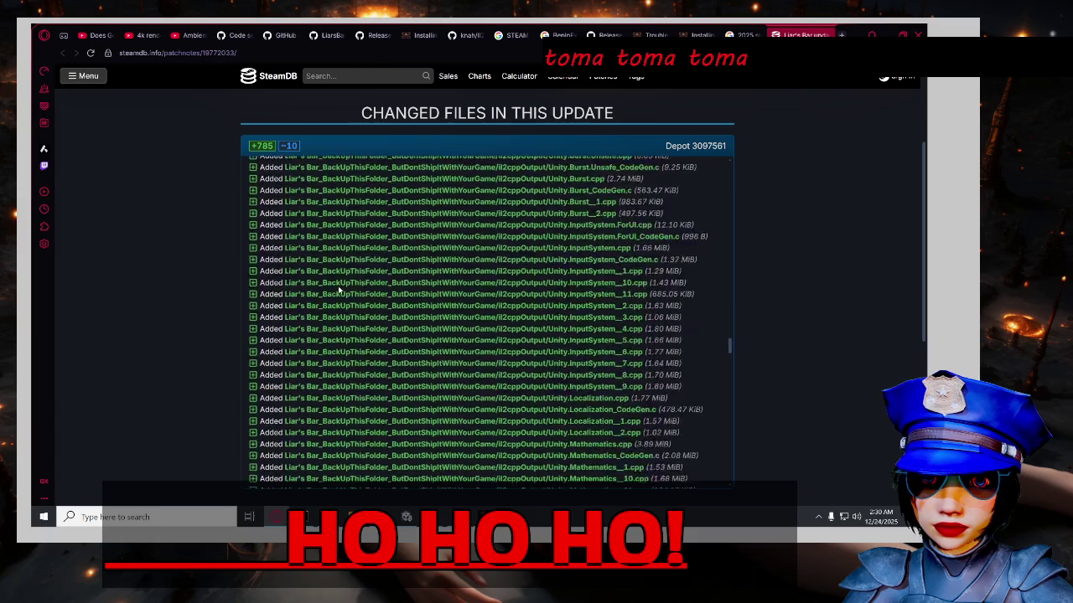
pyautogui.scroll(-1, 160, 253)
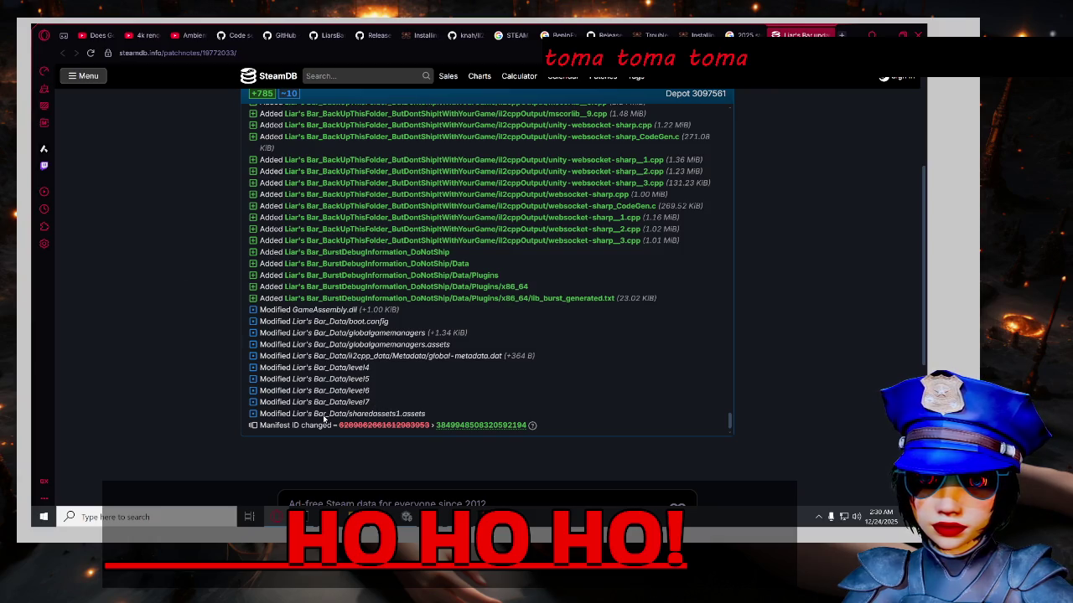
# Scroll back to the top of the page and highlight the 2025 date in the build title.
pyautogui.scroll(4, 486, 352)
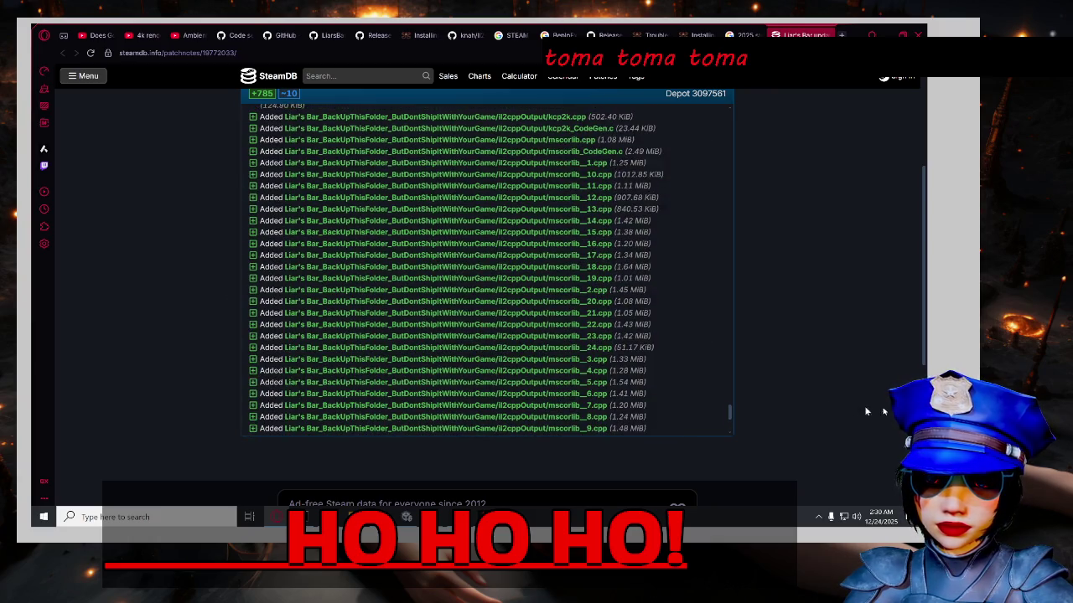
pyautogui.scroll(10, 587, 376)
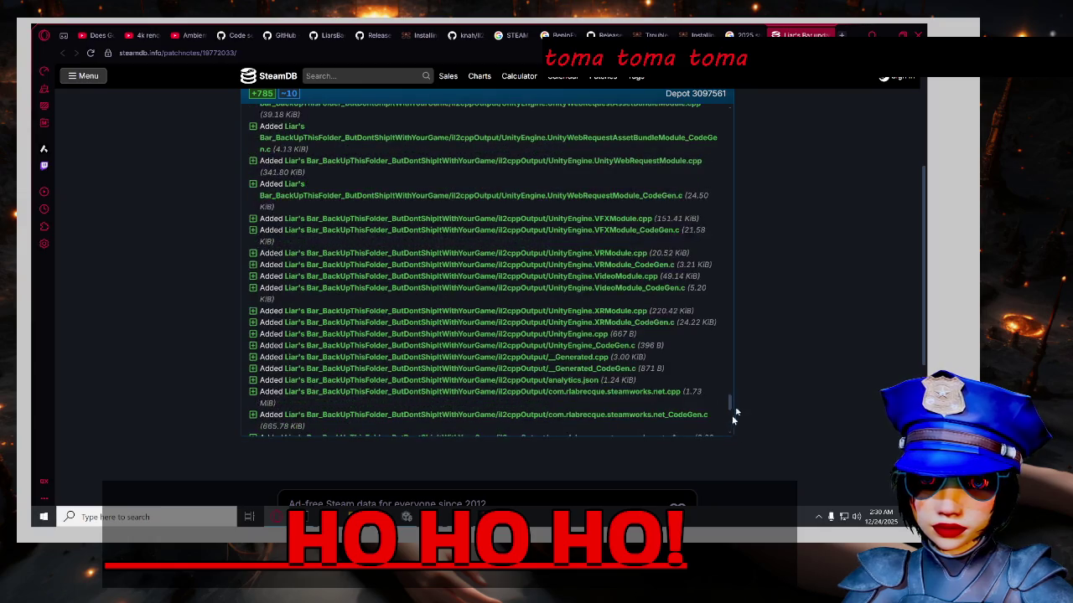
pyautogui.scroll(-1, 808, 439)
pyautogui.scroll(-3, 808, 438)
pyautogui.scroll(2, 801, 412)
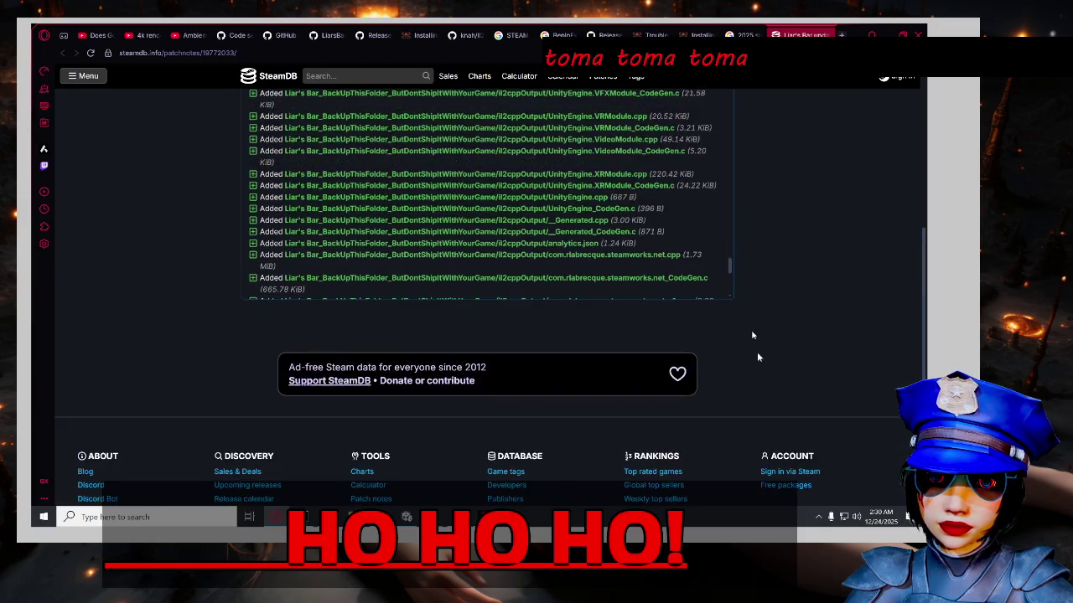
pyautogui.scroll(2, 835, 425)
pyautogui.scroll(5, 730, 424)
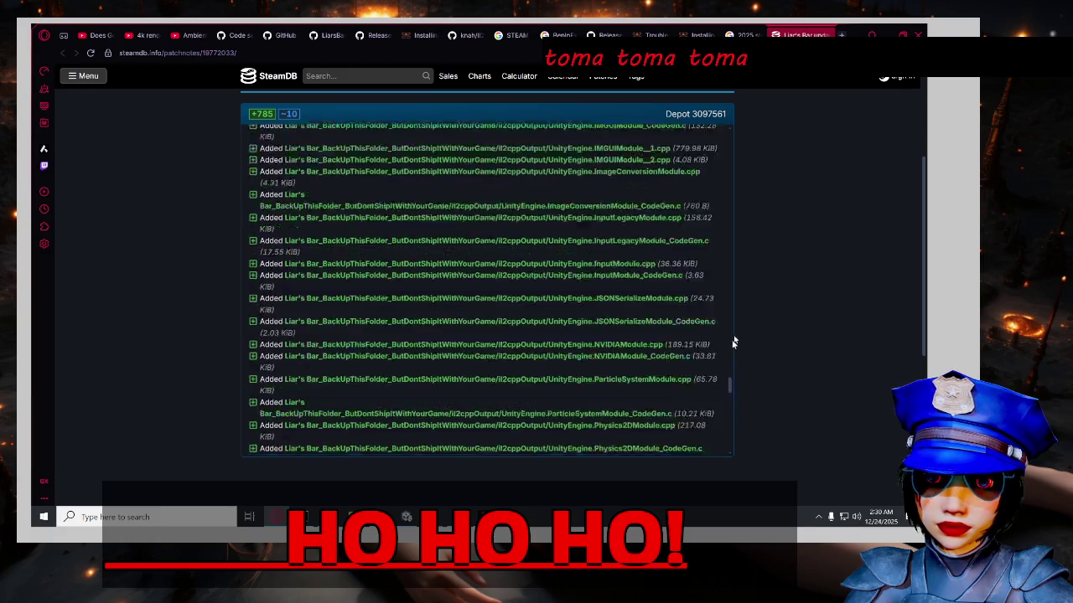
pyautogui.scroll(10, 726, 153)
pyautogui.scroll(3, 206, 219)
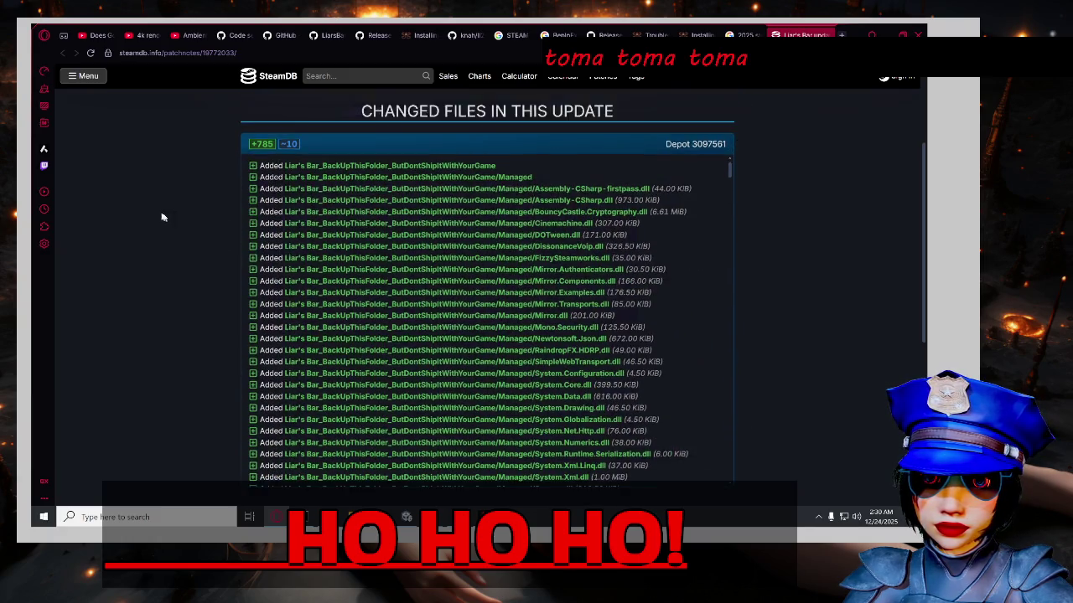
pyautogui.moveTo(566, 134); pyautogui.dragTo(236, 135)
pyautogui.click(185, 251)
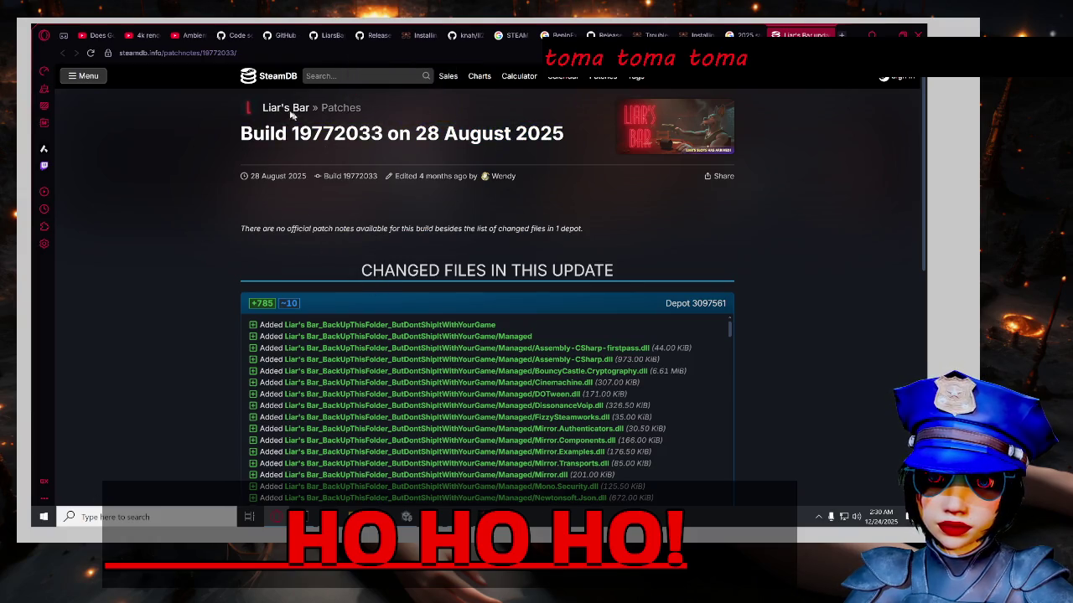
# Open the Liar's Bar Patches list, showing builds from 23 December 2025 back to August 2025.
pyautogui.click(349, 111)
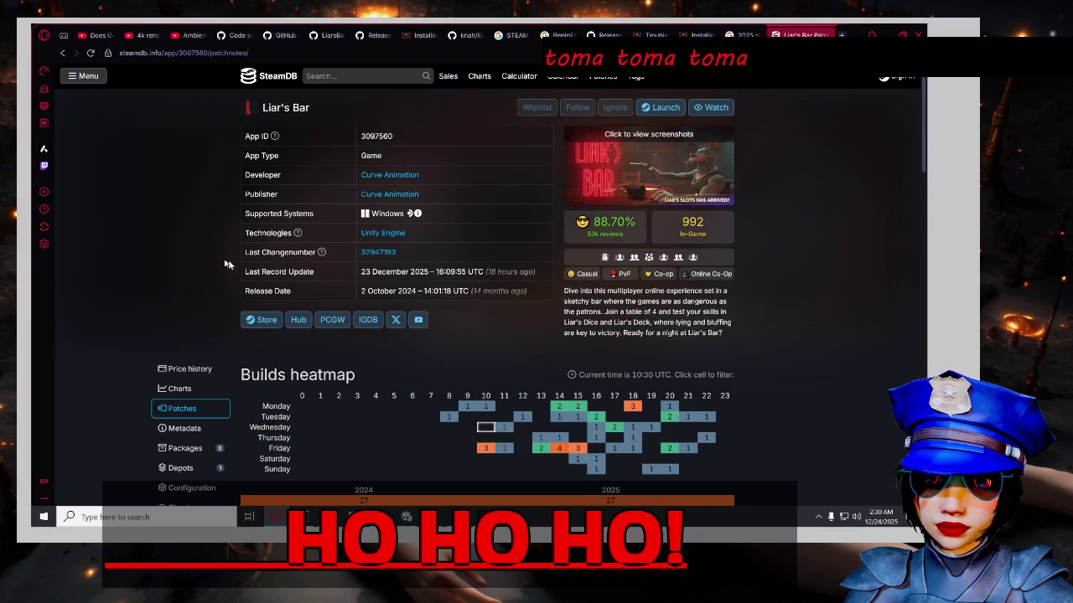
pyautogui.scroll(-2, 114, 293)
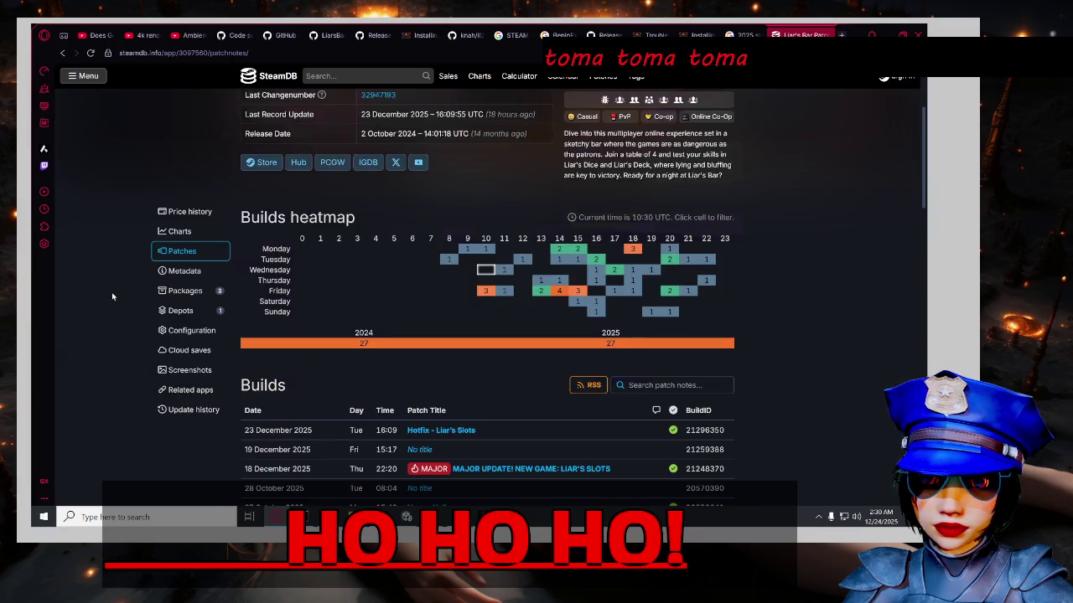
pyautogui.scroll(-2, 112, 293)
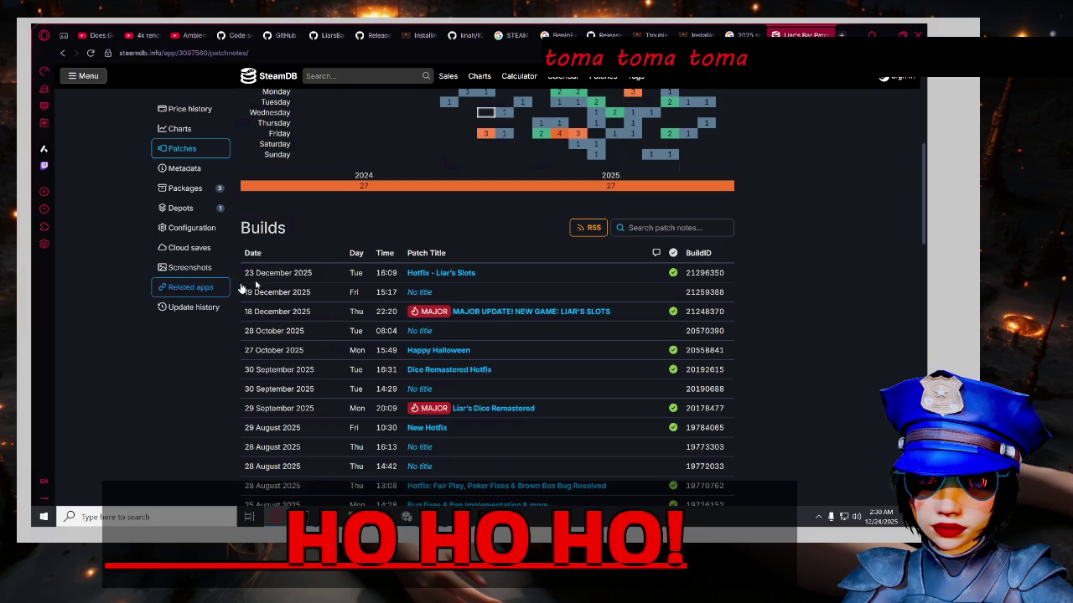